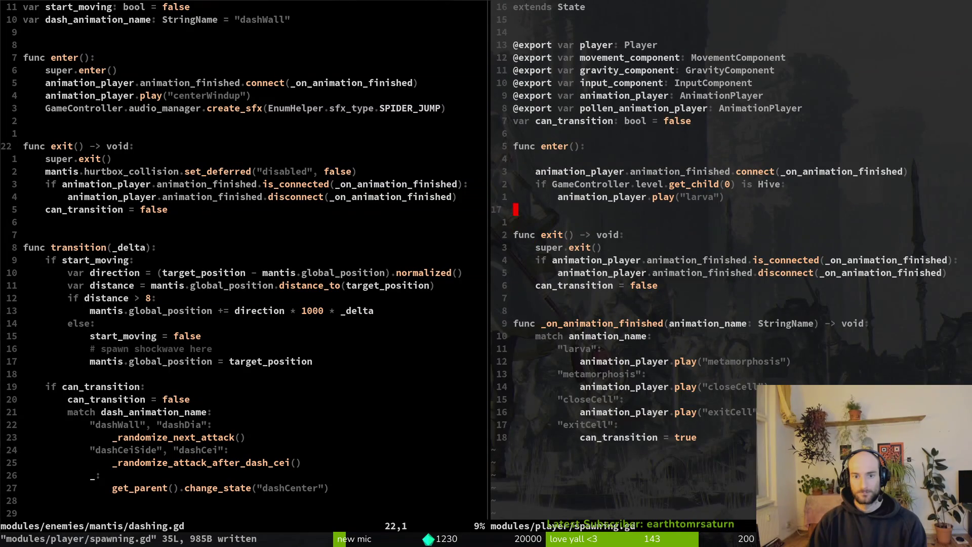
# Remove the blank line under func enter() and add an else: line after the larva play call.
pyautogui.press('k')
pyautogui.press('d')
pyautogui.press('d')
pyautogui.press('j')
pyautogui.press('j')
pyautogui.write('oelse:')
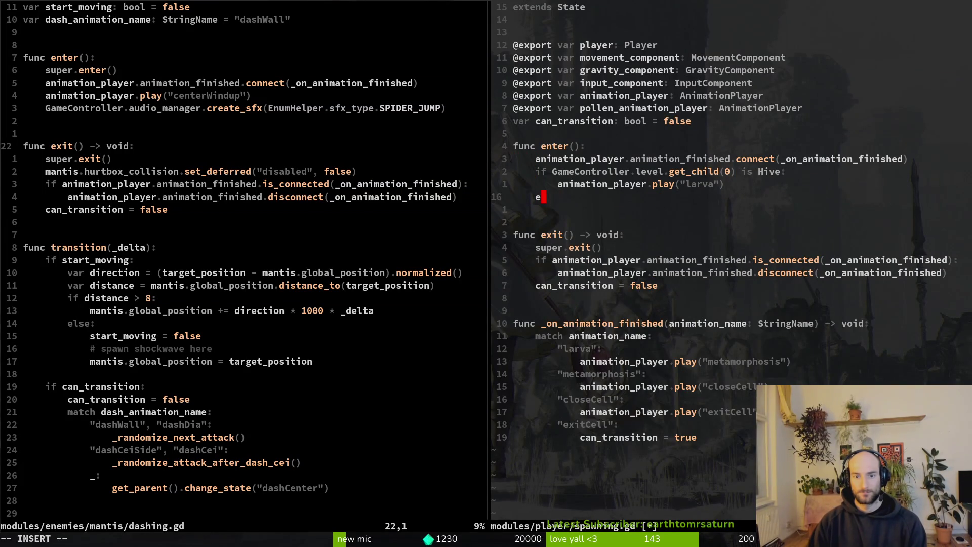
pyautogui.press('Escape')
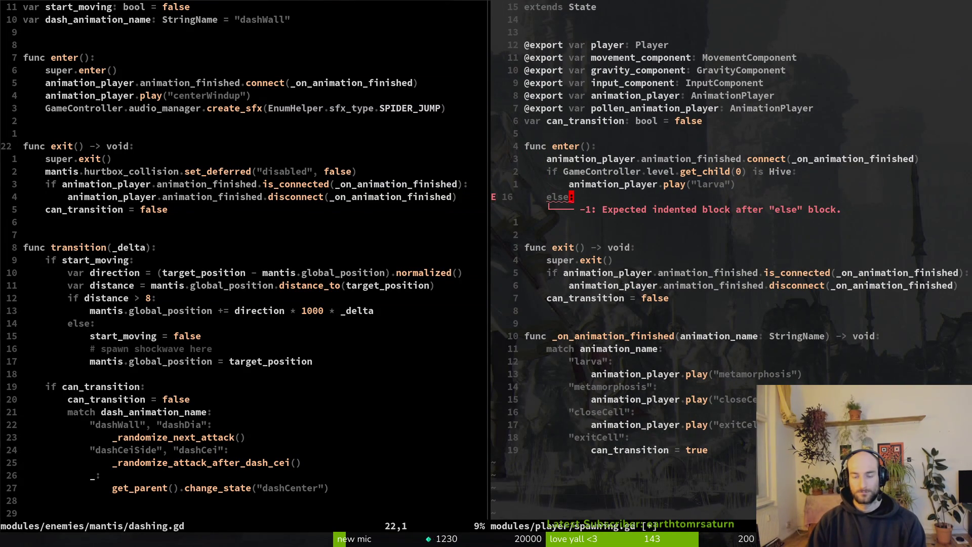
# Copy the get_parent().change_state line from dashing.gd and paste it under else:, fixing its indent.
pyautogui.hotkey('ctrl', 'w')
pyautogui.press('h')
pyautogui.hotkey('ctrl', 'd')
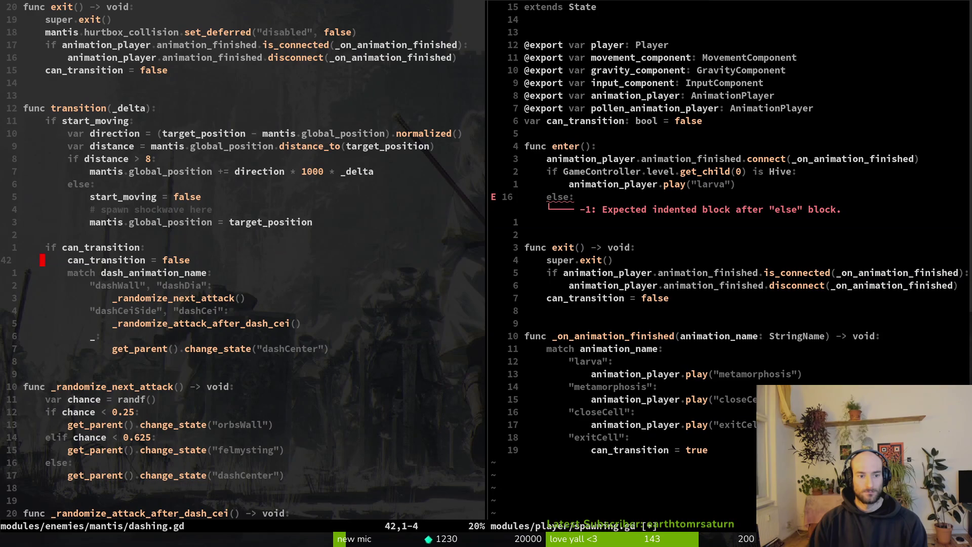
pyautogui.press('7')
pyautogui.press('j')
pyautogui.press('y')
pyautogui.press('y')
pyautogui.hotkey('ctrl', 'w')
pyautogui.press('l')
pyautogui.press('p')
pyautogui.hotkey('shift', 'v')
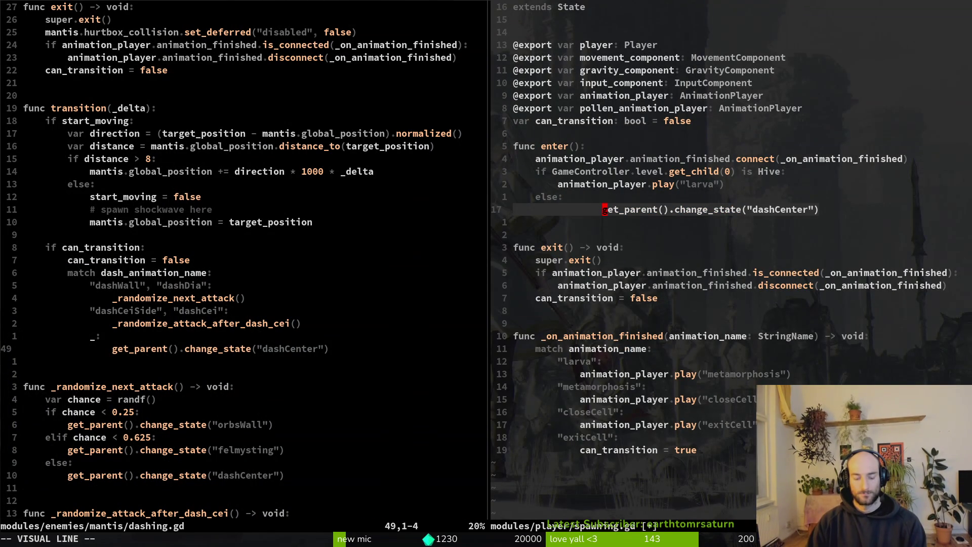
pyautogui.press('Escape')
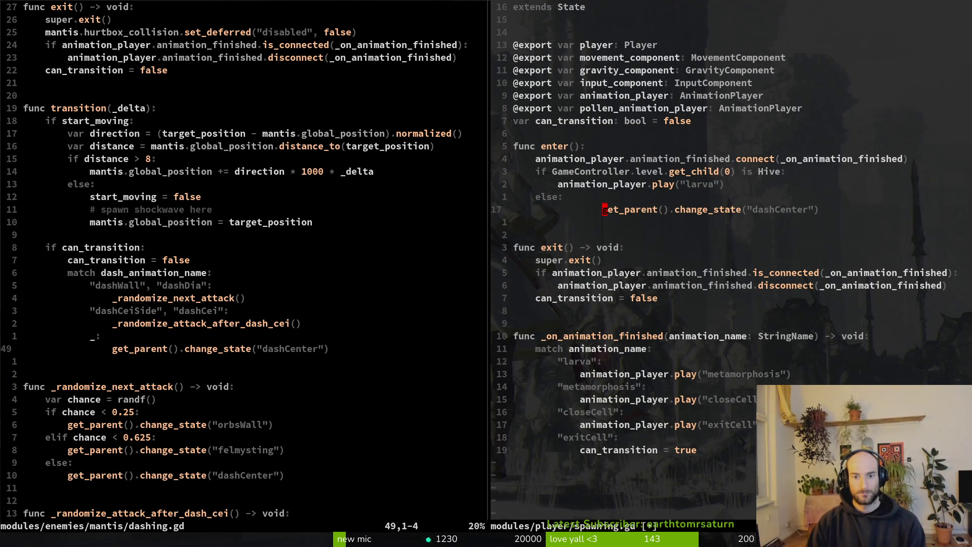
pyautogui.hotkey('shift', 'v')
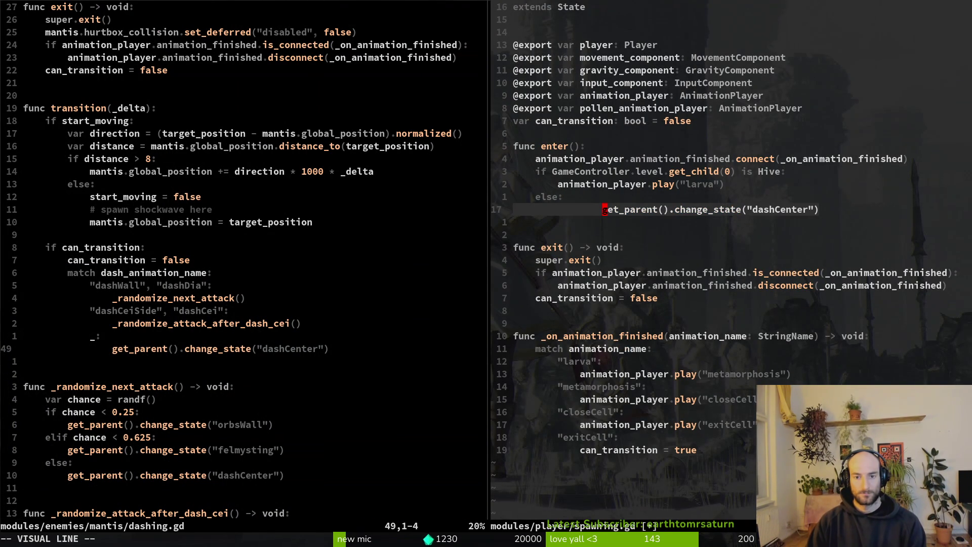
pyautogui.press('2')
pyautogui.press('less')
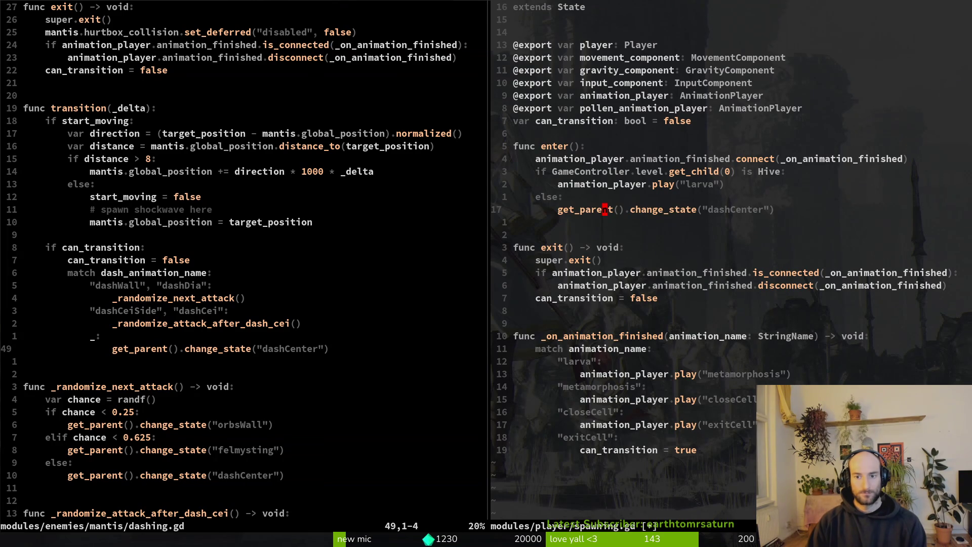
# Change the pasted state name to "falling" and save spawning.gd.
pyautogui.write('fall')
pyautogui.press('Escape')
pyautogui.write(':w')
pyautogui.press('Return')
pyautogui.hotkey('alt', 'Tab')
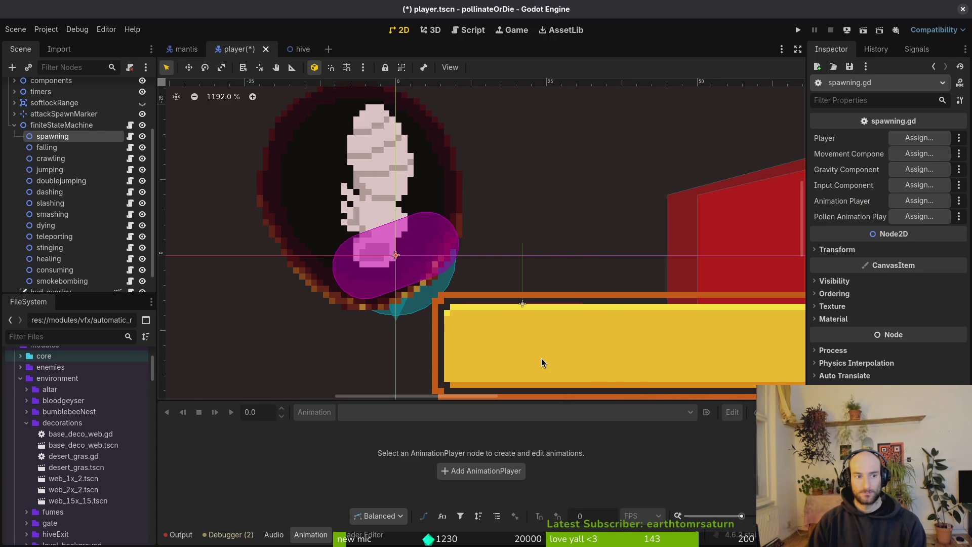
pyautogui.hotkey('alt', 'Tab')
pyautogui.press('a')
pyautogui.press('Escape')
pyautogui.write(':w')
pyautogui.press('Return')
# Move the connect() line below the Hive check, indent it under the if, and save.
pyautogui.press('k')
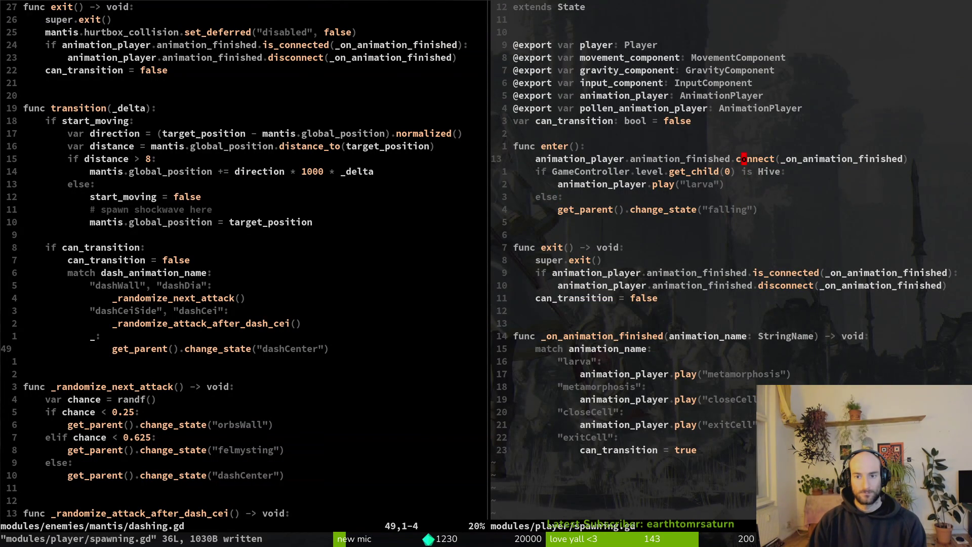
pyautogui.hotkey('shift', 'v')
pyautogui.hotkey('shift', 'j')
pyautogui.press('>')
pyautogui.press('Escape')
pyautogui.write(':w')
pyautogui.press('Return')
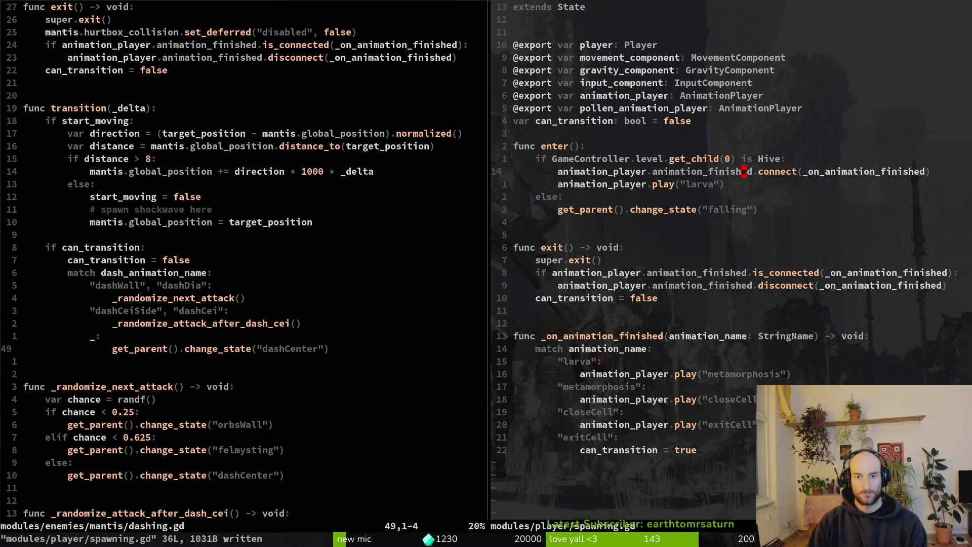
# Undo the connect line move and save spawning.gd.
pyautogui.press('3')
pyautogui.press('j')
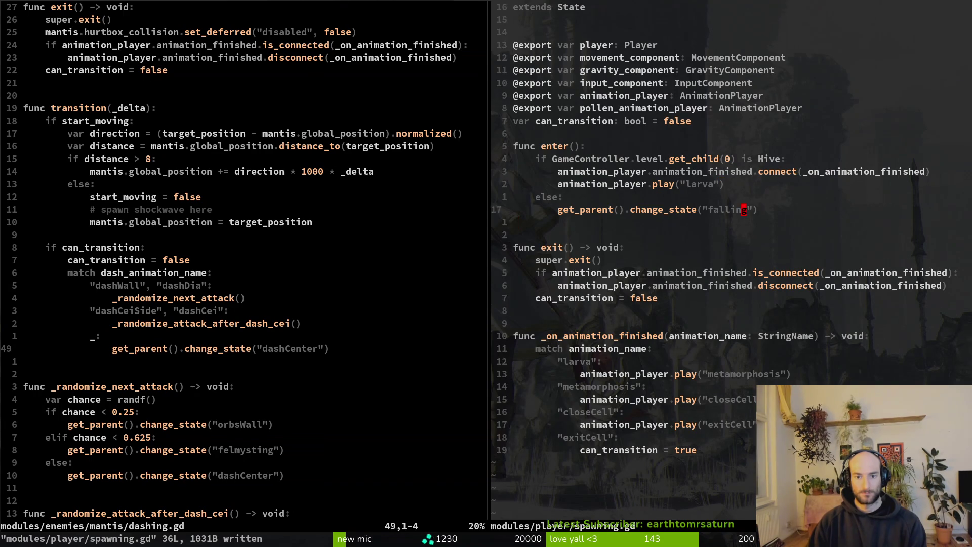
pyautogui.write('u:w')
pyautogui.press('Return')
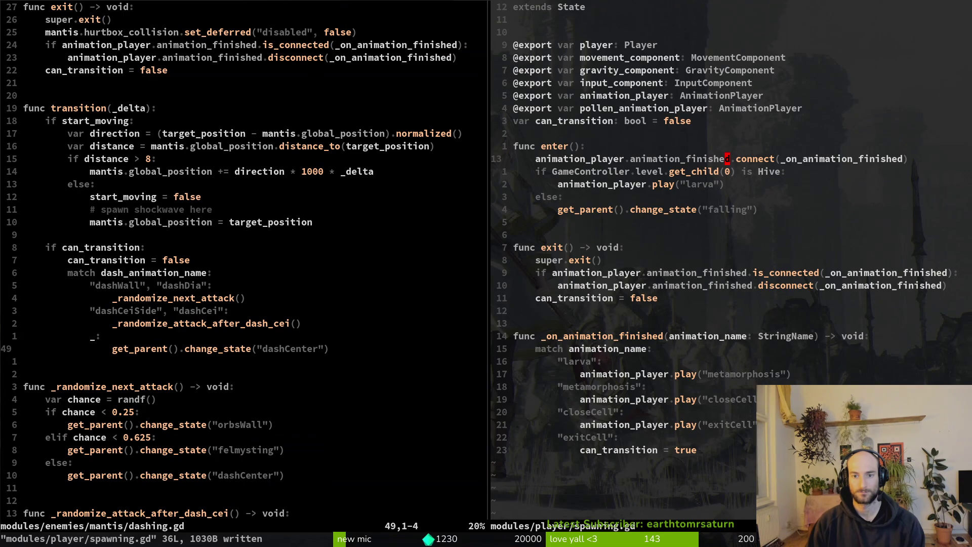
# Move the connect() line below the Hive check again, indent it under the if, and save.
pyautogui.press('V')
pyautogui.press('y')
pyautogui.press('j')
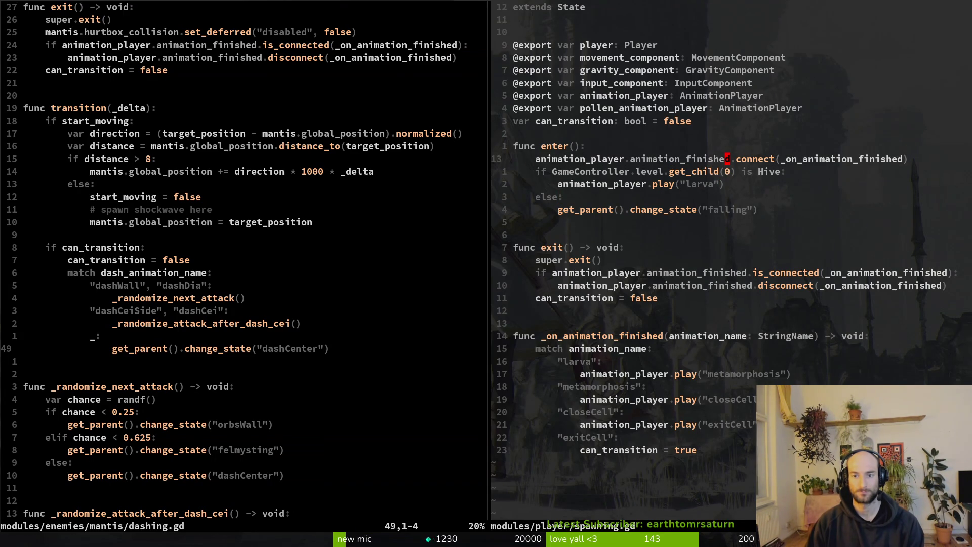
pyautogui.press('V')
pyautogui.press('J')
pyautogui.press('Escape')
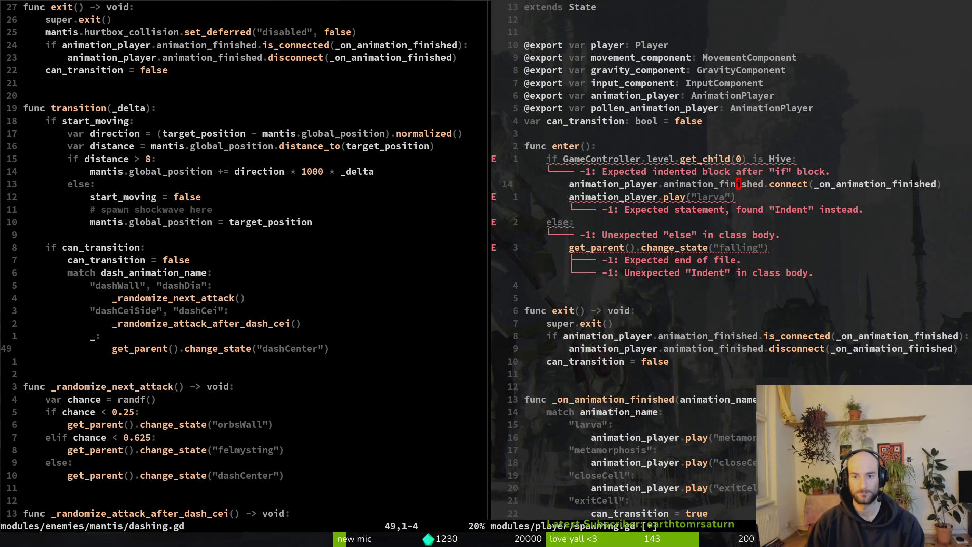
pyautogui.press('>')
pyautogui.press('>')
pyautogui.write(':w')
pyautogui.press('Return')
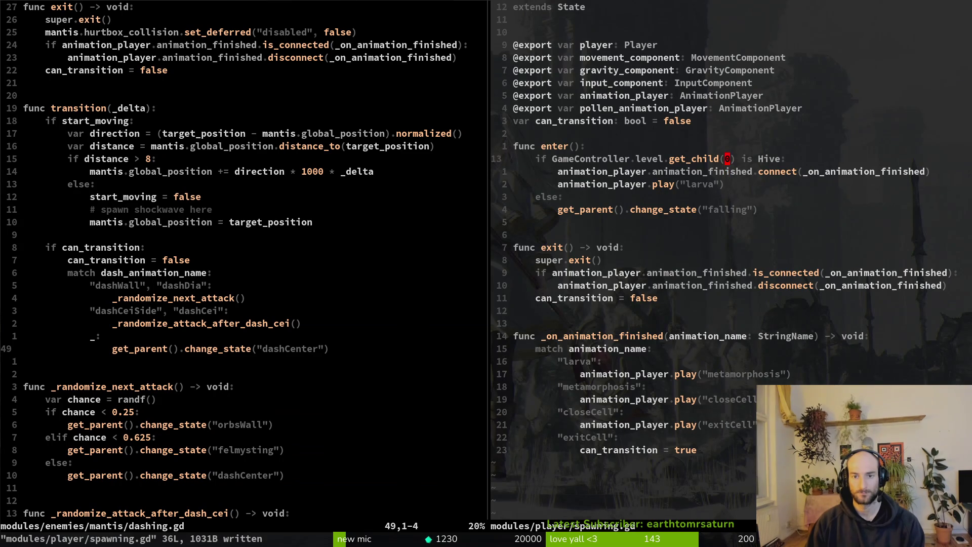
# Add an empty line above func enter() and save spawning.gd.
pyautogui.press('k')
pyautogui.press('O')
pyautogui.press('Return')
pyautogui.hotkey('alt', 'Tab')
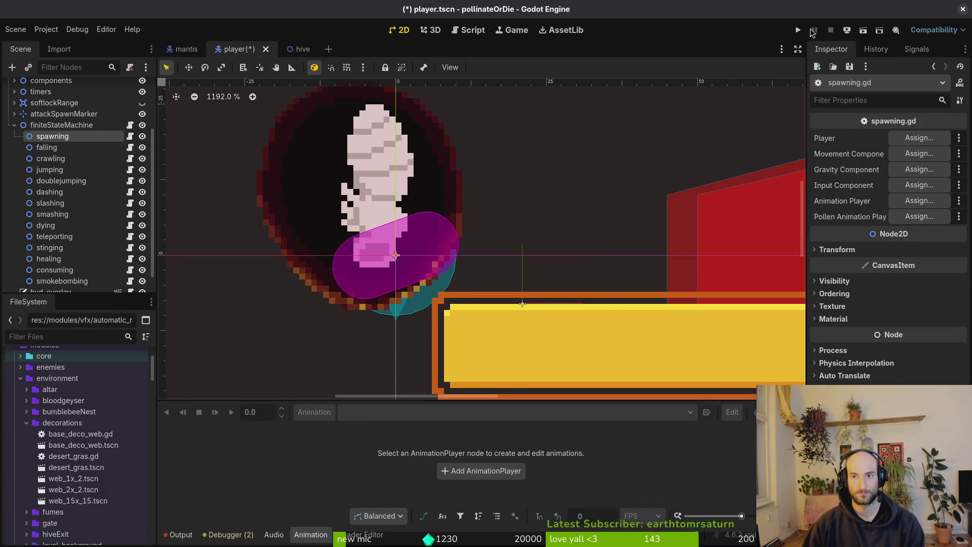
# Run the game, hit the Nil 'animation_finished' error at spawning.gd:15, and inspect the spawning node locally.
pyautogui.click(798, 30)
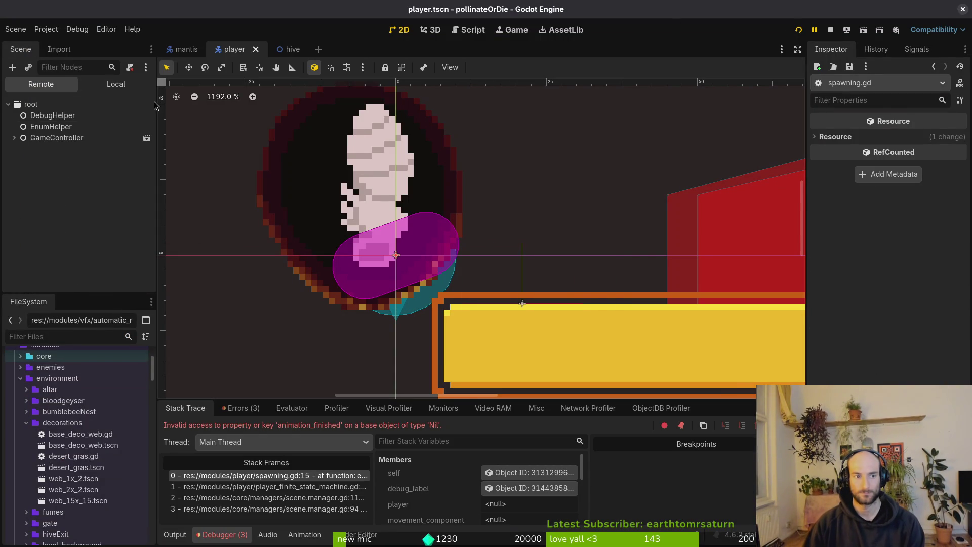
pyautogui.click(116, 84)
pyautogui.click(52, 152)
pyautogui.hotkey('alt', 'Tab')
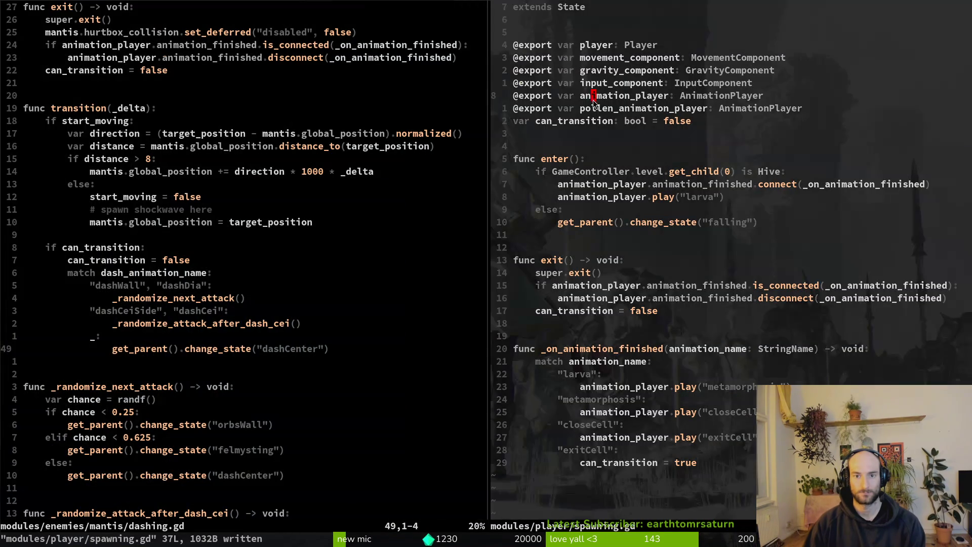
# Delete the pollen_animation_player, input, gravity and movement component export lines and save spawning.gd.
pyautogui.press('j')
pyautogui.press('d')
pyautogui.press('d')
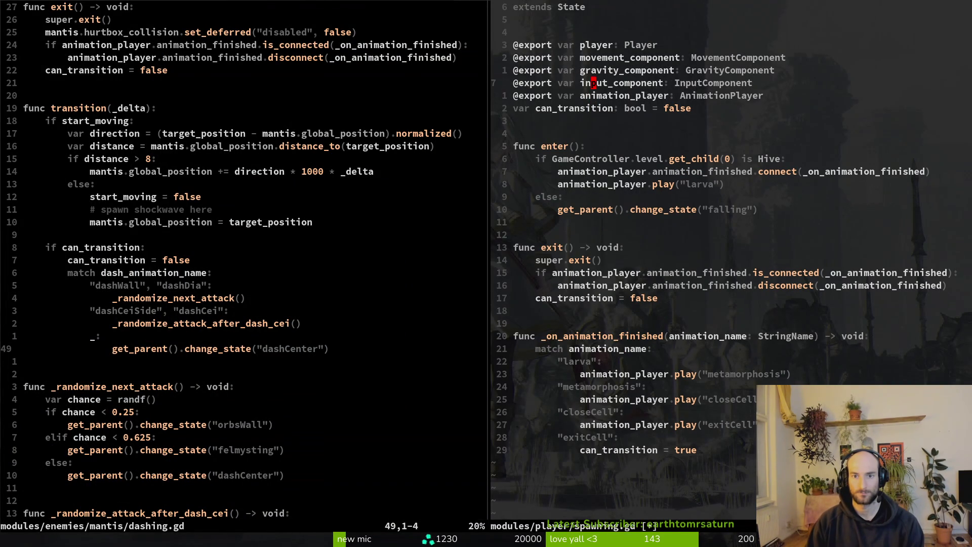
pyautogui.press('d')
pyautogui.press('d')
pyautogui.press('k')
pyautogui.press('d')
pyautogui.press('d')
pyautogui.press('d')
pyautogui.press('d')
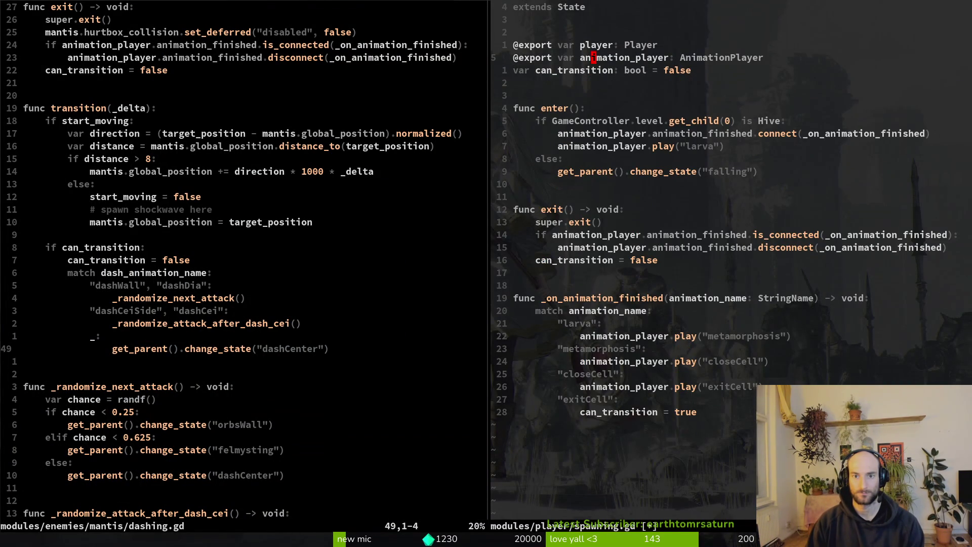
pyautogui.write(':w')
pyautogui.press('Return')
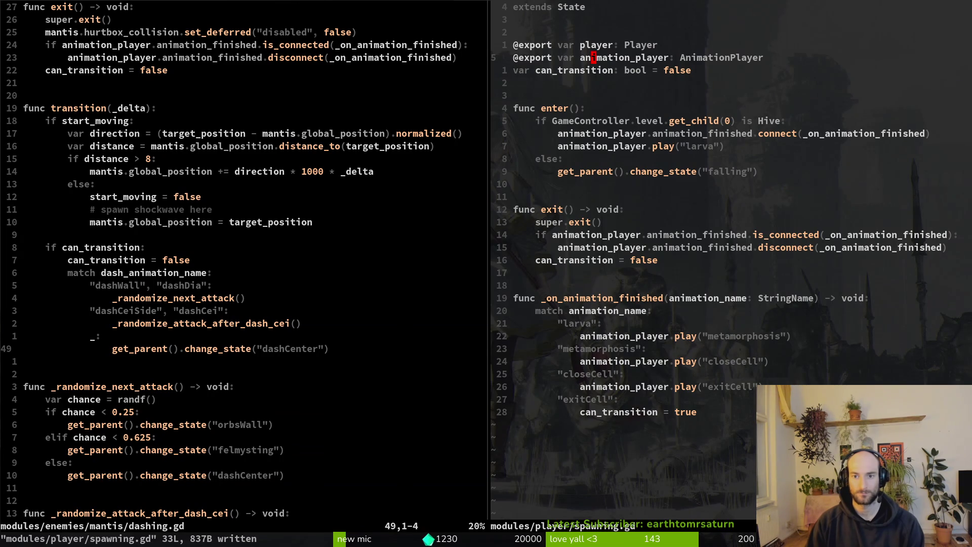
pyautogui.hotkey('alt', 'Tab')
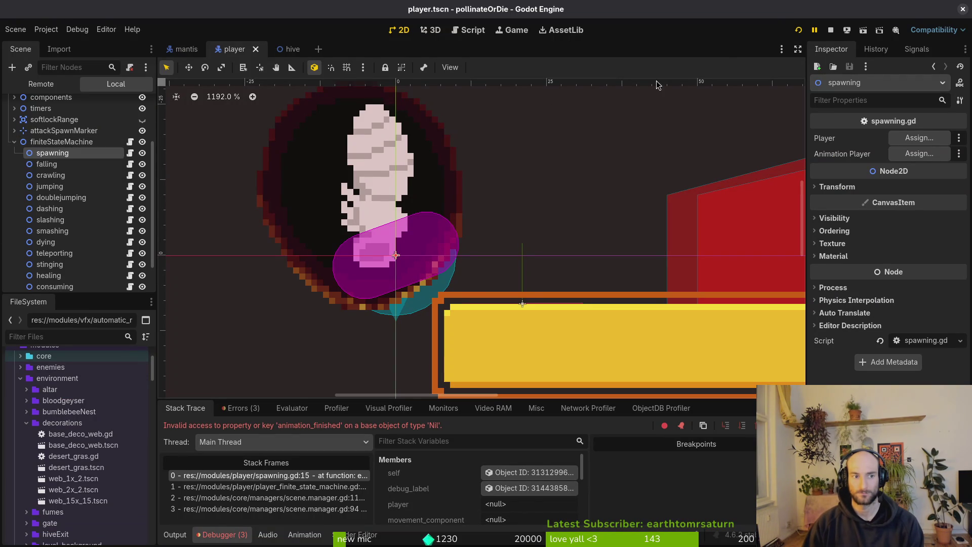
# Assign player to Player and Sprite2D's AnimationPlayer to Animation Player, then run the game.
pyautogui.scroll(-5, 505, 228)
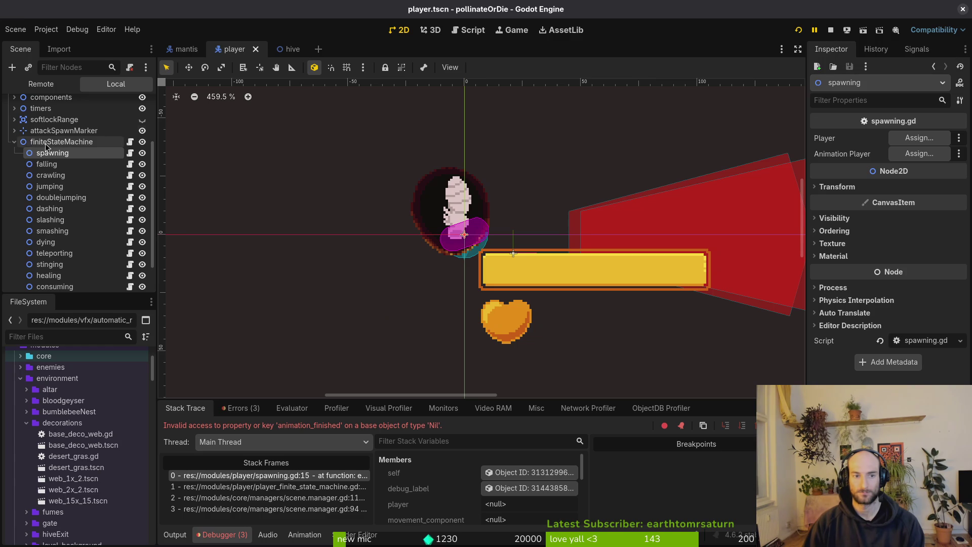
pyautogui.click(909, 138)
pyautogui.click(438, 148)
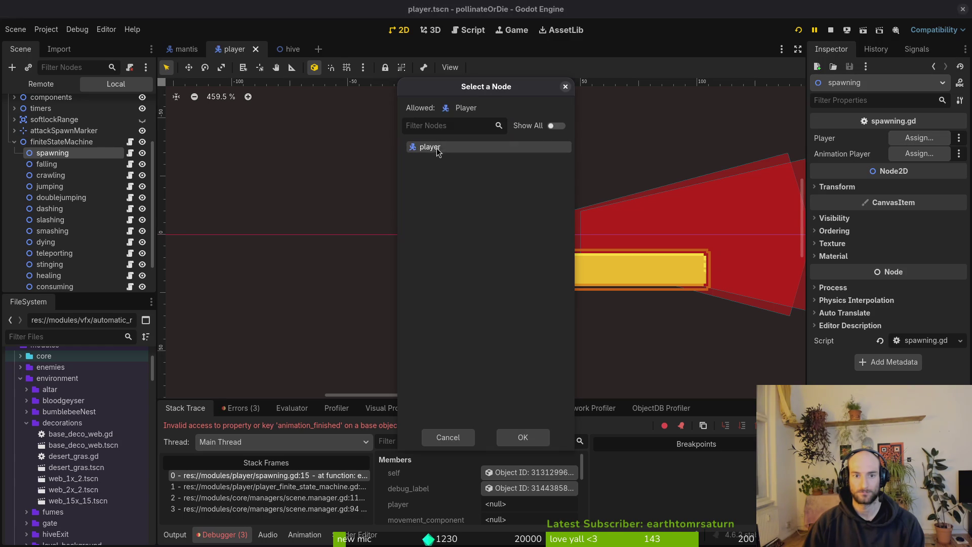
pyautogui.click(521, 437)
pyautogui.click(926, 154)
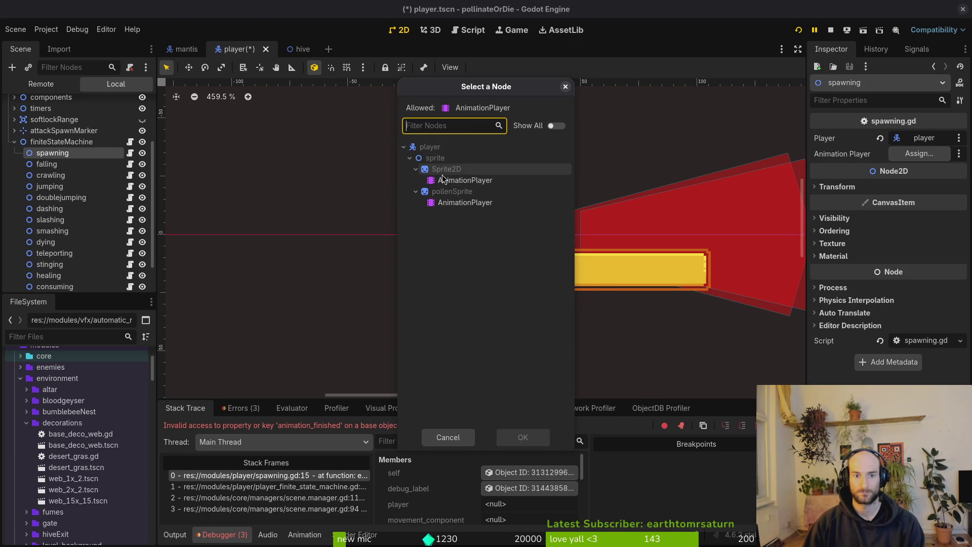
pyautogui.click(463, 180)
pyautogui.click(523, 438)
pyautogui.click(798, 31)
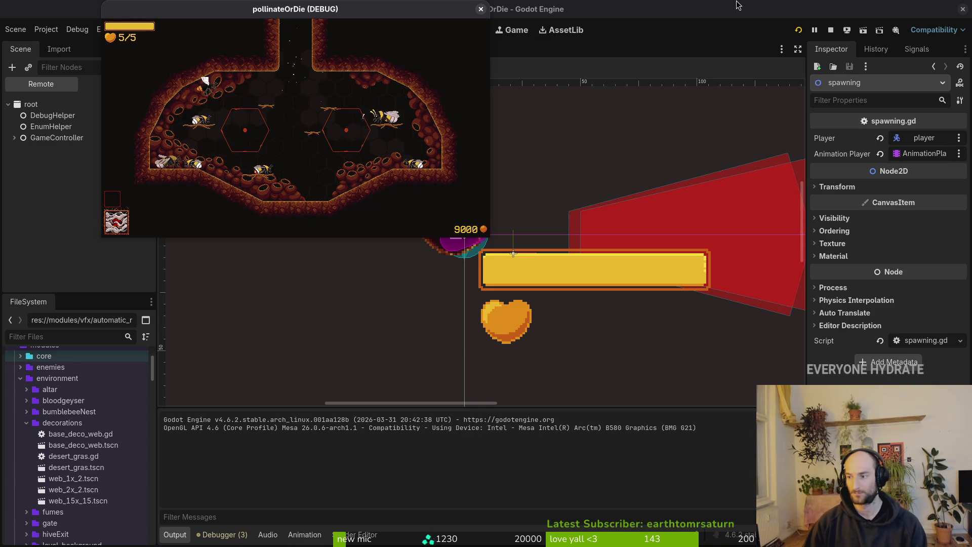
# In exit()'s exitCell branch, replace can_transition = true with the change_state("falling") line and save.
pyautogui.hotkey('alt', 'Tab')
pyautogui.press('1')
pyautogui.press('2')
pyautogui.press('j')
pyautogui.press('c')
pyautogui.press('c')
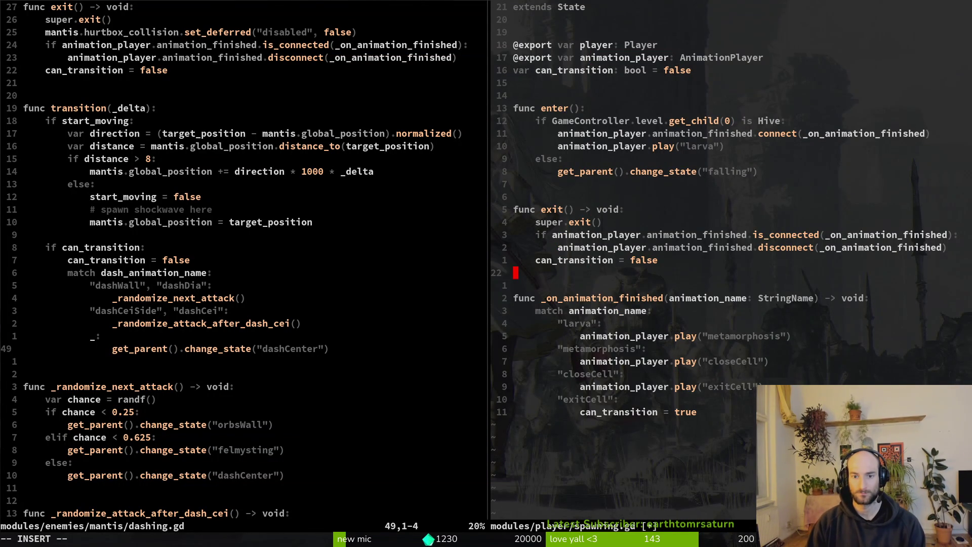
pyautogui.press('1')
pyautogui.press('5')
pyautogui.press('k')
pyautogui.press('1')
pyautogui.press('8')
pyautogui.press('j')
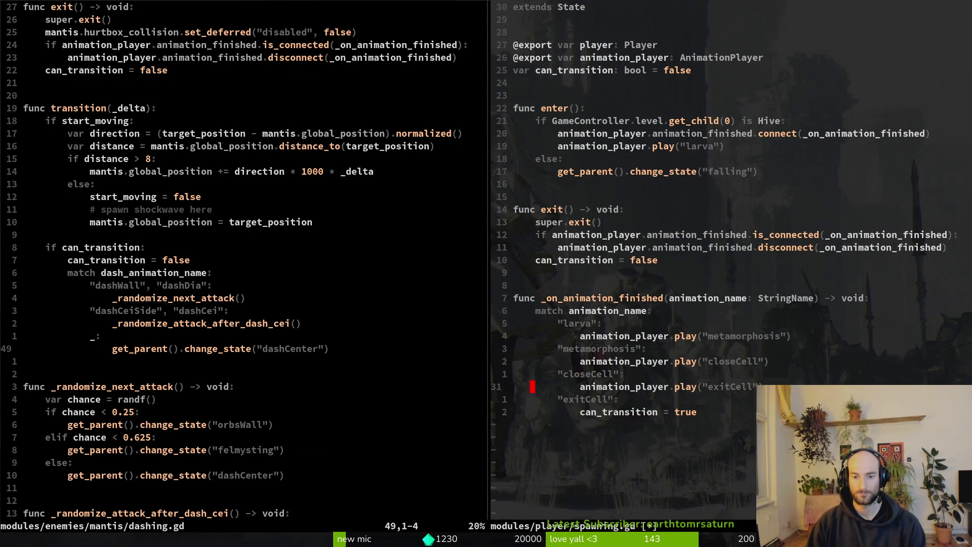
pyautogui.press('P')
pyautogui.press('d')
pyautogui.press('d')
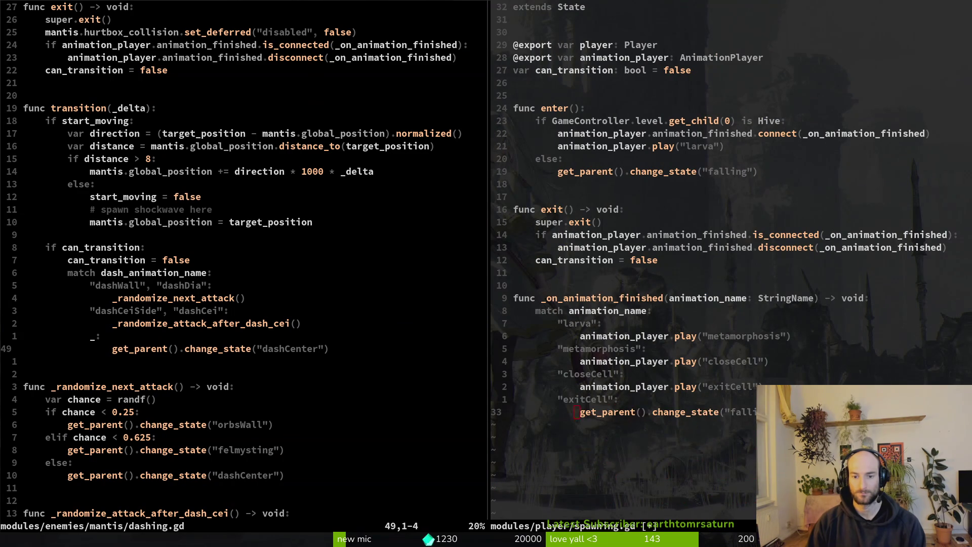
pyautogui.press('>')
pyautogui.press('>')
pyautogui.write(':w')
pyautogui.press('Return')
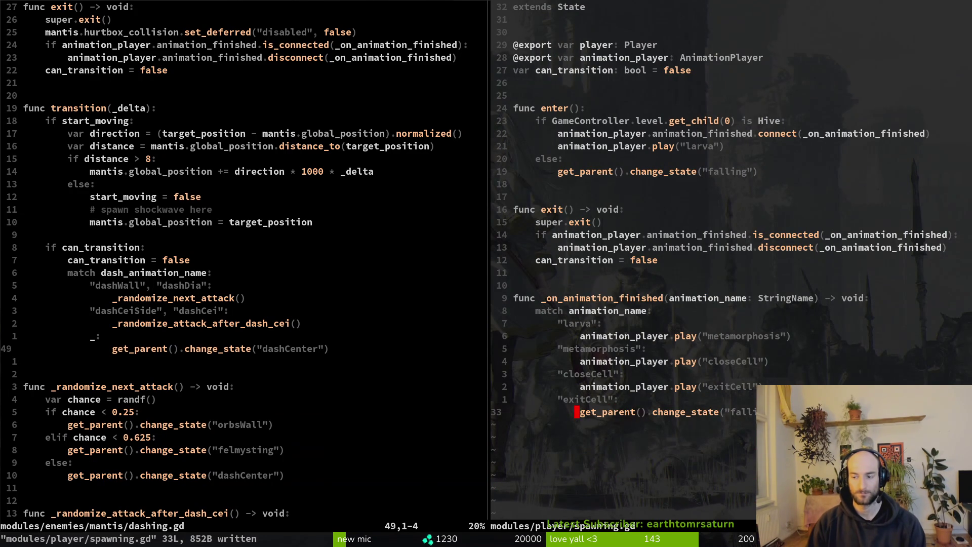
# Delete the can_transition declaration and the leftover can_transition line, save, and run the game.
pyautogui.press('2')
pyautogui.press('7')
pyautogui.press('k')
pyautogui.press('d')
pyautogui.press('j')
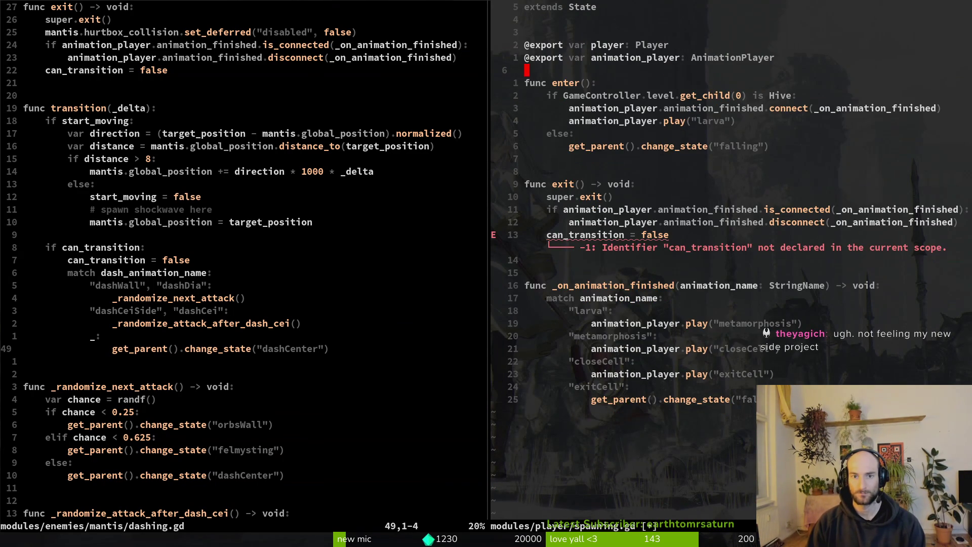
pyautogui.press('d')
pyautogui.press('d')
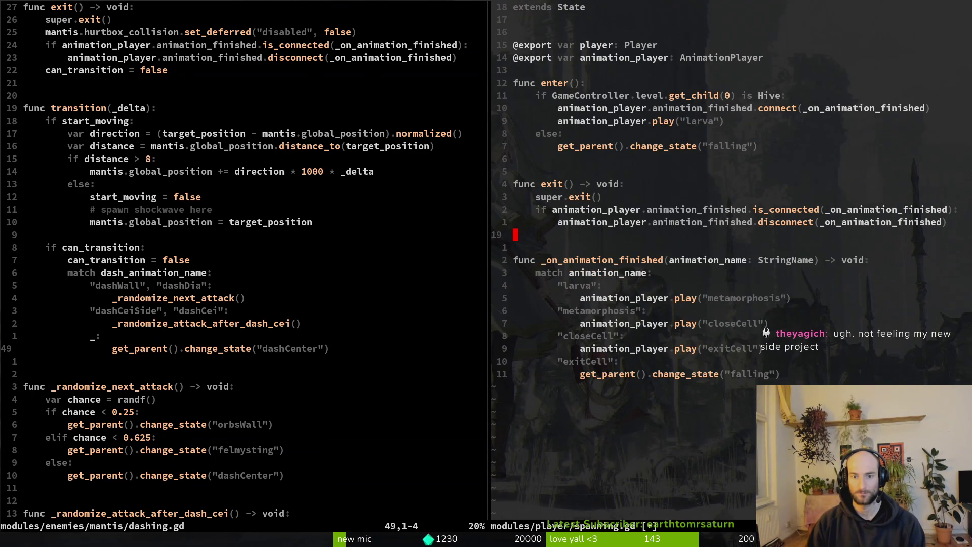
pyautogui.write(':w')
pyautogui.press('Return')
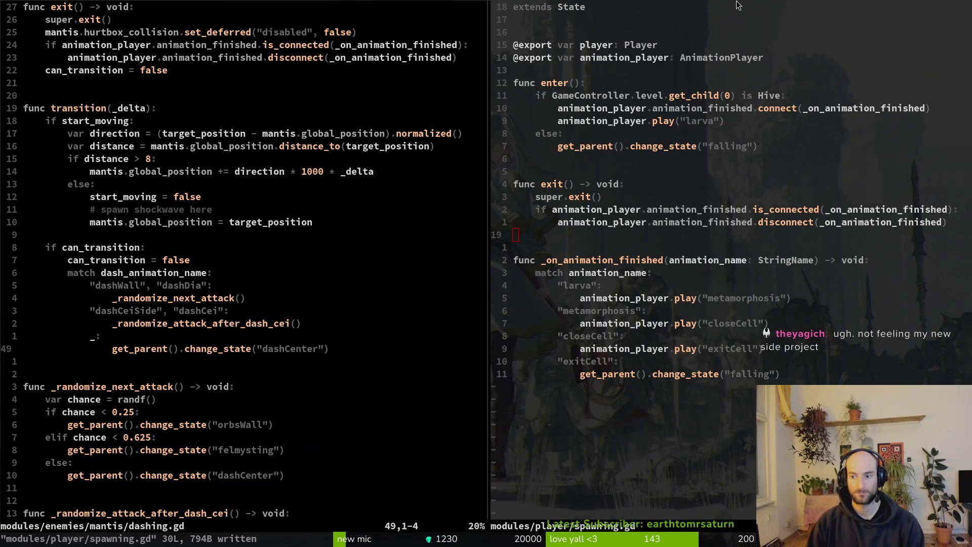
pyautogui.press('super+2')
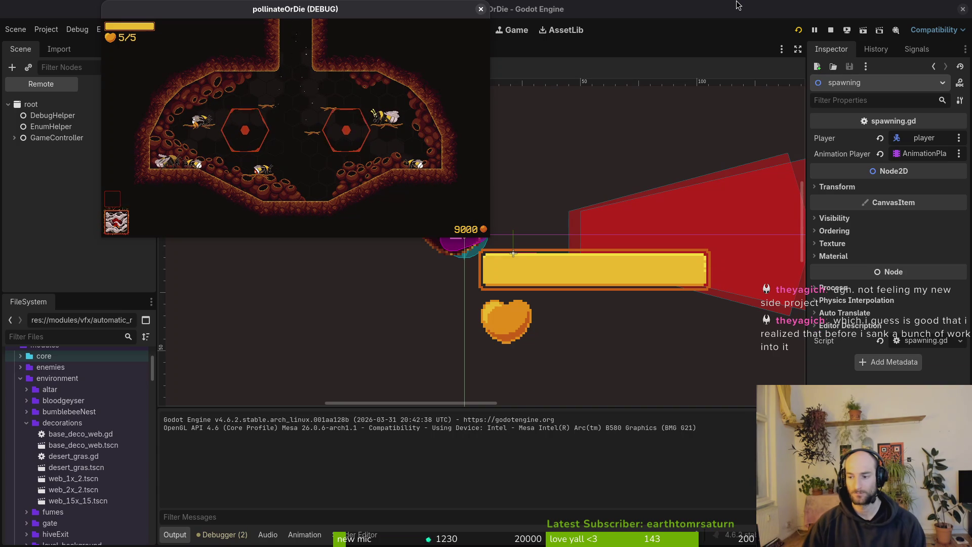
# Stop the game, rerun it with F5, and continue the saved game into the hive level.
pyautogui.click(481, 9)
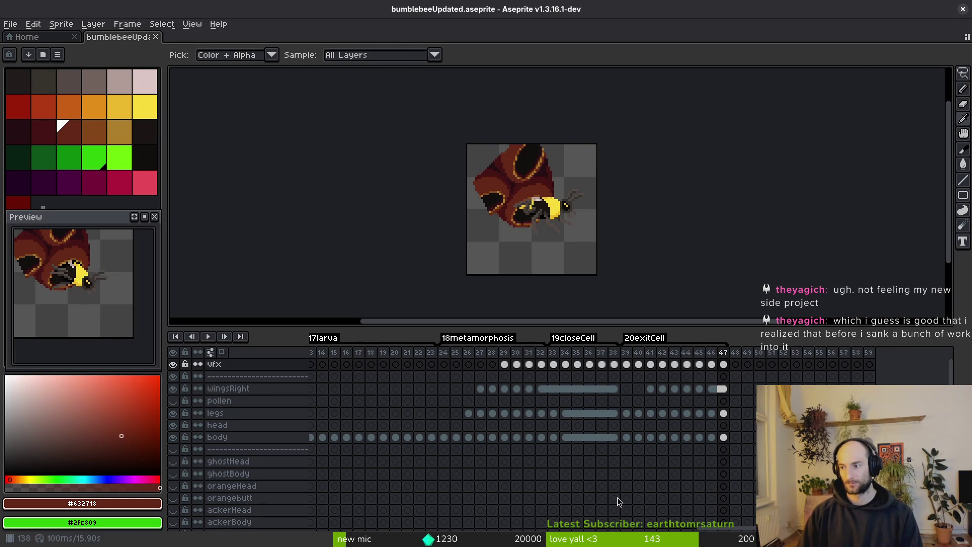
pyautogui.press('F5')
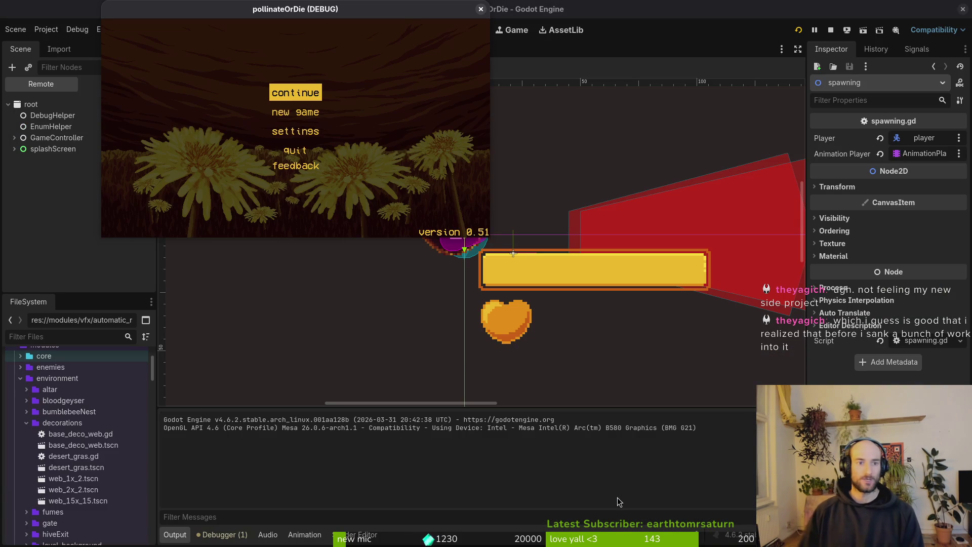
pyautogui.press('Return')
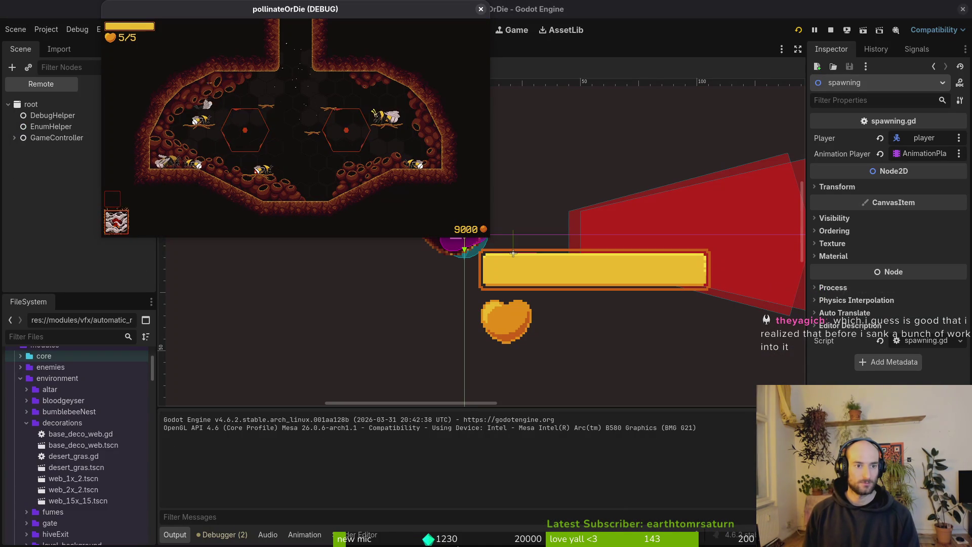
# Pick the Buff-tailed bumblebee skin from the inventory's skins page and maximize the game window.
pyautogui.press('Tab')
pyautogui.press('e')
pyautogui.press('Left')
pyautogui.press('Return')
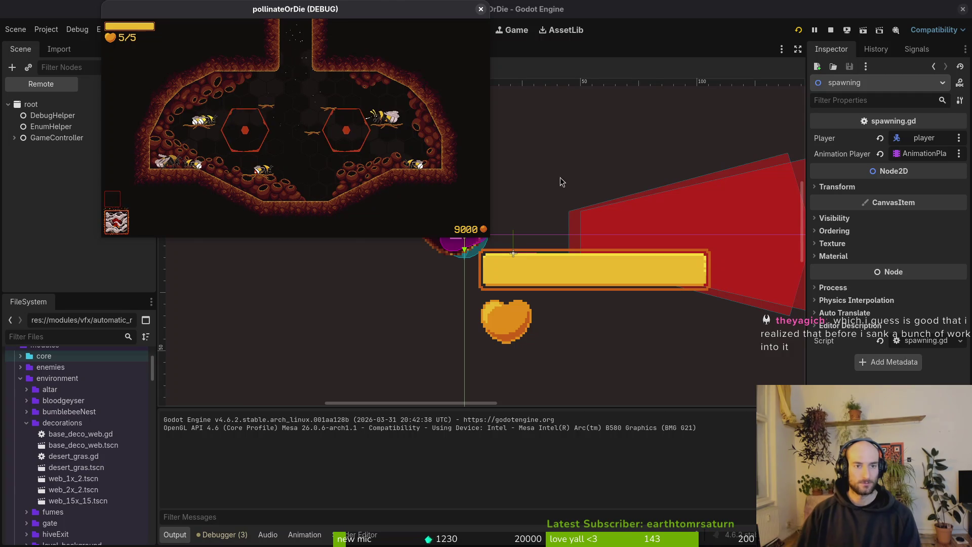
pyautogui.doubleClick(374, 9)
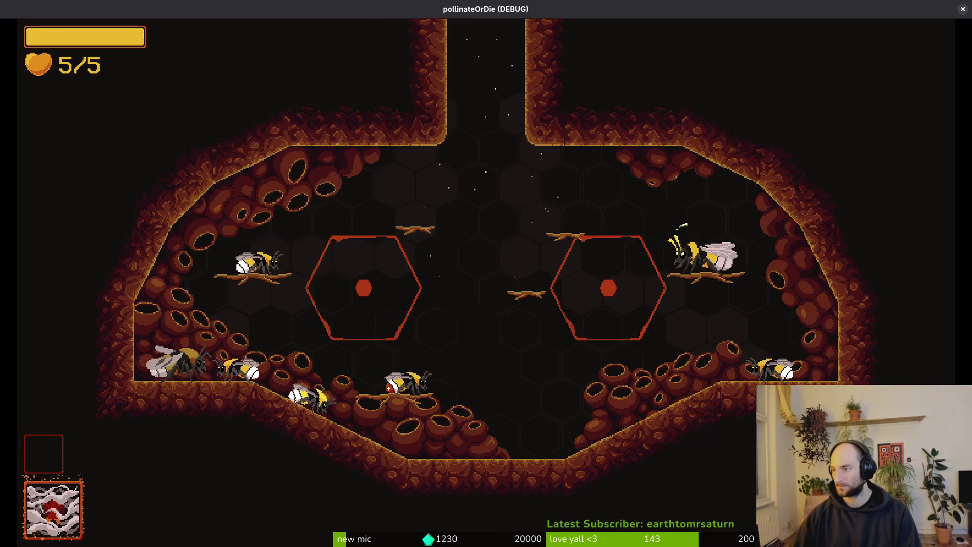
pyautogui.hotkey('alt', 'Tab')
# Turn the wingsLeft layer's visibility back on in the bumblebee sprite's layer list.
pyautogui.scroll(-3, 241, 436)
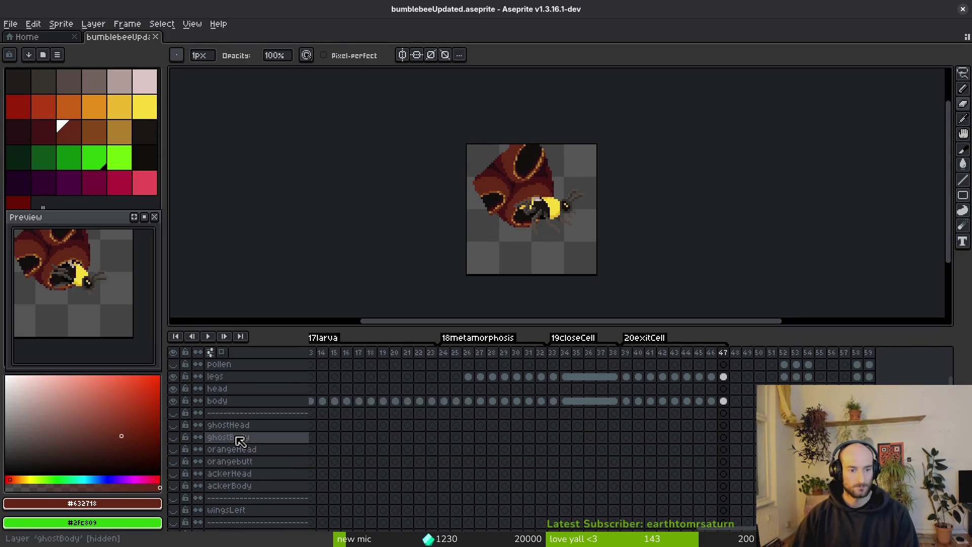
pyautogui.click(173, 473)
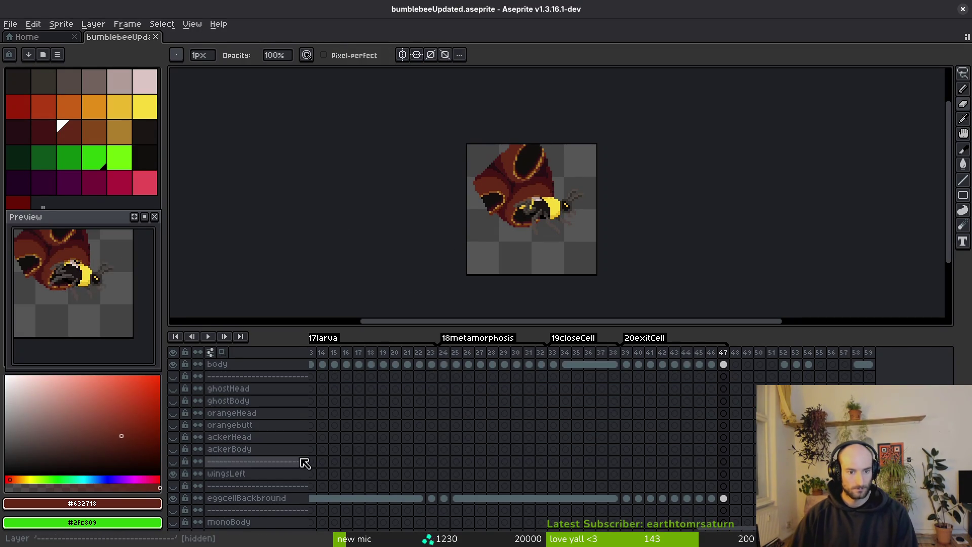
pyautogui.scroll(3, 200, 456)
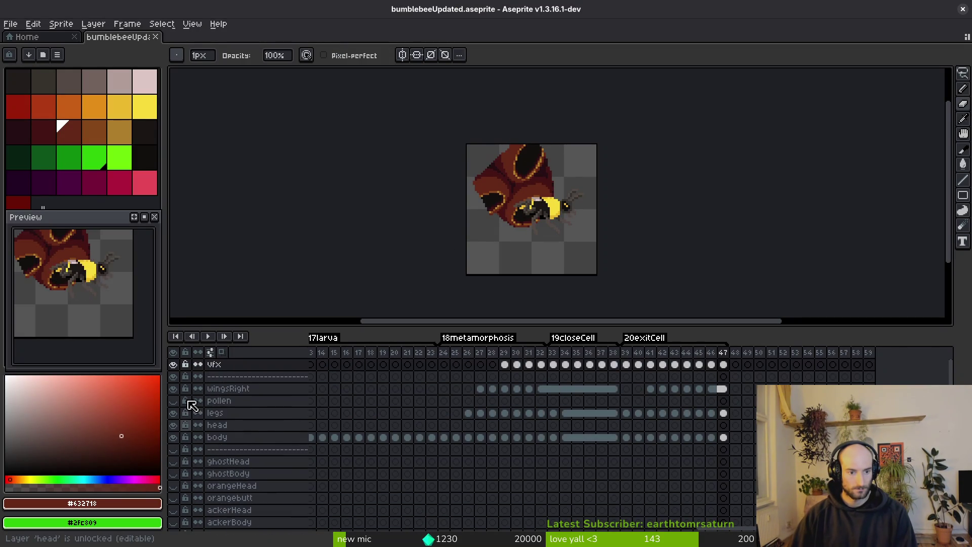
pyautogui.scroll(-5, 243, 410)
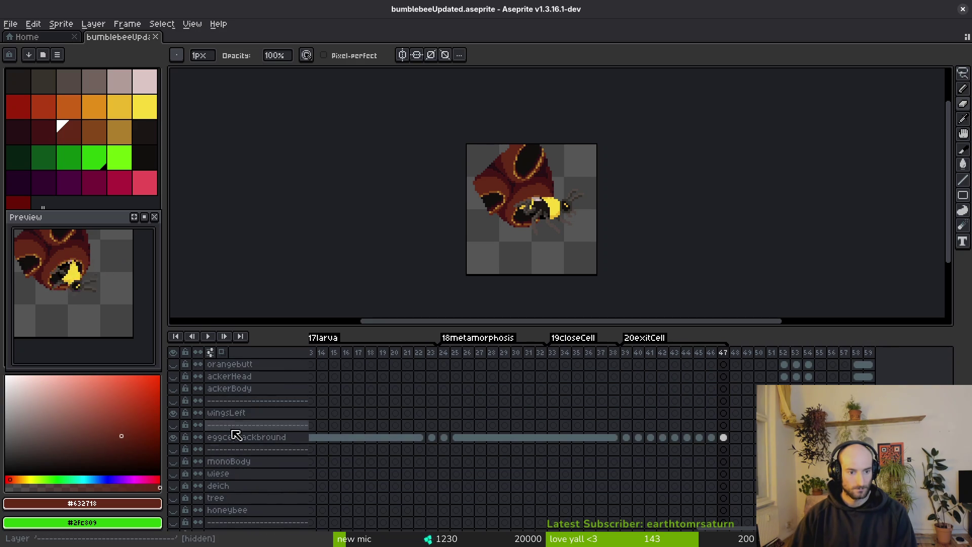
pyautogui.scroll(2, 263, 410)
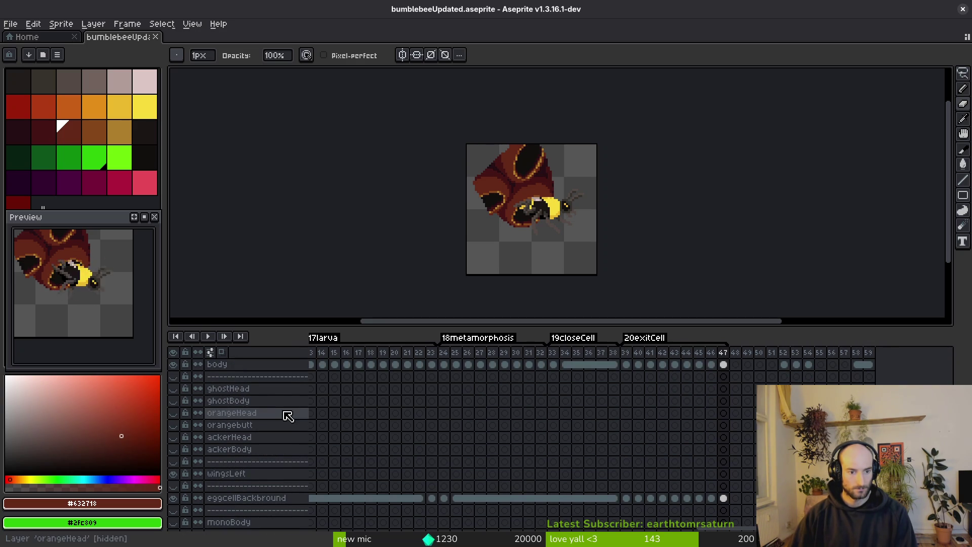
pyautogui.scroll(-2, 242, 478)
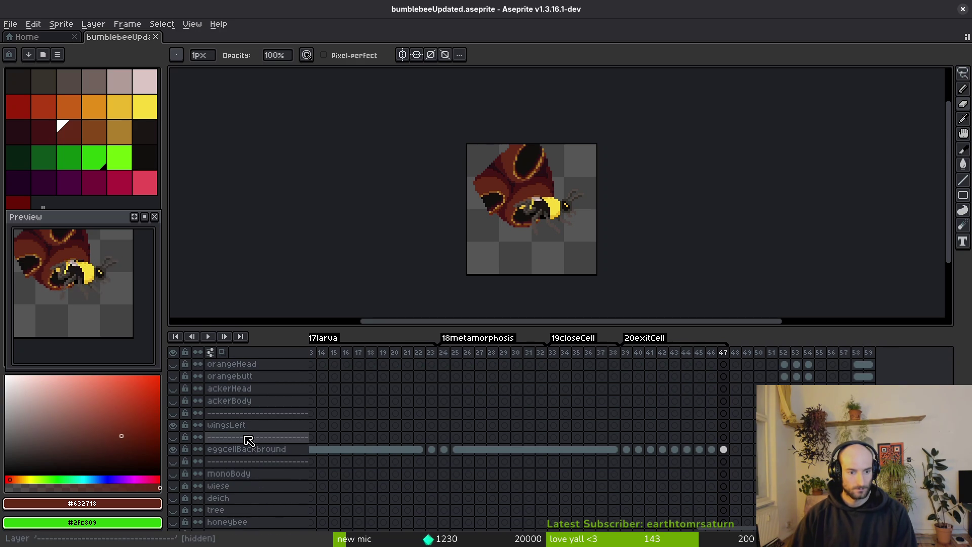
pyautogui.scroll(-2, 248, 440)
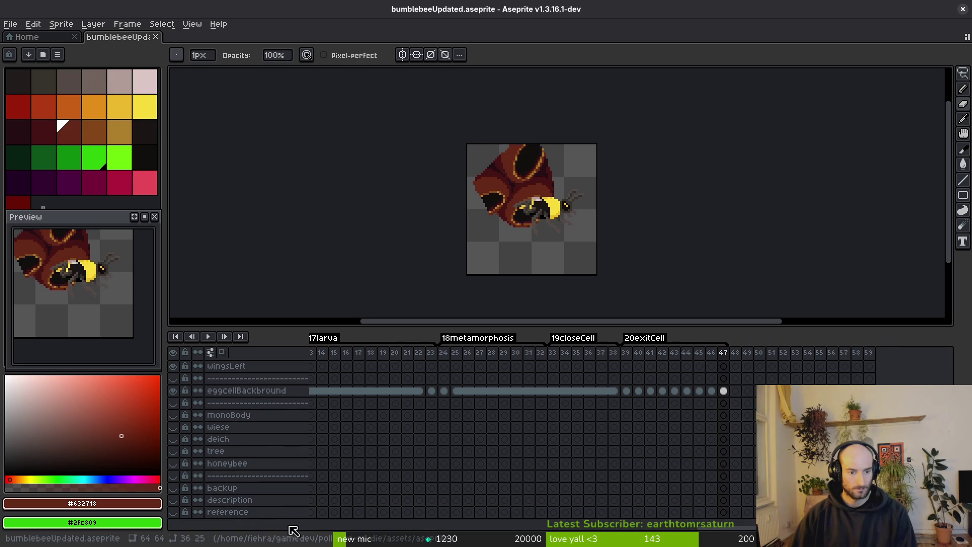
pyautogui.scroll(2, 308, 471)
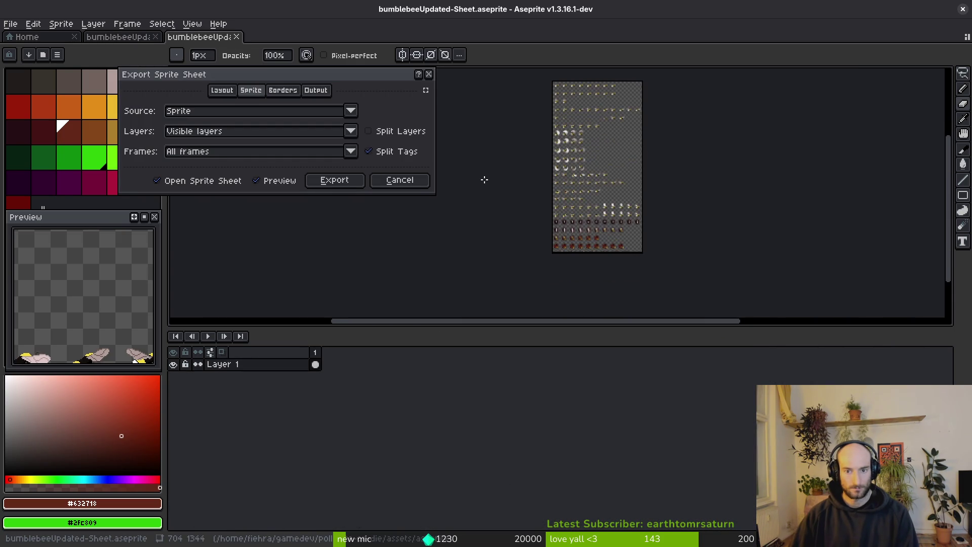
# Set the sprite sheet output file to assets/art/player/bumblebee-Sheet.png.
pyautogui.click(335, 181)
pyautogui.click(248, 48)
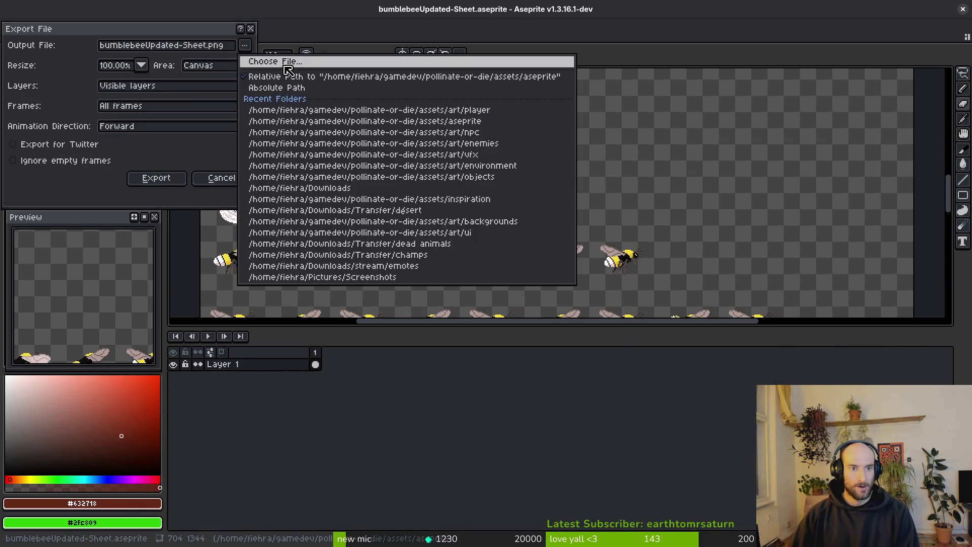
pyautogui.click(263, 60)
pyautogui.click(150, 96)
pyautogui.click(149, 95)
pyautogui.doubleClick(215, 145)
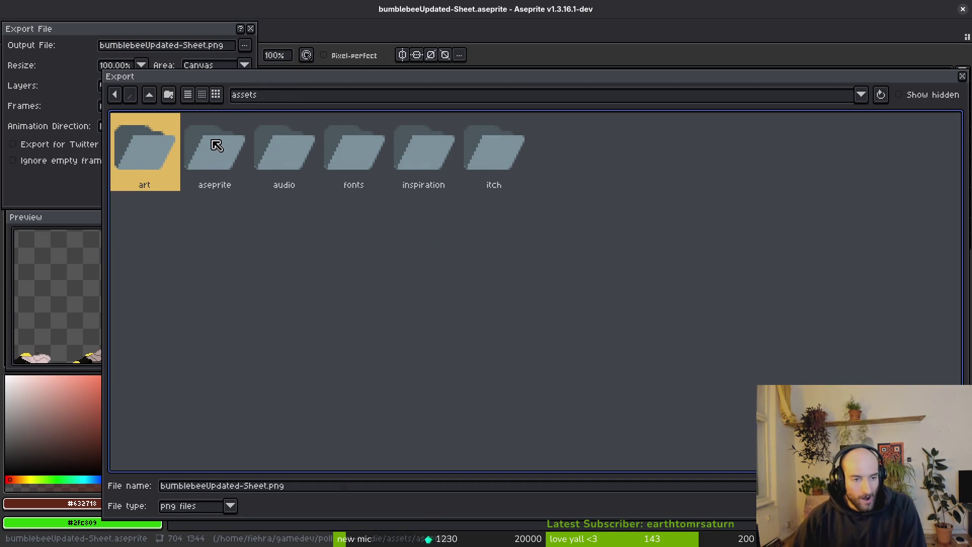
pyautogui.doubleClick(160, 157)
pyautogui.doubleClick(878, 158)
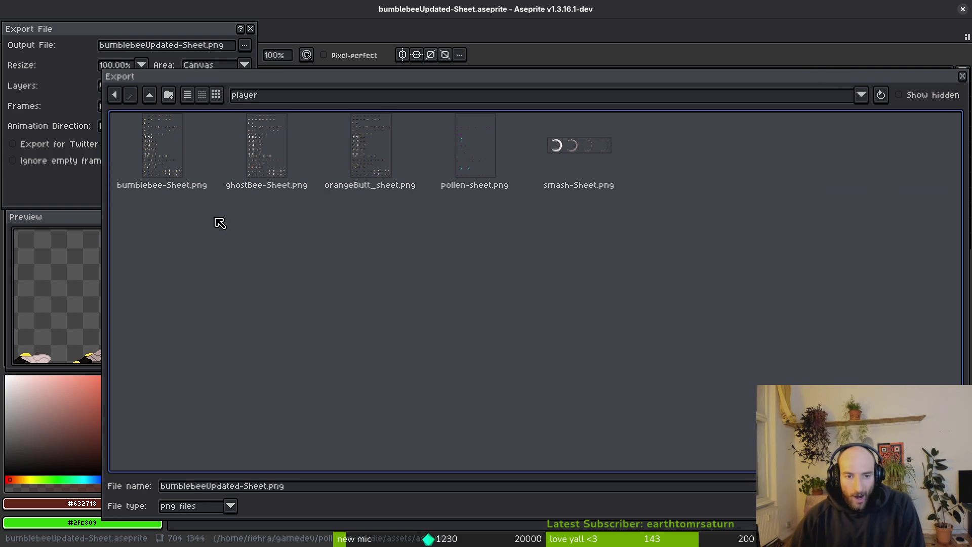
pyautogui.press('Return')
# Confirm overwriting the existing sheet and export it so Godot reimports it.
pyautogui.click(423, 306)
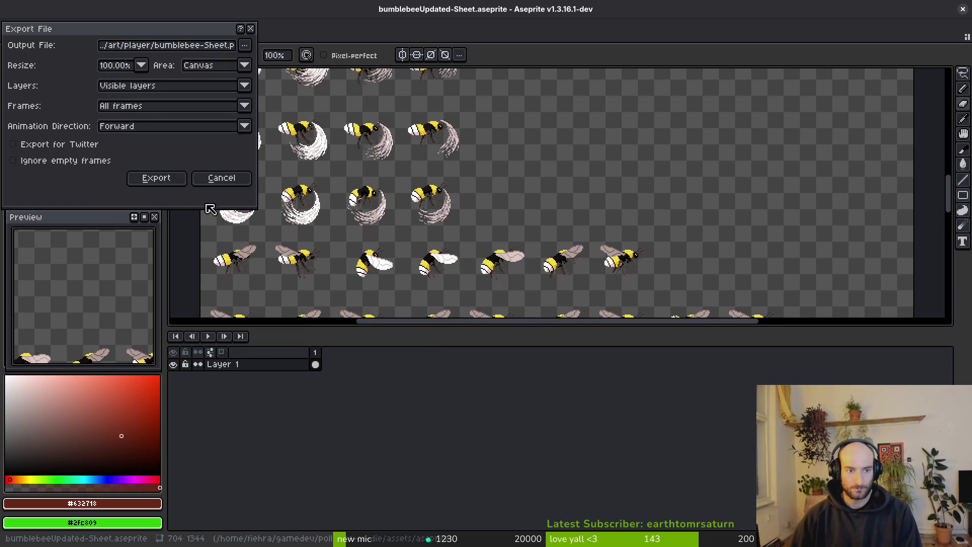
pyautogui.click(157, 181)
pyautogui.hotkey('alt', 'Tab')
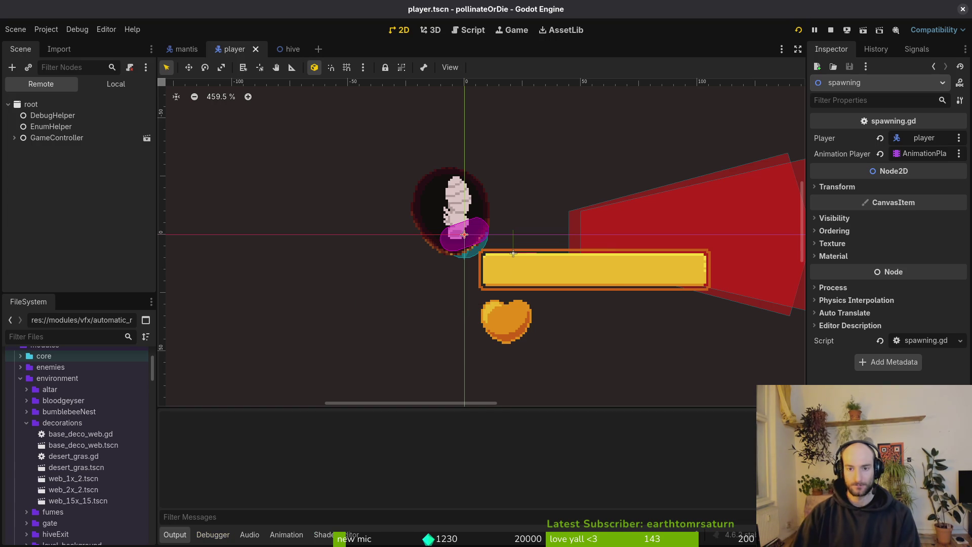
# Replay the hive level, then select the final exitCell frame 47 in the bumblebee Aseprite animation.
pyautogui.press('F5')
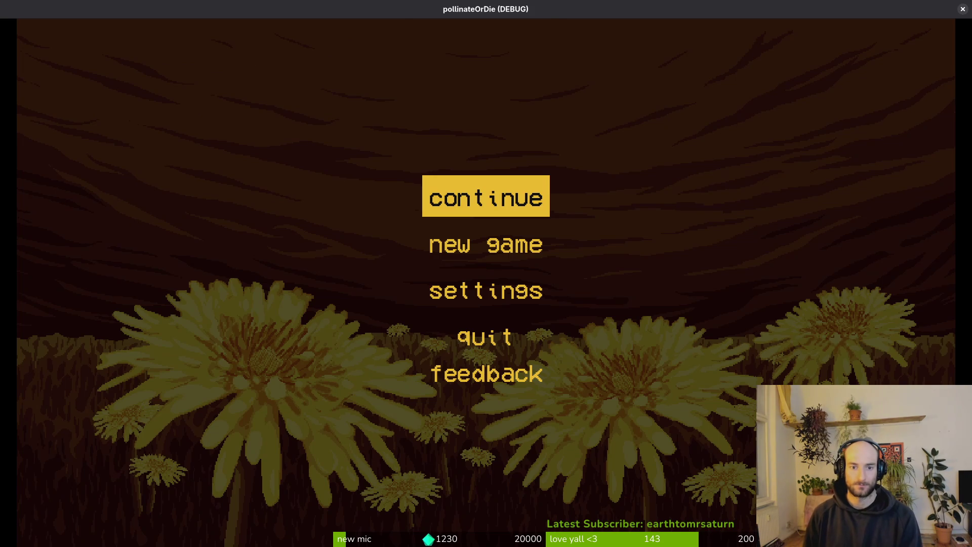
pyautogui.press('Return')
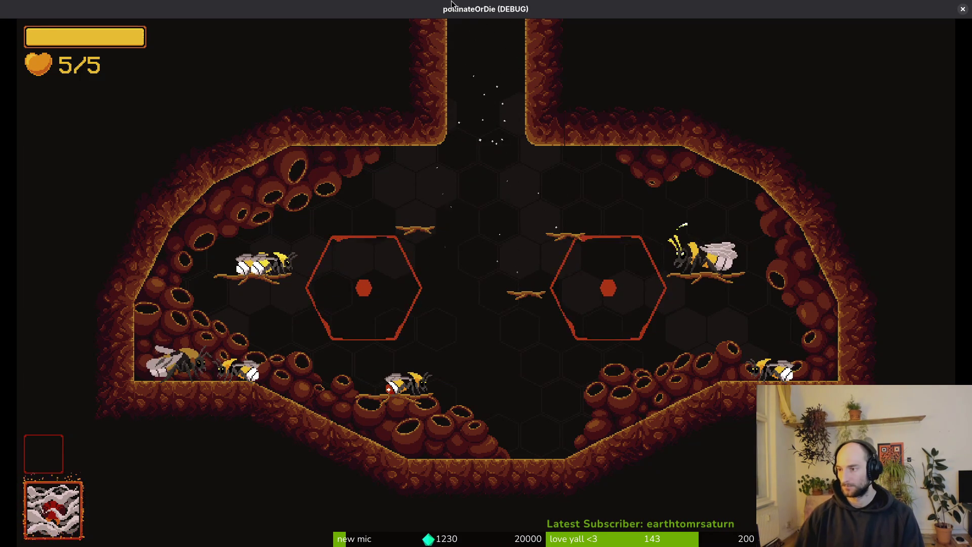
pyautogui.hotkey('alt', 'Tab')
pyautogui.click(136, 36)
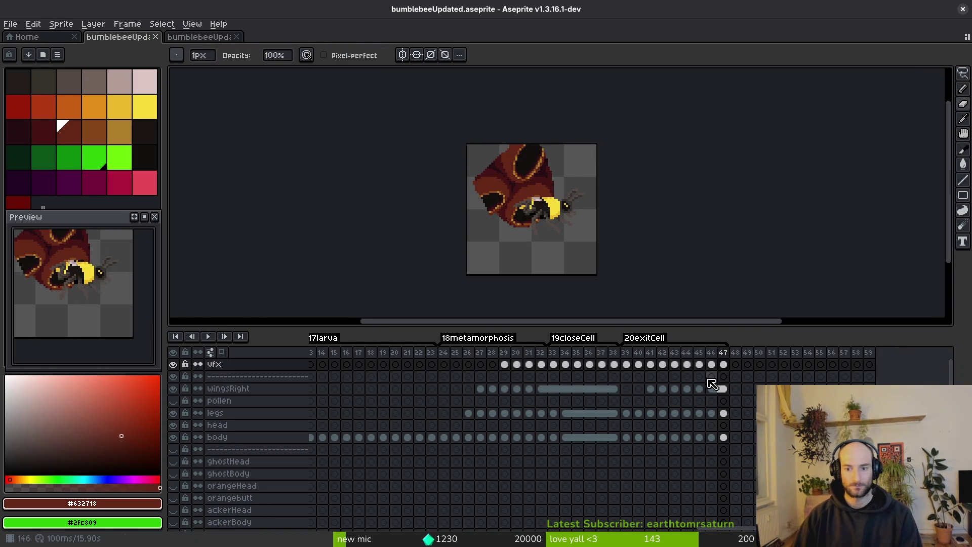
pyautogui.click(713, 363)
pyautogui.click(724, 363)
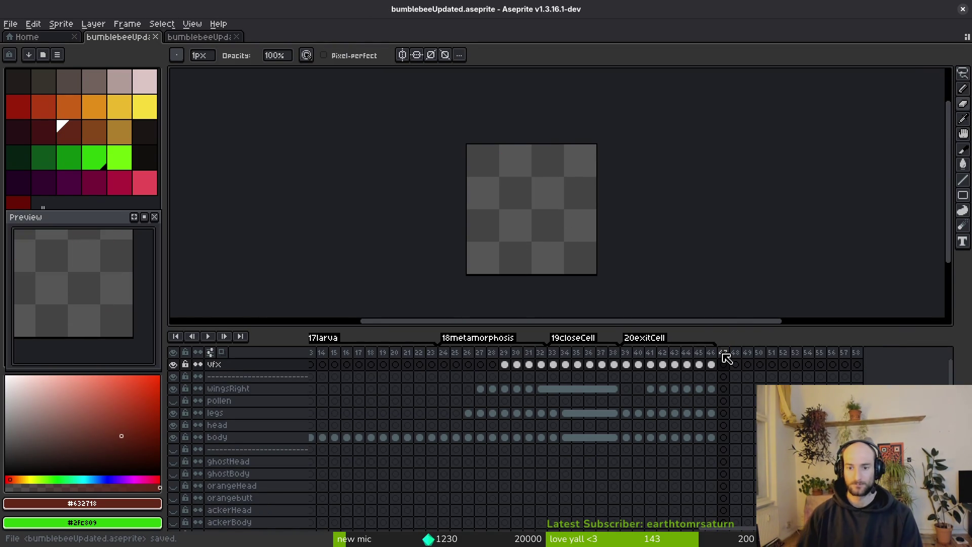
pyautogui.hotkey('alt', 'Tab')
pyautogui.click(116, 84)
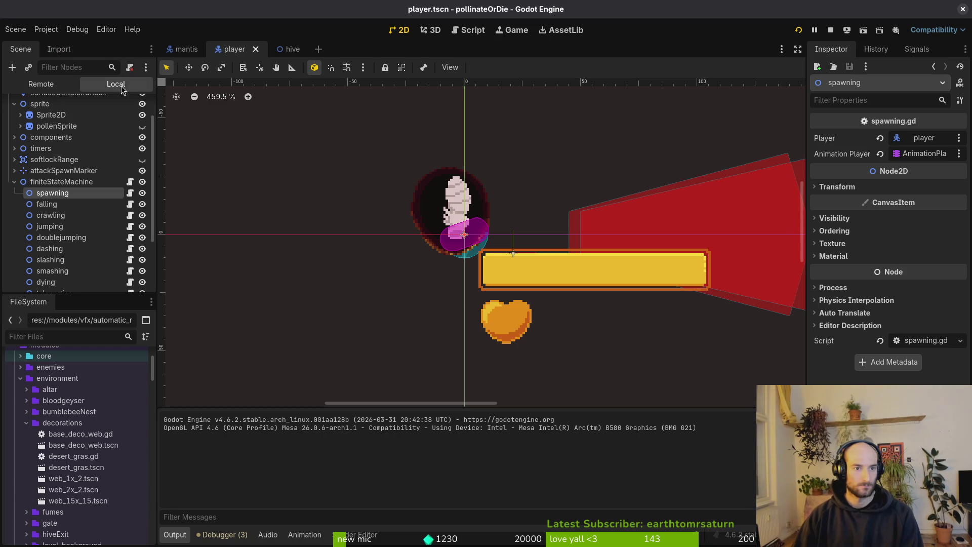
# Delete the frame-8 keyframe from the player's exitCell animation on the Sprite2D's AnimationPlayer.
pyautogui.scroll(3, 55, 152)
pyautogui.click(51, 151)
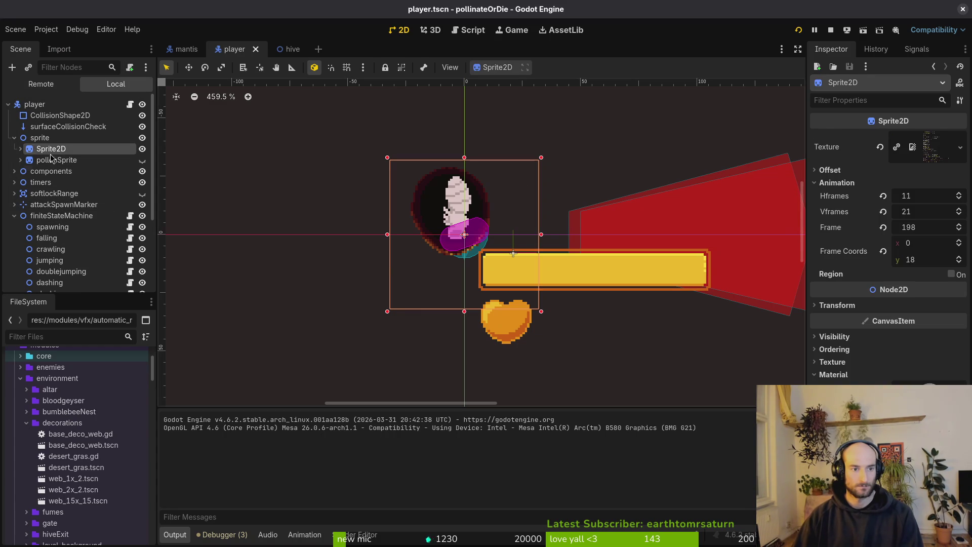
pyautogui.click(21, 149)
pyautogui.click(69, 160)
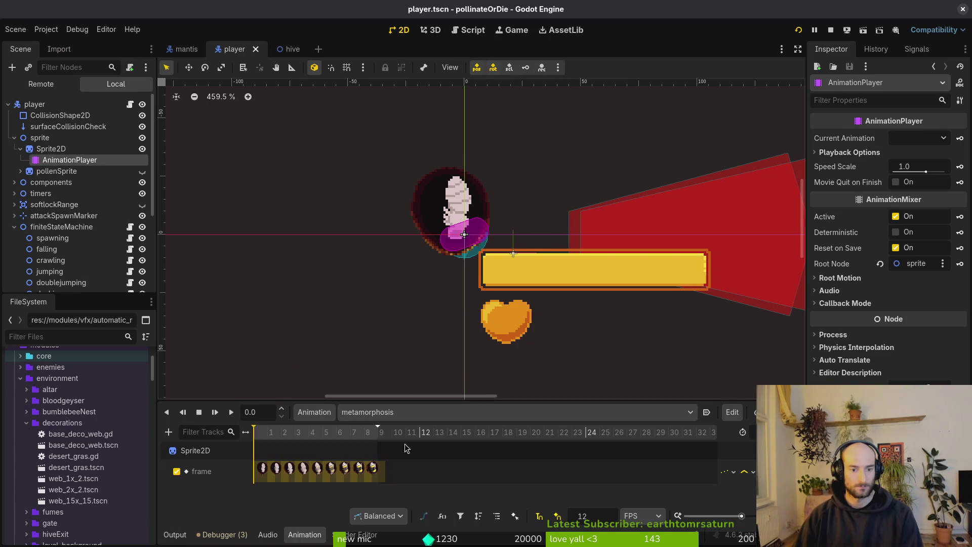
pyautogui.click(405, 412)
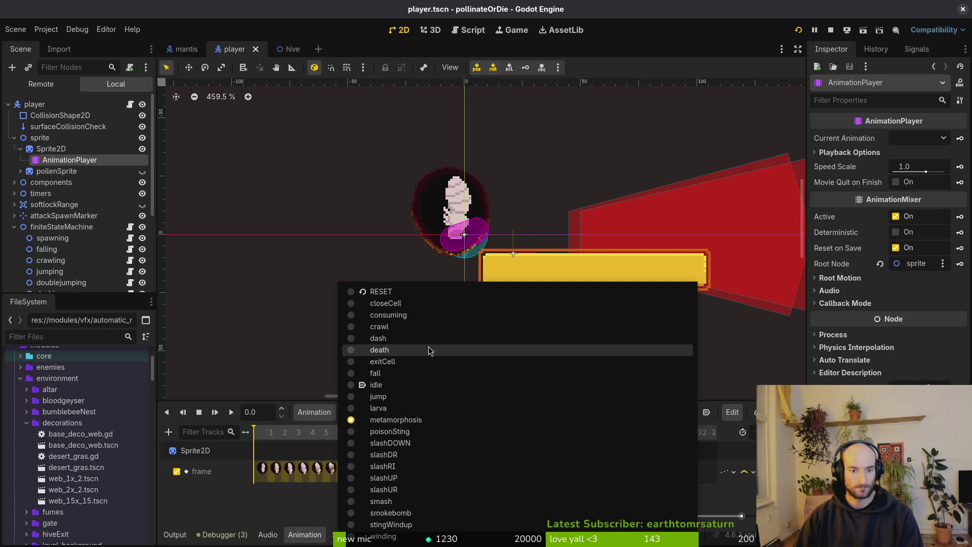
pyautogui.click(421, 361)
pyautogui.scroll(4, 371, 444)
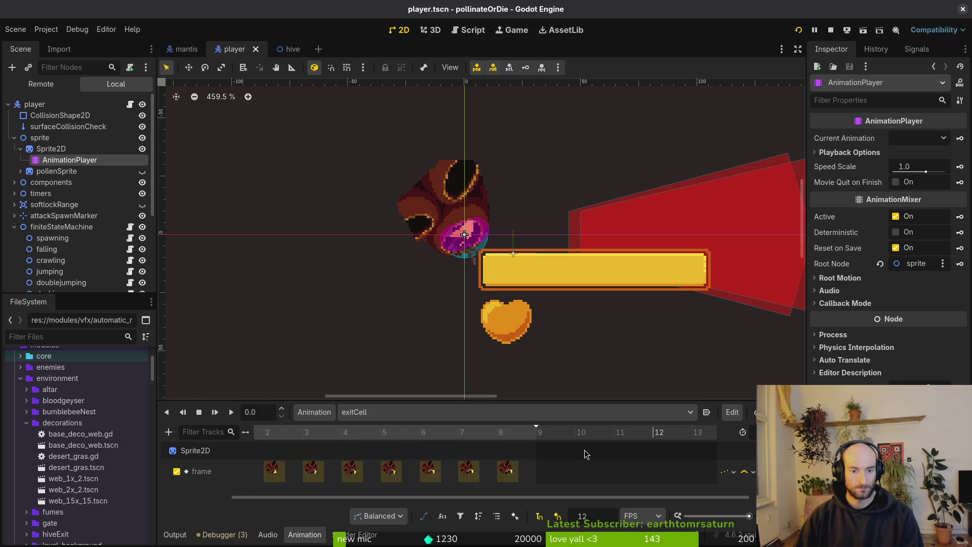
pyautogui.click(504, 471)
pyautogui.press('Delete')
# Set the exitCell length to 8, save the player scene, and reopen Aseprite's sprite sheet export.
pyautogui.hotkey('ctrl', 's')
pyautogui.press('Return')
pyautogui.hotkey('ctrl', 's')
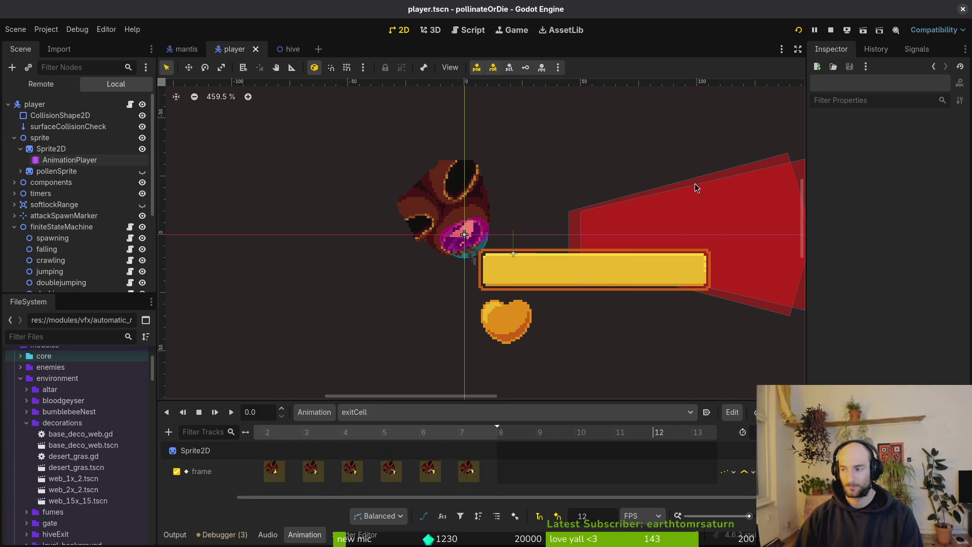
pyautogui.hotkey('alt', 'Tab')
pyautogui.hotkey('ctrl', 'e')
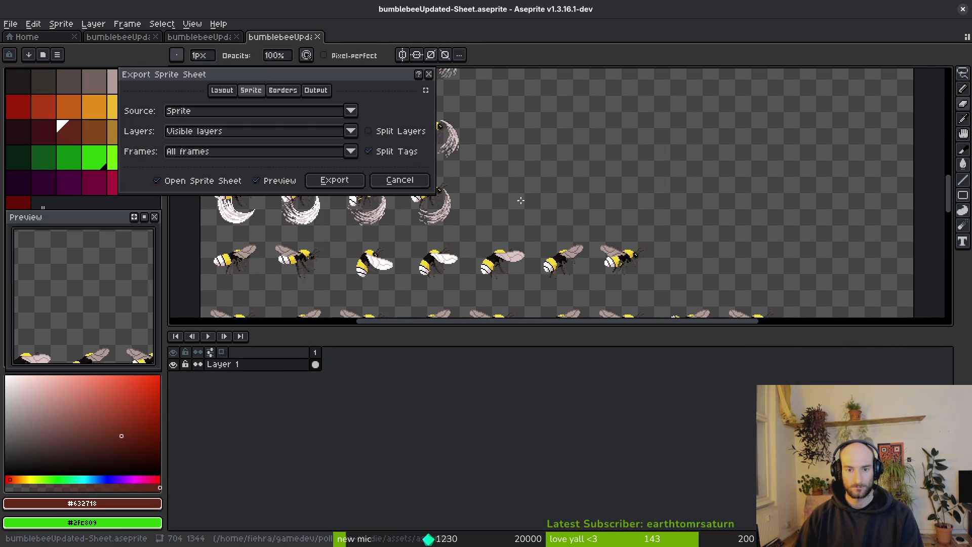
# Generate the bumblebee sprite sheet and browse for an output file in assets/art/player.
pyautogui.click(334, 183)
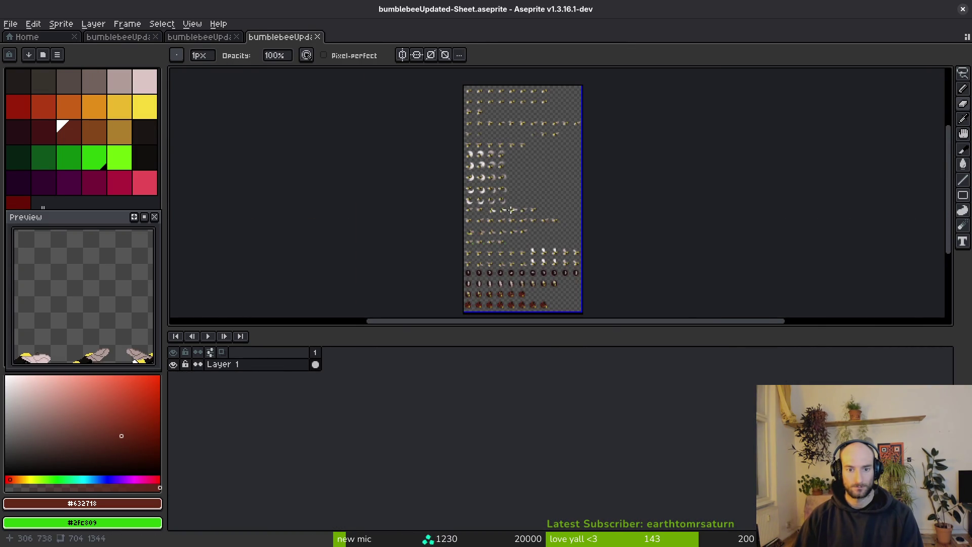
pyautogui.hotkey('ctrl', 'alt', 'shift', 's')
pyautogui.click(244, 45)
pyautogui.click(277, 62)
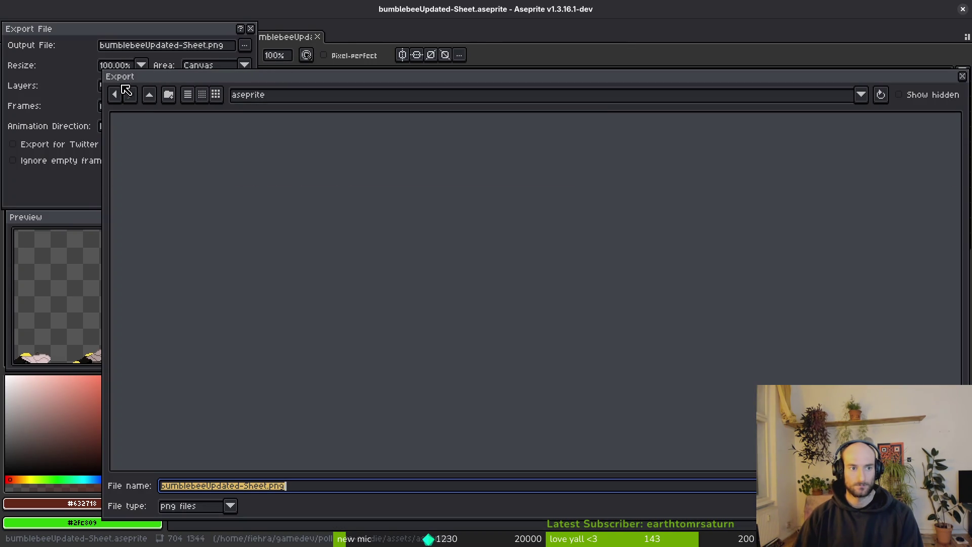
pyautogui.click(149, 96)
pyautogui.doubleClick(137, 157)
pyautogui.press('p')
# Export the sheet over bumblebee-Sheet.png, confirming the overwrite, then run the game in Godot.
pyautogui.press('Return')
pyautogui.click(161, 172)
pyautogui.press('Return')
pyautogui.click(420, 306)
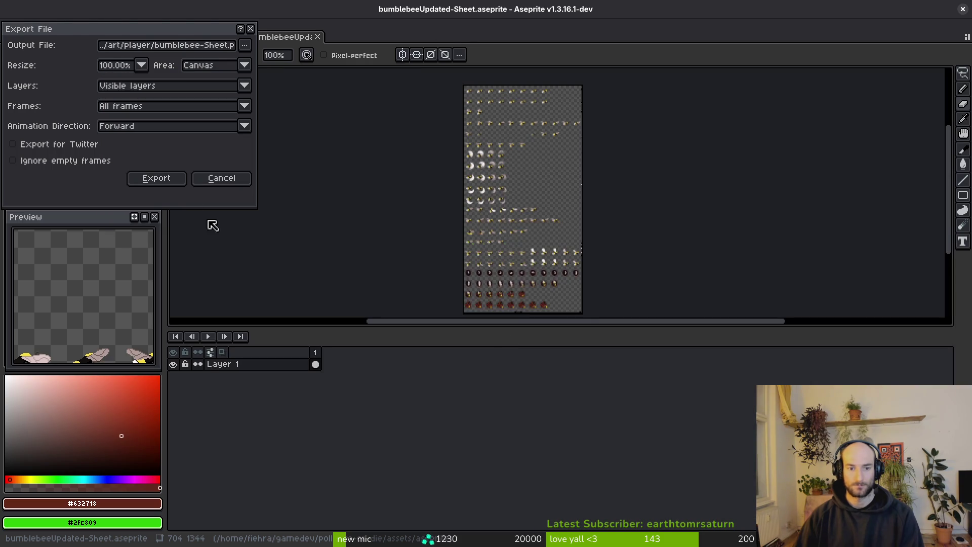
pyautogui.click(157, 180)
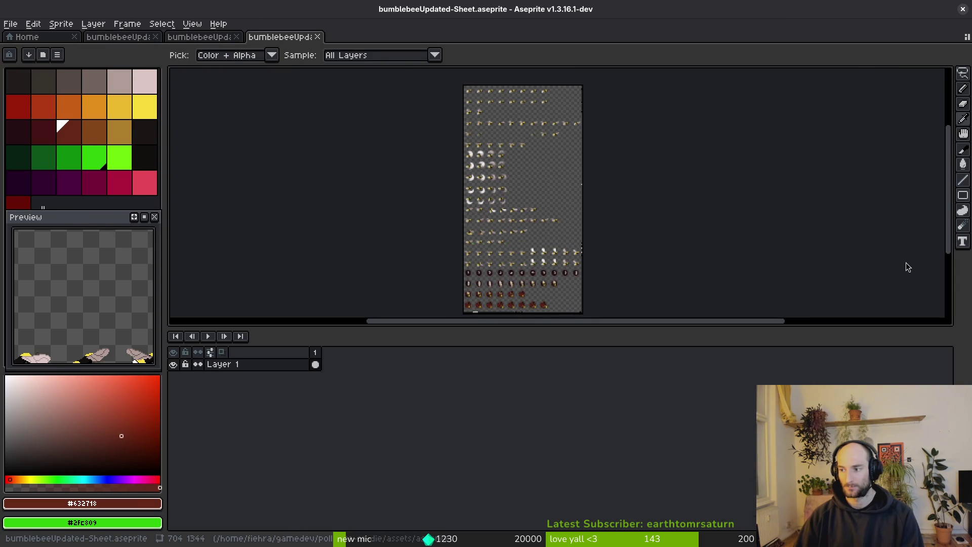
pyautogui.hotkey('alt', 'Tab')
pyautogui.press('F5')
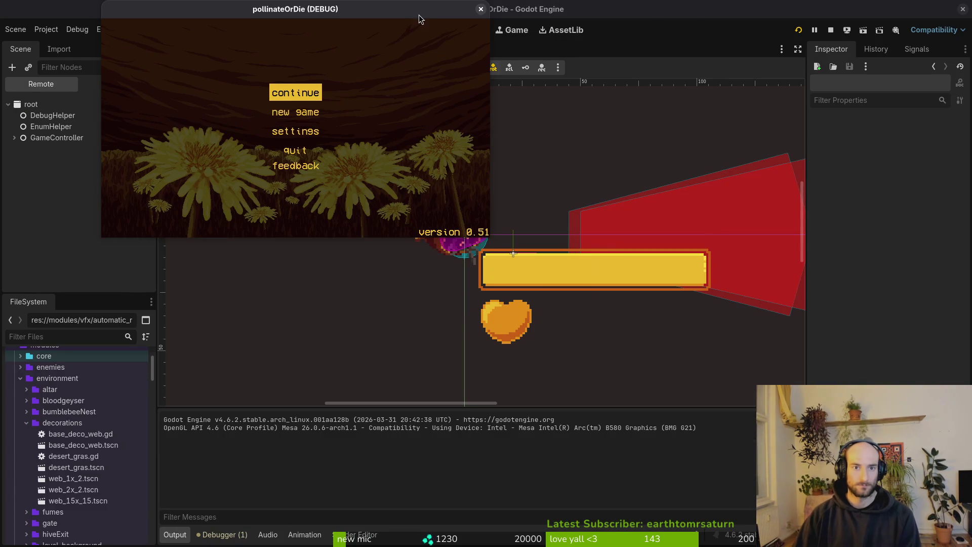
# Stop the game, set Display > Window width and height overrides to 1536 × 864, and run again.
pyautogui.press('F8')
pyautogui.click(46, 29)
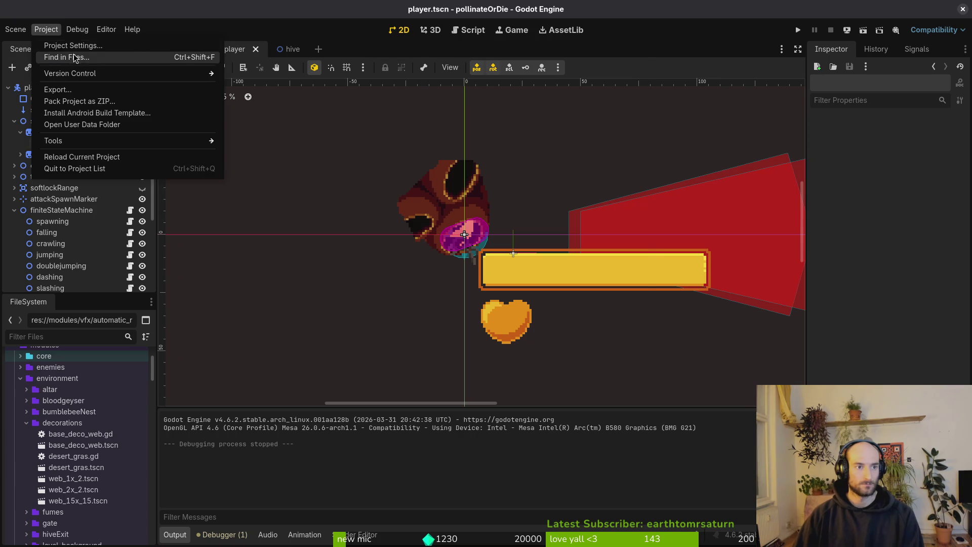
pyautogui.click(73, 45)
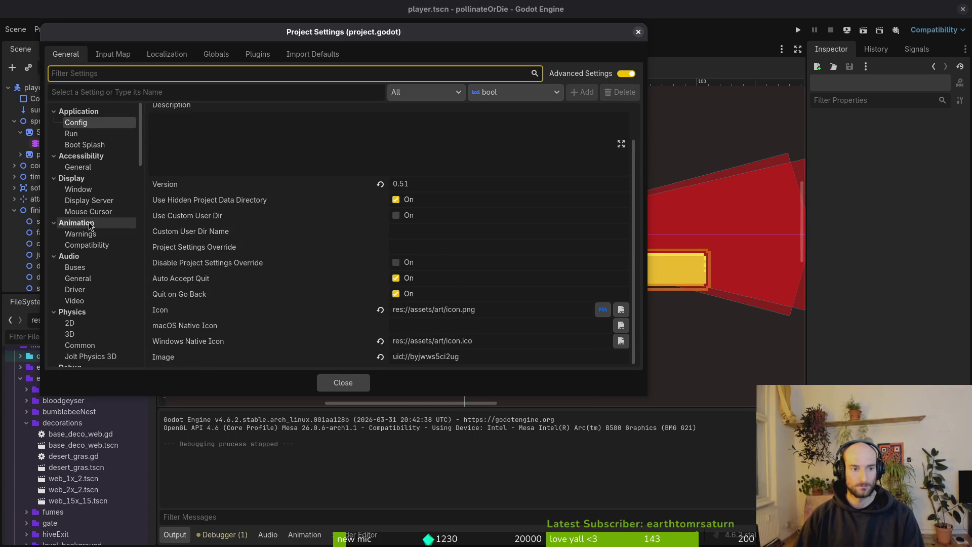
pyautogui.click(90, 189)
pyautogui.scroll(-5, 463, 228)
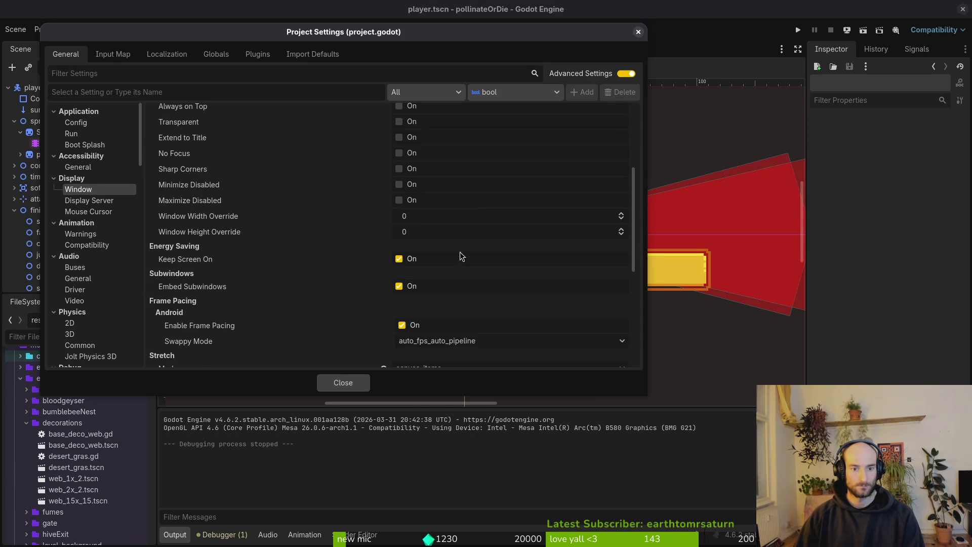
pyautogui.click(432, 216)
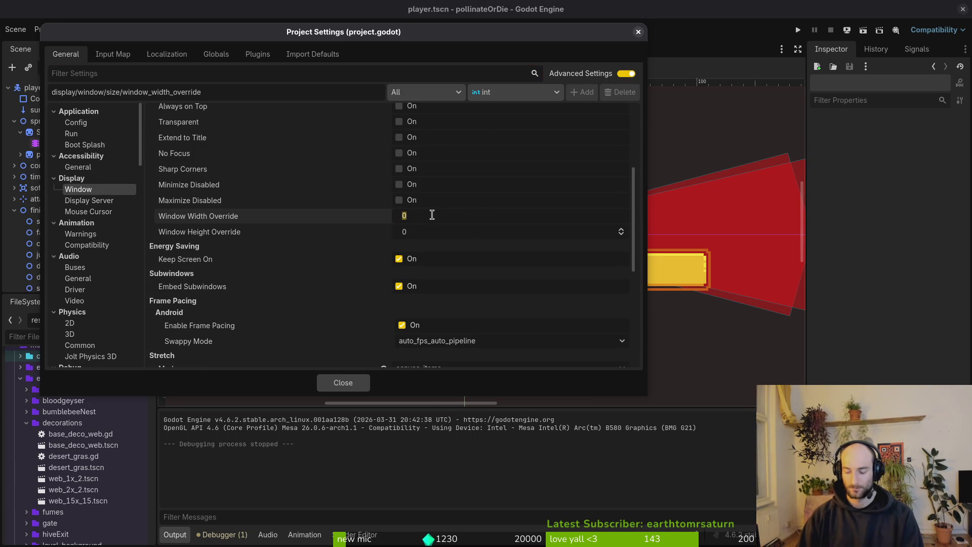
pyautogui.write('768*2')
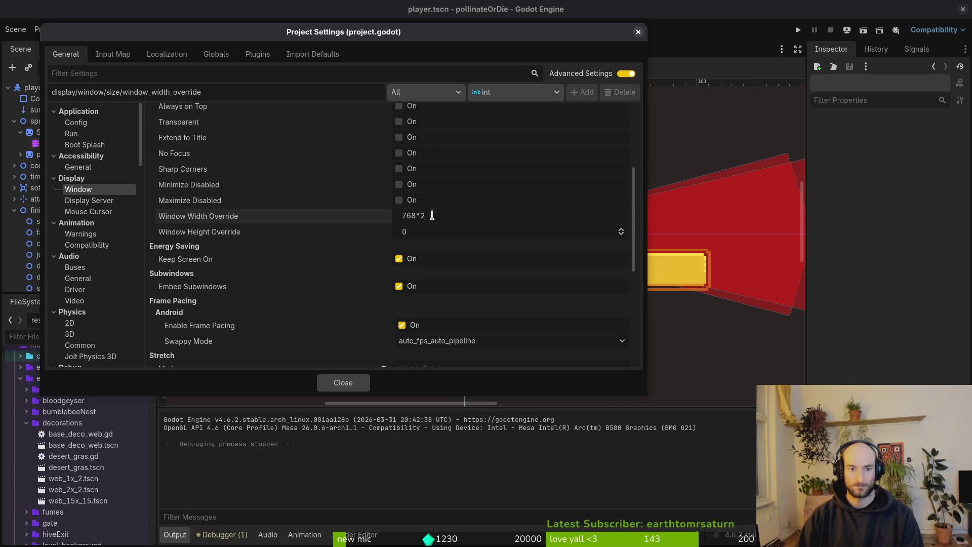
pyautogui.press('Tab')
pyautogui.write('864')
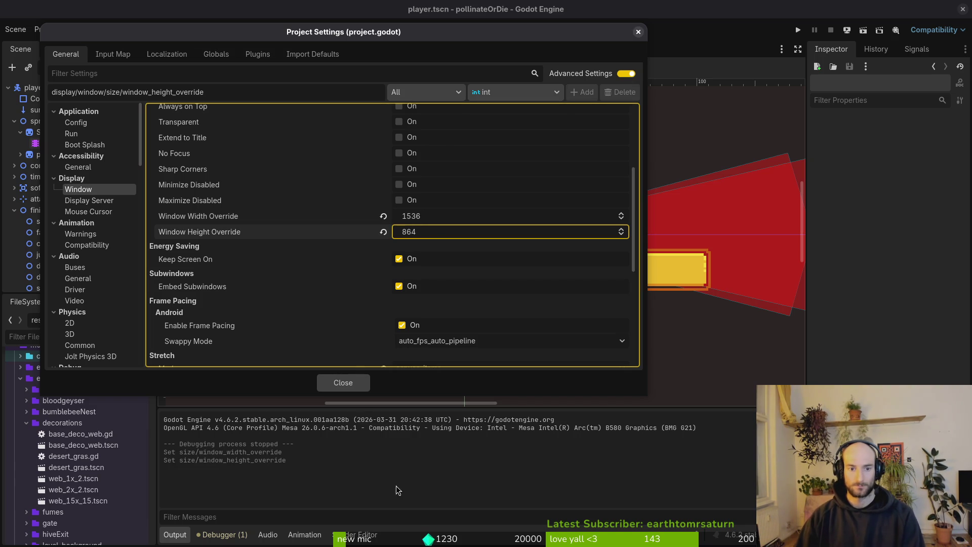
pyautogui.click(343, 382)
pyautogui.click(798, 30)
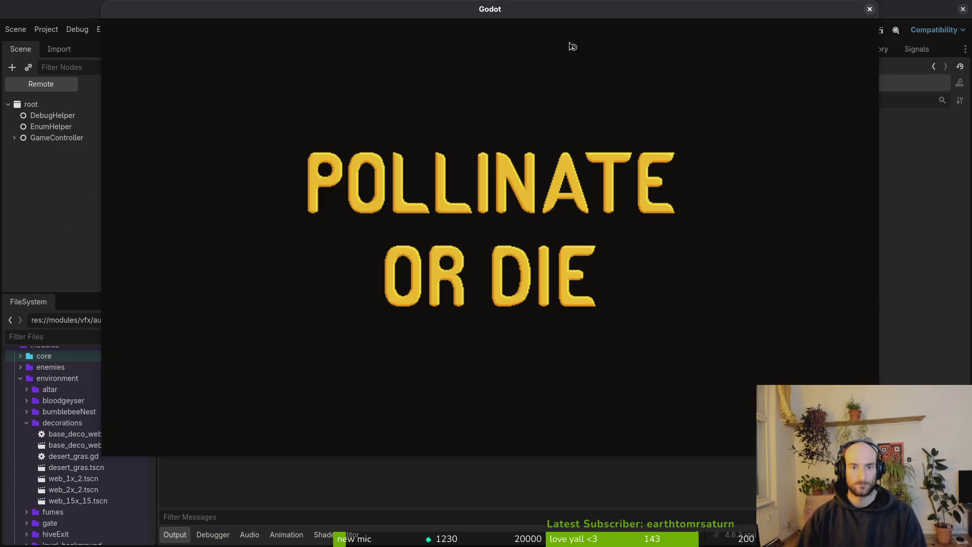
# Continue from the main menu, fly and attack through the hive level, then return to the editor.
pyautogui.press('Return')
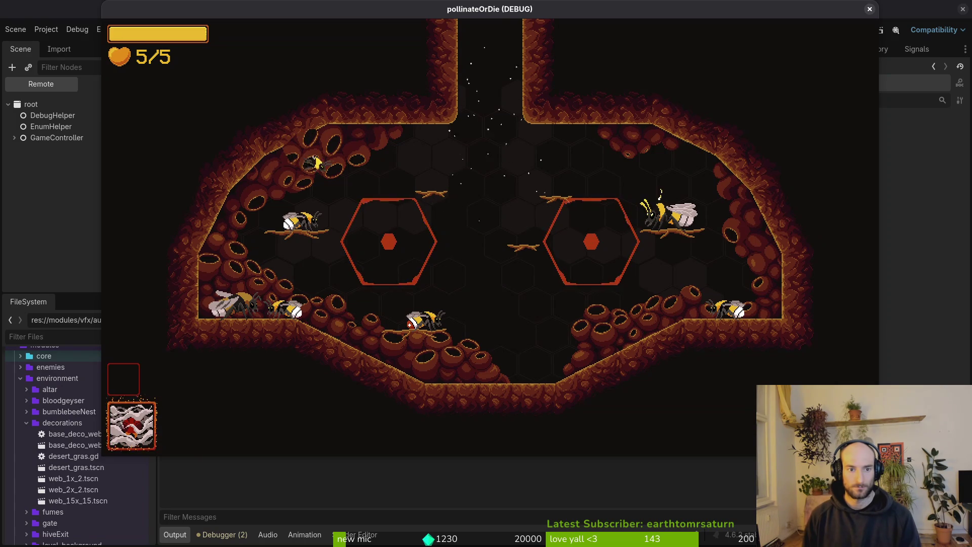
pyautogui.press('Down')
pyautogui.press('Right')
pyautogui.press('Left')
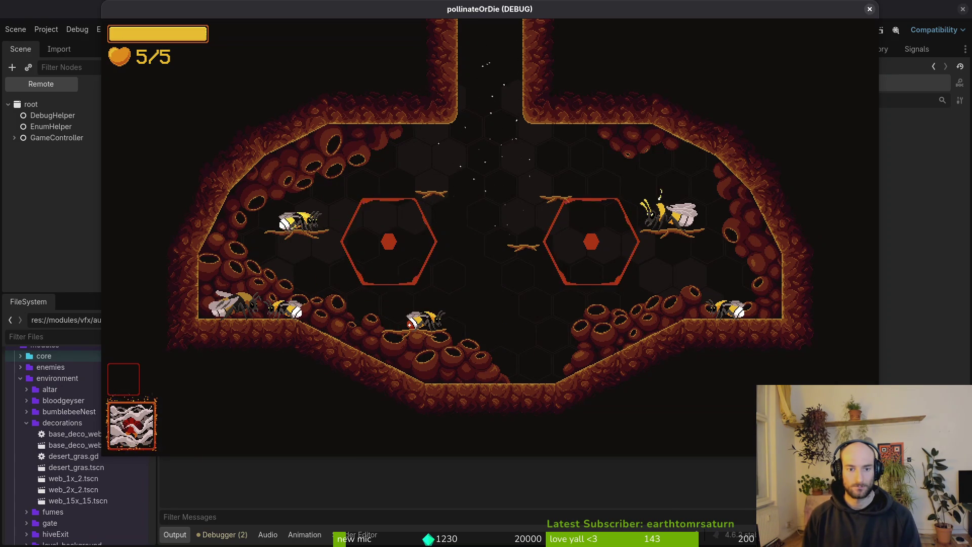
pyautogui.press('Up')
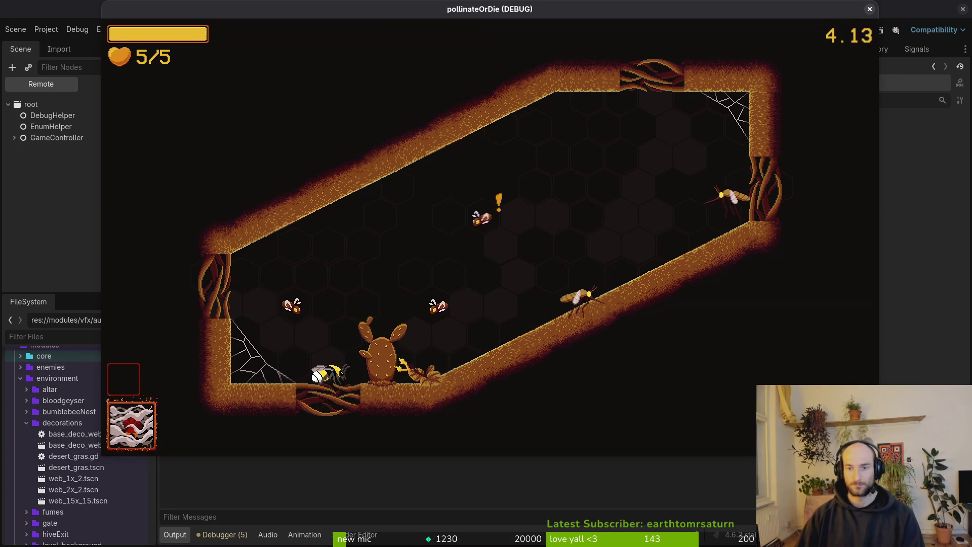
pyautogui.hotkey('alt', 'Tab')
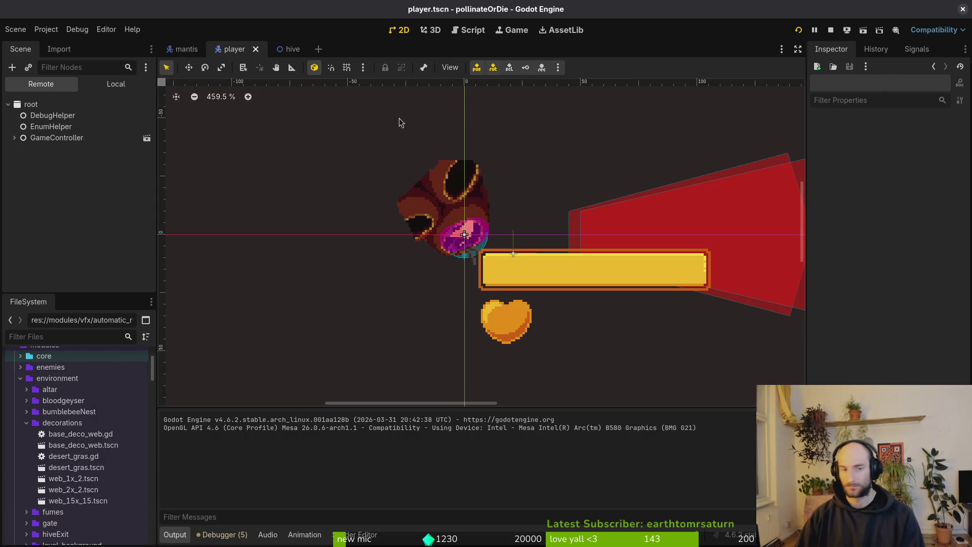
# Open the mantis scene tab, then move to the spawning.gd split in Neovim.
pyautogui.click(178, 53)
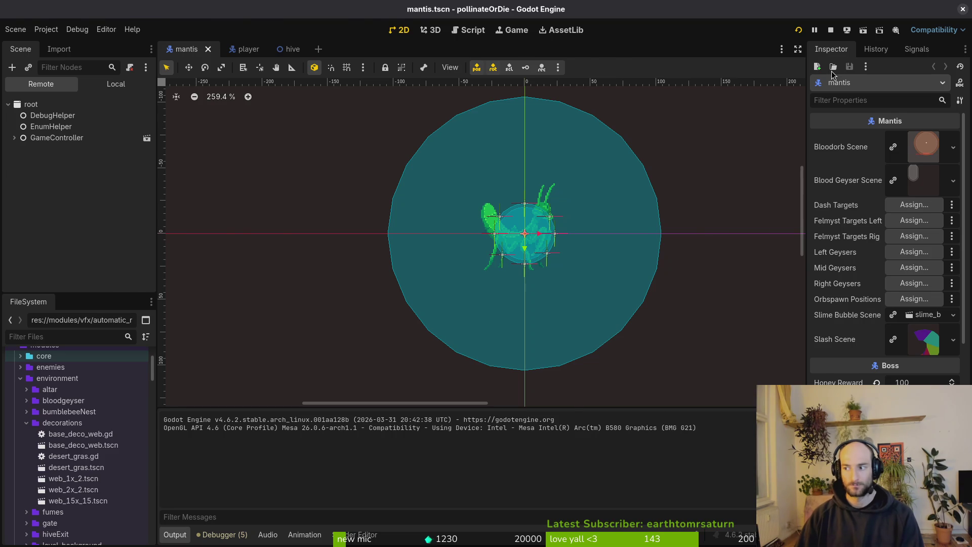
pyautogui.hotkey('alt', 'Tab')
pyautogui.click(661, 100)
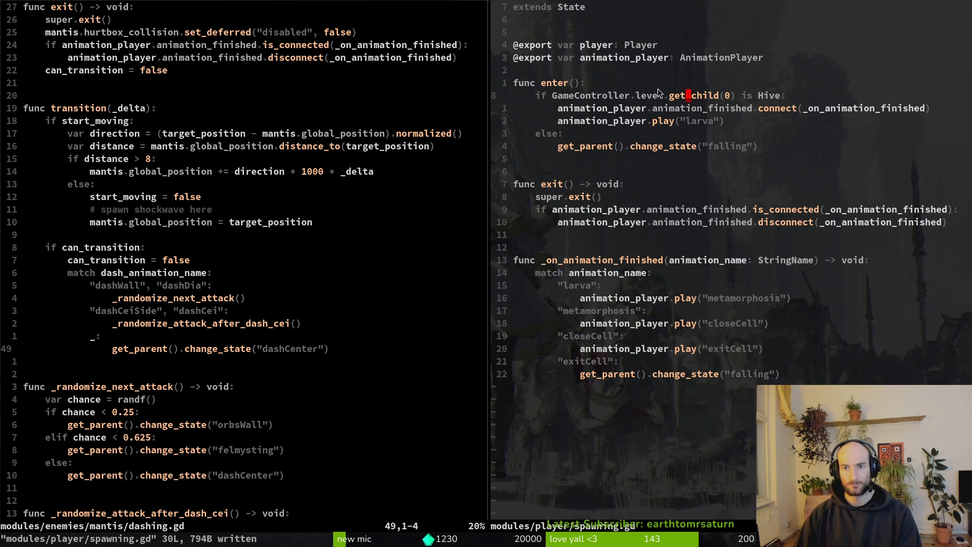
# Search the project for the Hive check, yank line 109, and save and close audio.mananger.gd.
pyautogui.click(191, 159)
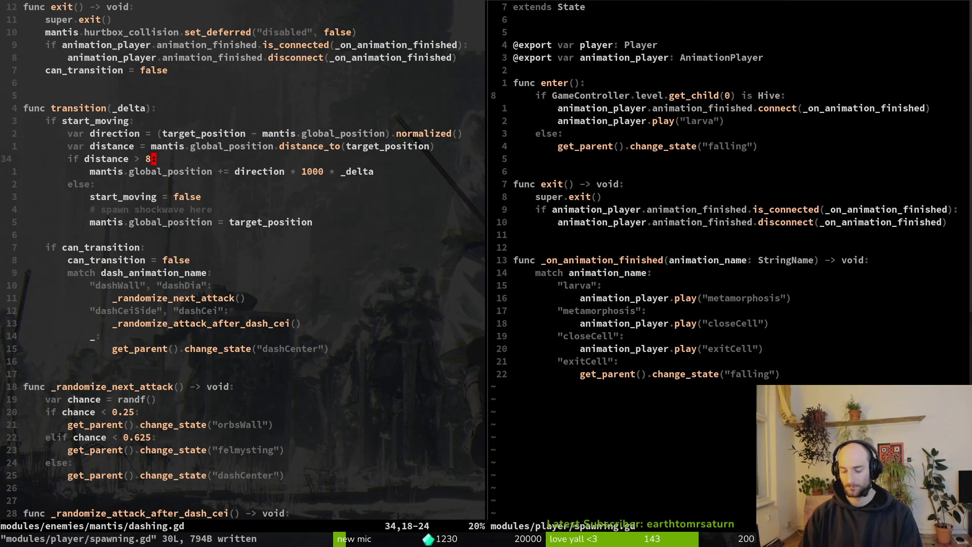
pyautogui.press('space')
pyautogui.write('ps')
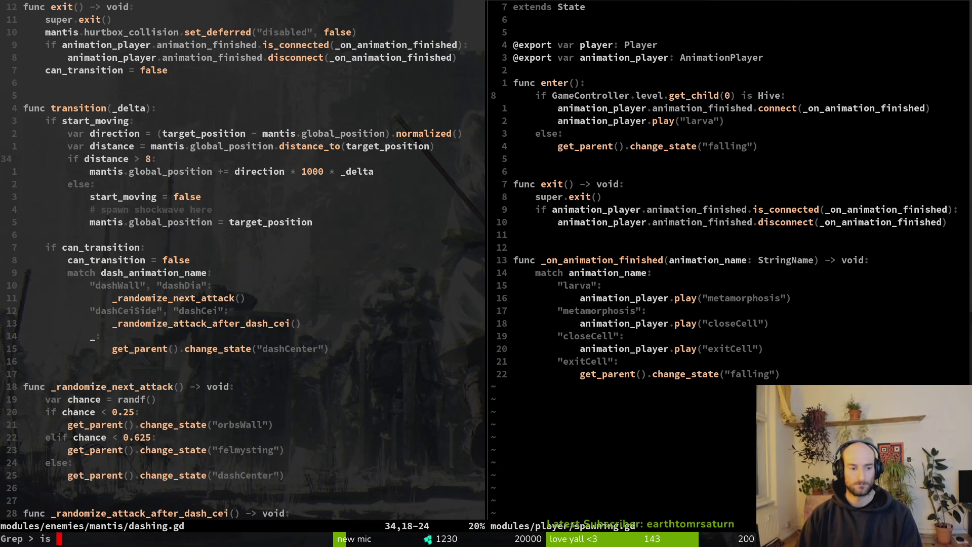
pyautogui.write('ve')
pyautogui.press('Return')
pyautogui.press('Return')
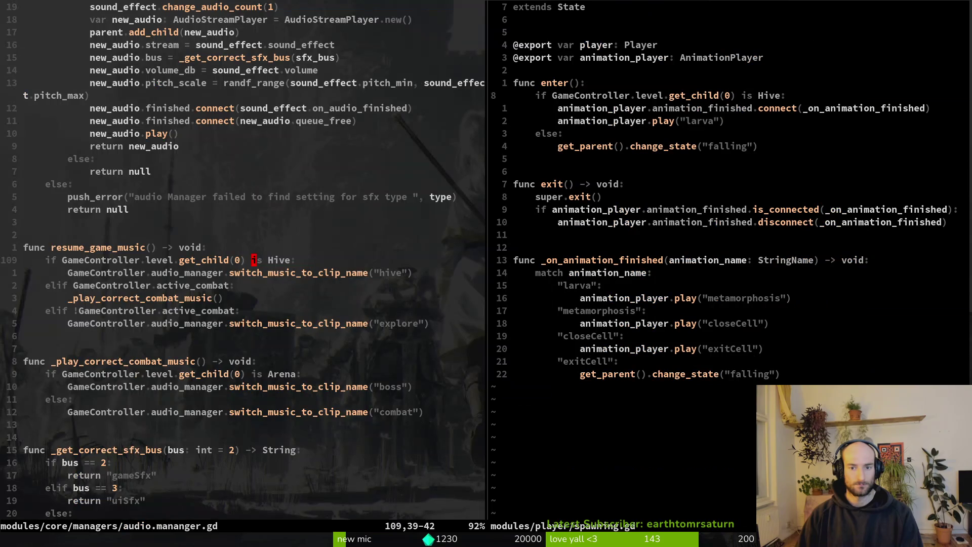
pyautogui.hotkey('shift', 'v')
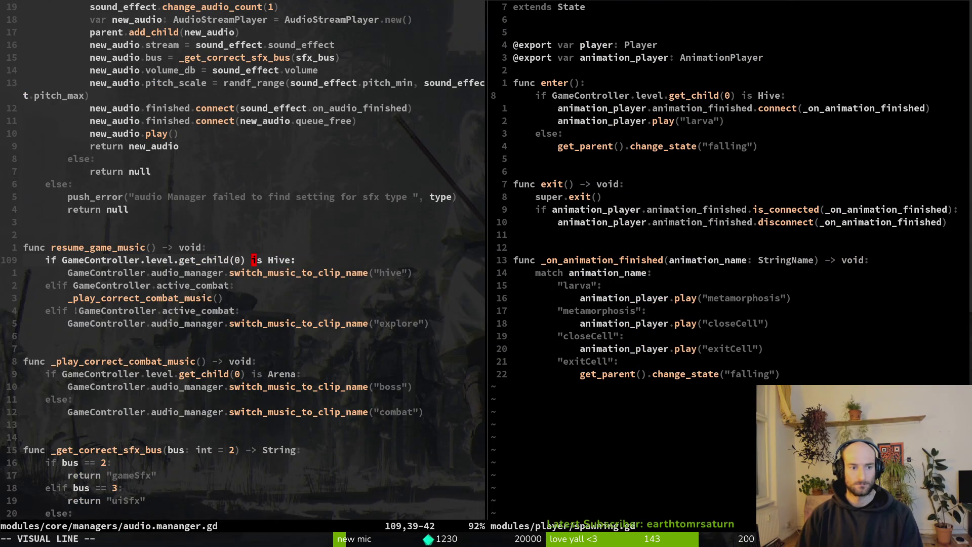
pyautogui.press('y')
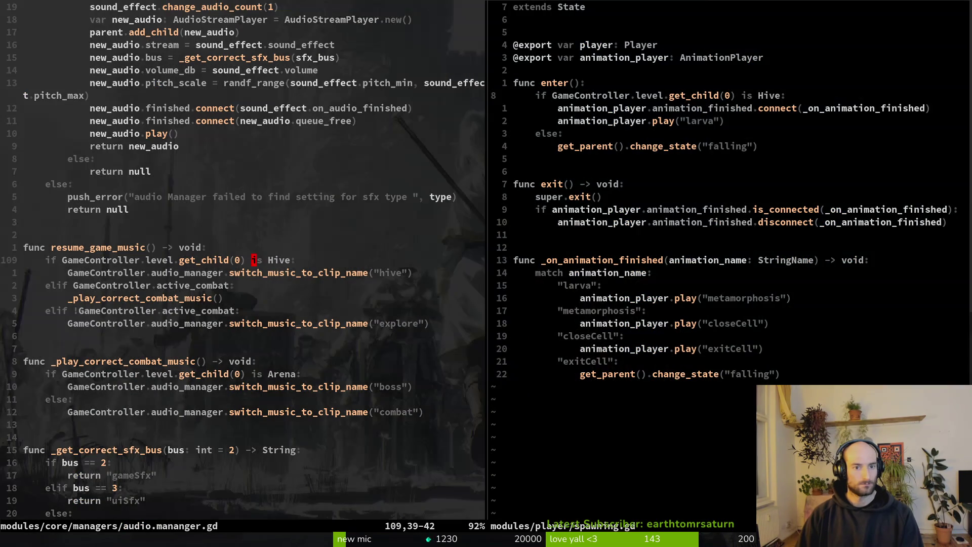
pyautogui.press('Return')
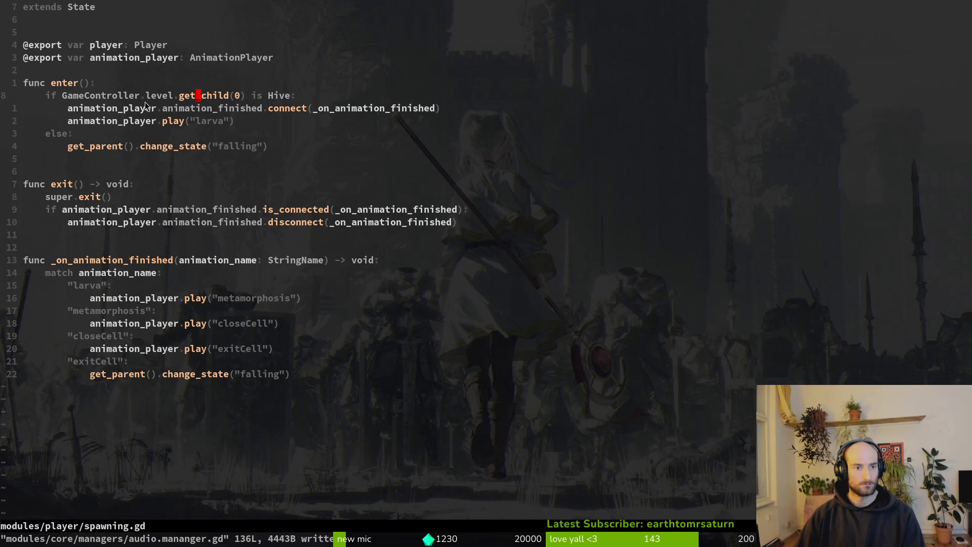
# Add print_debug("falling") under else in spawning.gd and save the file.
pyautogui.click(186, 147)
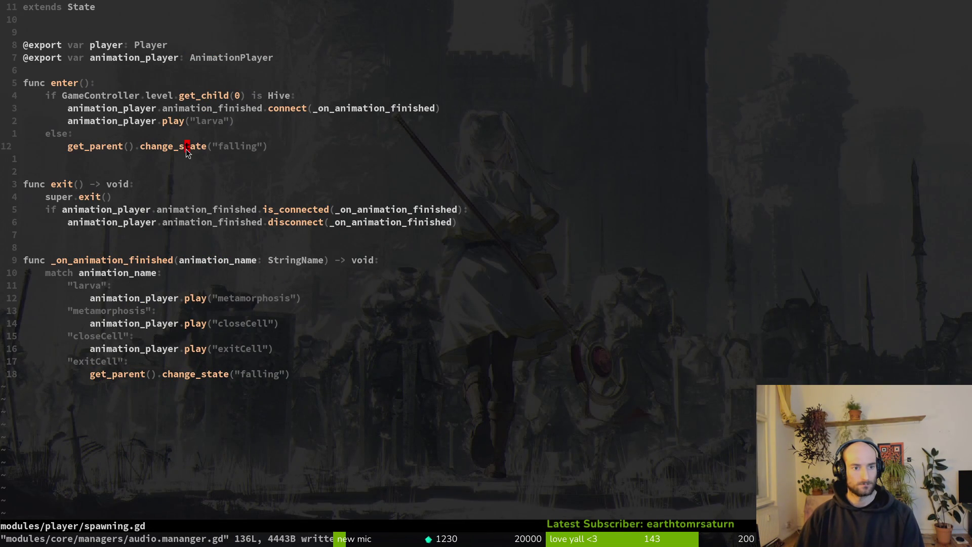
pyautogui.write('koprde')
pyautogui.press('Return')
pyautogui.write('("falling")')
pyautogui.press('Escape')
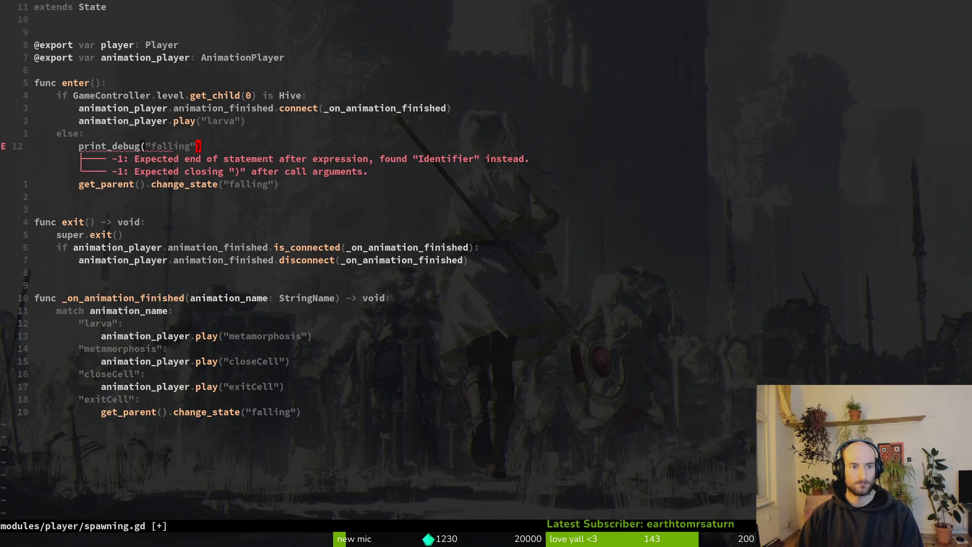
pyautogui.write(':w')
pyautogui.press('Return')
# Search the file finder for 'falling', then close it without opening anything.
pyautogui.press('space')
pyautogui.press('f')
pyautogui.press('f')
pyautogui.write('falling')
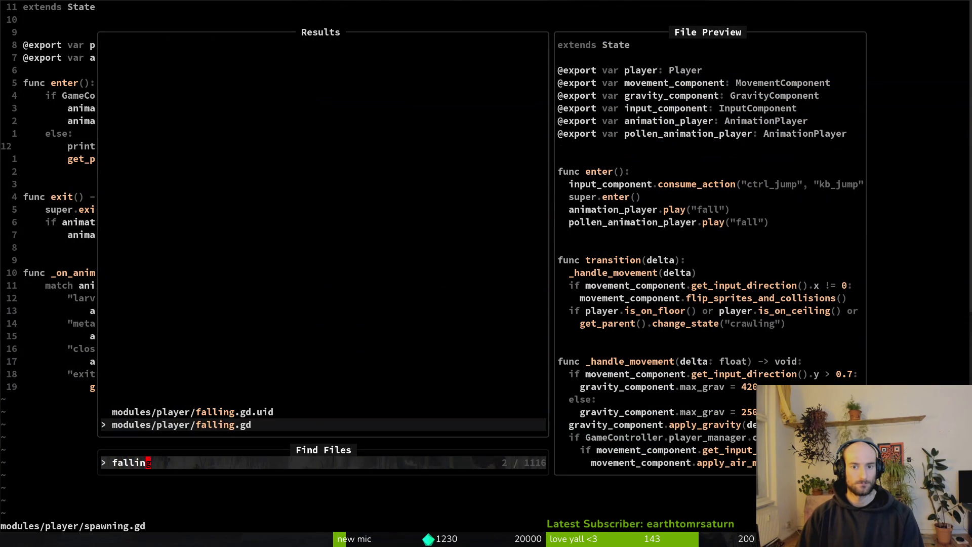
pyautogui.press('Escape')
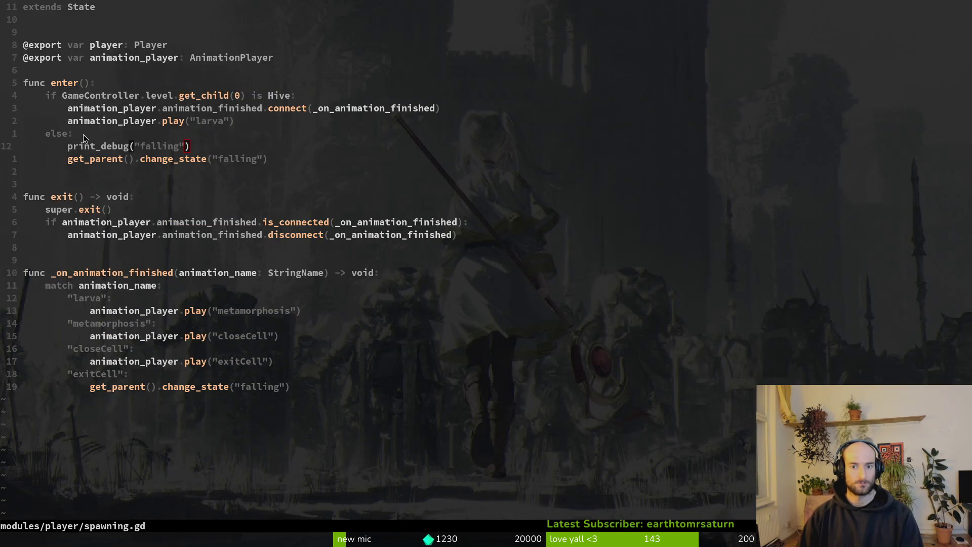
# Run the game from Godot, continue past the title menu, play, then stop it.
pyautogui.hotkey('alt', 'Tab')
pyautogui.press('F5')
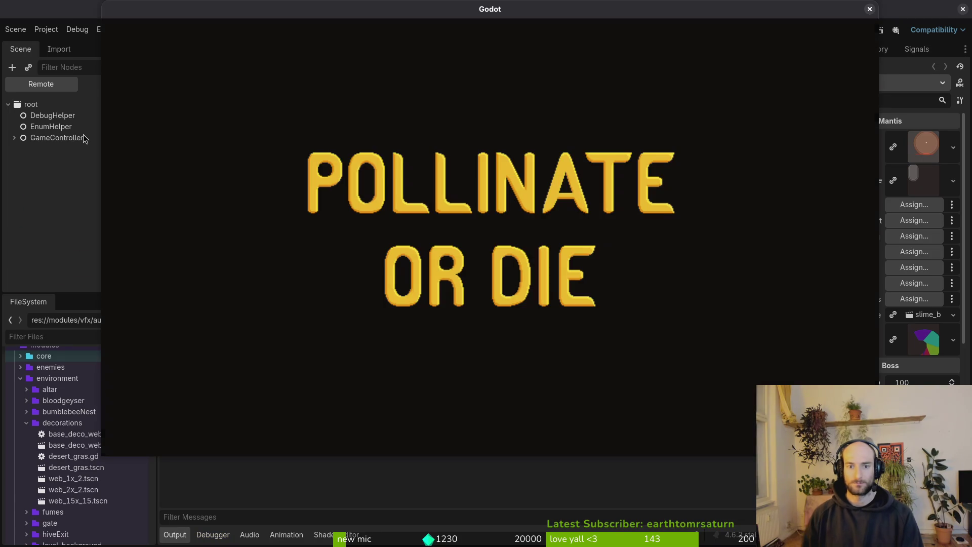
pyautogui.press('Return')
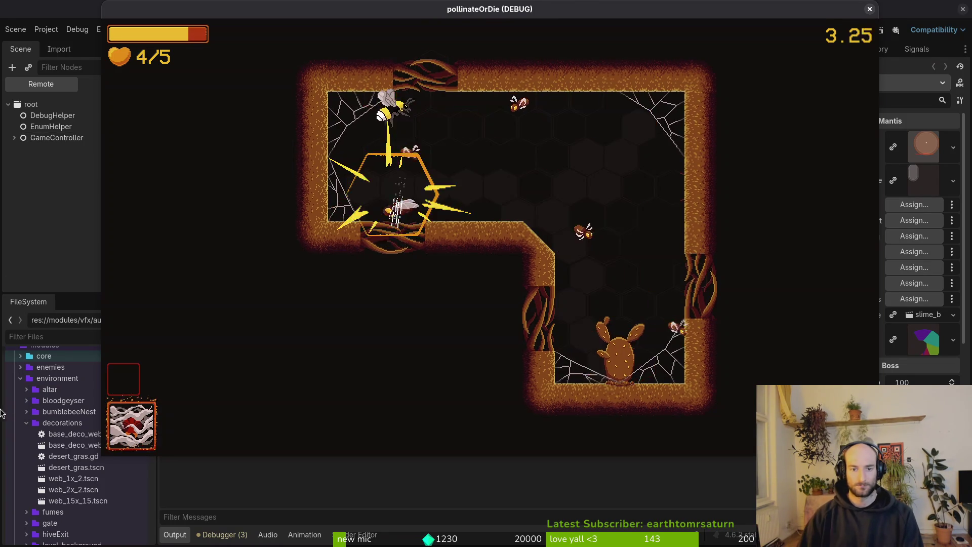
pyautogui.press('F8')
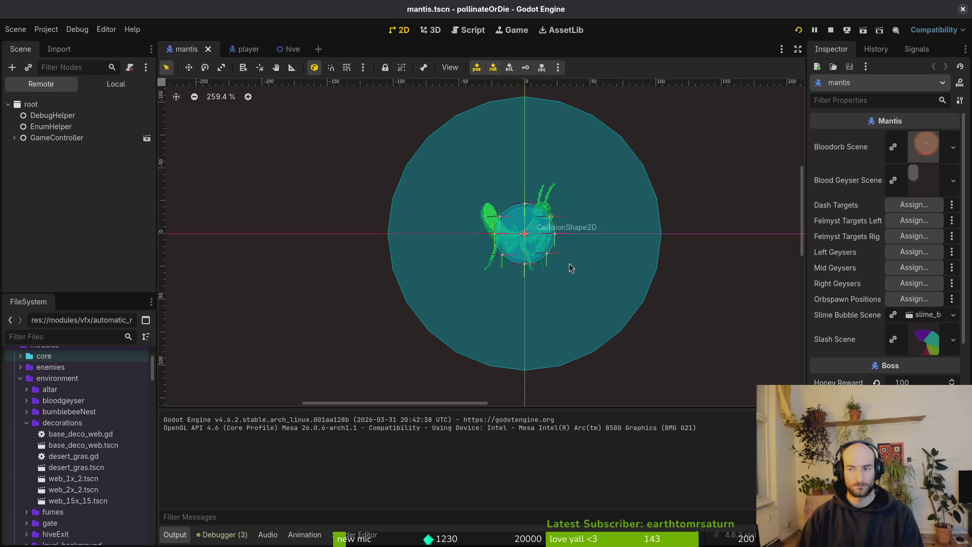
# Paste a copy of the print_debug line into spawning.gd's Hive branch.
pyautogui.hotkey('alt', 'Tab')
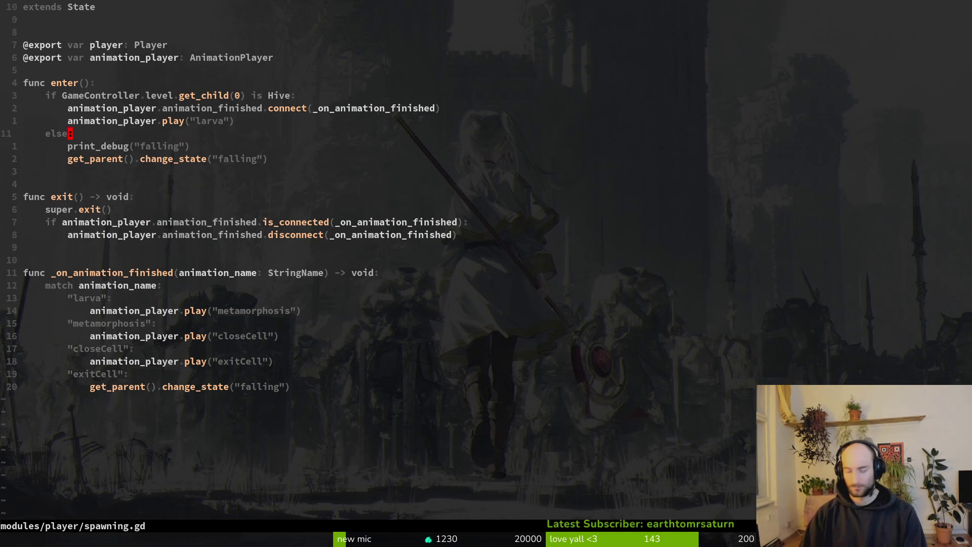
pyautogui.press('k')
pyautogui.press('O')
pyautogui.press('Escape')
pyautogui.press('j')
pyautogui.press('p')
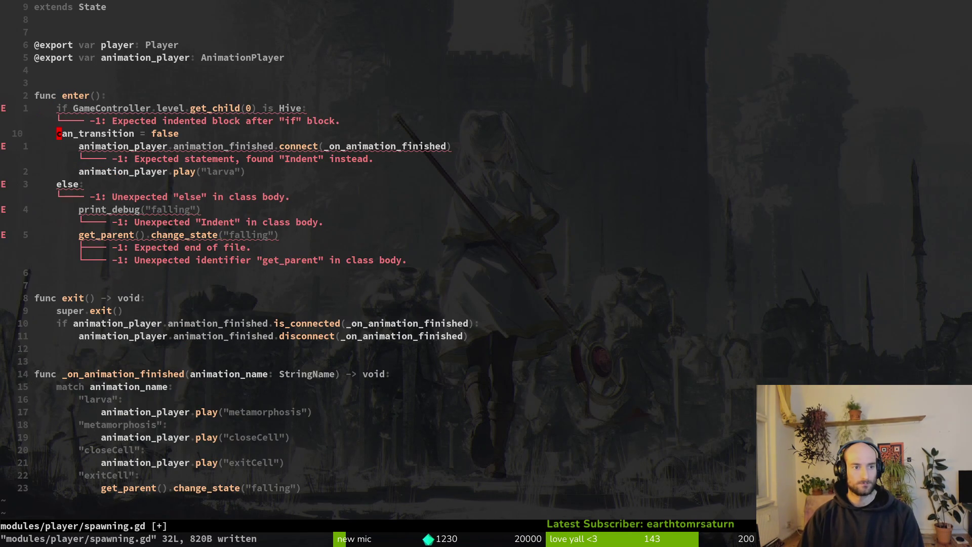
pyautogui.press('u')
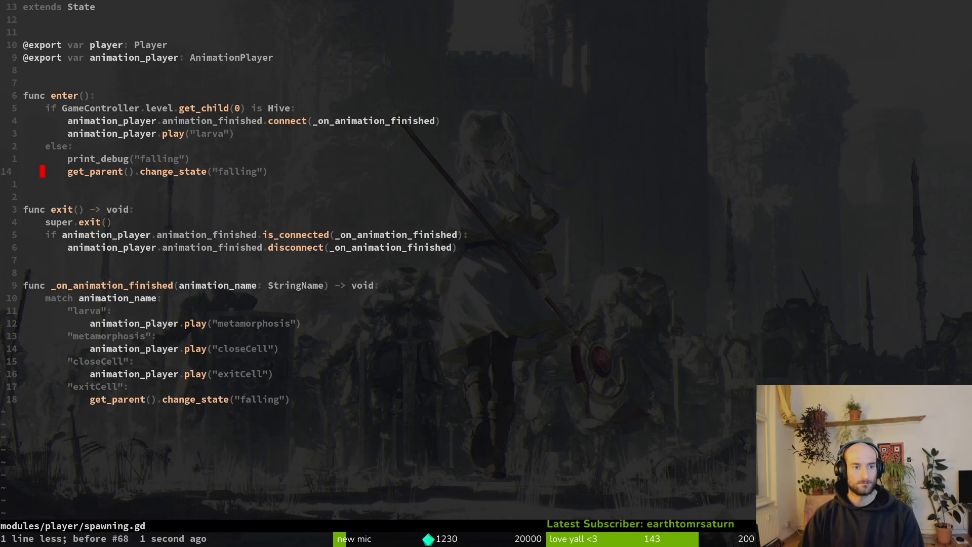
pyautogui.press('P')
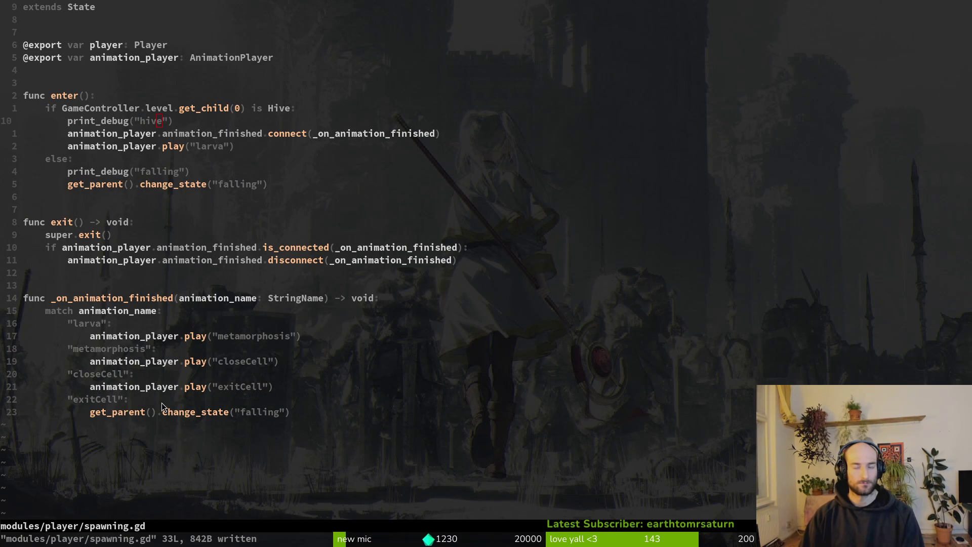
# Launch a test run in Godot and continue into the hive level.
pyautogui.hotkey('alt', 'Tab')
pyautogui.press('F5')
pyautogui.press('Return')
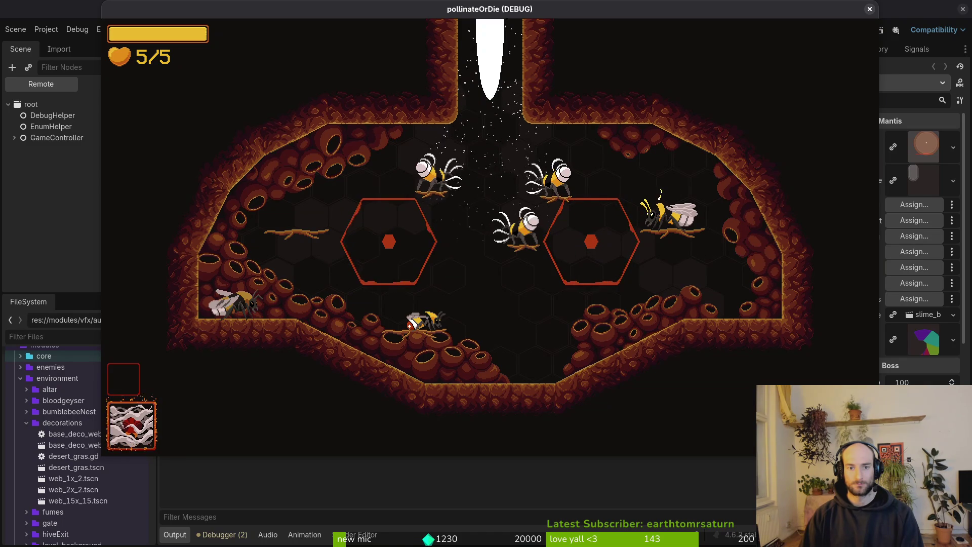
# Check the Output panel for the 'hive' message, move the bee down, then close the game.
pyautogui.hotkey('alt', 'Tab')
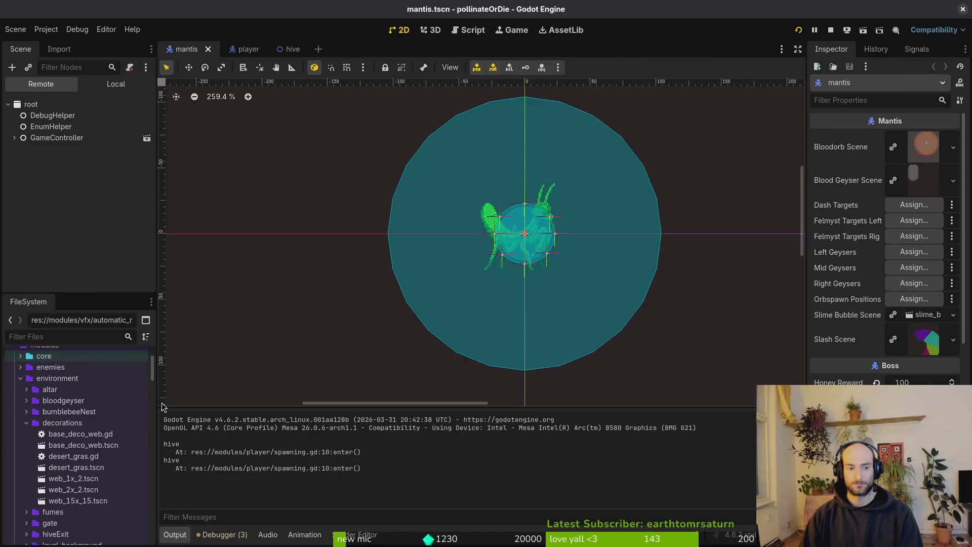
pyautogui.hotkey('alt', 'Tab')
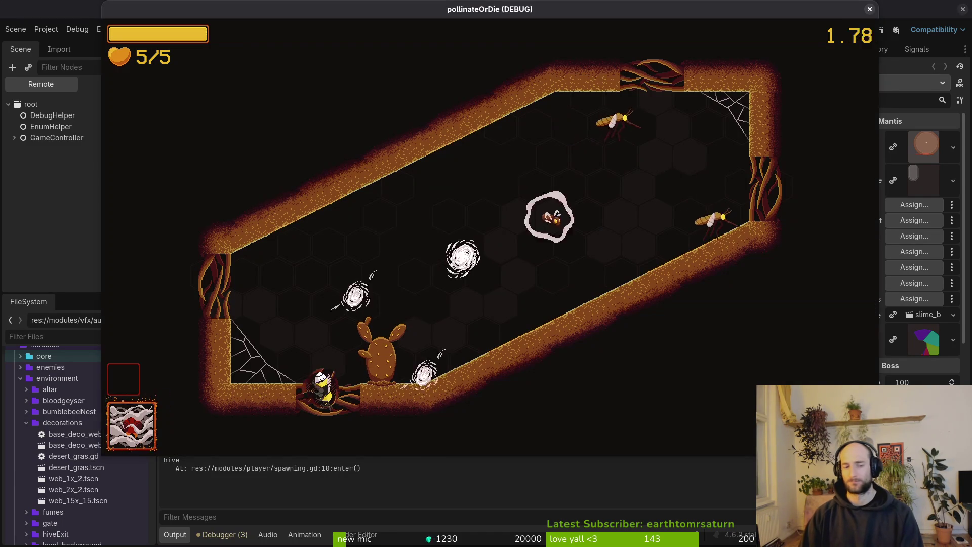
pyautogui.press('s')
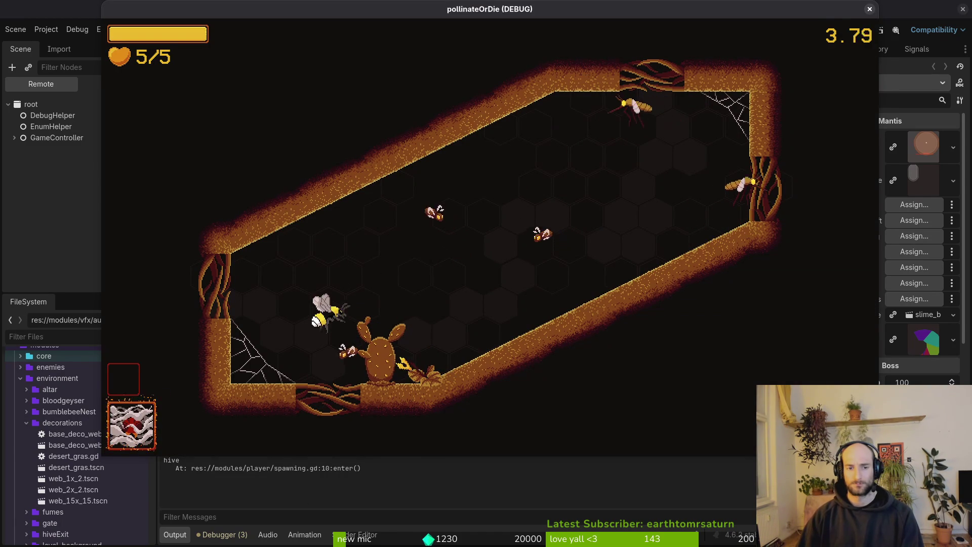
pyautogui.click(869, 9)
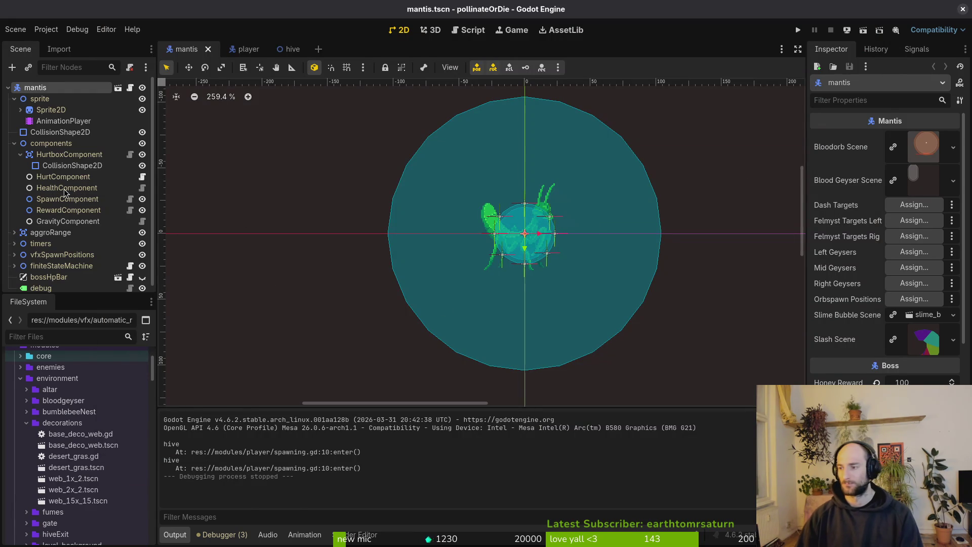
pyautogui.hotkey('alt', 'Tab')
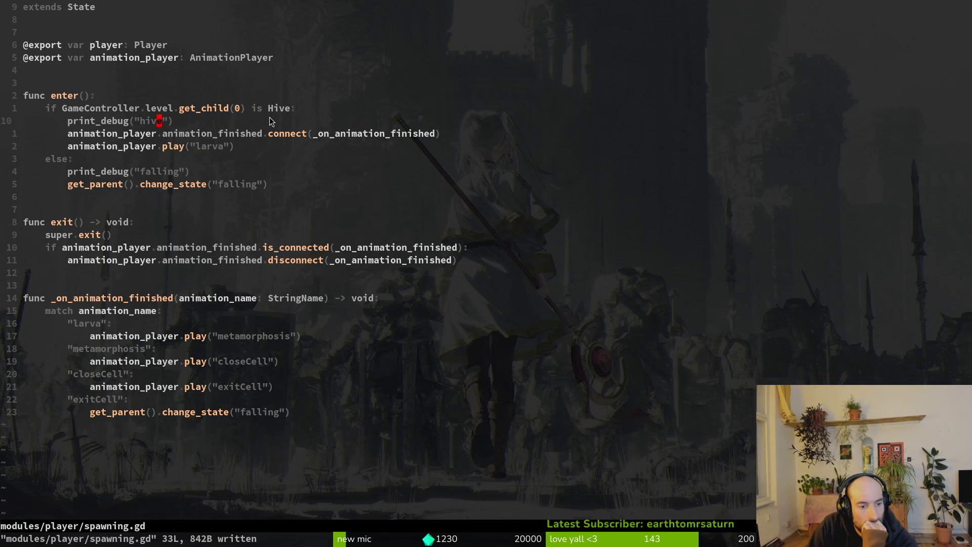
pyautogui.hotkey('alt', 'Tab')
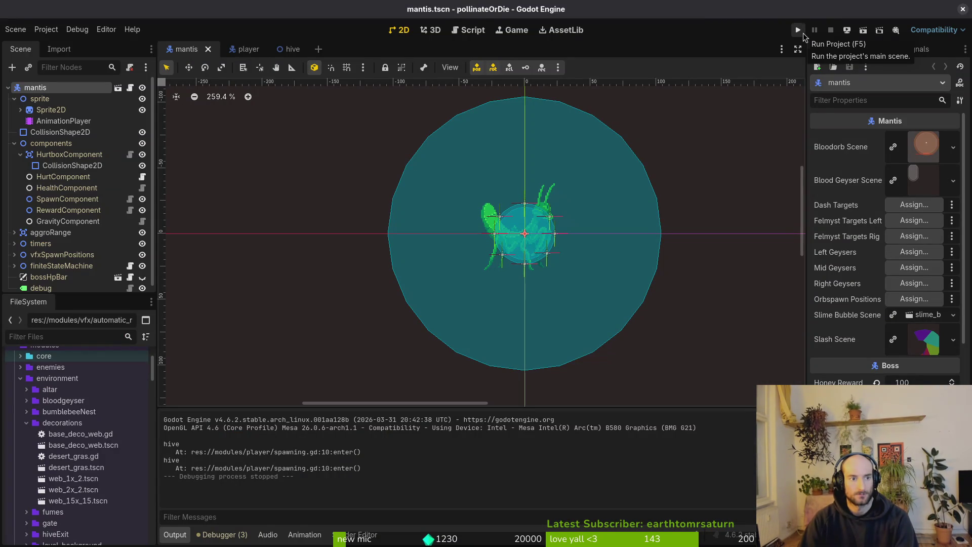
# Run the project, continue into the hive, expand level in the Remote tree, play, then close the game.
pyautogui.click(803, 32)
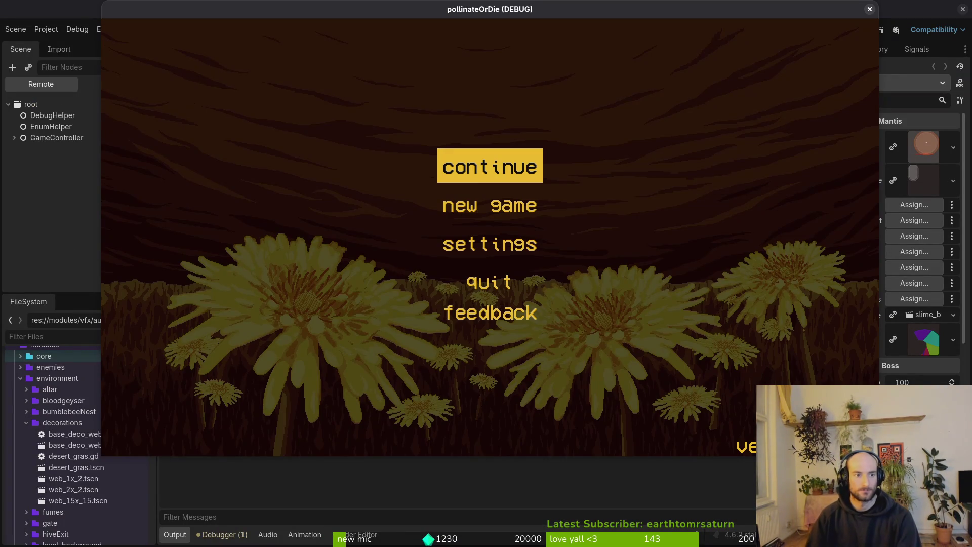
pyautogui.press('Return')
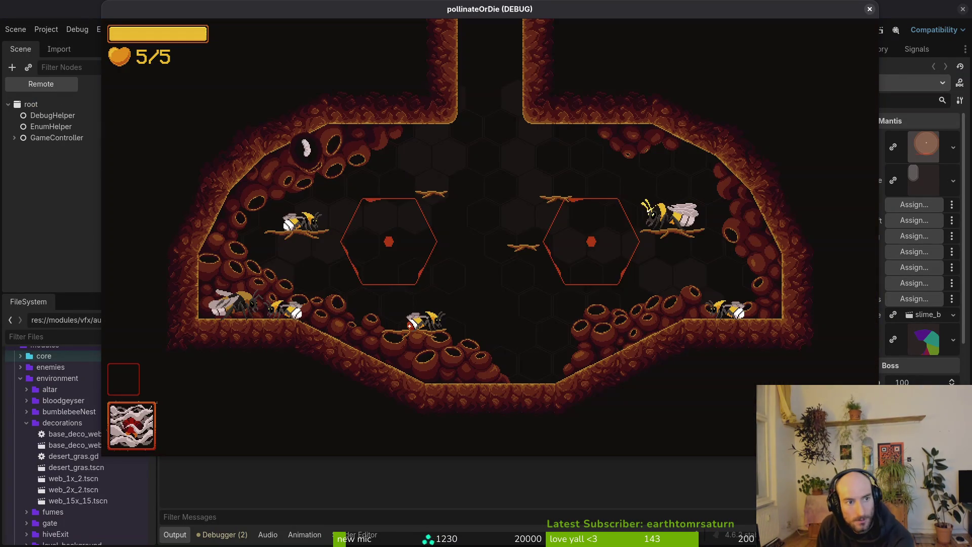
pyautogui.click(15, 144)
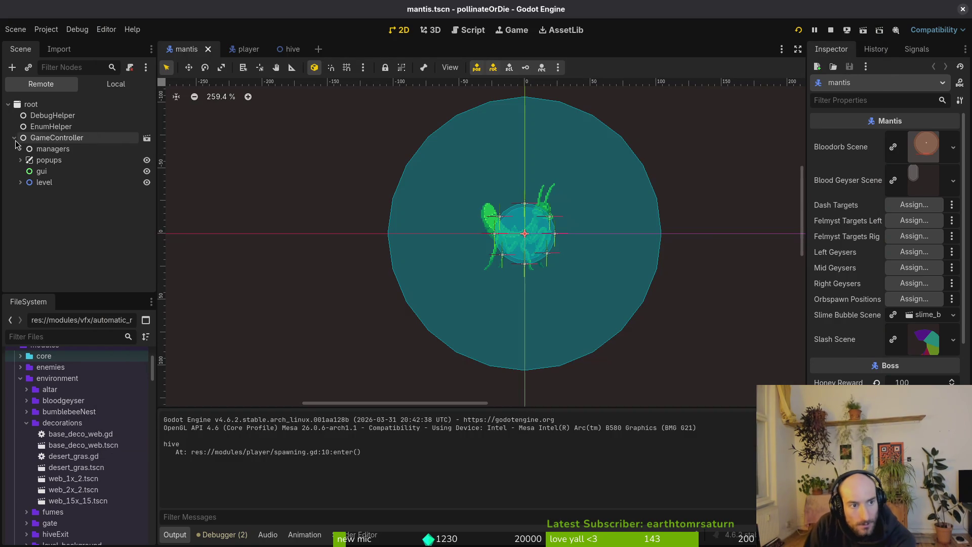
pyautogui.click(20, 183)
pyautogui.hotkey('alt', 'Tab')
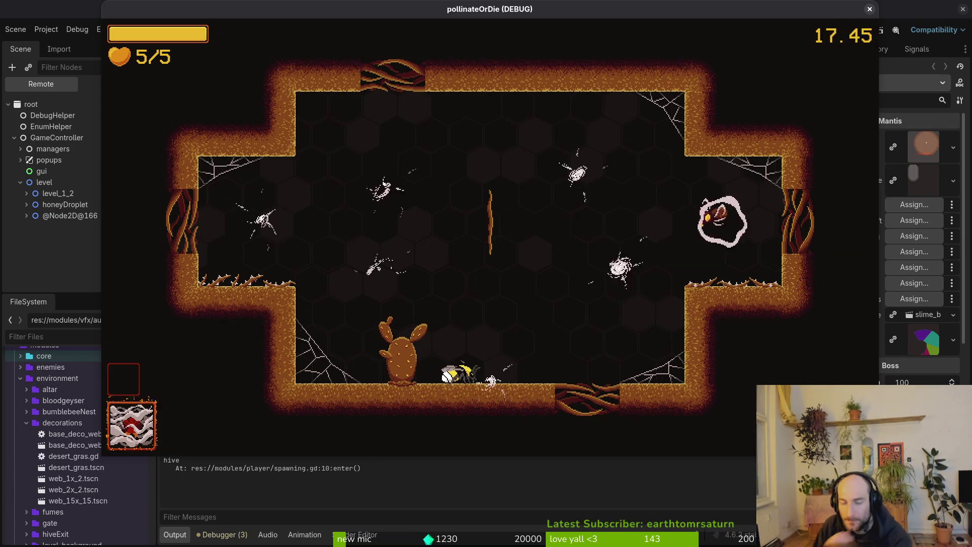
pyautogui.click(870, 10)
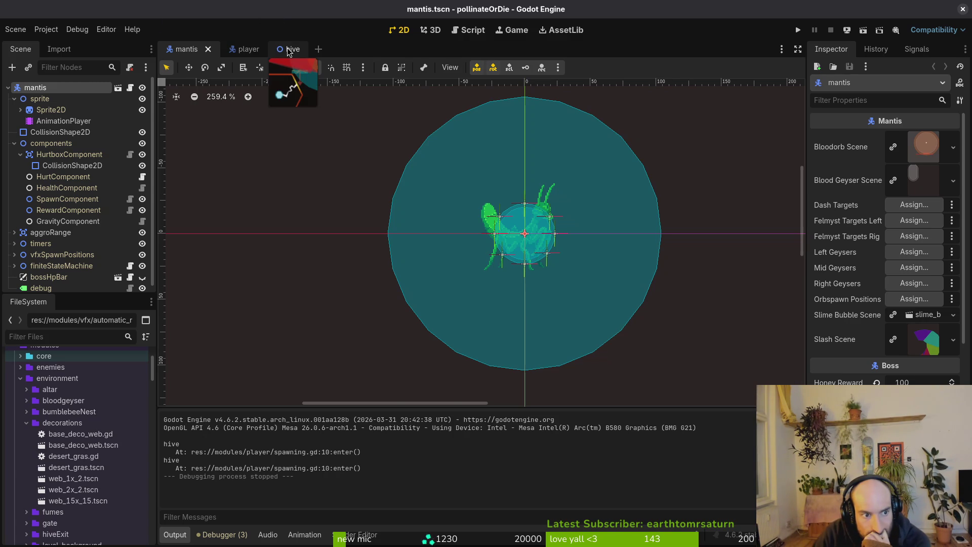
# Switch from the hive scene tab back to the mantis scene and run the project into the hive level.
pyautogui.click(289, 49)
pyautogui.click(186, 49)
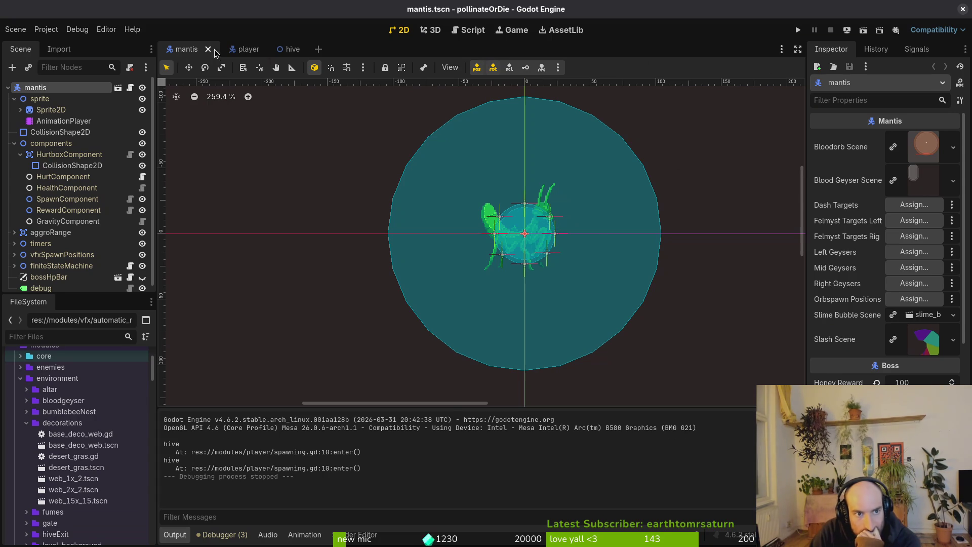
pyautogui.click(796, 34)
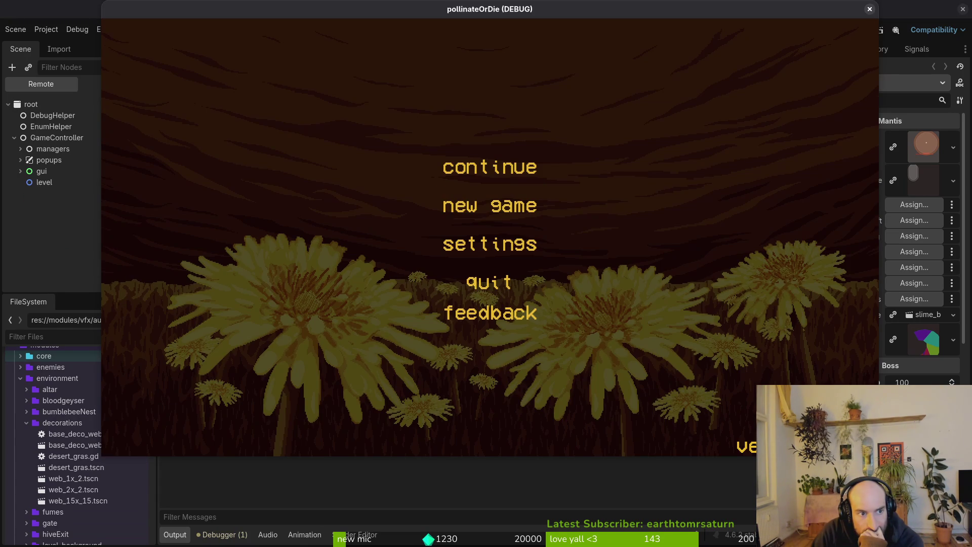
pyautogui.press('Return')
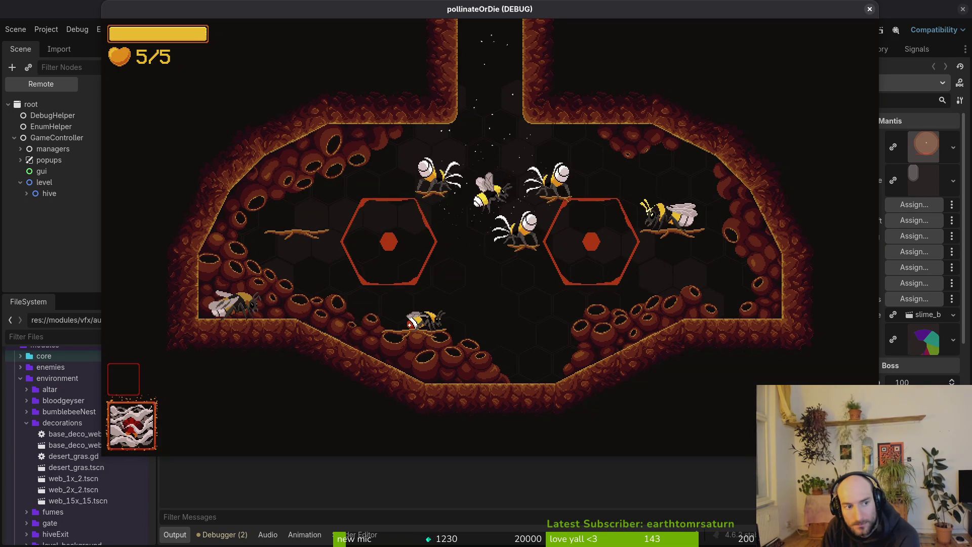
# Fly the bee out of the hive and dash-slash the mosquitoes around the arena.
pyautogui.press('w')
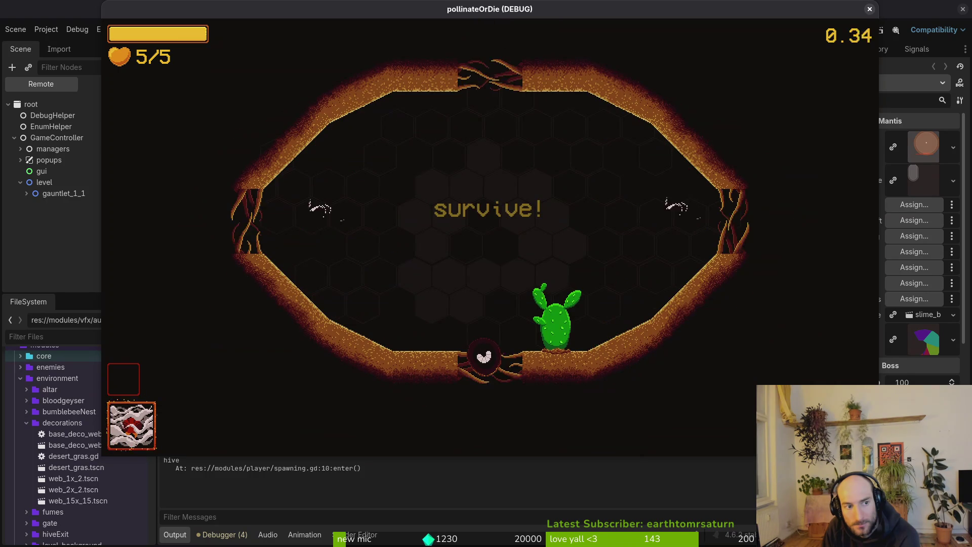
pyautogui.press('w')
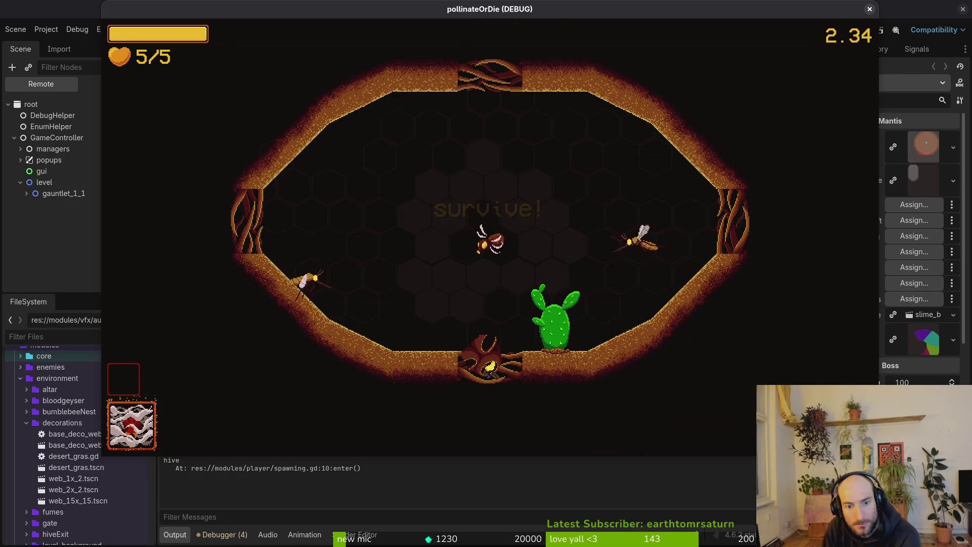
pyautogui.press('w')
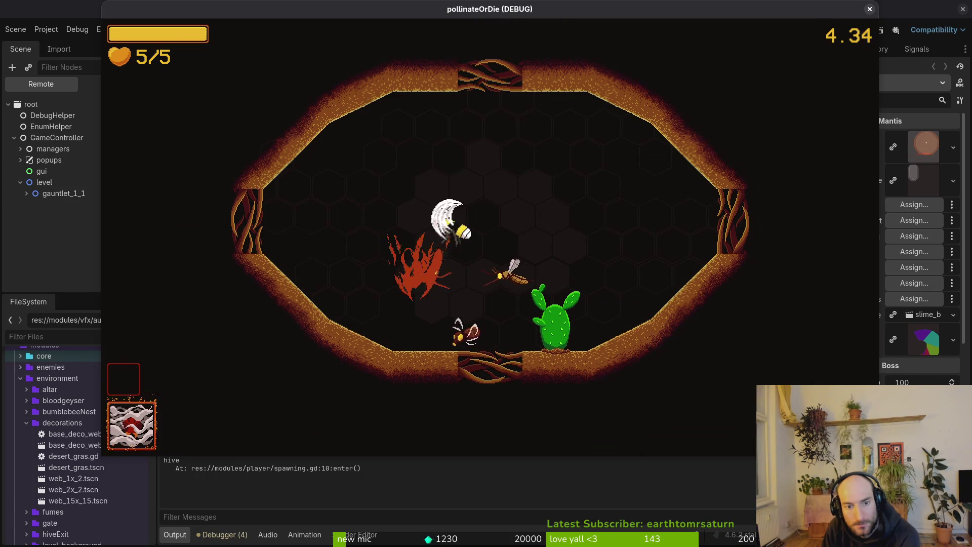
pyautogui.click(434, 260)
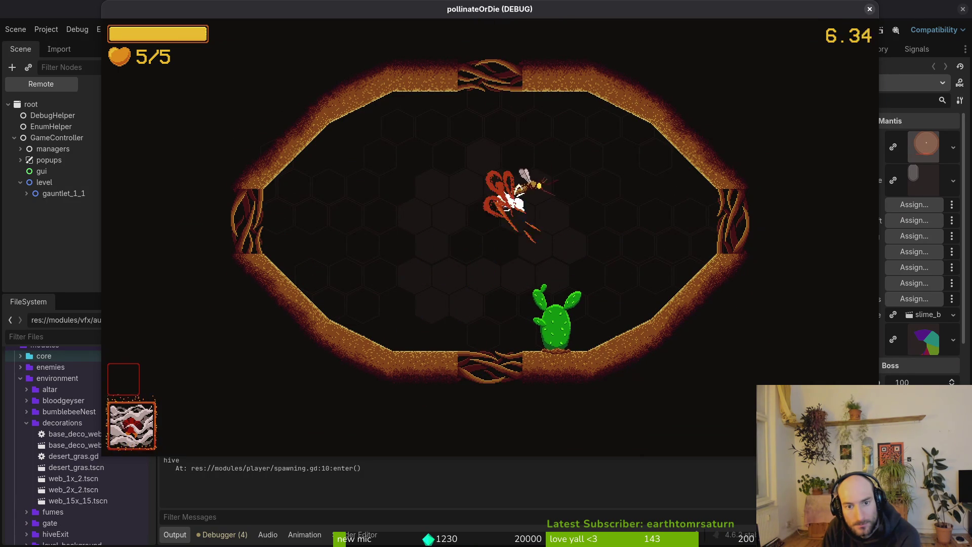
pyautogui.click(397, 299)
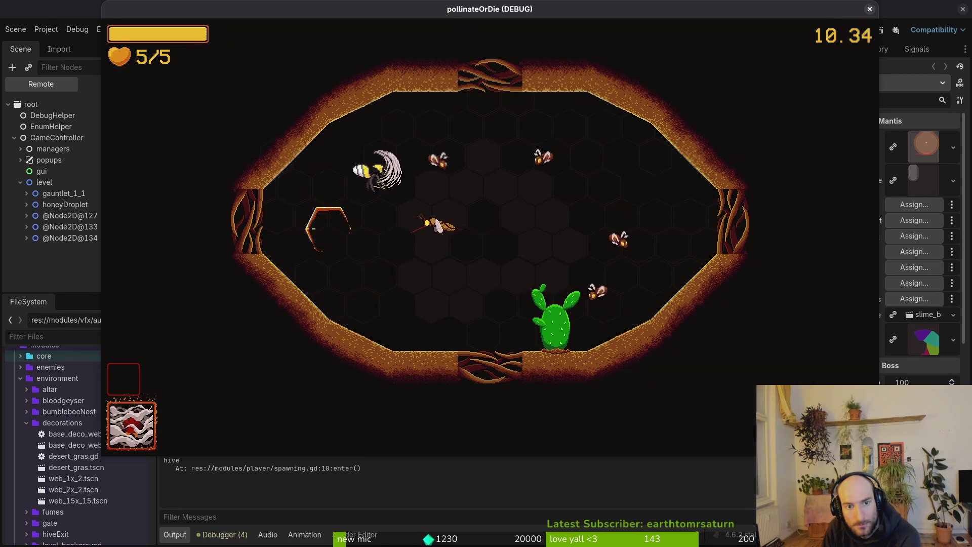
pyautogui.click(560, 307)
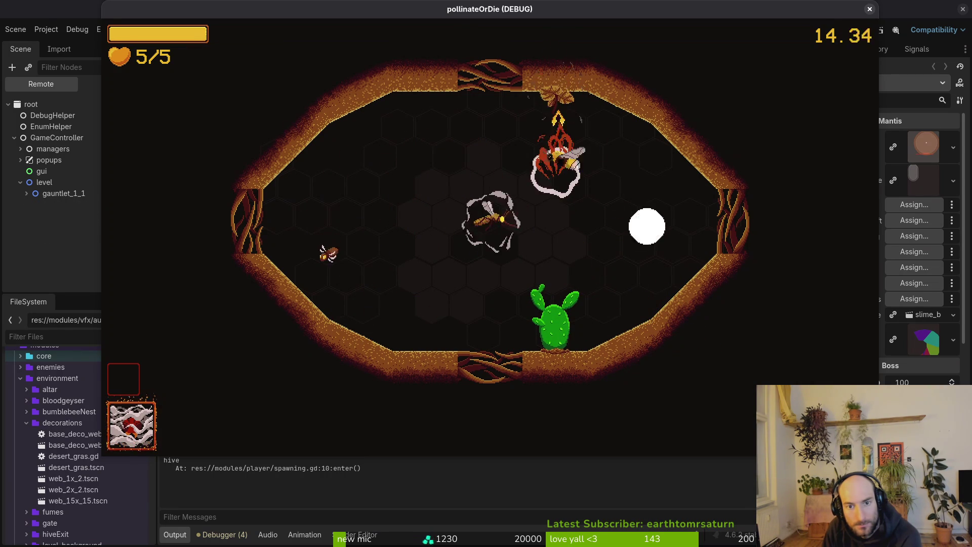
pyautogui.click(662, 194)
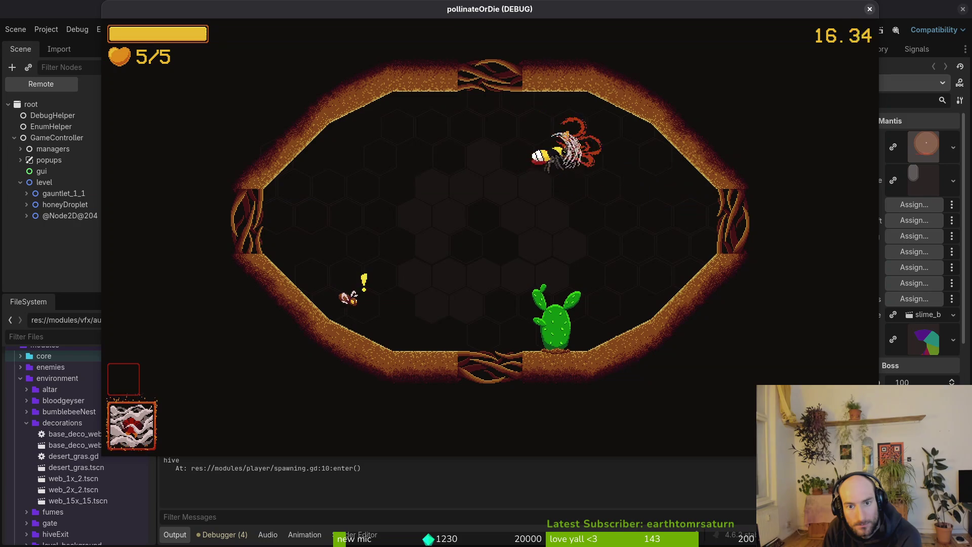
# Dash through the remaining enemies across the arena and fly toward the cactus.
pyautogui.press('space')
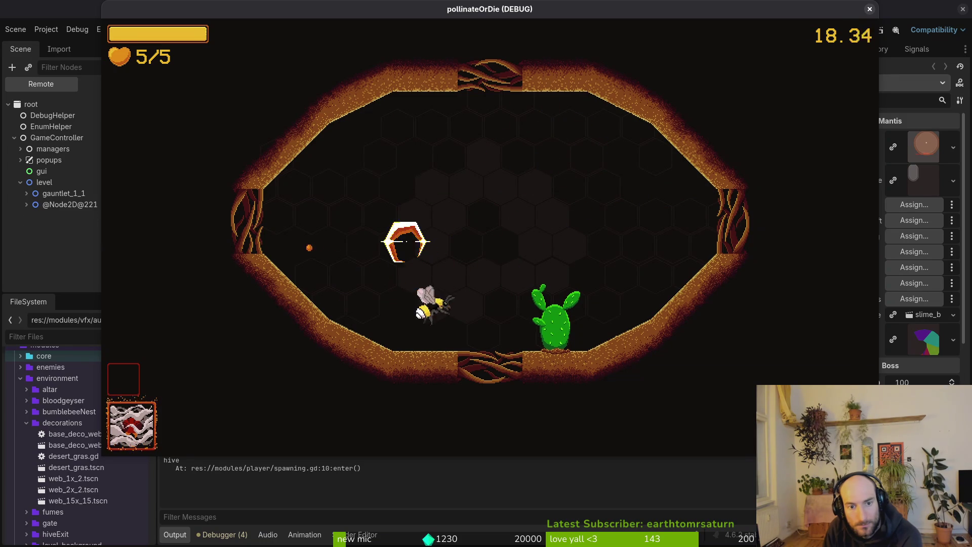
pyautogui.press('space')
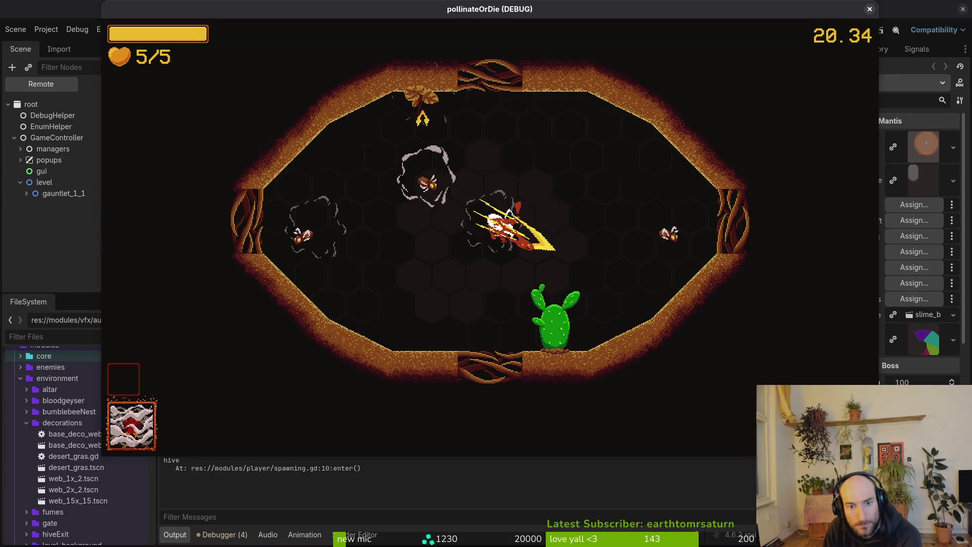
pyautogui.press('space')
pyautogui.press('space')
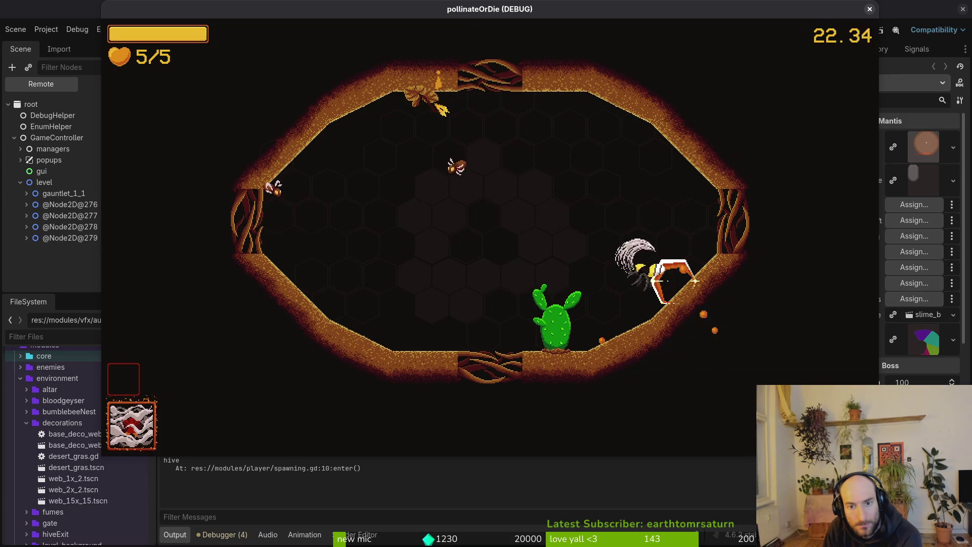
pyautogui.press('space')
pyautogui.press('space')
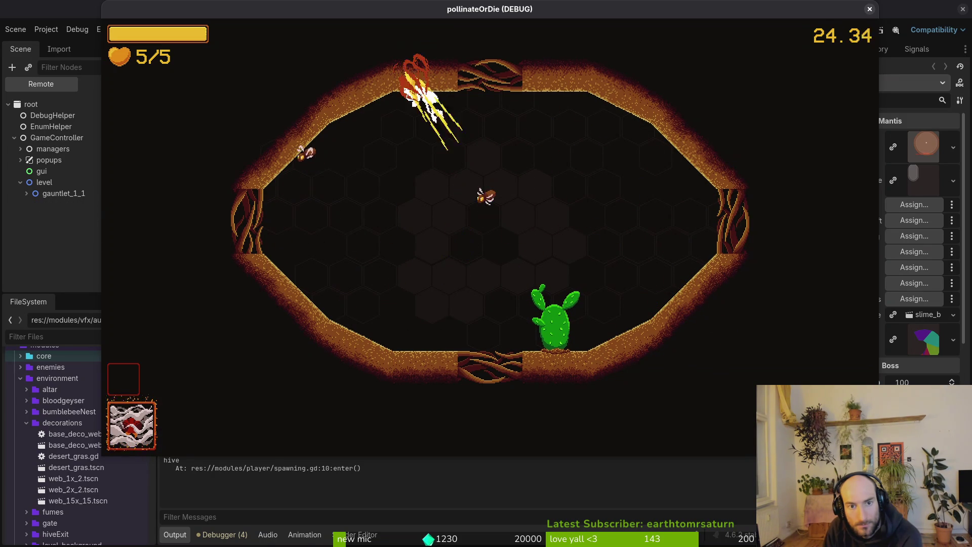
pyautogui.press('space')
pyautogui.press('space')
pyautogui.press('space')
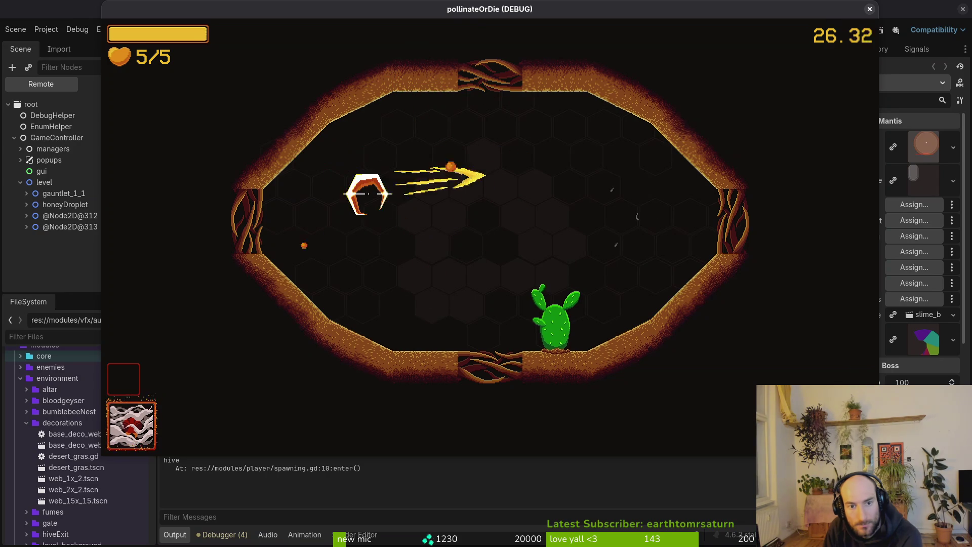
pyautogui.press('space')
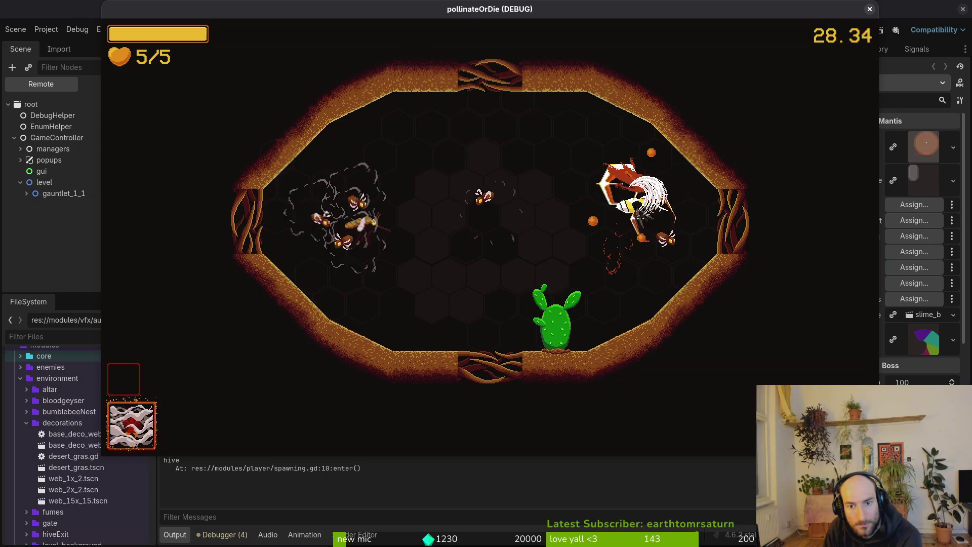
pyautogui.press('space')
pyautogui.press('space')
pyautogui.press('space')
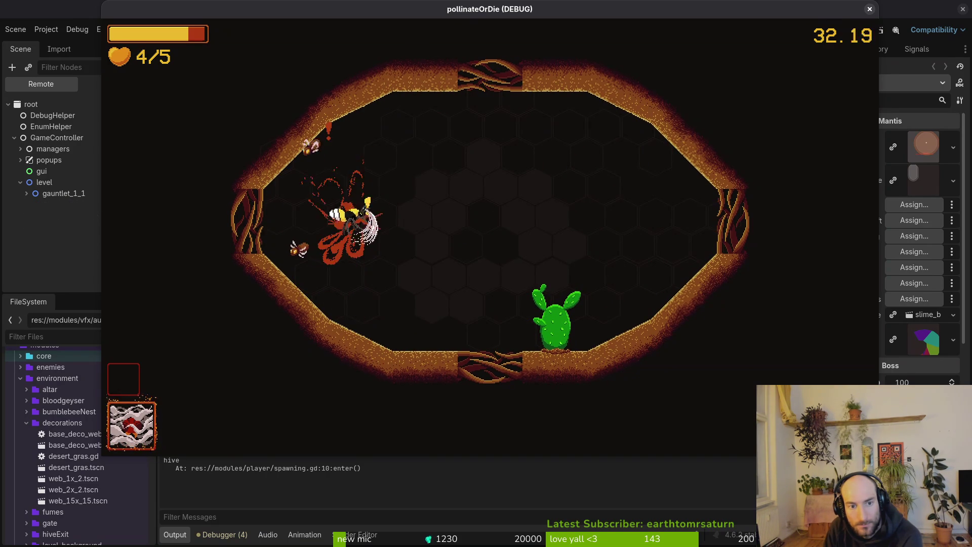
pyautogui.press('space')
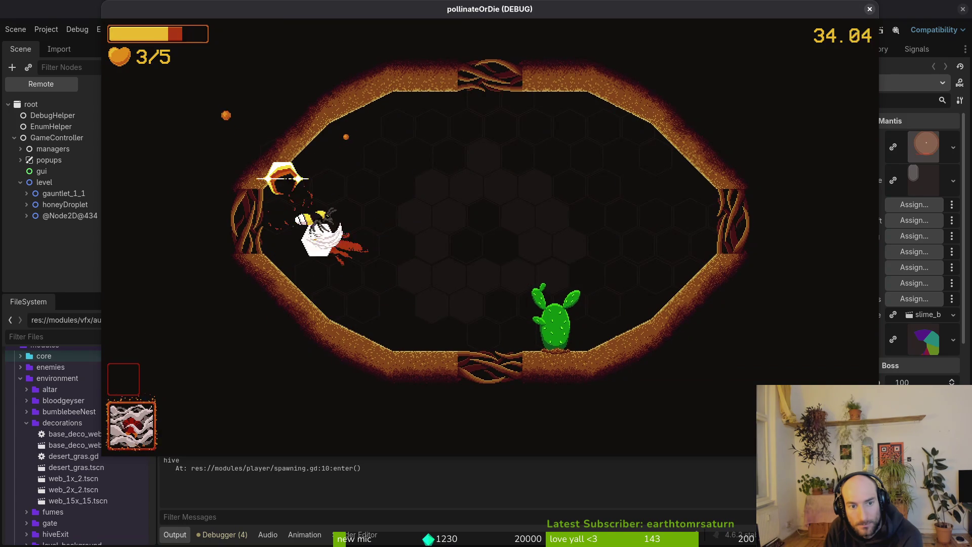
pyautogui.press('space')
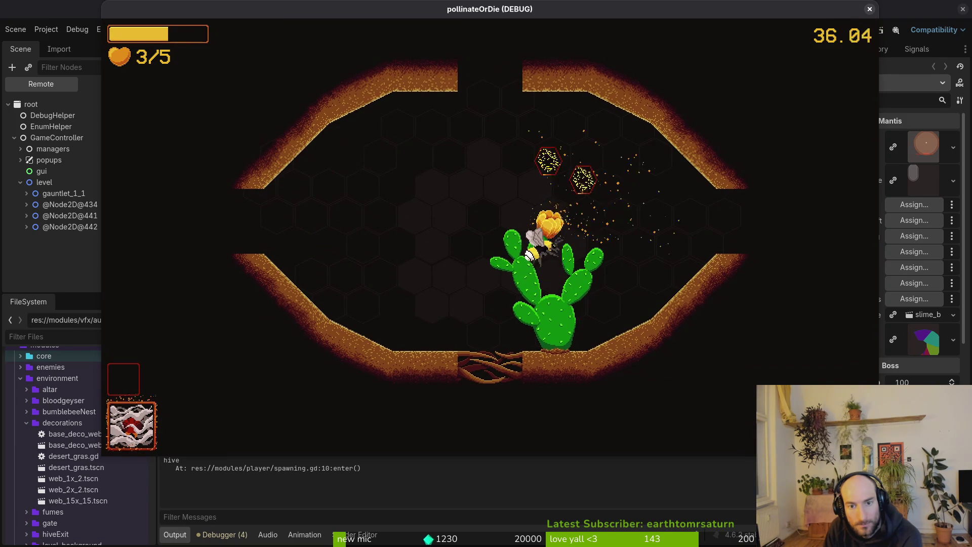
pyautogui.press('w')
pyautogui.press('w')
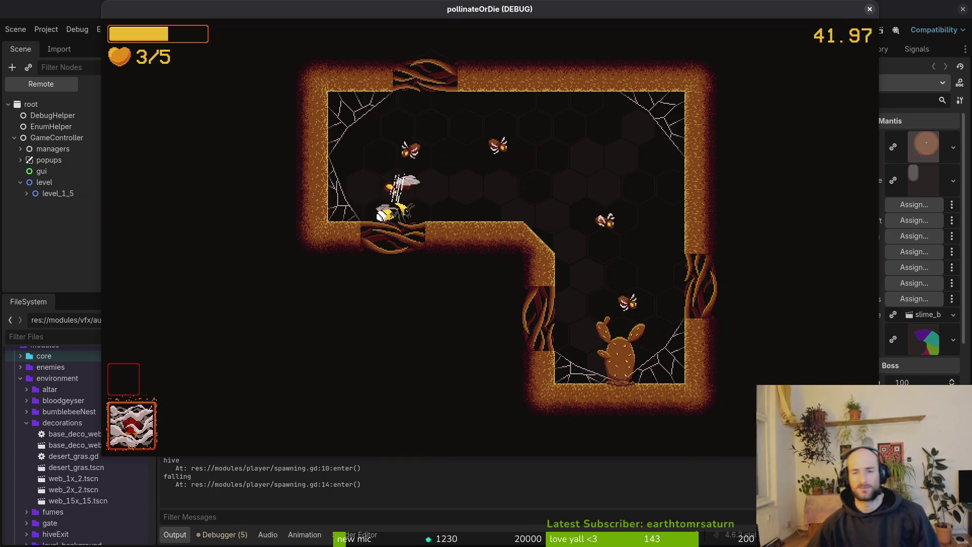
# Close the game window to stop debugging, and switch to the Neovim terminal.
pyautogui.click(869, 8)
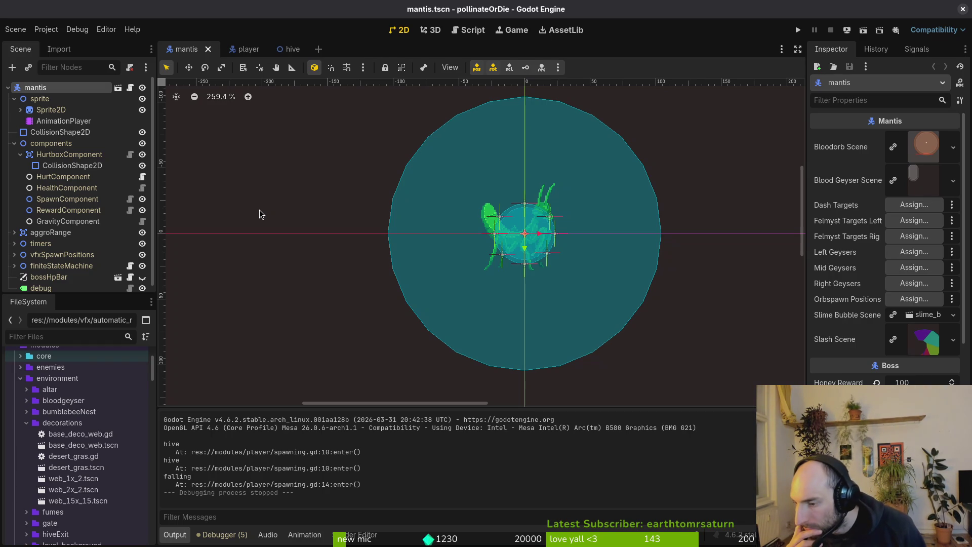
pyautogui.hotkey('alt', 'Tab')
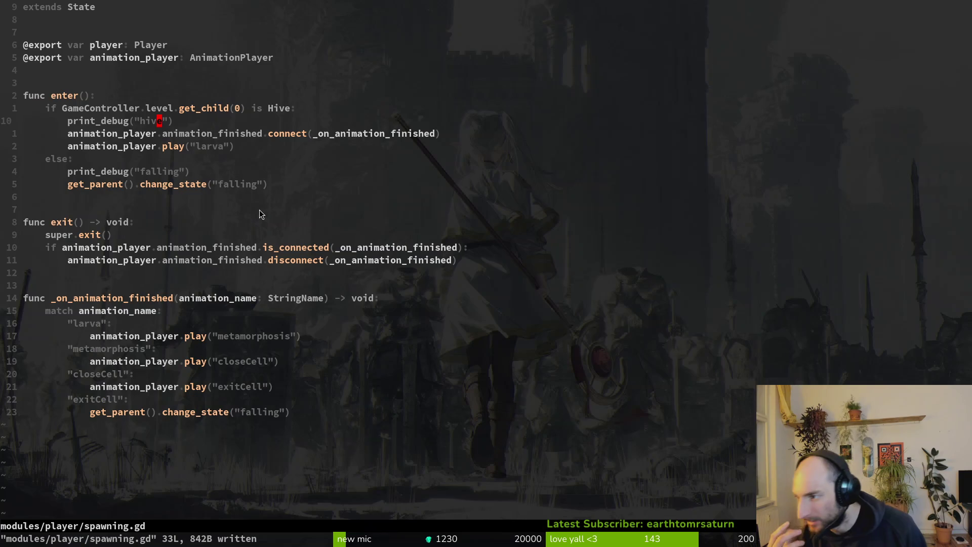
# Find 'scenema' in the project file finder and open scene.manager.gd.
pyautogui.press('space')
pyautogui.press('f')
pyautogui.press('f')
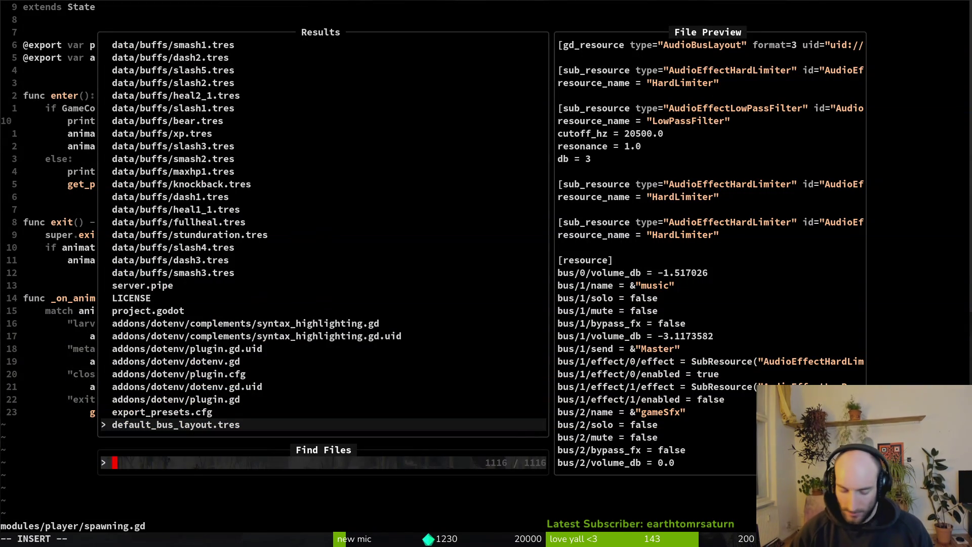
pyautogui.write('scenema')
pyautogui.press('Return')
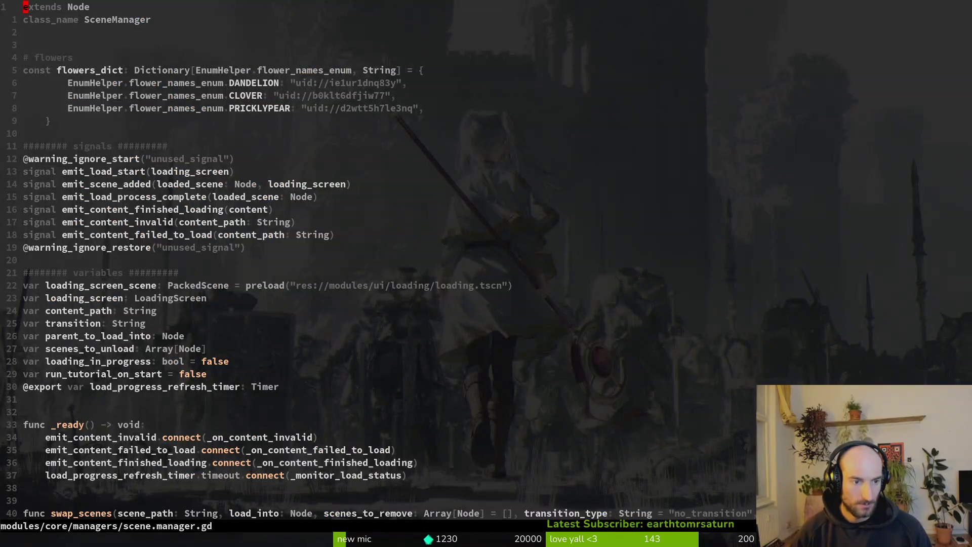
# Scroll down through scene.manager.gd to the _on_content_finished_loading function.
pyautogui.scroll(-5, 202, 264)
pyautogui.scroll(-5, 203, 263)
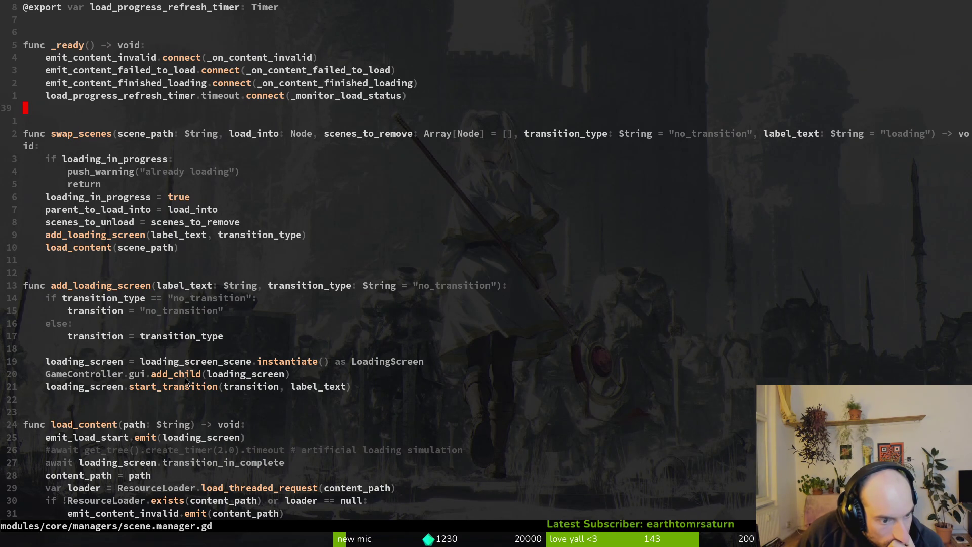
pyautogui.scroll(-3, 245, 338)
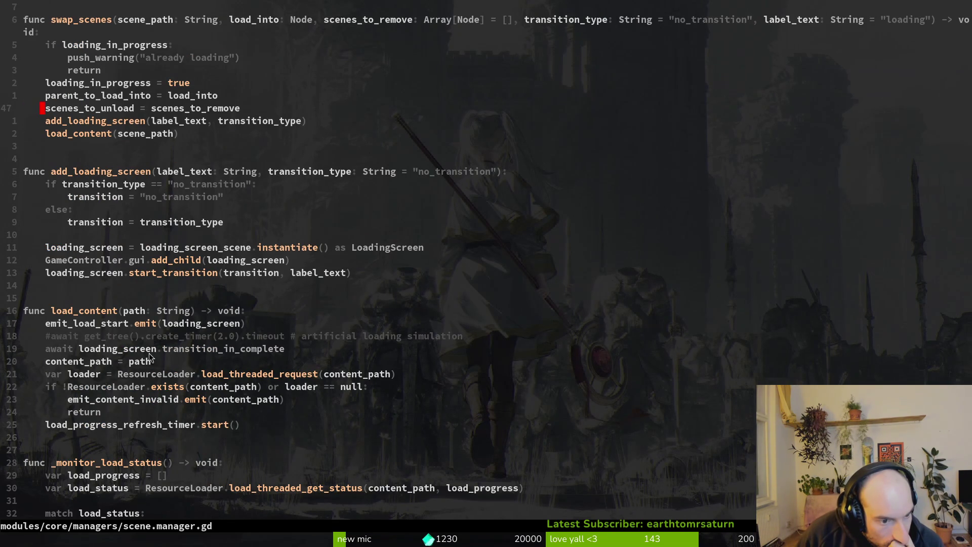
pyautogui.scroll(4, 110, 310)
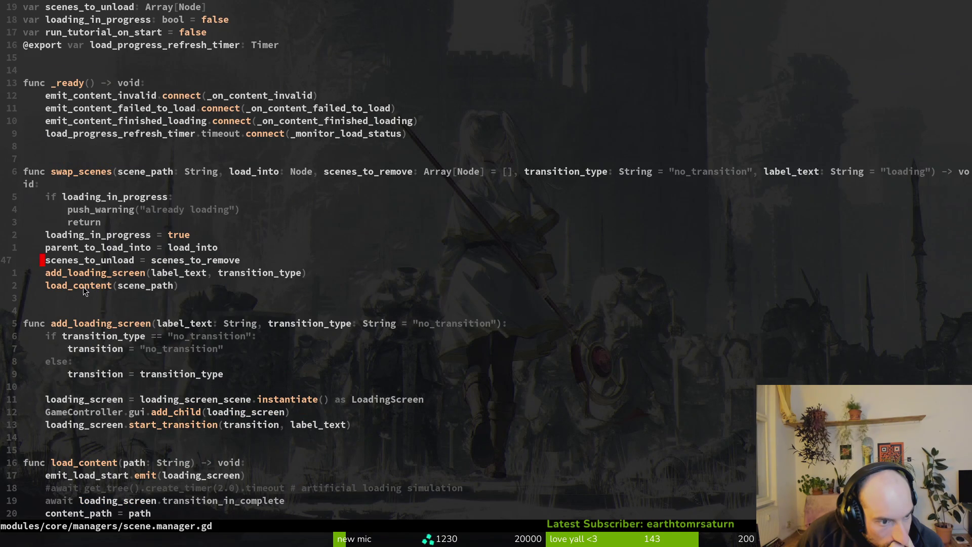
pyautogui.scroll(-4, 84, 286)
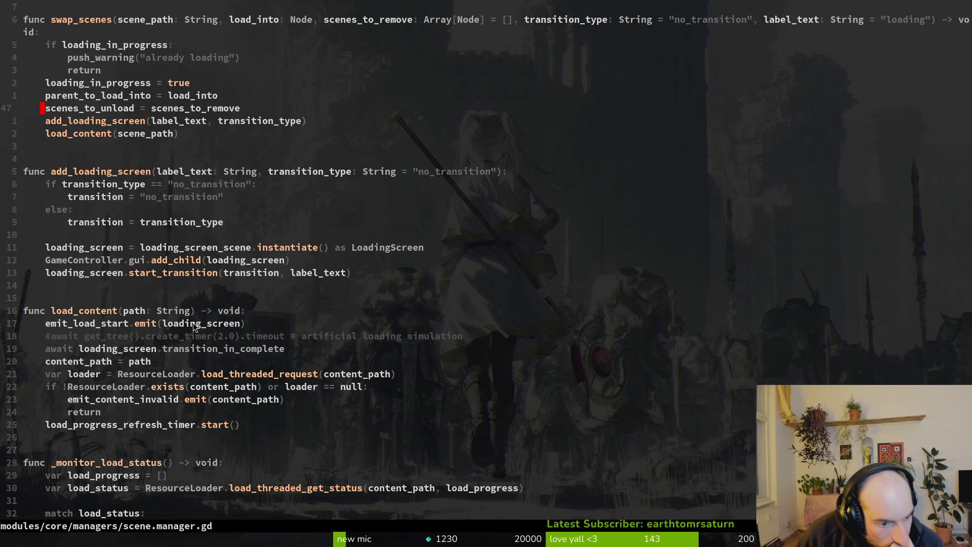
pyautogui.scroll(-4, 193, 323)
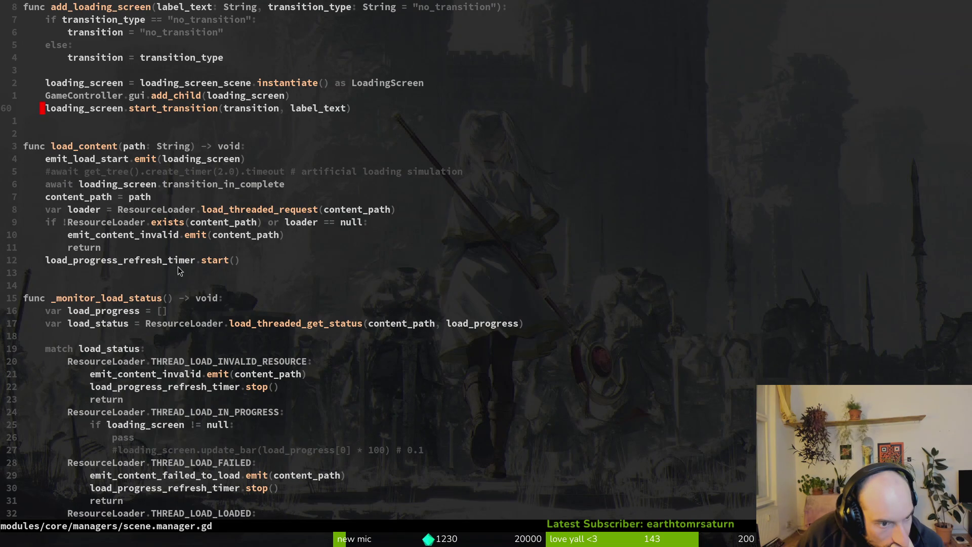
pyautogui.scroll(6, 112, 233)
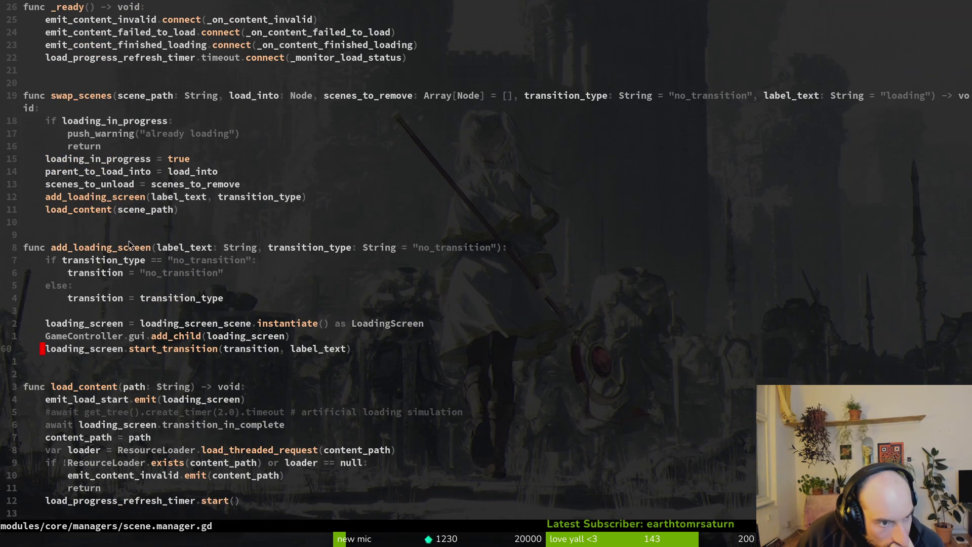
pyautogui.scroll(-3, 120, 228)
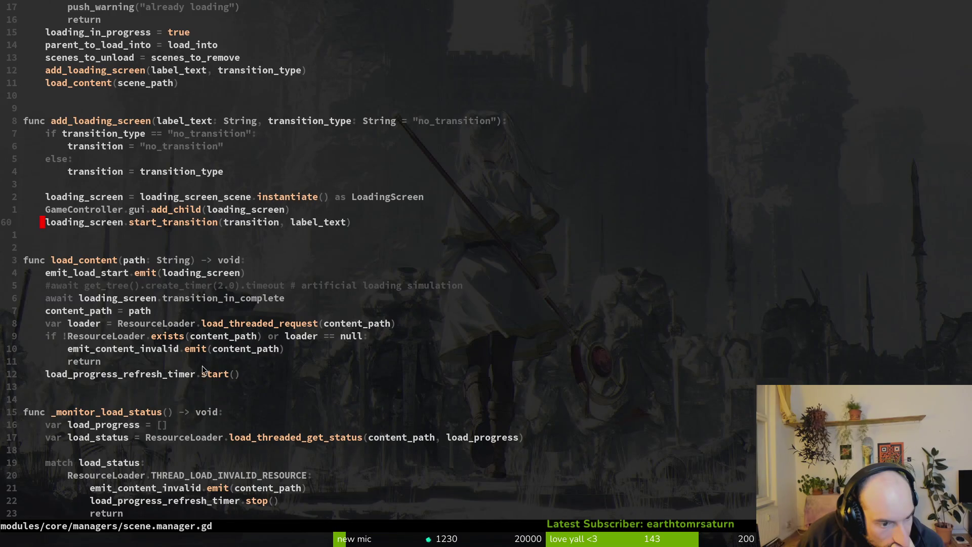
pyautogui.scroll(-4, 204, 360)
pyautogui.scroll(4, 177, 195)
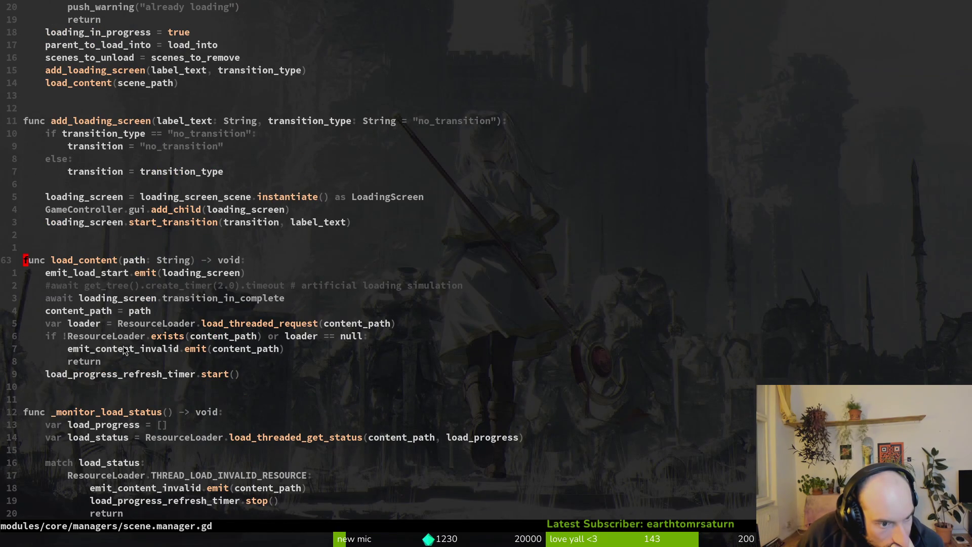
pyautogui.scroll(-6, 152, 324)
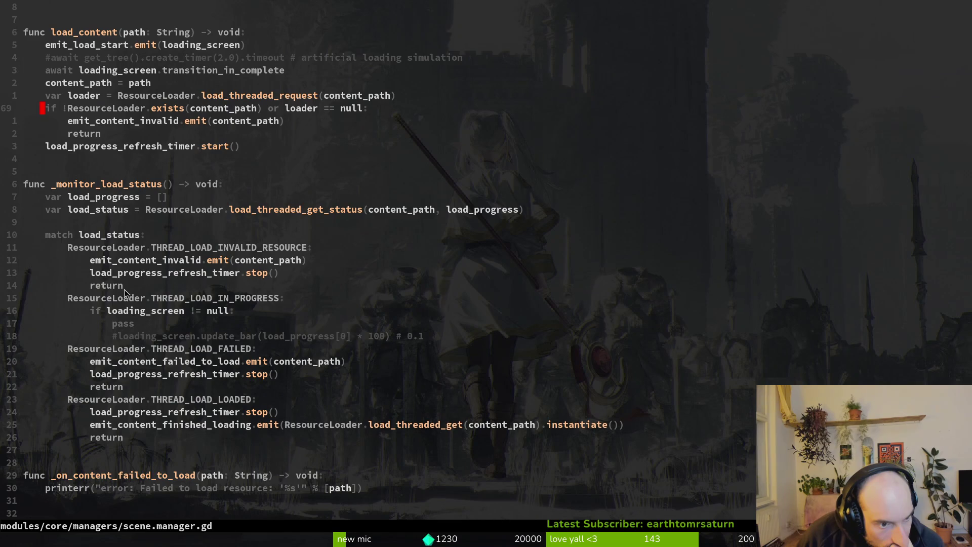
pyautogui.scroll(-5, 137, 314)
pyautogui.scroll(-3, 138, 325)
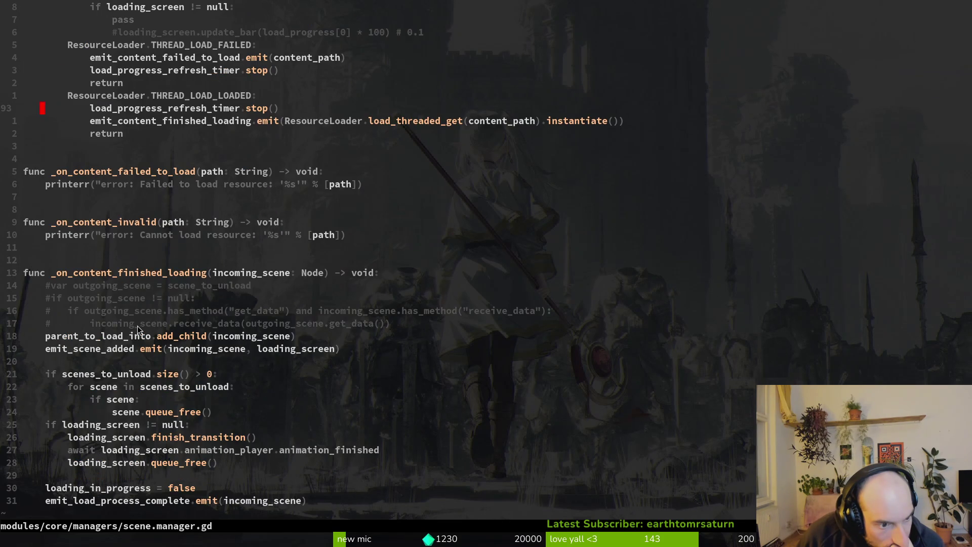
pyautogui.scroll(-2, 147, 324)
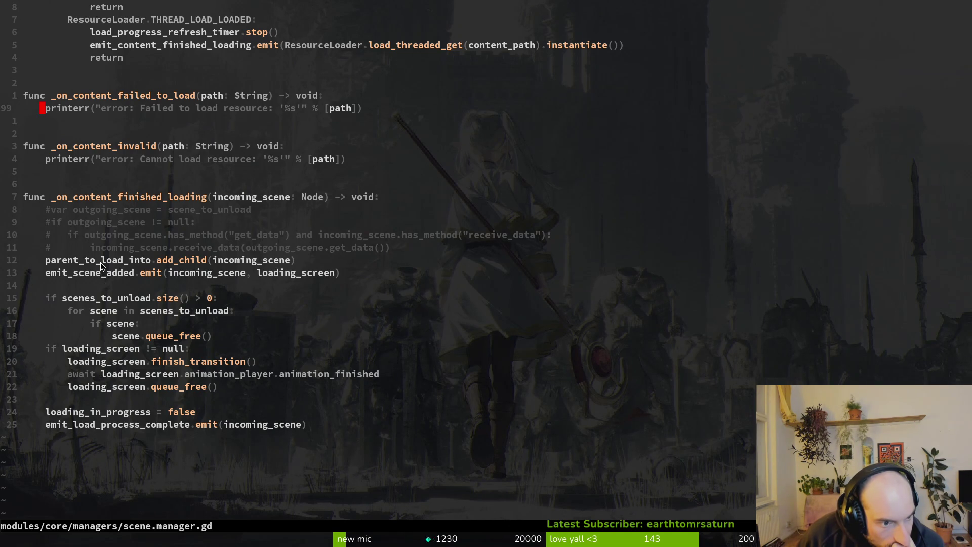
pyautogui.press('j')
pyautogui.press('j')
pyautogui.press('j')
pyautogui.scroll(2, 120, 299)
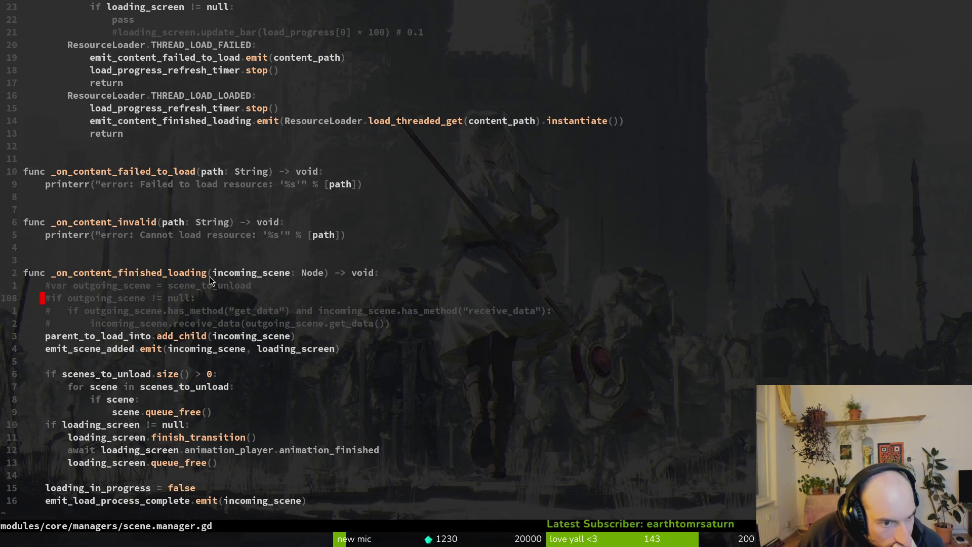
pyautogui.click(243, 274)
pyautogui.click(142, 272)
pyautogui.press('v')
pyautogui.press('e')
pyautogui.scroll(3, 175, 227)
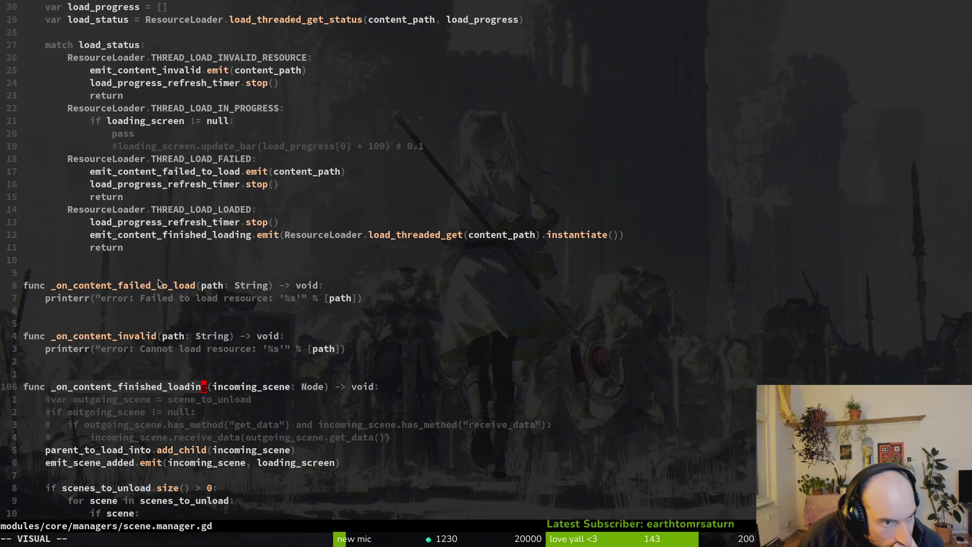
pyautogui.press('k')
pyautogui.press('k')
pyautogui.press('k')
pyautogui.scroll(2, 178, 272)
pyautogui.click(181, 286)
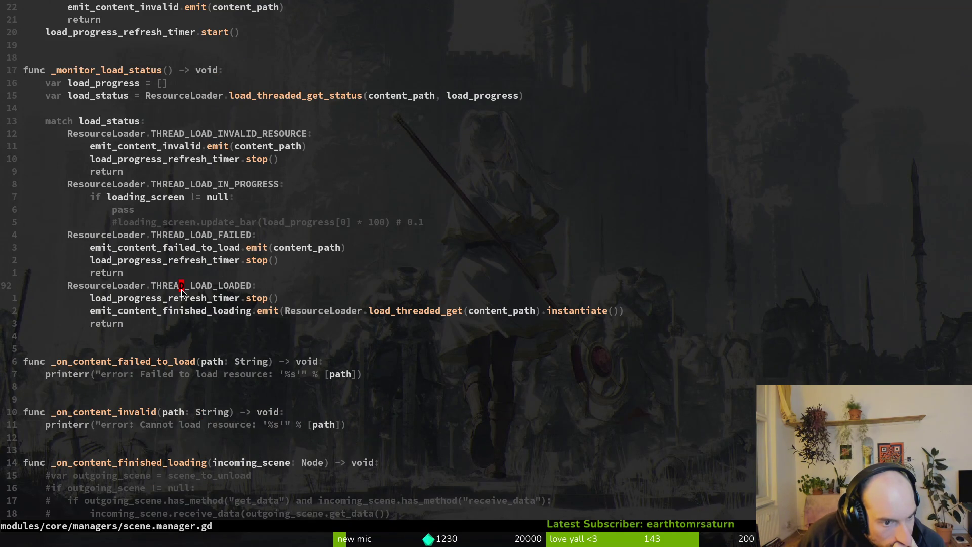
pyautogui.scroll(15, 180, 309)
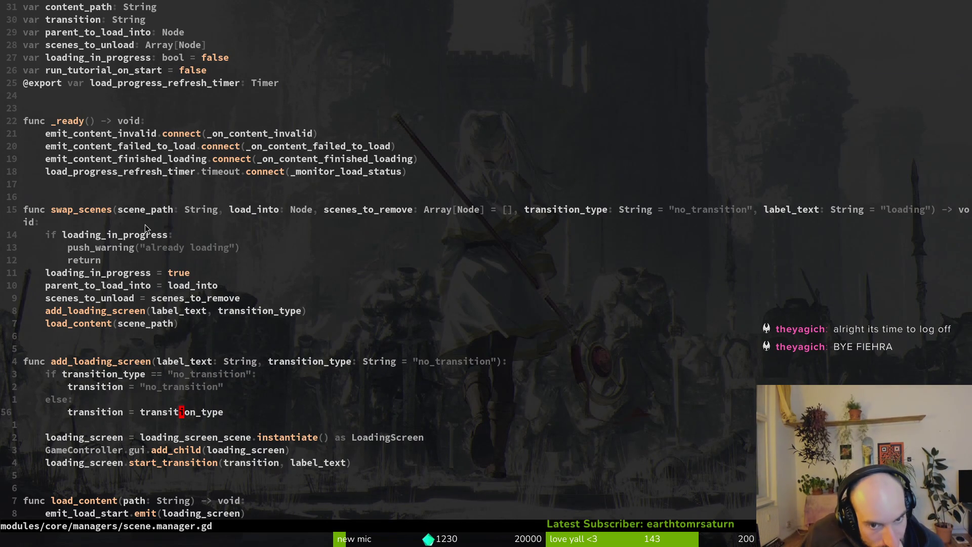
pyautogui.scroll(-19, 167, 243)
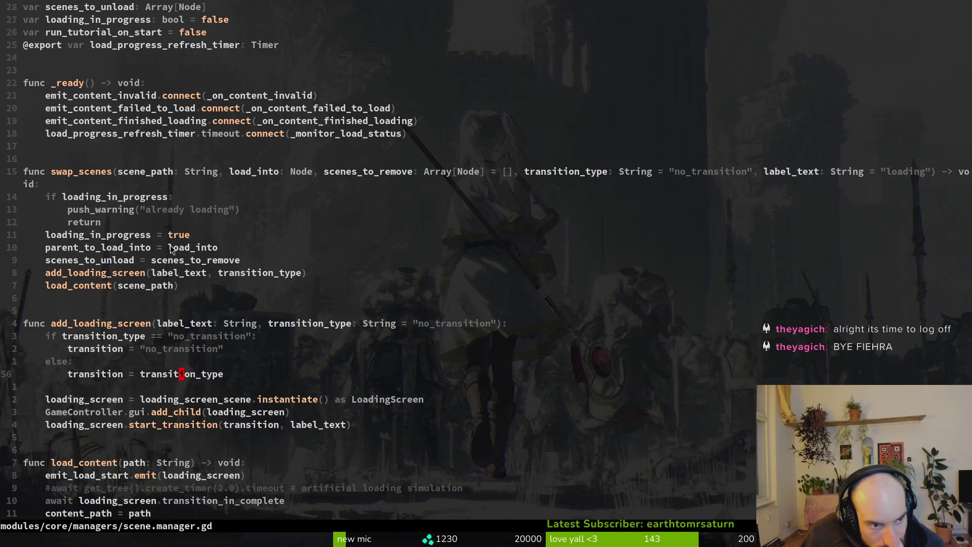
pyautogui.scroll(-7, 187, 226)
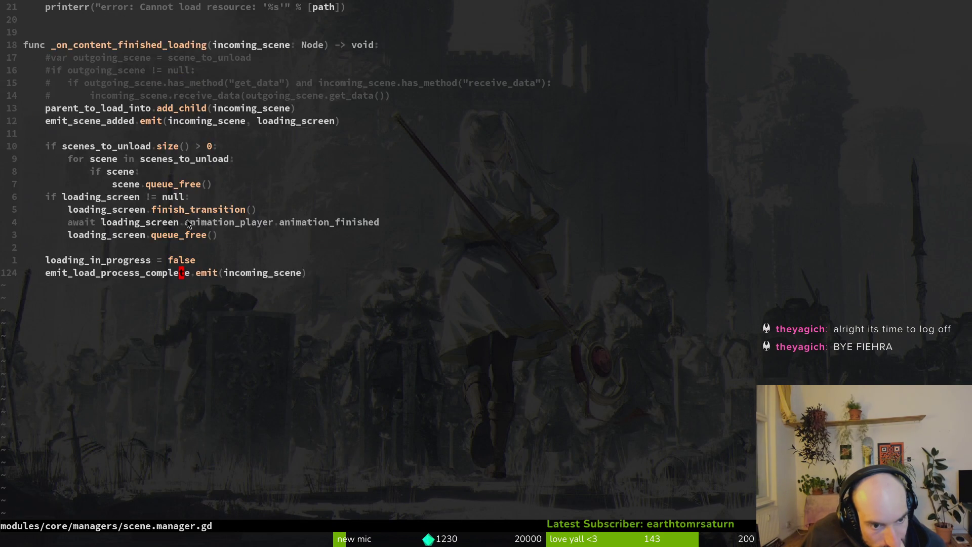
pyautogui.scroll(15, 187, 220)
pyautogui.scroll(-2, 189, 223)
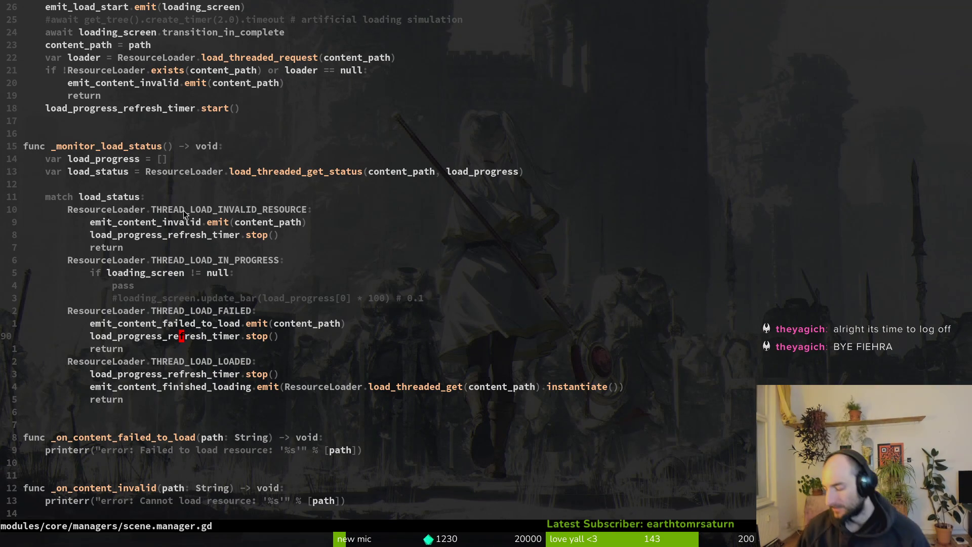
pyautogui.press('super+1')
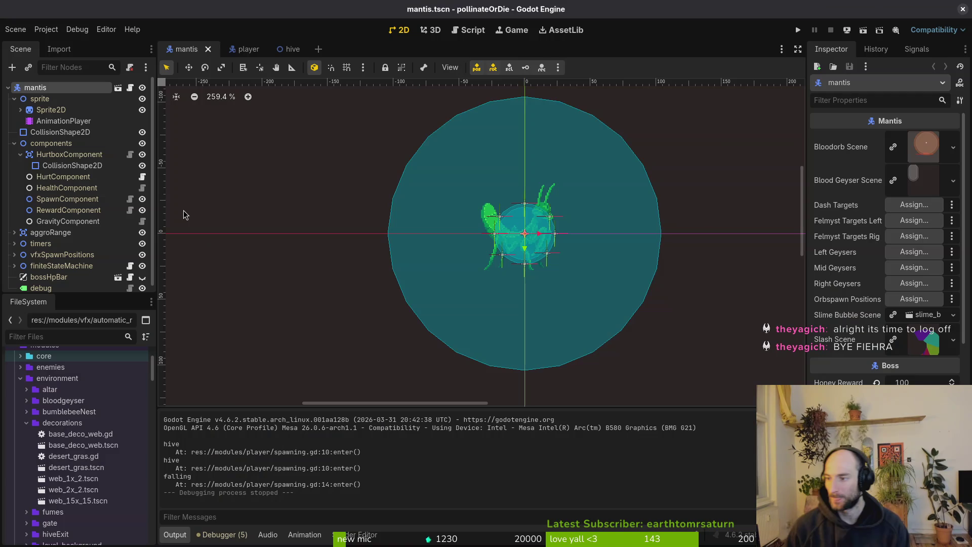
# Collapse HurtboxComponent, expand the mantis finiteStateMachine, and close the mantis scene tab.
pyautogui.click(20, 154)
pyautogui.click(15, 254)
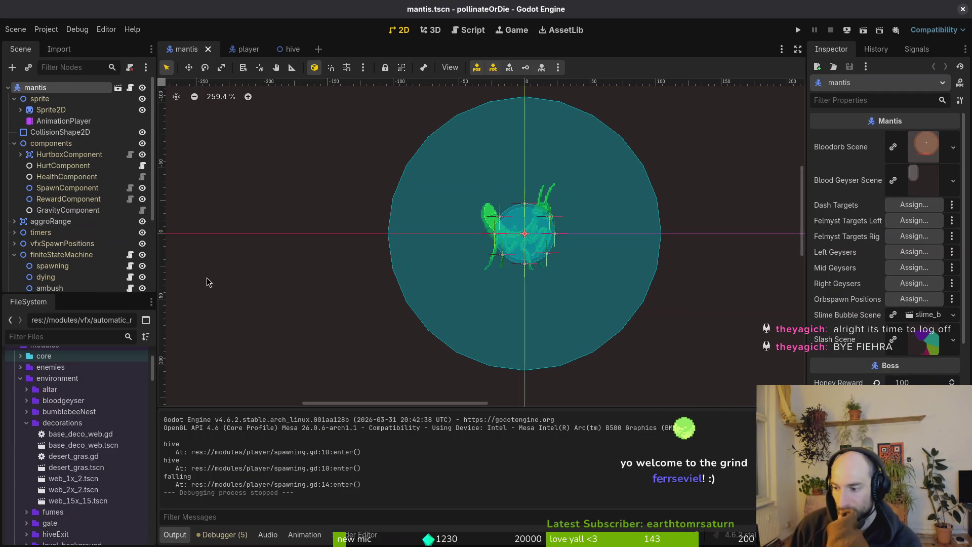
pyautogui.scroll(-3, 71, 270)
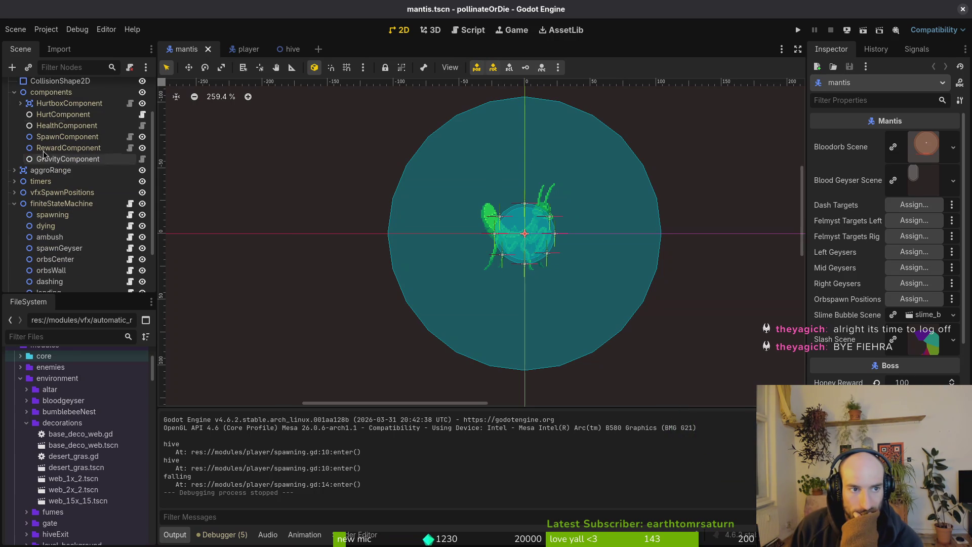
pyautogui.click(208, 49)
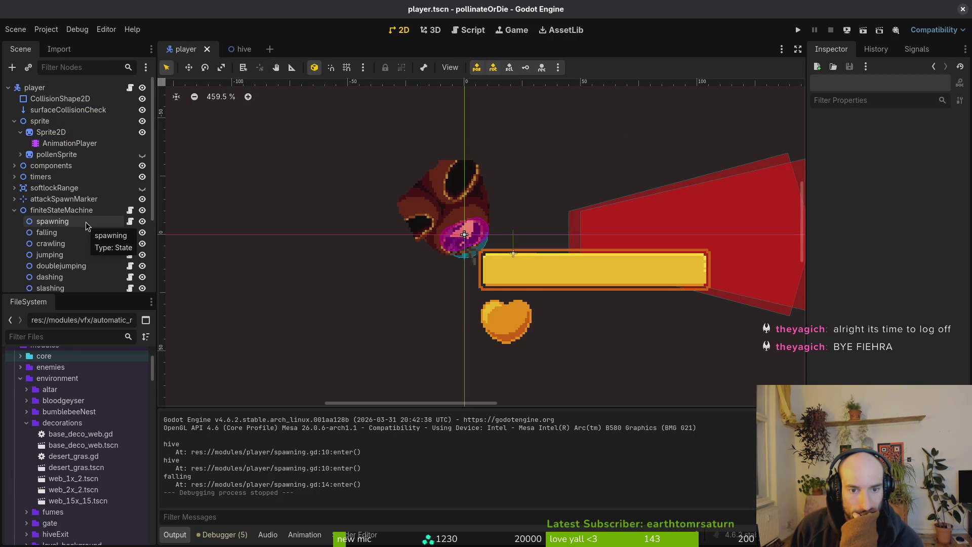
# Select the player's spawning state node and switch back to Neovim.
pyautogui.click(85, 224)
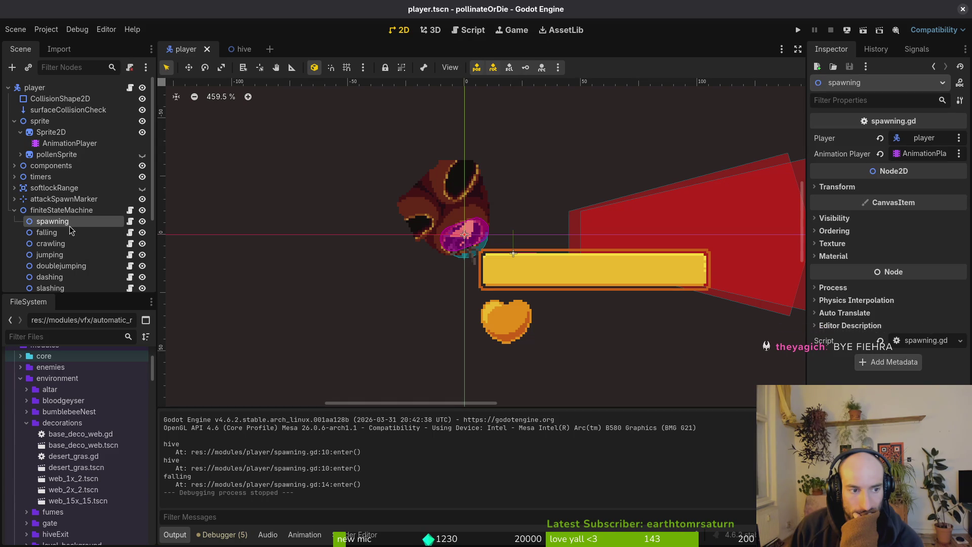
pyautogui.moveTo(71, 227)
pyautogui.mouseDown()
pyautogui.moveTo(72, 243)
pyautogui.moveTo(72, 227)
pyautogui.mouseUp()
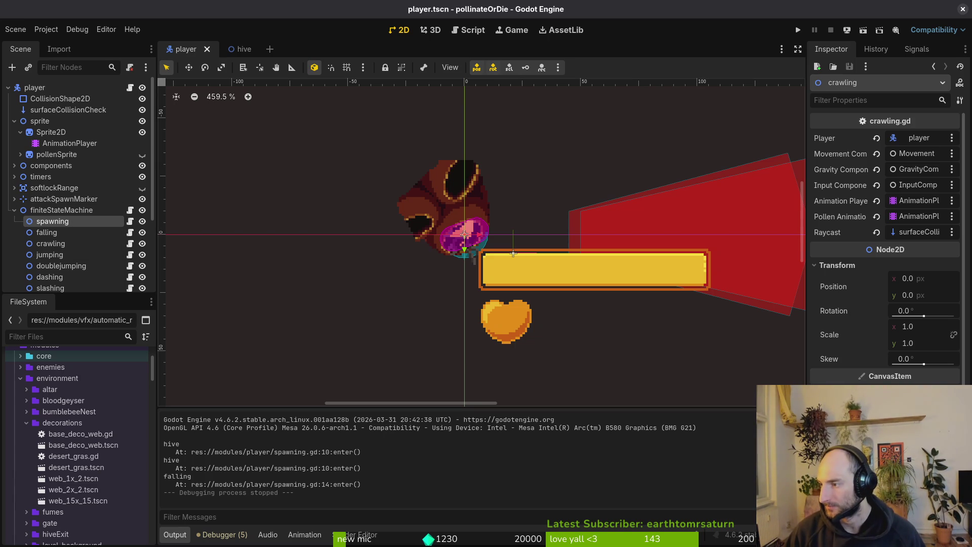
pyautogui.hotkey('alt', 'Tab')
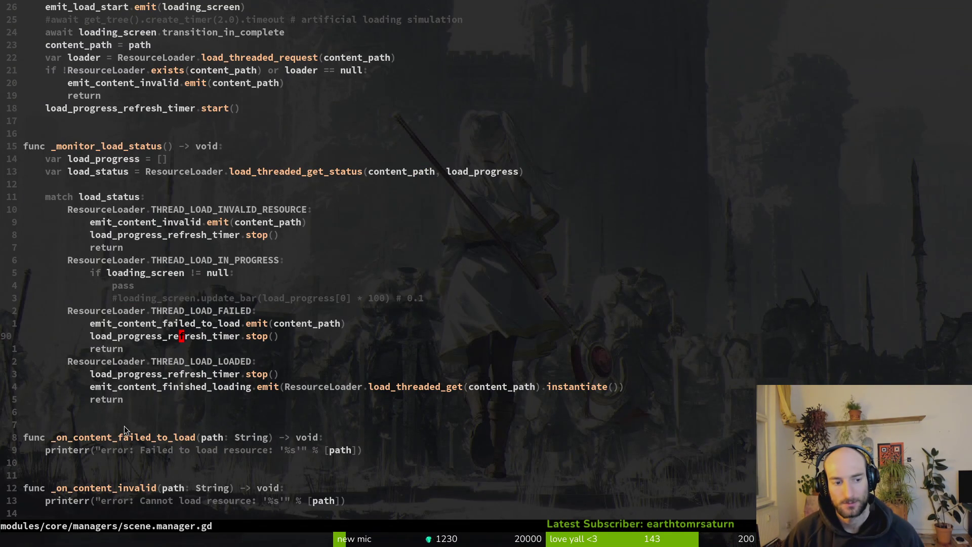
# Line-select the scenes_to_unload block and move it above the parent_to_load_into.add_child call.
pyautogui.scroll(-6, 174, 355)
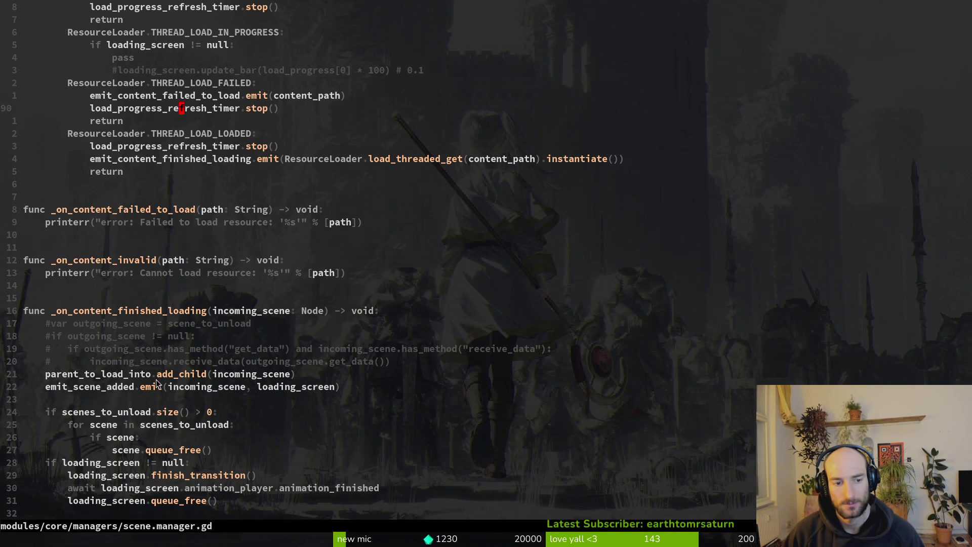
pyautogui.scroll(-2, 159, 400)
pyautogui.click(95, 345)
pyautogui.press('k')
pyautogui.press('V')
pyautogui.press('j')
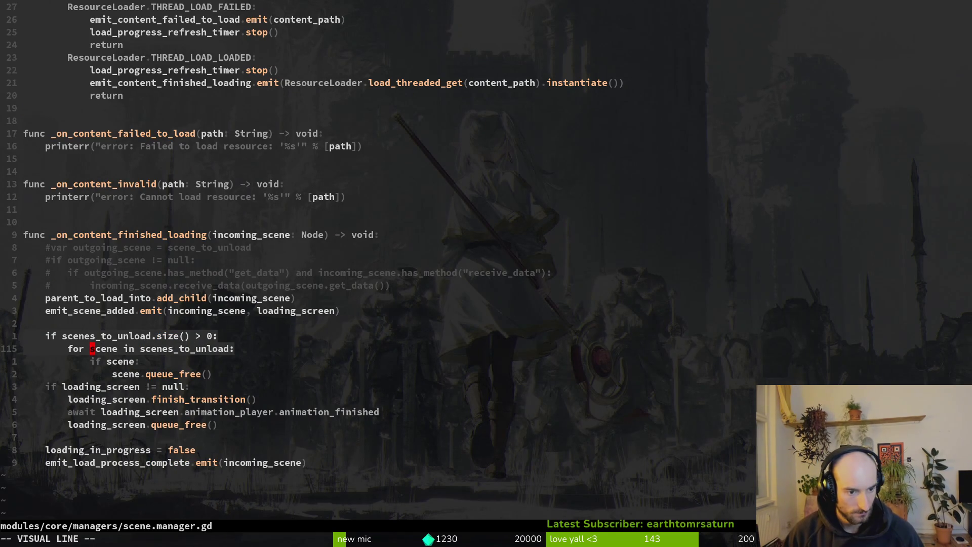
pyautogui.press('j')
pyautogui.press('j')
pyautogui.press('K')
pyautogui.press('K')
pyautogui.press('K')
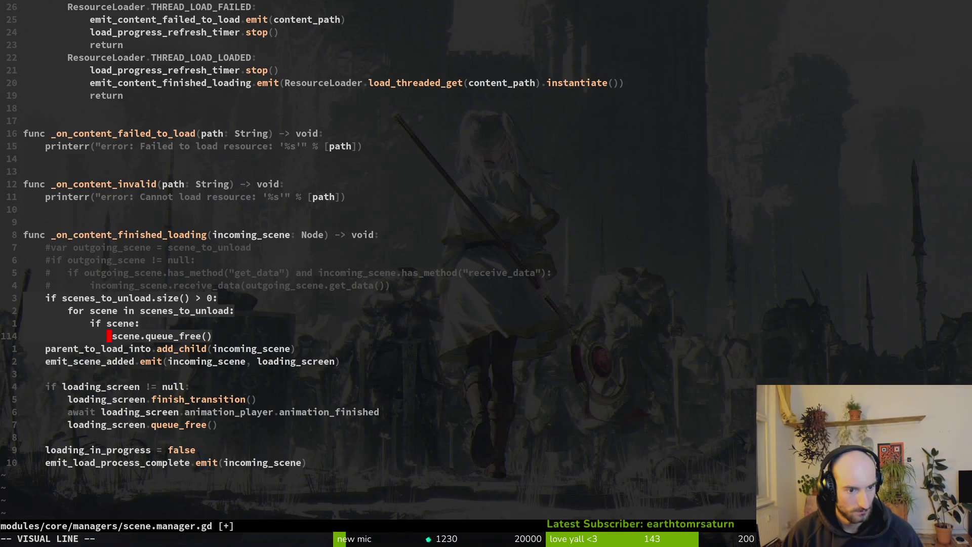
pyautogui.press('Escape')
# Add a blank line after queue_free, save with :w, and launch the game in Godot with F5.
pyautogui.press('o')
pyautogui.press('Escape')
pyautogui.write(':w')
pyautogui.press('Return')
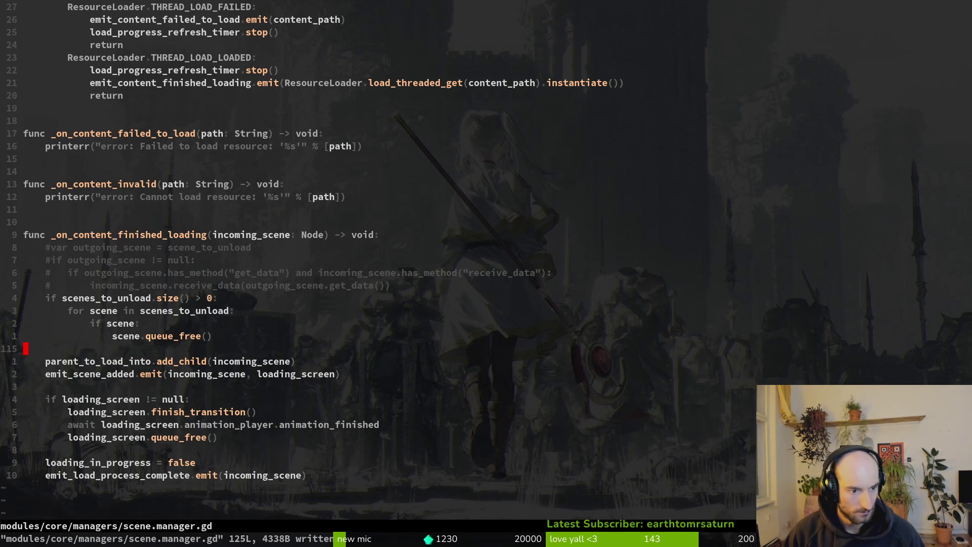
pyautogui.hotkey('alt', 'Tab')
pyautogui.press('F5')
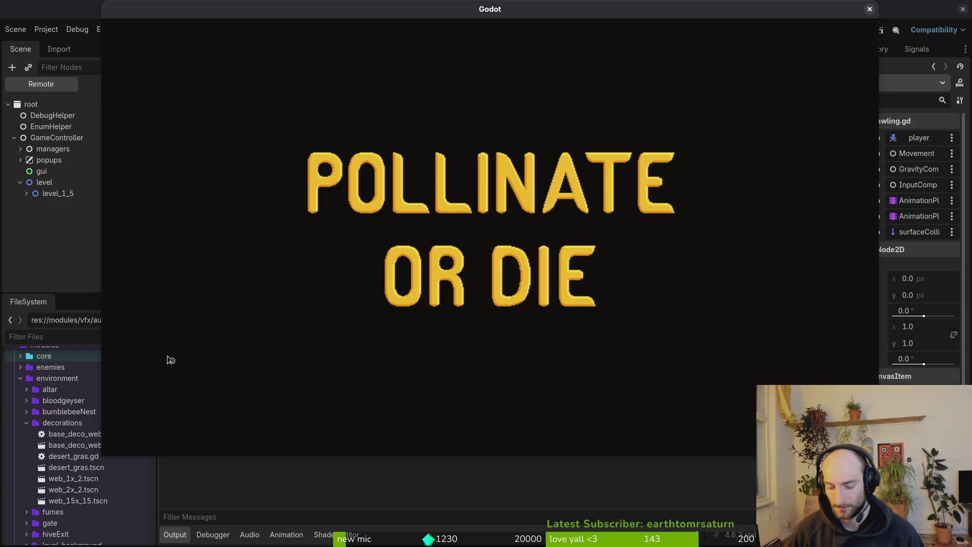
# Continue into the hive level, close the running game, and return to scene.manager.gd in Neovim.
pyautogui.press('Return')
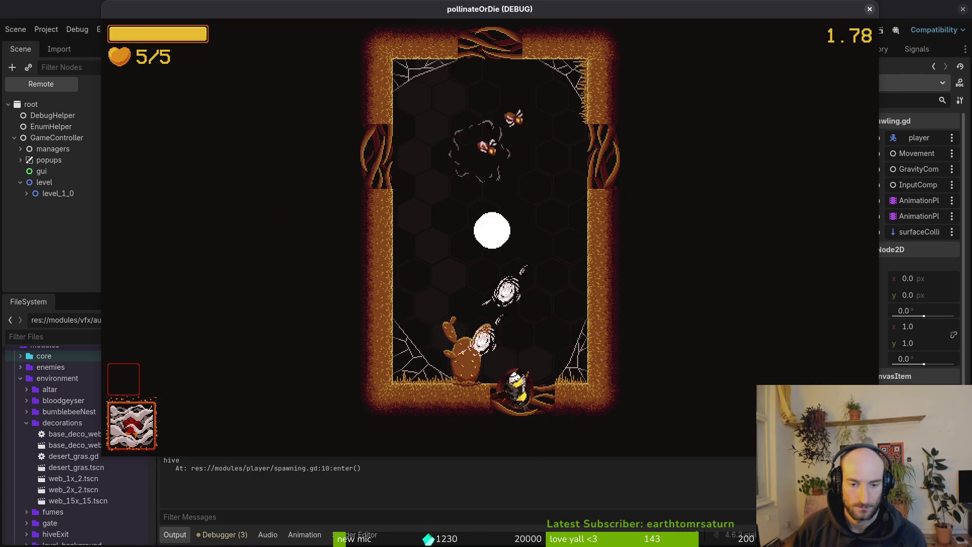
pyautogui.click(278, 487)
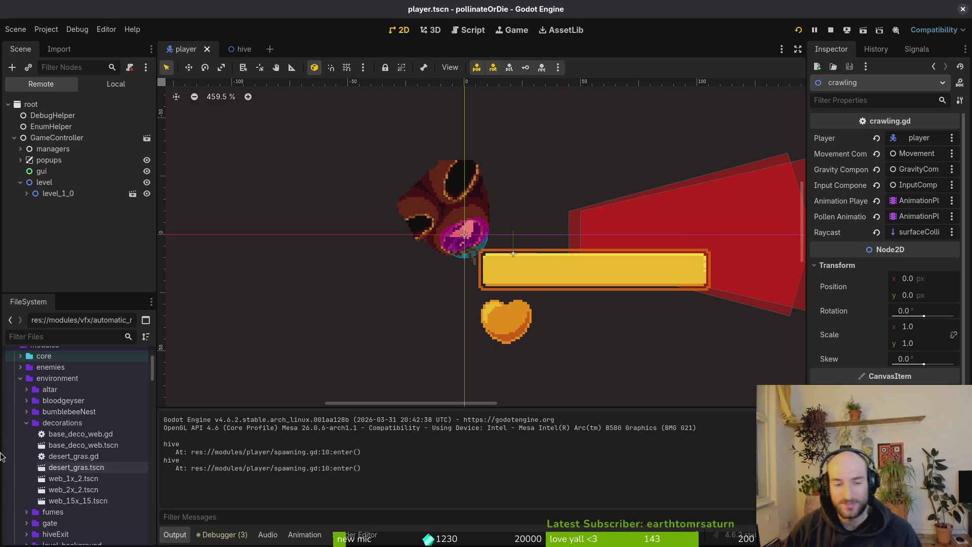
pyautogui.hotkey('alt', 'Tab')
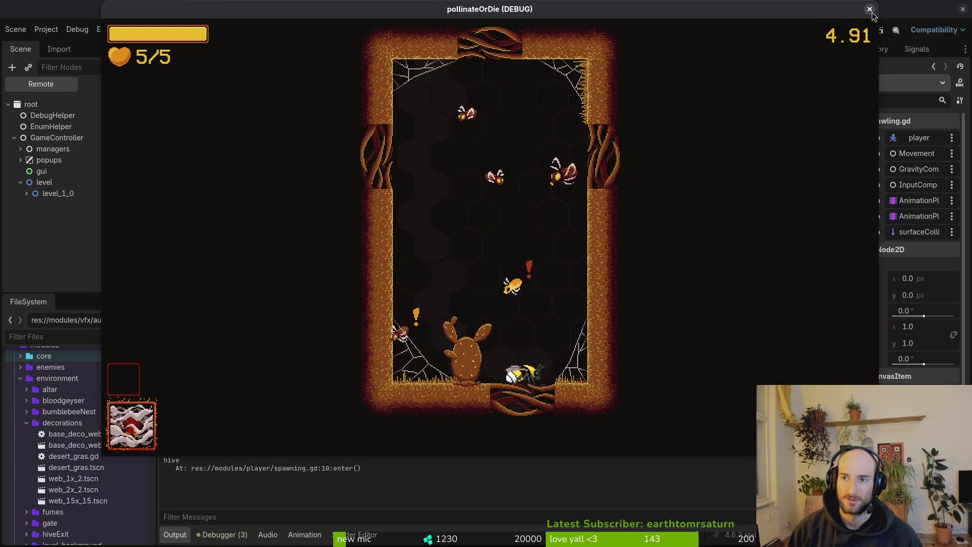
pyautogui.press('Escape')
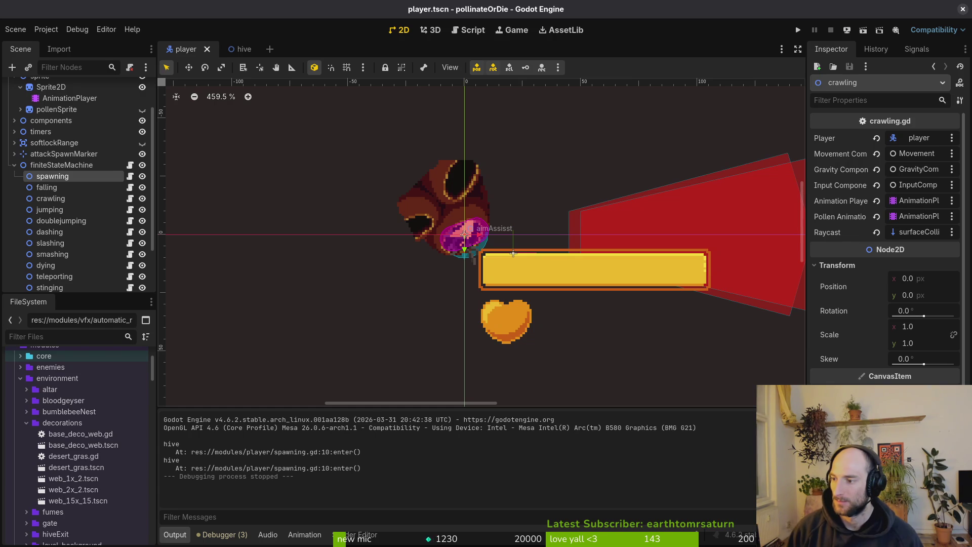
pyautogui.hotkey('alt', 'Tab')
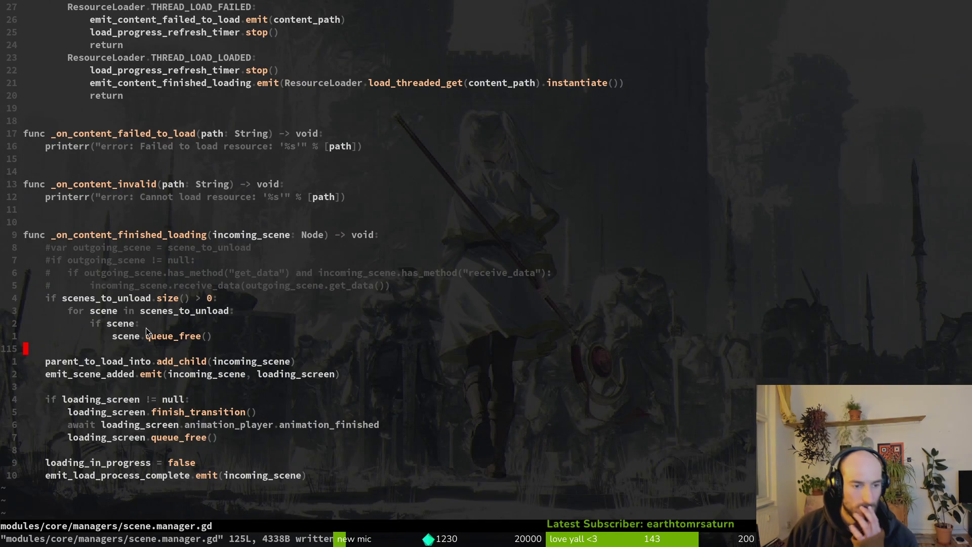
# Scroll around the finished-loading function in scene.manager.gd to review the moved block.
pyautogui.scroll(-4, 145, 453)
pyautogui.scroll(4, 149, 372)
pyautogui.scroll(4, 178, 292)
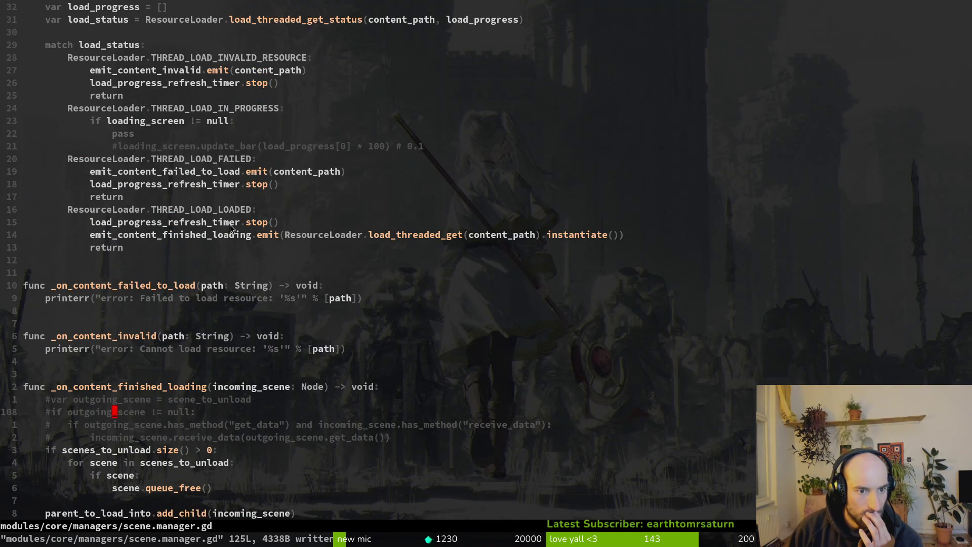
pyautogui.scroll(-4, 186, 388)
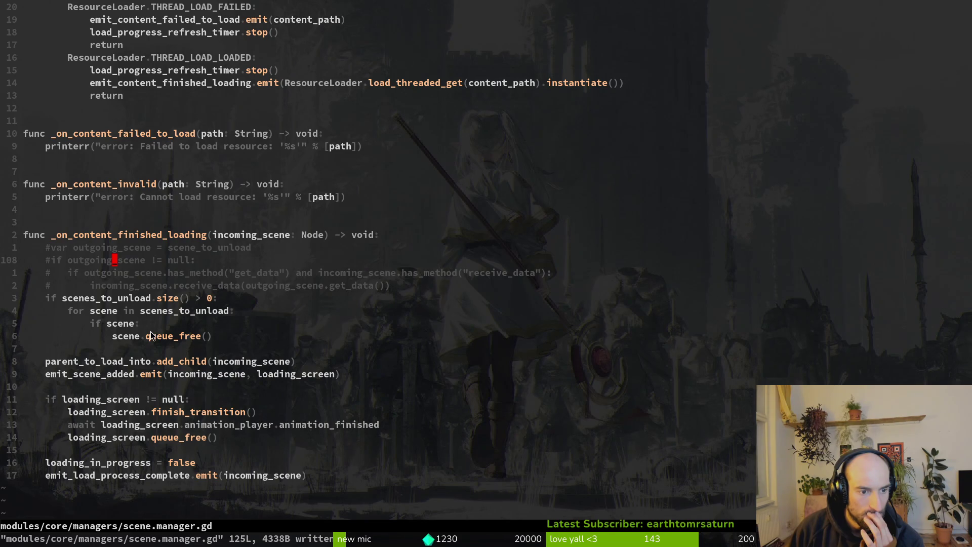
# Undo the unload block reordering twice and save scene.manager.gd with :w.
pyautogui.press('u')
pyautogui.press('u')
pyautogui.press('u')
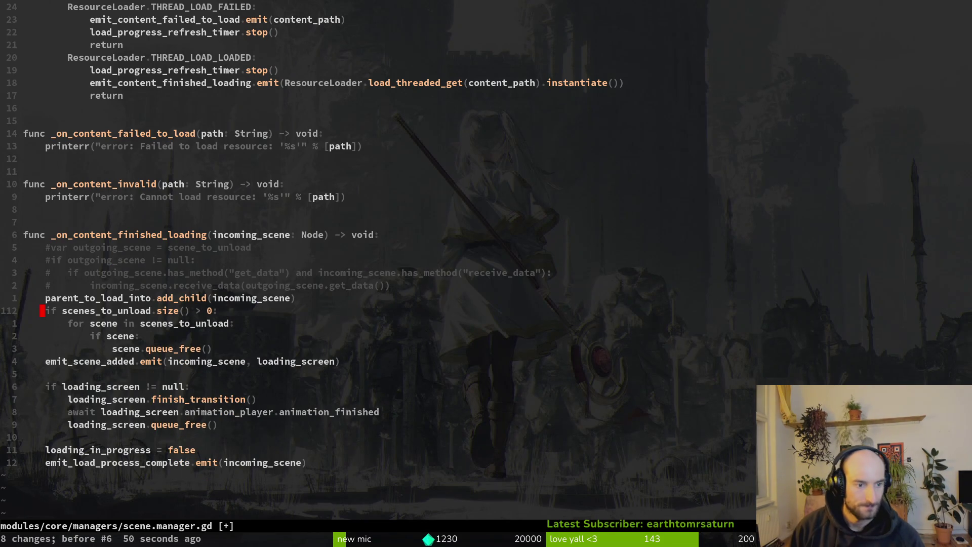
pyautogui.press('u')
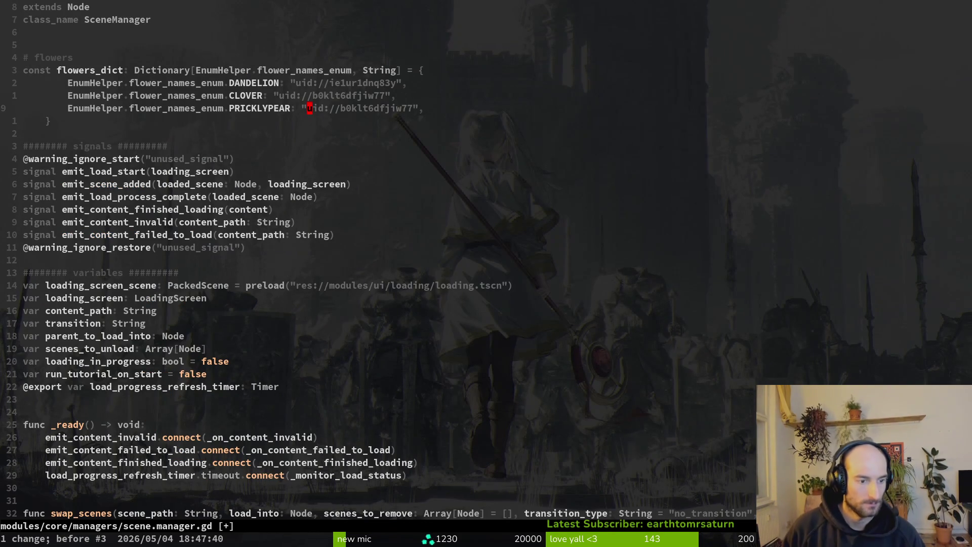
pyautogui.write(':w')
pyautogui.press('Return')
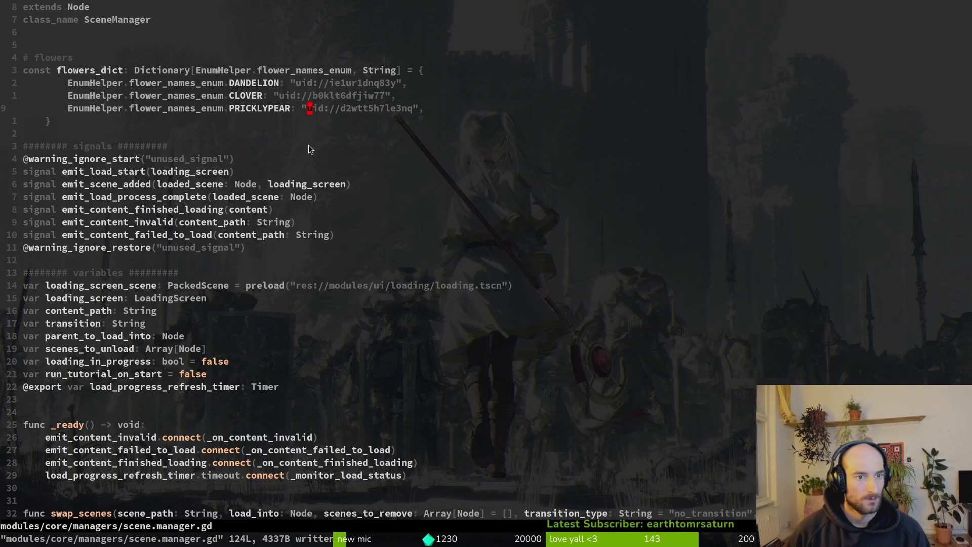
# Review the finished-loading connect call and begin selecting the scenes_to_remove parameter in swap_scenes.
pyautogui.scroll(-5, 173, 242)
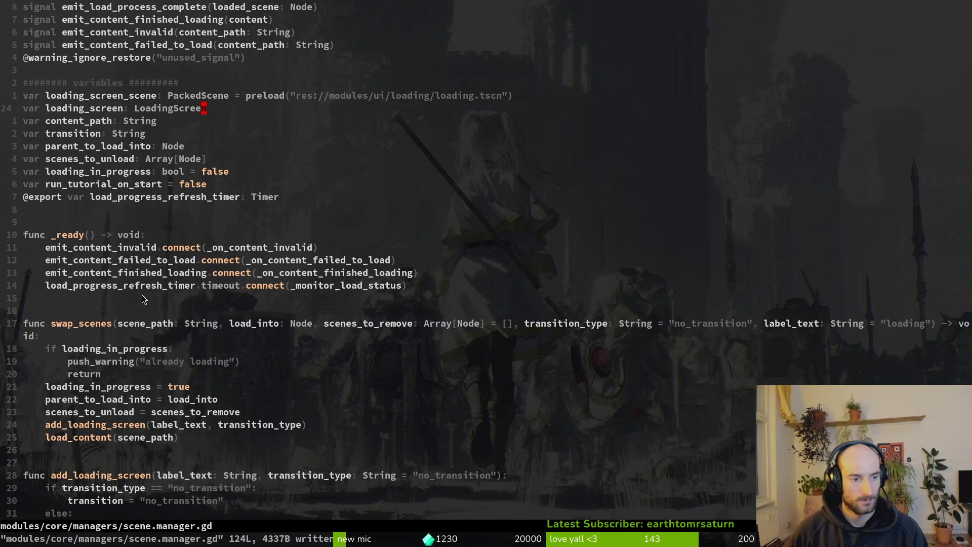
pyautogui.click(263, 272)
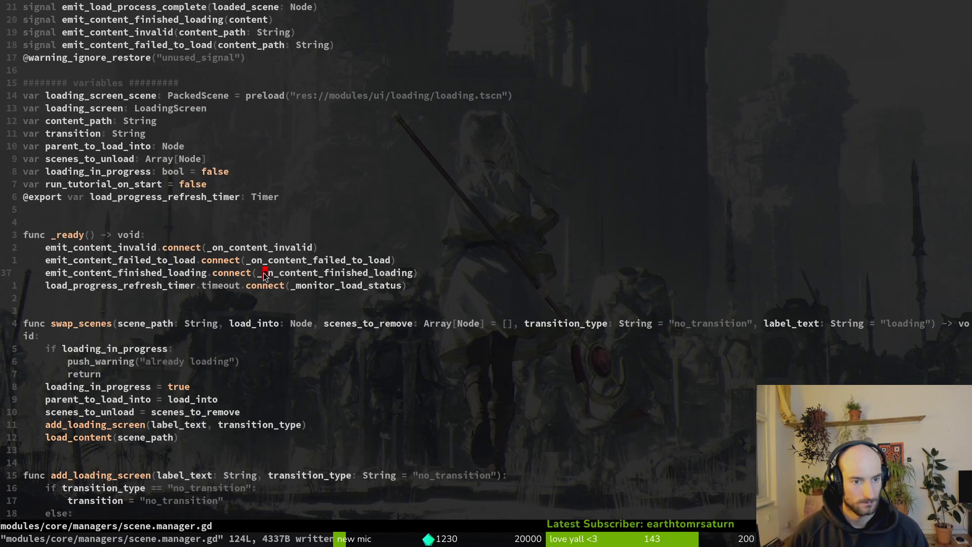
pyautogui.click(133, 274)
pyautogui.scroll(-7, 136, 275)
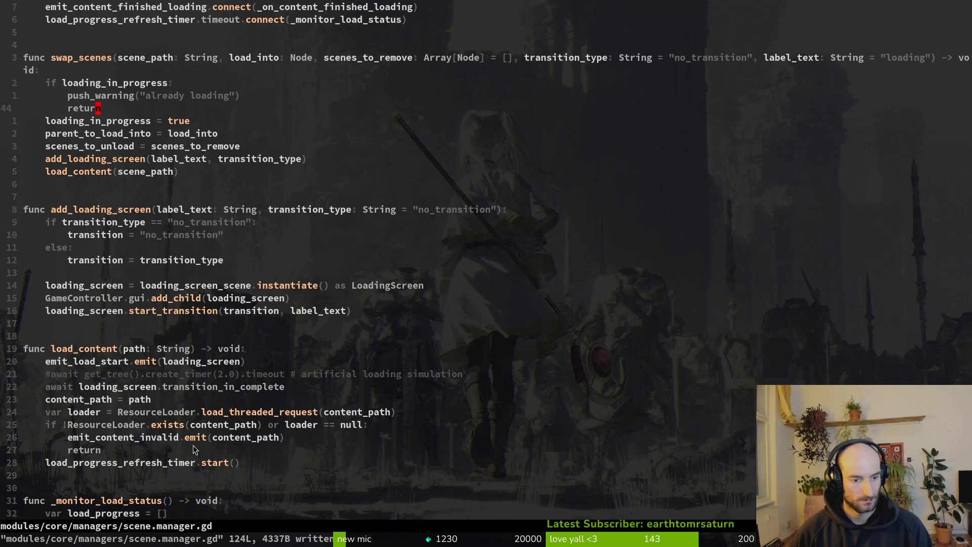
pyautogui.scroll(-5, 195, 461)
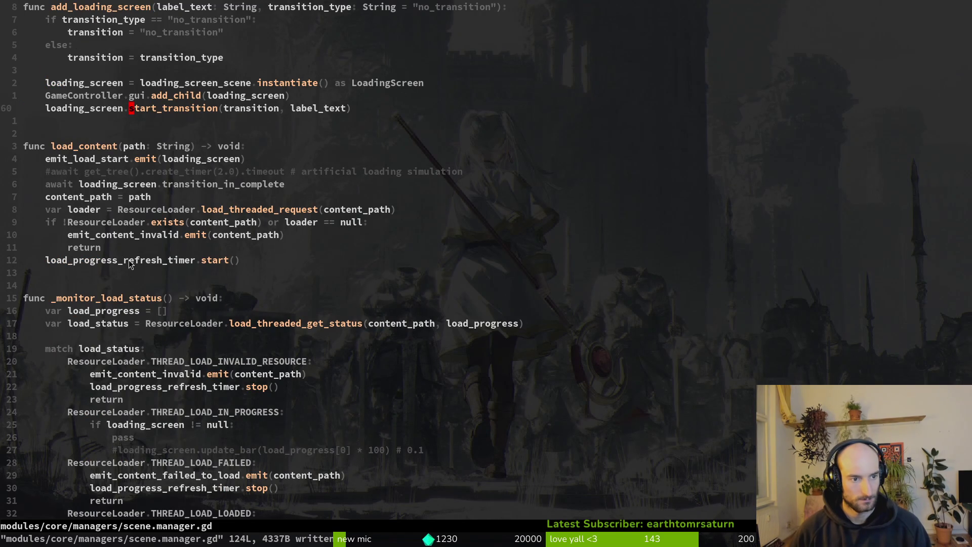
pyautogui.scroll(17, 92, 305)
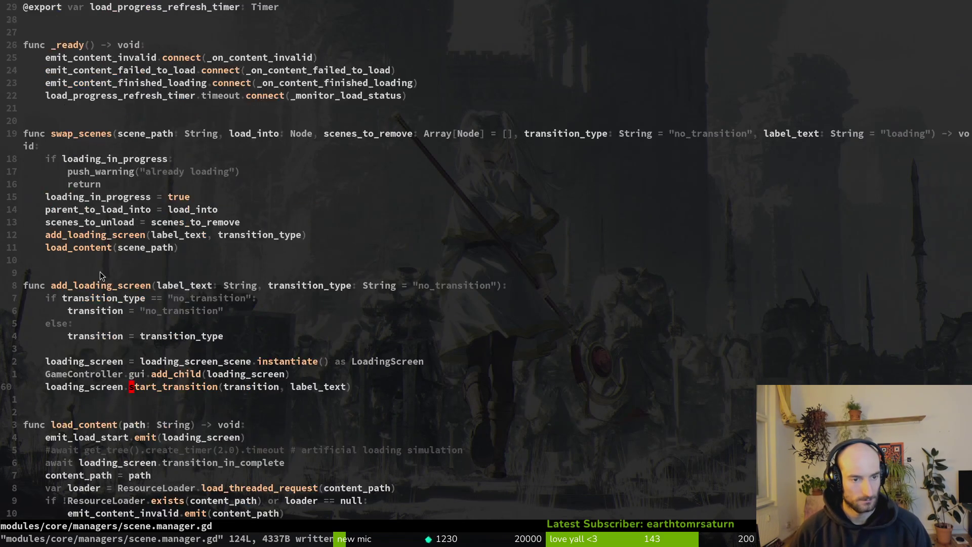
pyautogui.scroll(-4, 206, 306)
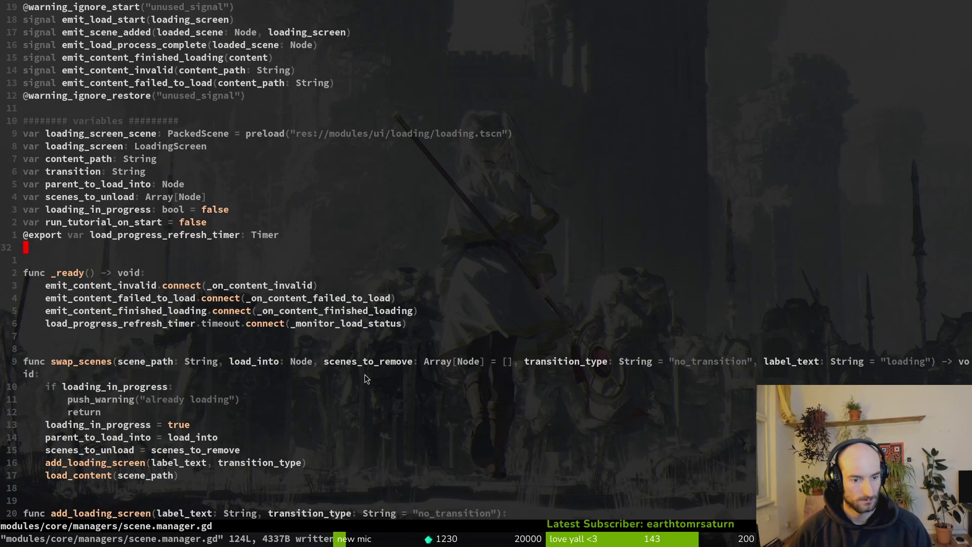
pyautogui.scroll(-13, 150, 329)
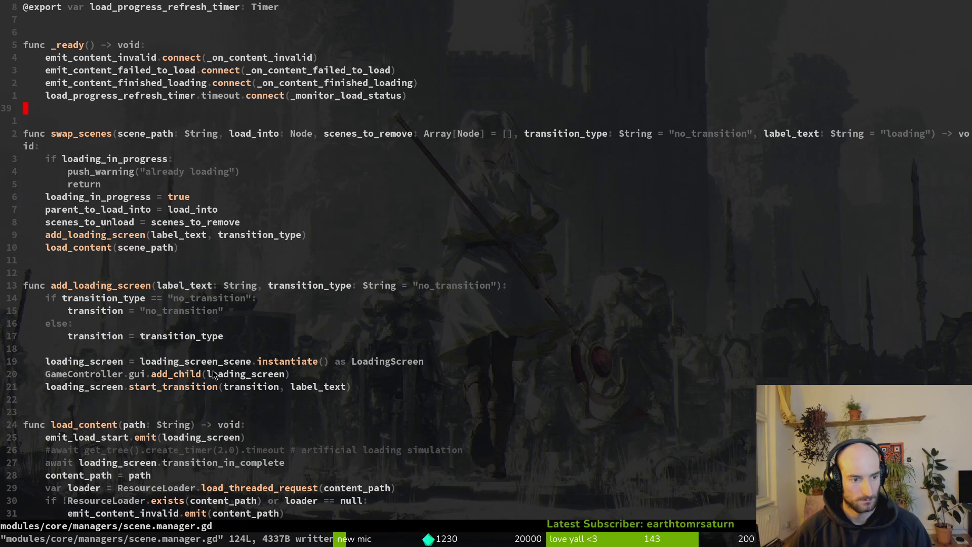
pyautogui.scroll(-3, 127, 300)
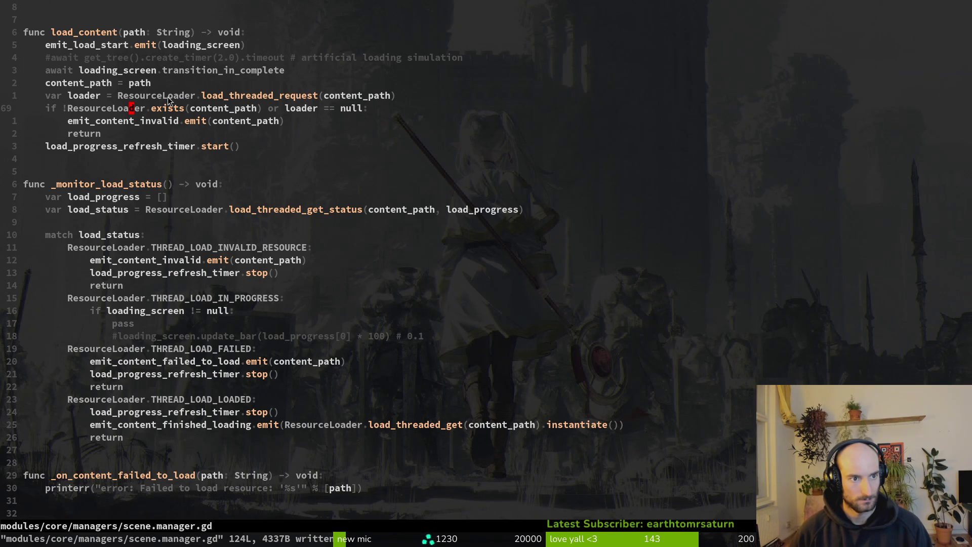
pyautogui.scroll(5, 191, 123)
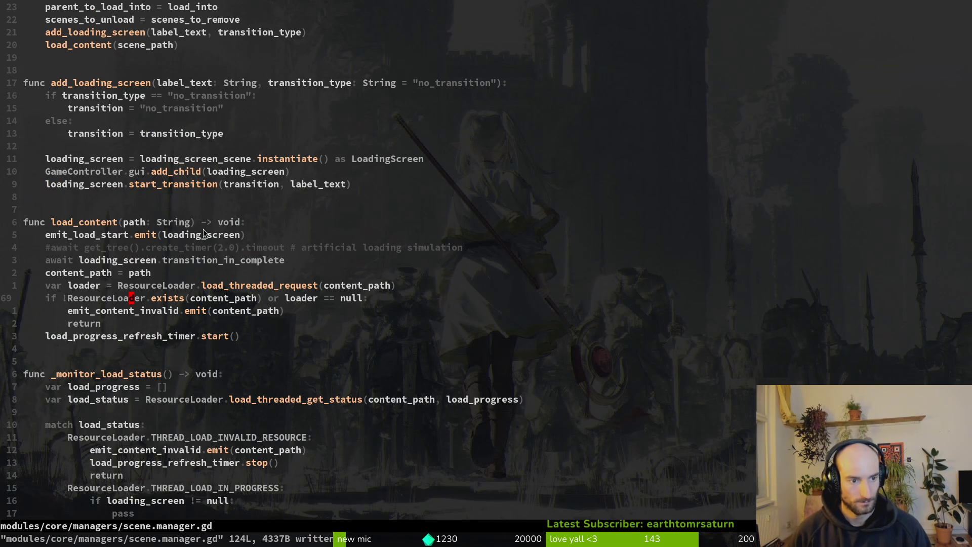
pyautogui.scroll(4, 271, 133)
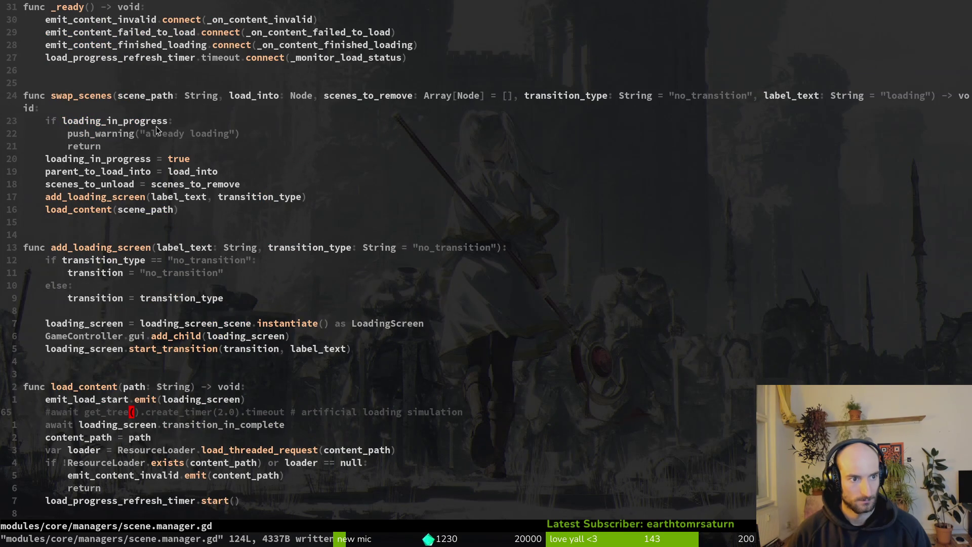
pyautogui.click(357, 96)
pyautogui.press('v')
pyautogui.press('i')
pyautogui.press('w')
pyautogui.press('space')
pyautogui.press('s')
pyautogui.press('w')
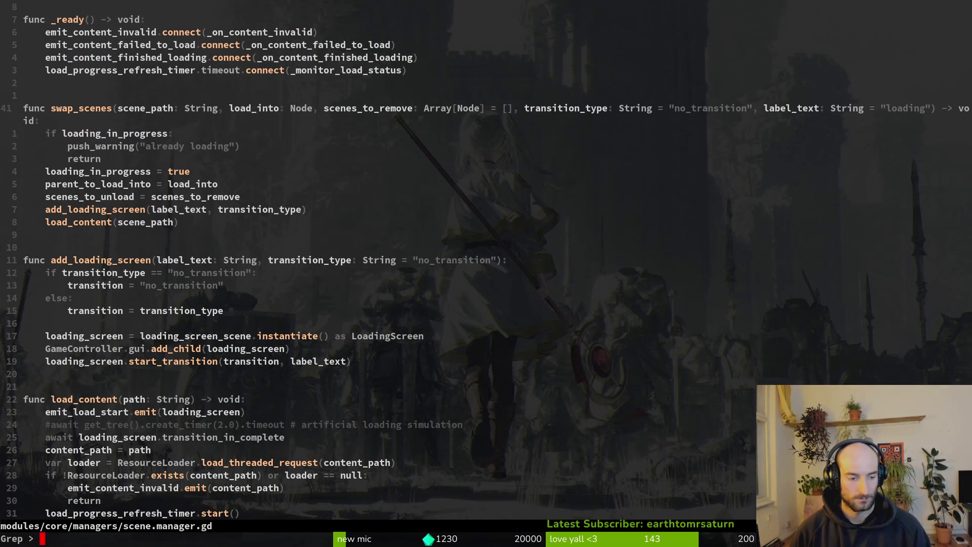
pyautogui.press('Up')
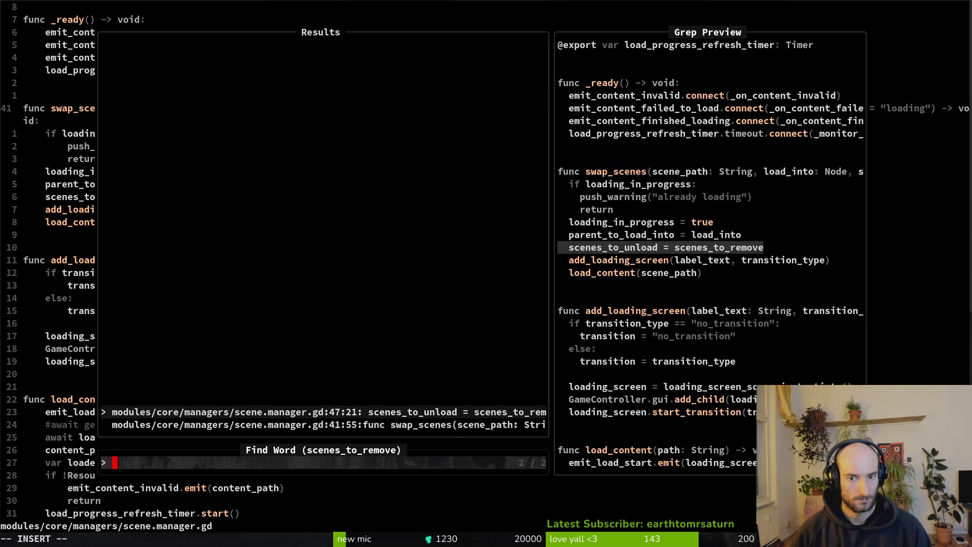
pyautogui.press('Return')
pyautogui.hotkey('shift', 'v')
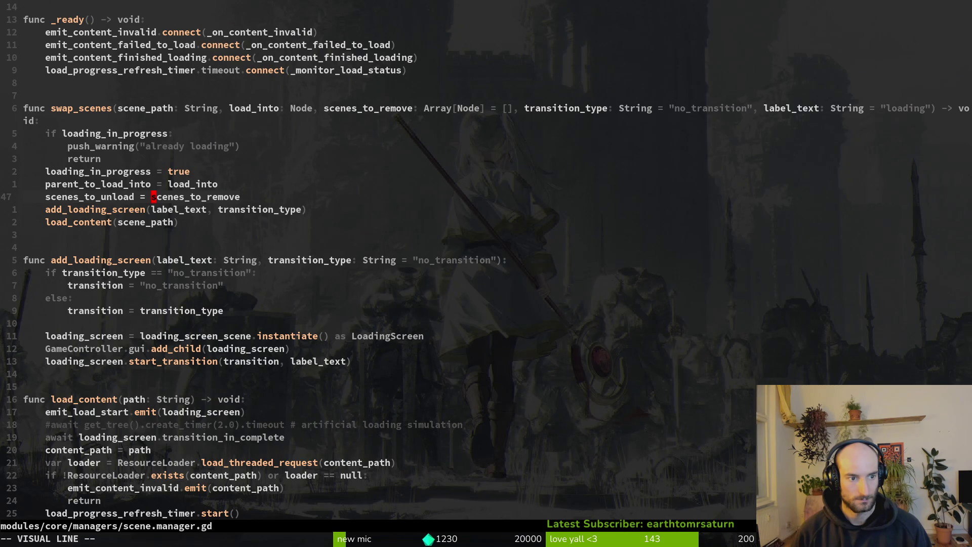
pyautogui.press('Escape')
pyautogui.press('space')
pyautogui.press('f')
pyautogui.press('g')
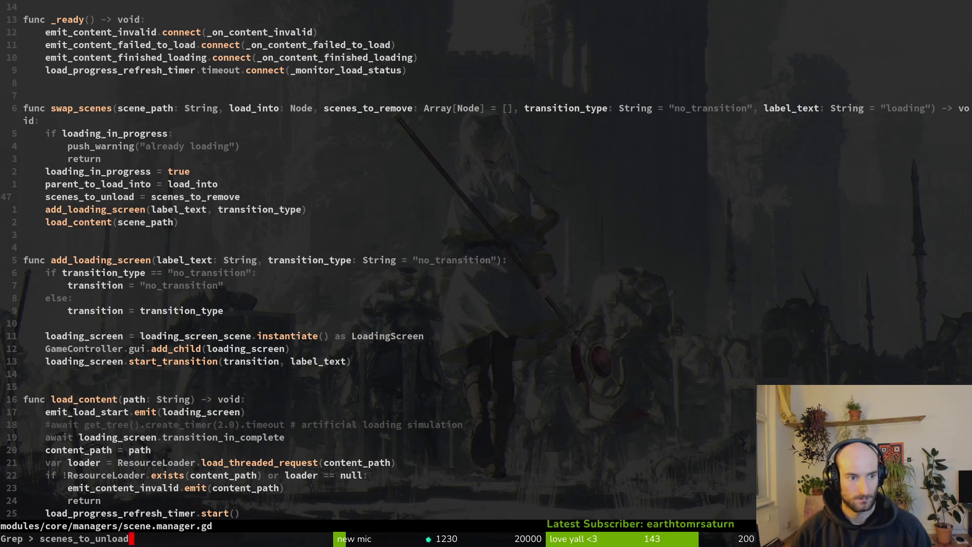
pyautogui.press('Return')
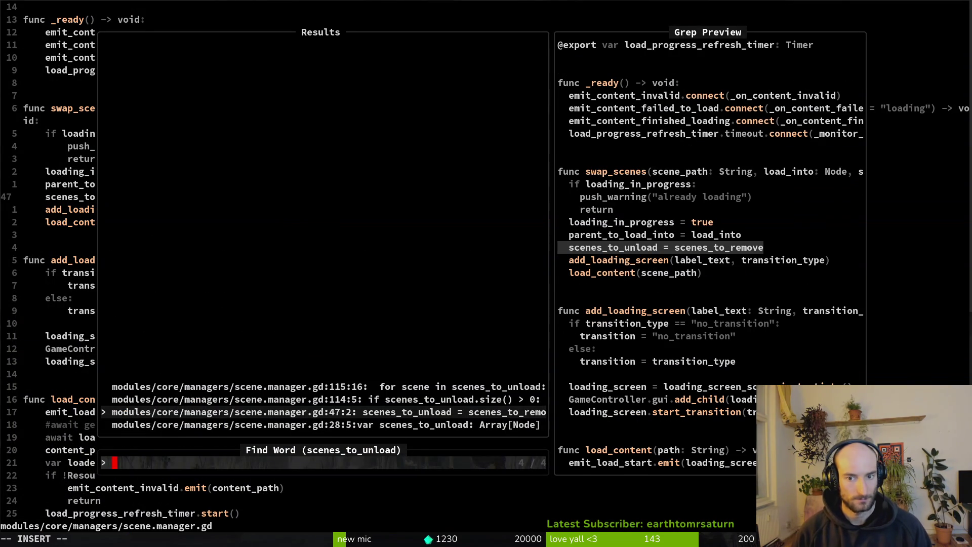
pyautogui.hotkey('ctrl', 'p')
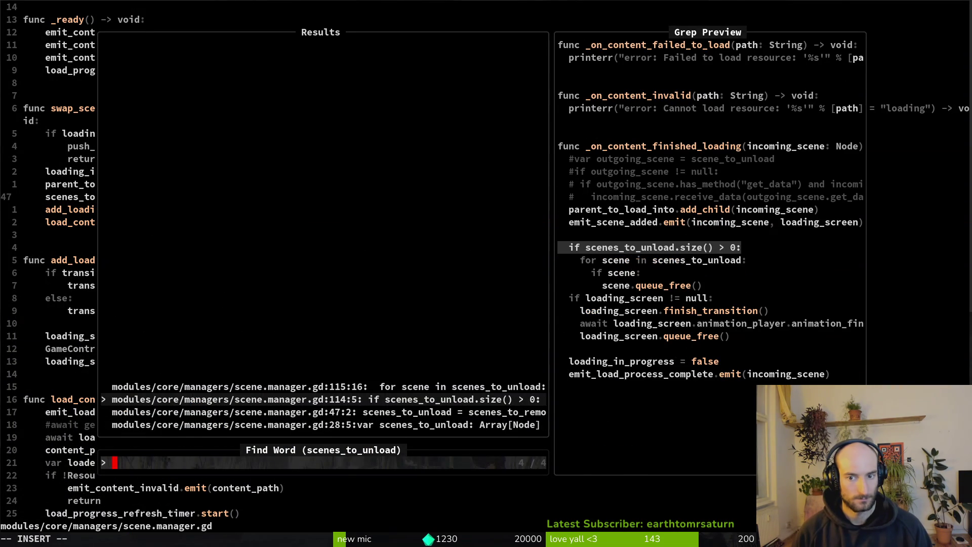
pyautogui.hotkey('ctrl', 'p')
pyautogui.hotkey('ctrl', 'n')
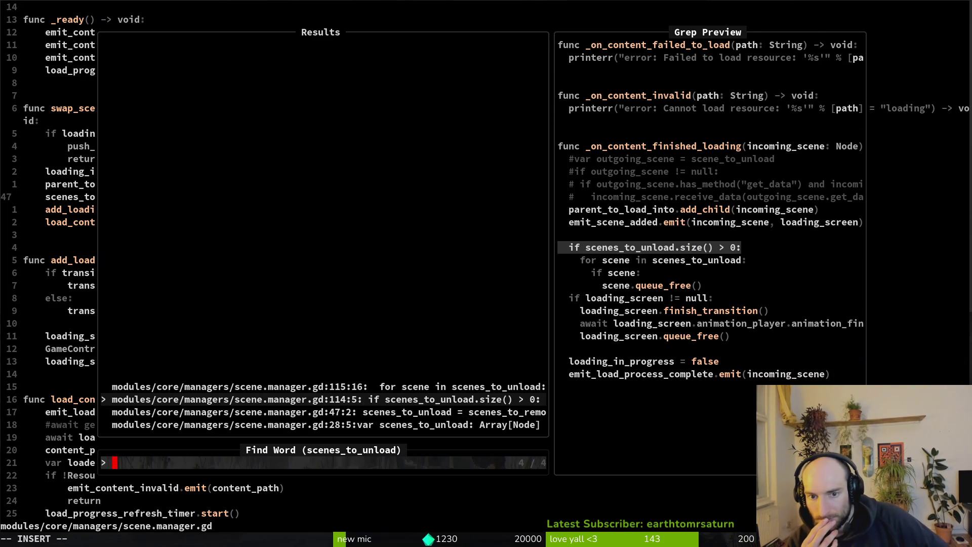
pyautogui.press('Escape')
pyautogui.press('Escape')
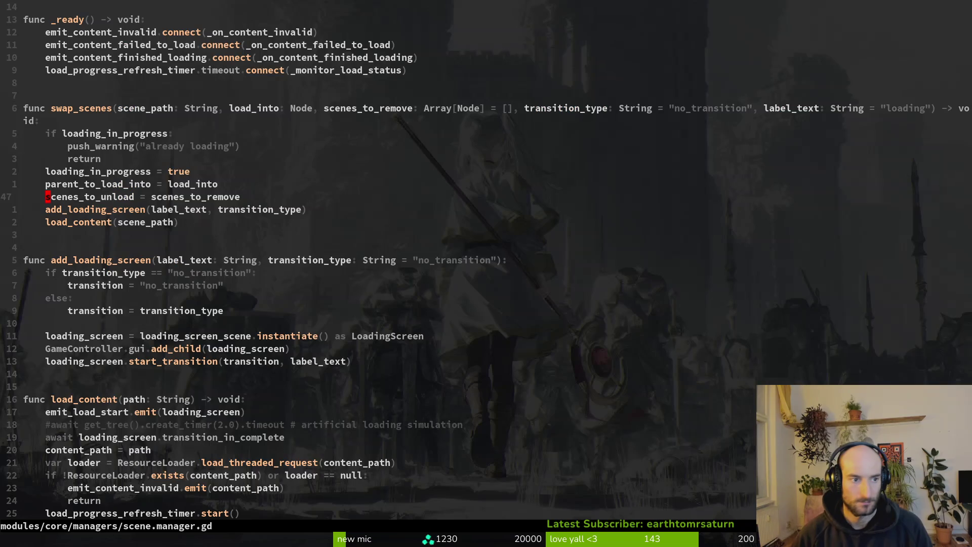
pyautogui.press('g')
pyautogui.press('g')
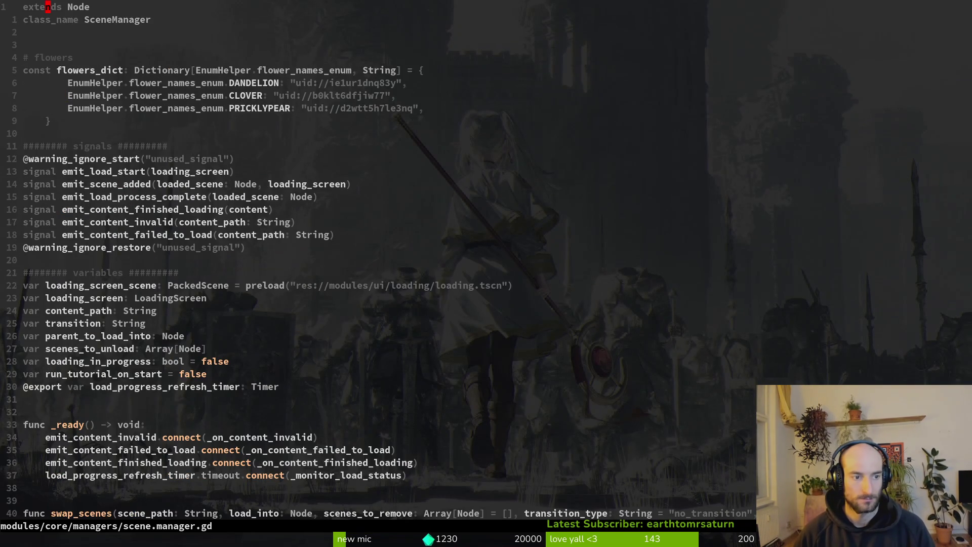
pyautogui.press('n')
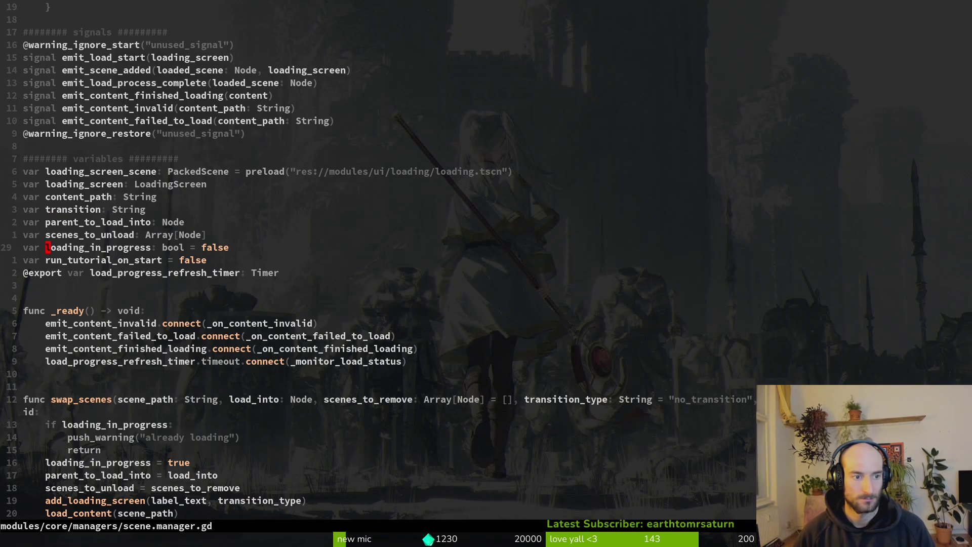
pyautogui.press('k')
pyautogui.press('k')
pyautogui.press('v')
pyautogui.press('e')
pyautogui.press('space')
pyautogui.press('p')
pyautogui.press('s')
pyautogui.press('Return')
pyautogui.hotkey('ctrl', 'k')
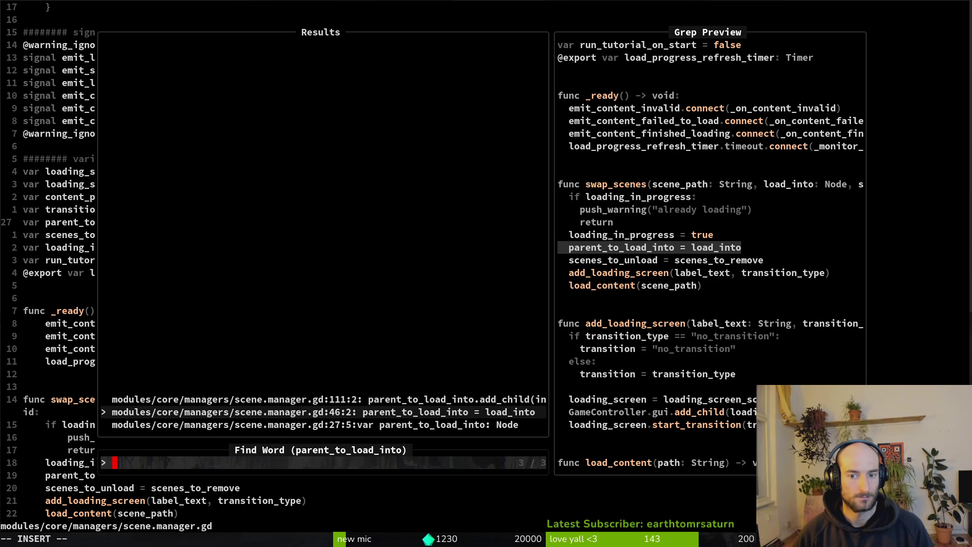
pyautogui.hotkey('ctrl', 'k')
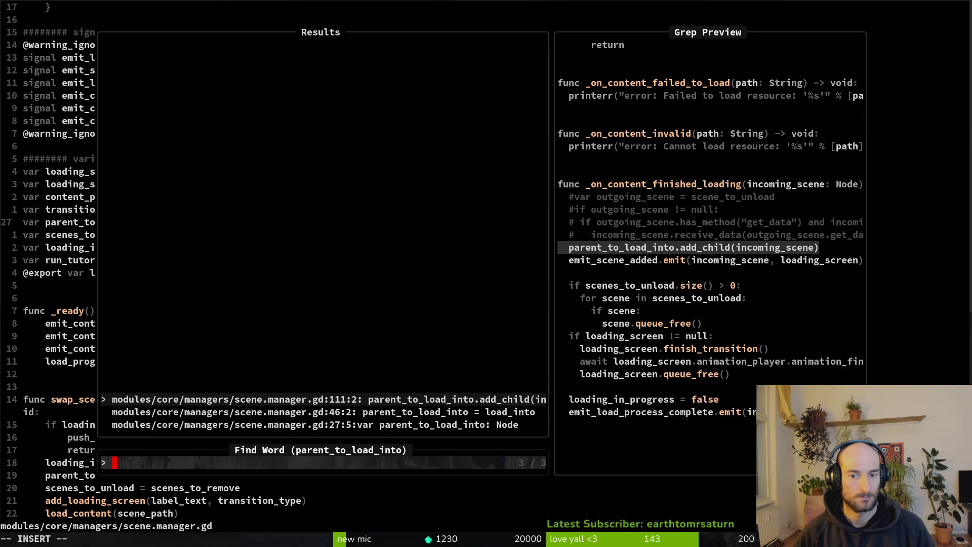
pyautogui.press('Return')
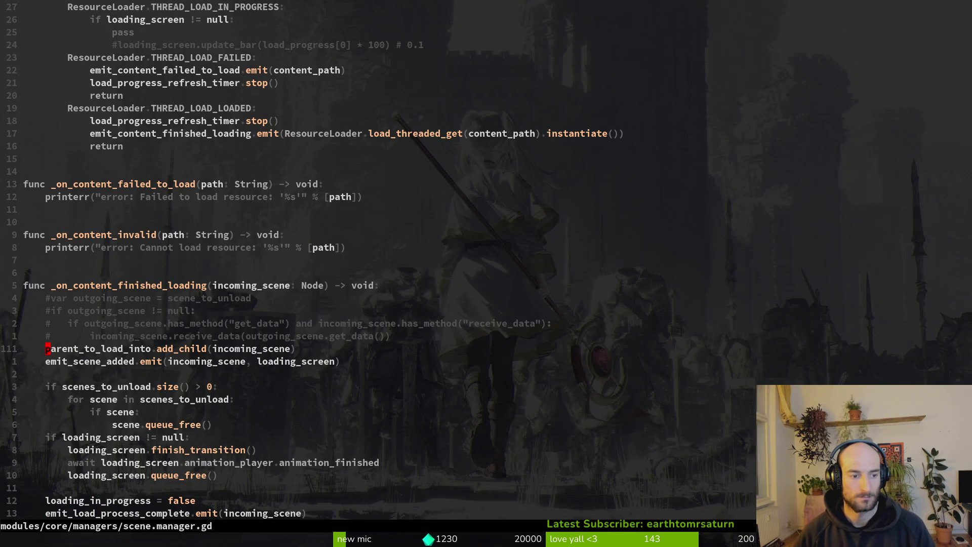
pyautogui.hotkey('shift', 'v')
pyautogui.press('y')
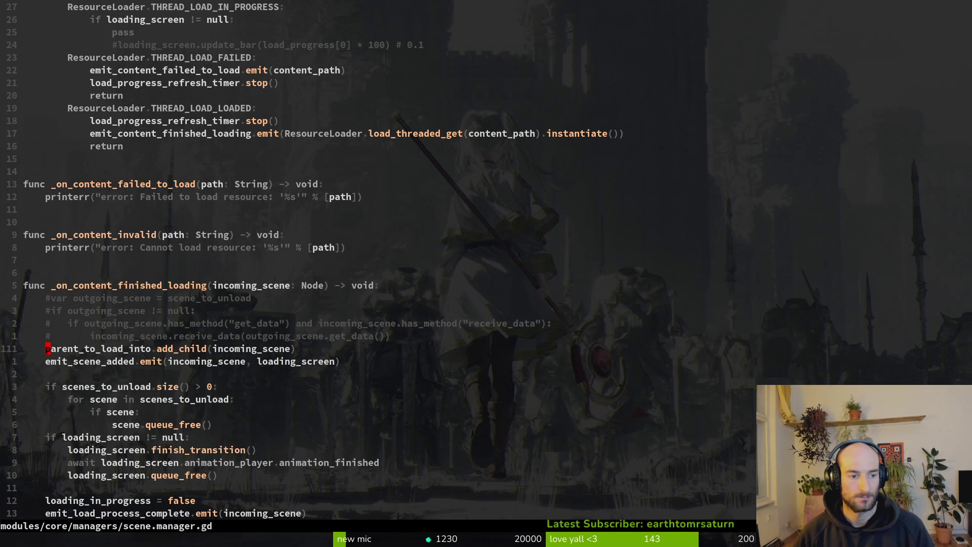
pyautogui.press('j')
pyautogui.press('k')
pyautogui.hotkey('shift', 'v')
pyautogui.press('Escape')
pyautogui.press('j')
pyautogui.press('space')
pyautogui.press('s')
pyautogui.press('w')
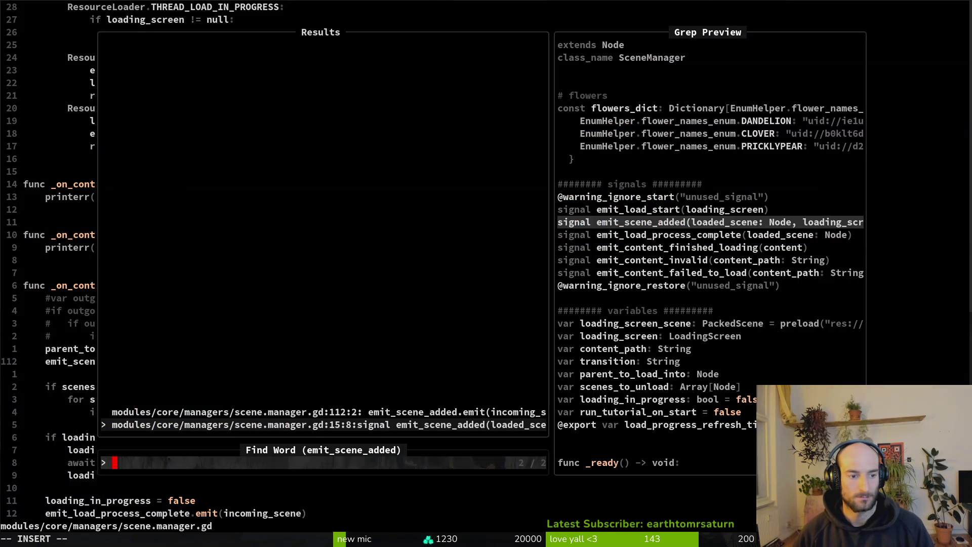
pyautogui.hotkey('ctrl', 'p')
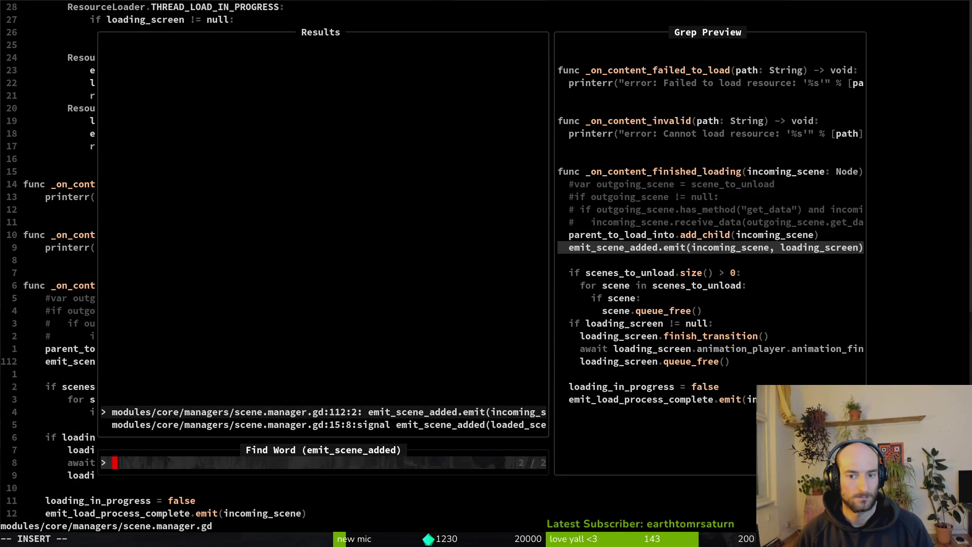
pyautogui.hotkey('ctrl', 'n')
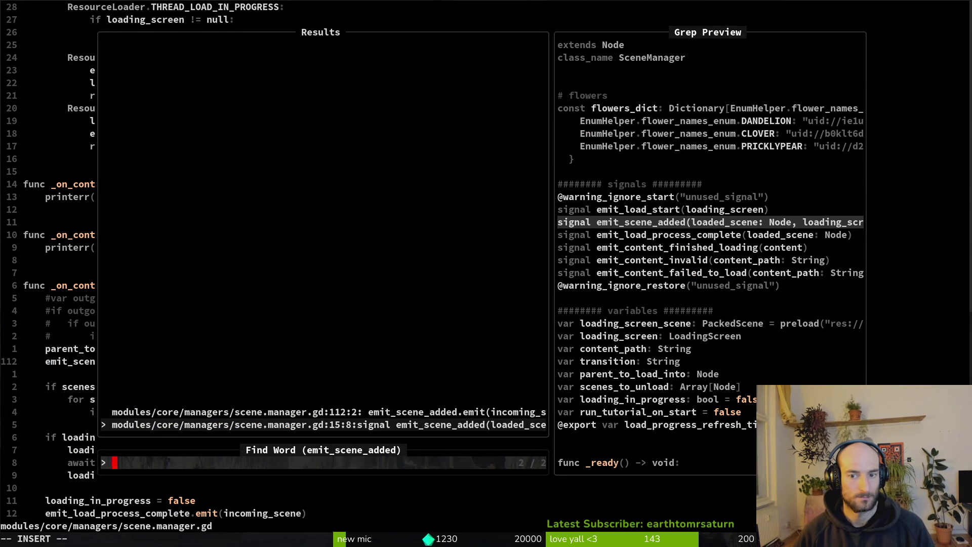
pyautogui.press('Return')
pyautogui.press('space')
pyautogui.press('f')
pyautogui.press('w')
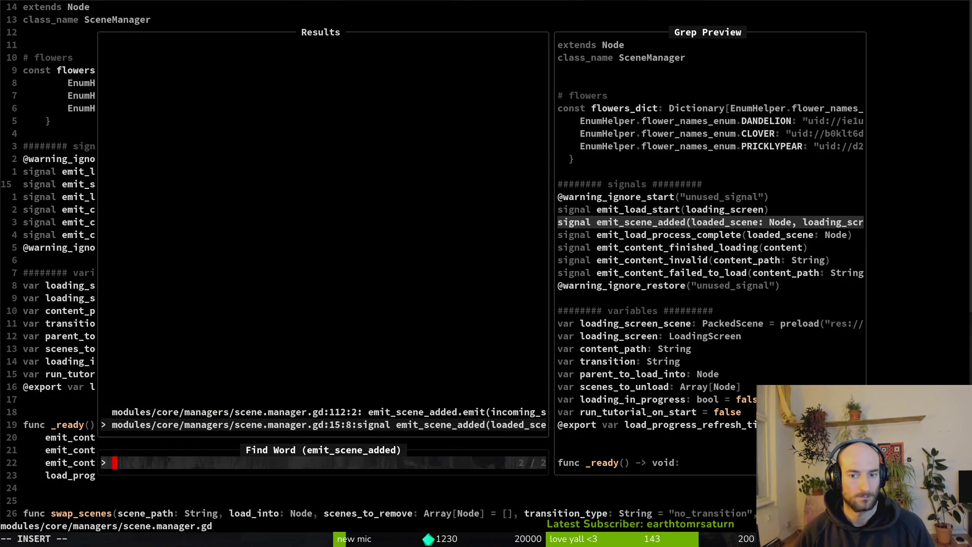
pyautogui.press('Escape')
pyautogui.hotkey('ctrl', 'o')
pyautogui.hotkey('ctrl', 'o')
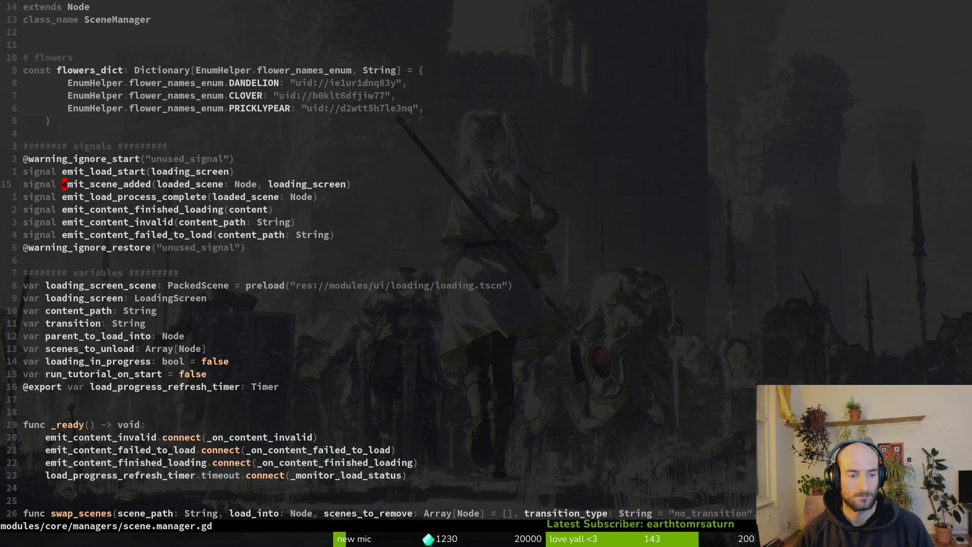
pyautogui.press('space')
pyautogui.press('f')
pyautogui.press('f')
pyautogui.write('scene.m')
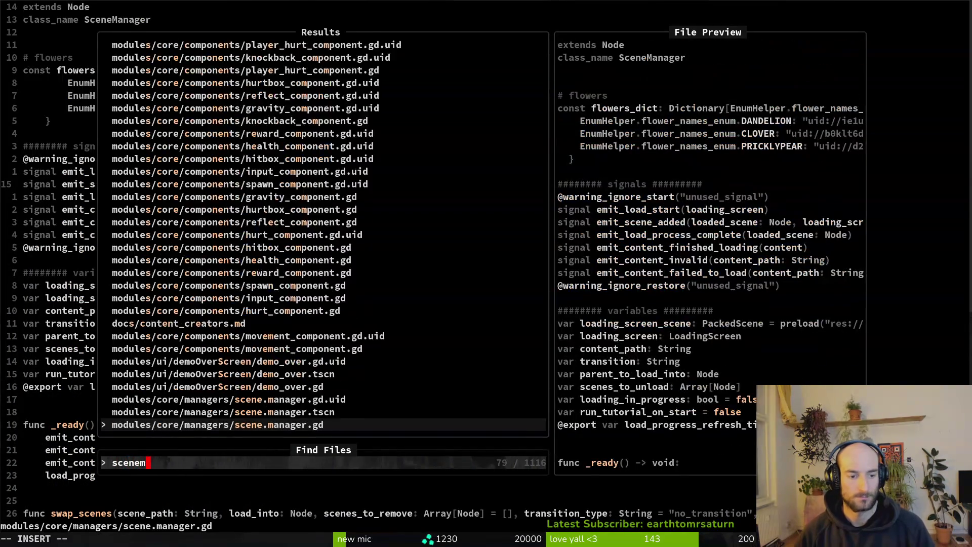
# Reopen scene.manager.gd, briefly delete and restore the emit_scene_added signal, and save.
pyautogui.press('Return')
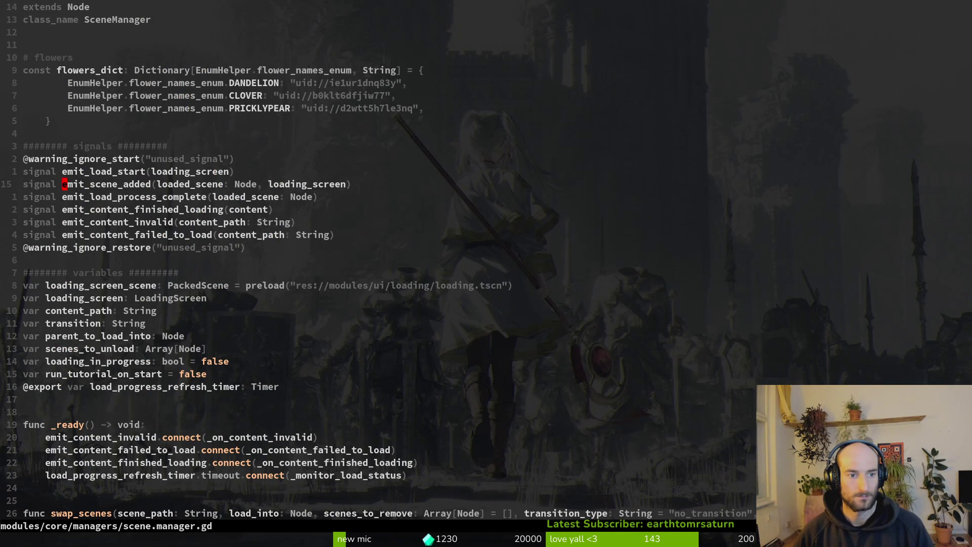
pyautogui.press('d')
pyautogui.press('d')
pyautogui.press('*')
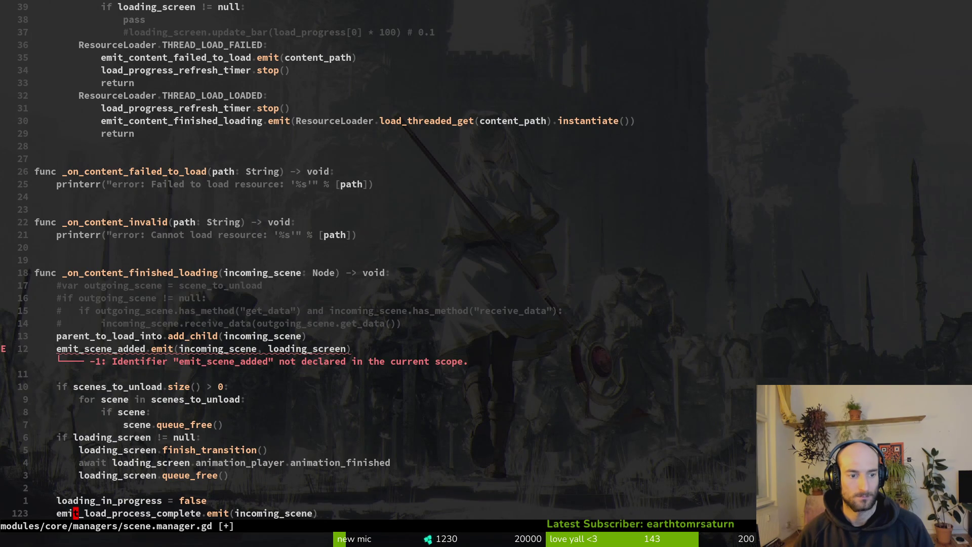
pyautogui.press('u')
pyautogui.hotkey('ctrl', 'o')
pyautogui.write(':w')
pyautogui.press('Return')
pyautogui.press('k')
# Select the scenes_to_unload block lines and move to the 'if scene' line.
pyautogui.press('k')
pyautogui.press('k')
pyautogui.press('6')
pyautogui.press('k')
pyautogui.press('k')
pyautogui.press('j')
pyautogui.press('j')
pyautogui.press('k')
pyautogui.press('k')
pyautogui.hotkey('shift', 'v')
pyautogui.press('j')
pyautogui.press('j')
pyautogui.press('j')
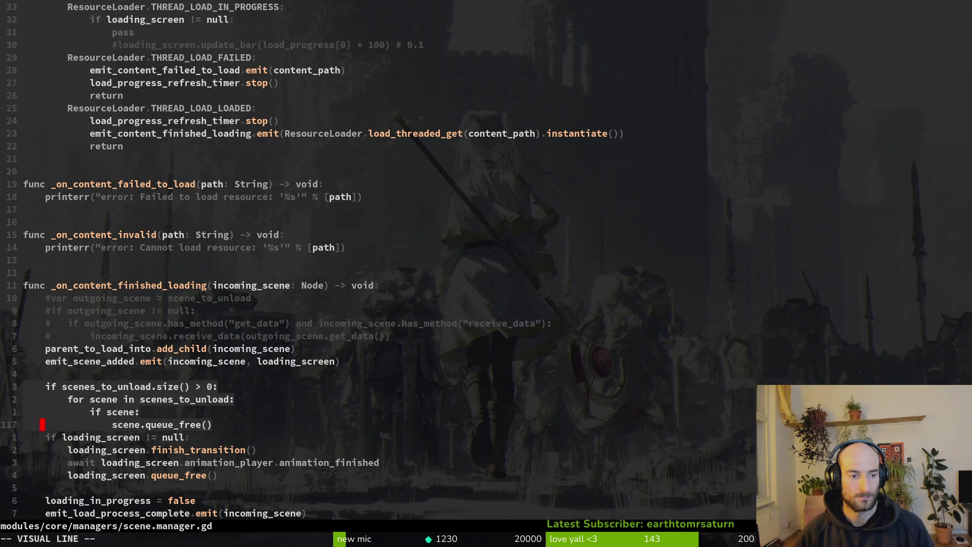
pyautogui.press('Escape')
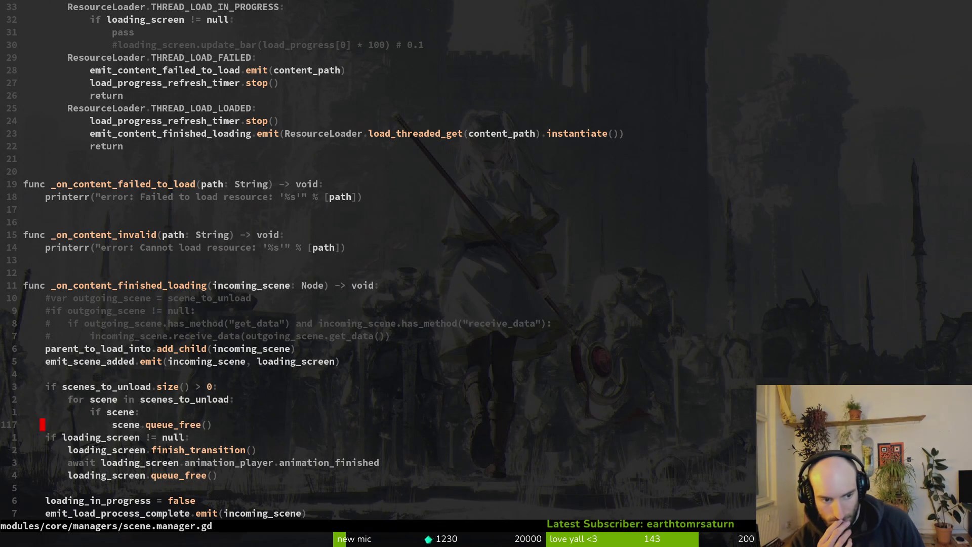
pyautogui.press('k')
pyautogui.press('O')
pyautogui.press('Escape')
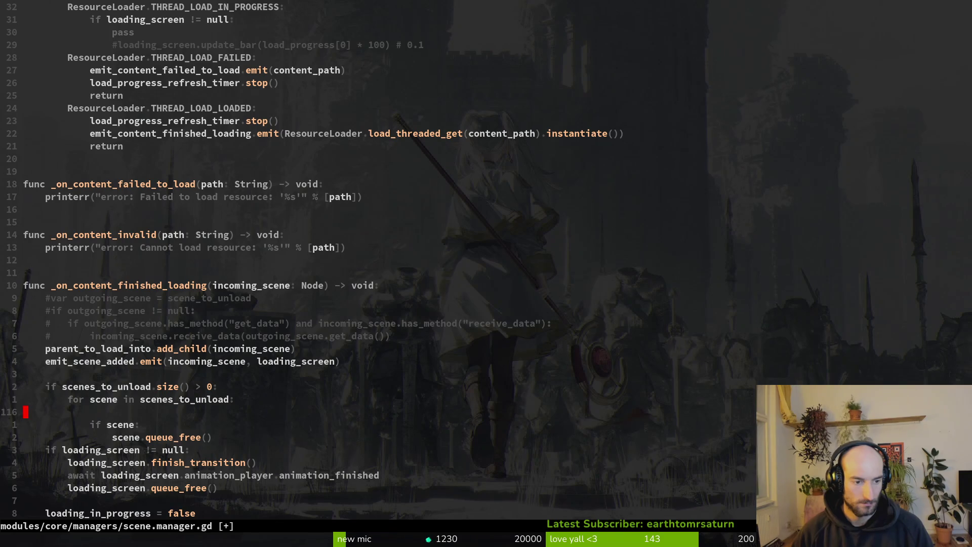
# Insert print_debug(scene.name) under 'if scene:', save, and launch the game with F5.
pyautogui.press('d')
pyautogui.press('d')
pyautogui.write('oprde')
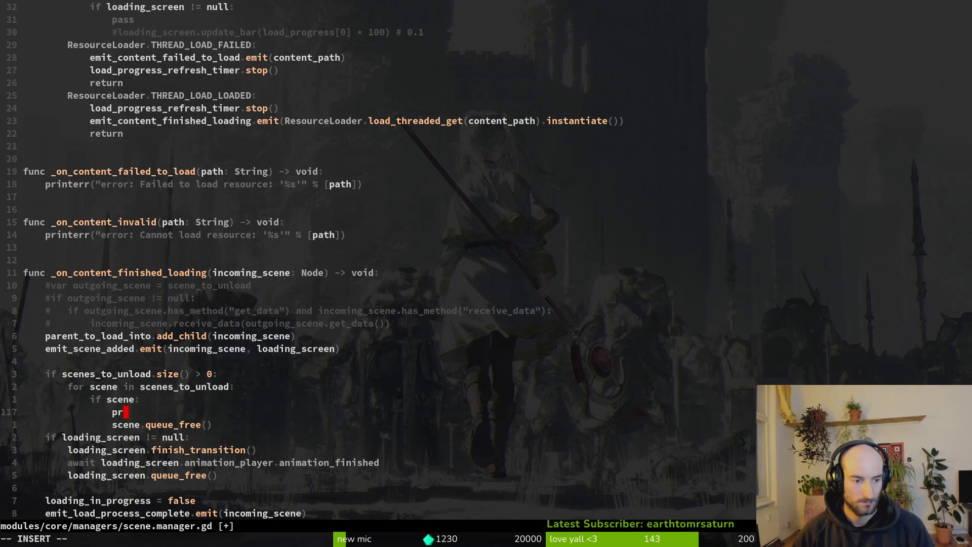
pyautogui.press('Return')
pyautogui.write('scene')
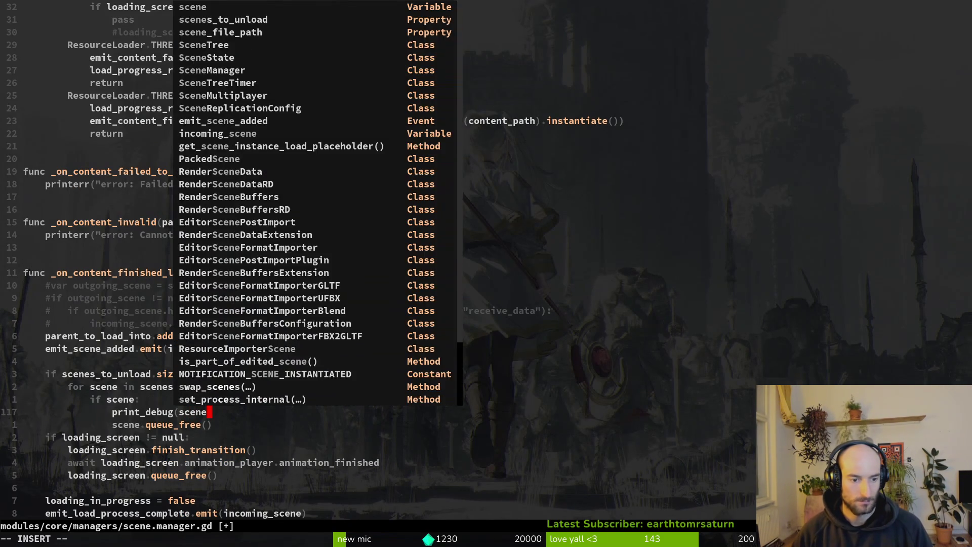
pyautogui.write('.name)')
pyautogui.press('Escape')
pyautogui.write(':w')
pyautogui.press('Return')
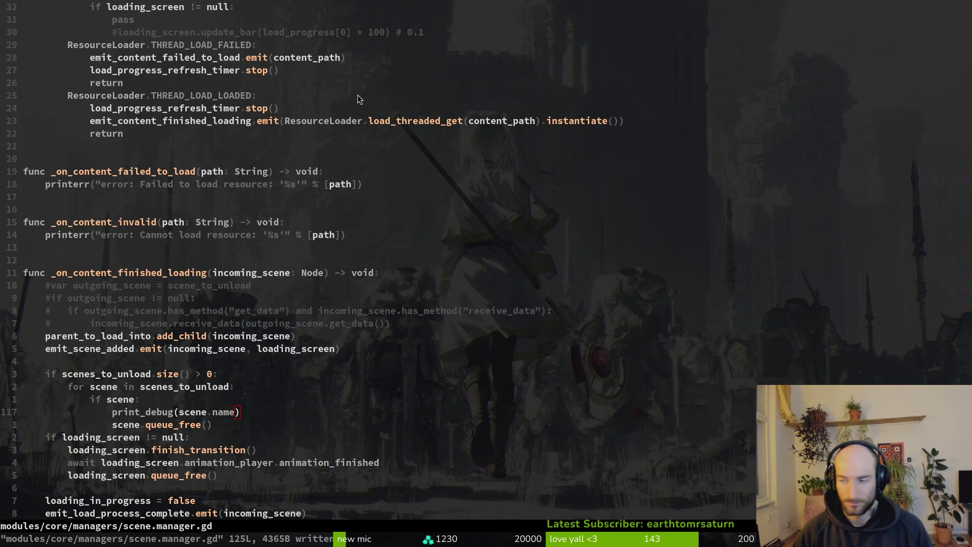
pyautogui.hotkey('alt', 'Tab')
pyautogui.press('F5')
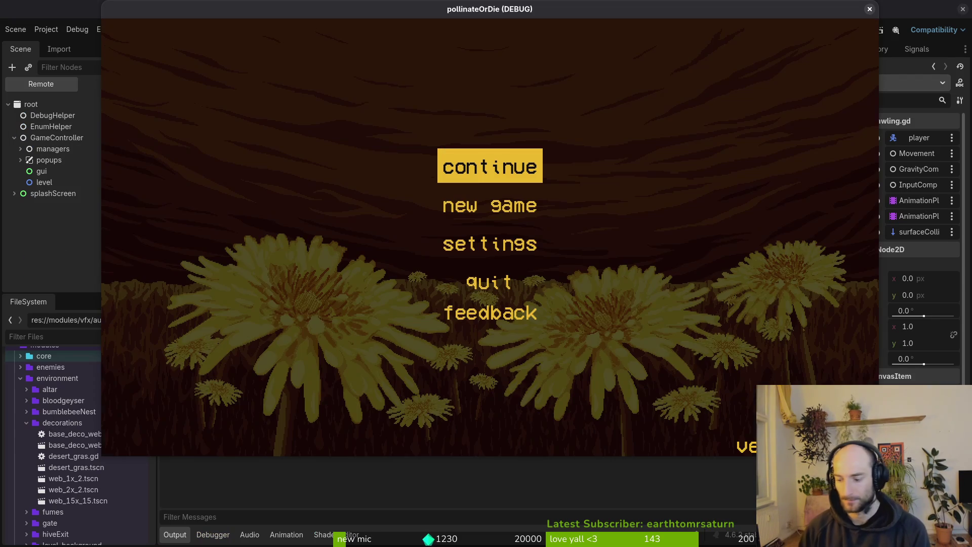
# Continue into the hive level, open and close the in-game shop, and stop the run with F8.
pyautogui.press('Return')
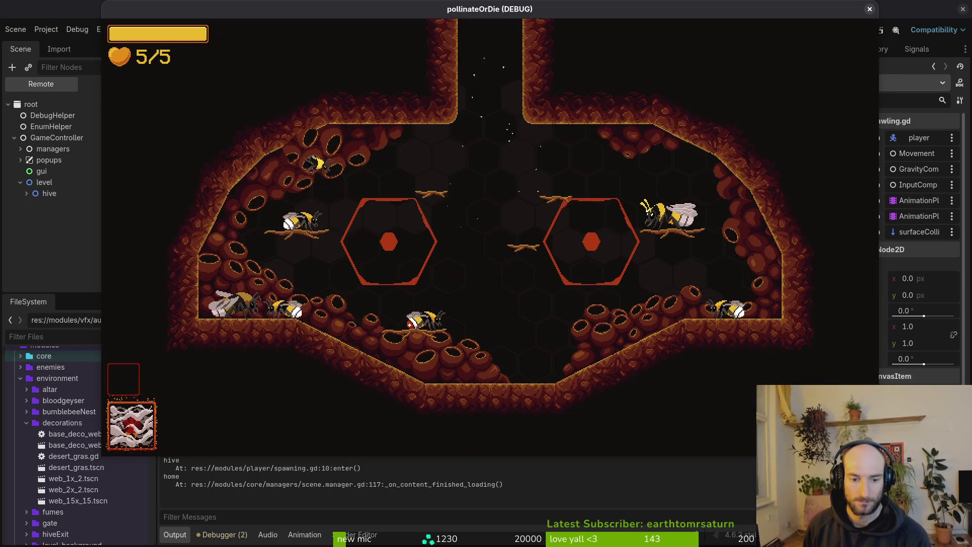
pyautogui.press('Tab')
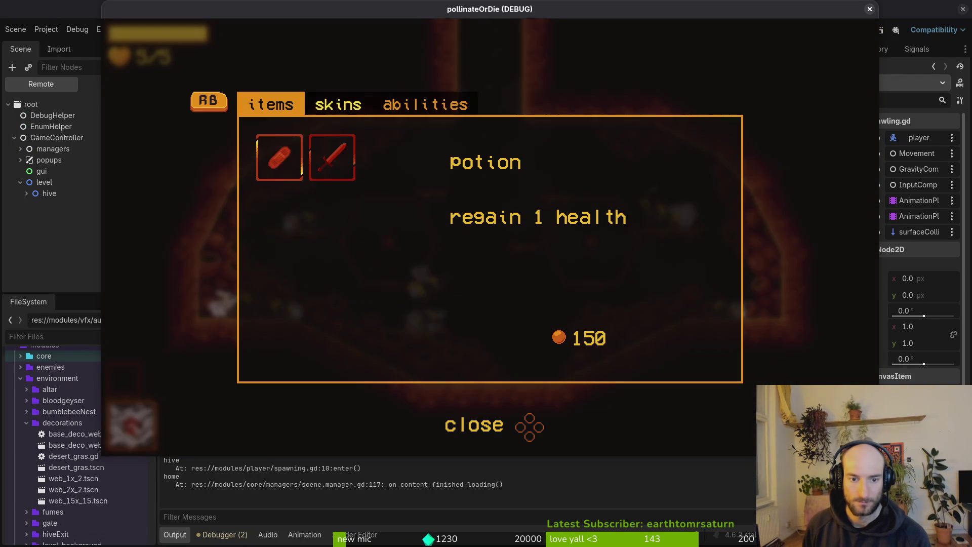
pyautogui.press('Escape')
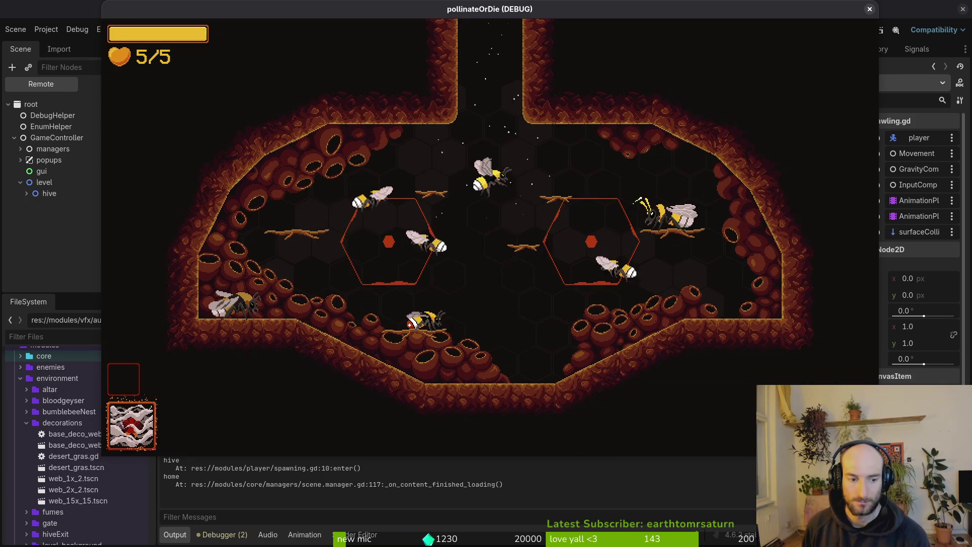
pyautogui.press('F8')
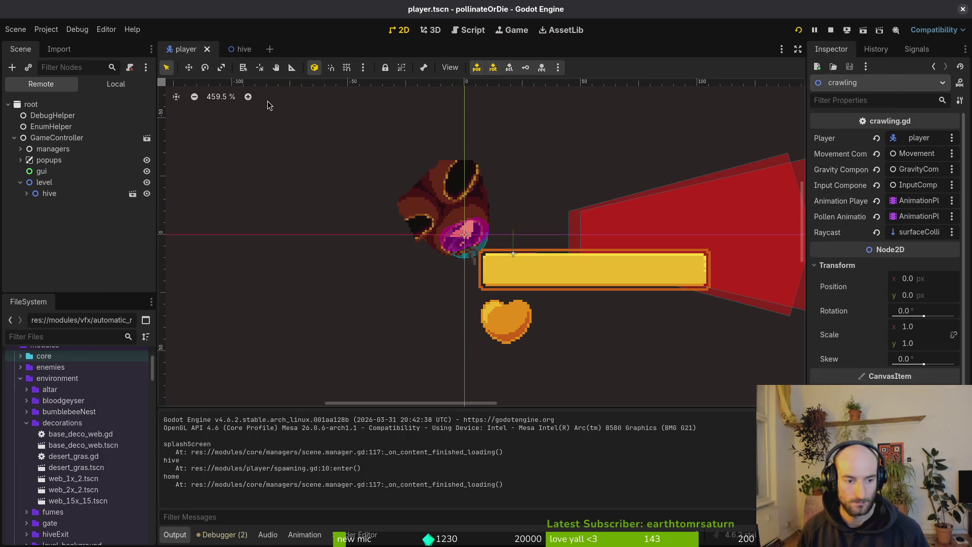
# Rerun the game into another level and enlarge the Output panel to read the debug lines.
pyautogui.hotkey('alt', 'Tab')
pyautogui.hotkey('alt', 'Tab')
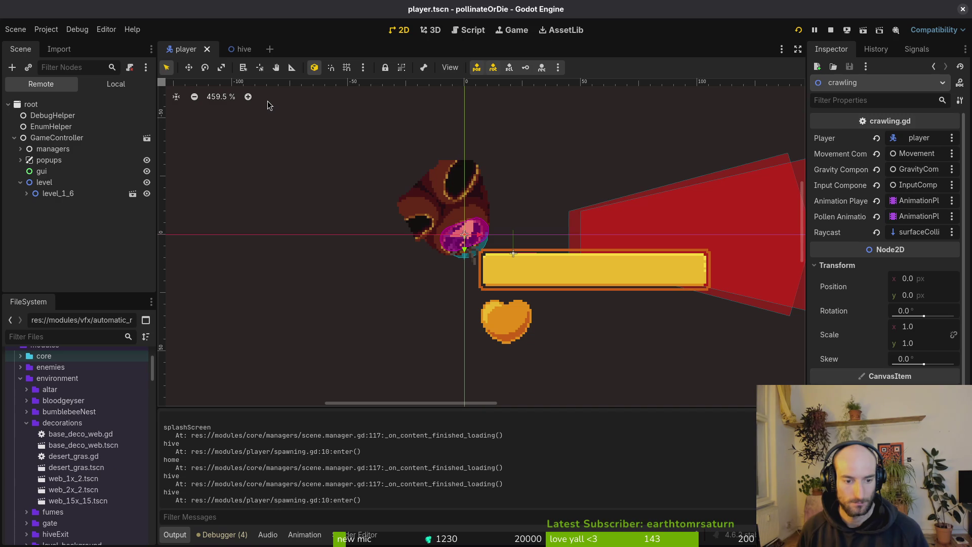
pyautogui.hotkey('alt', 'Tab')
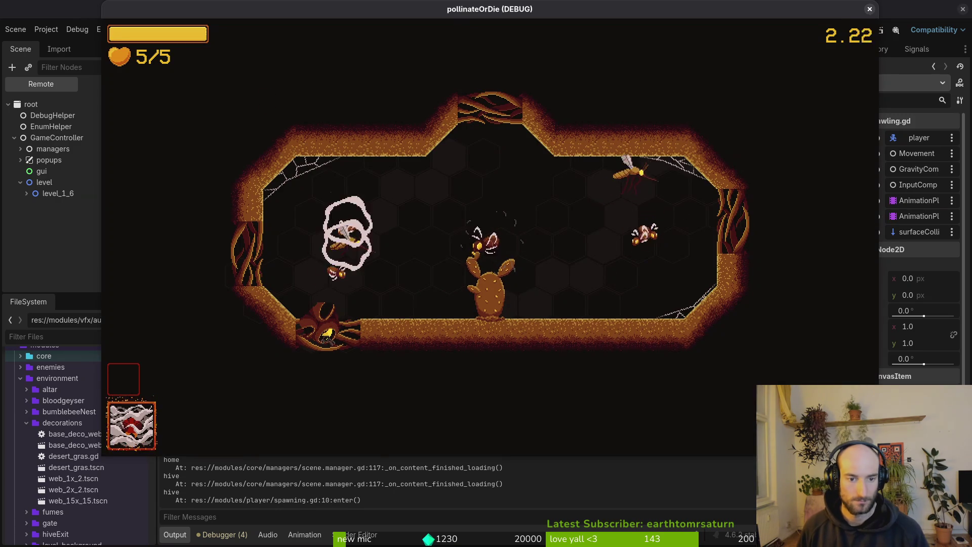
pyautogui.hotkey('alt', 'Tab')
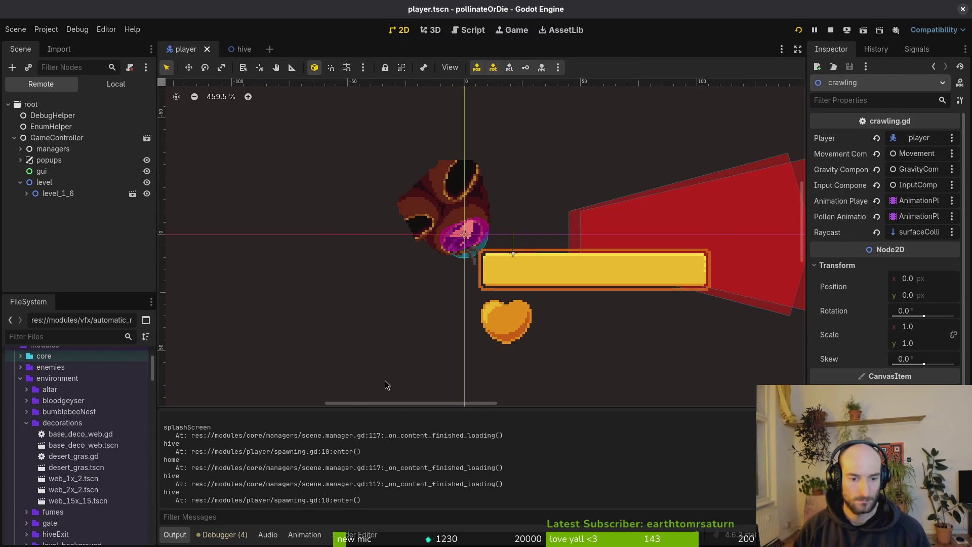
pyautogui.moveTo(412, 408); pyautogui.dragTo(412, 286)
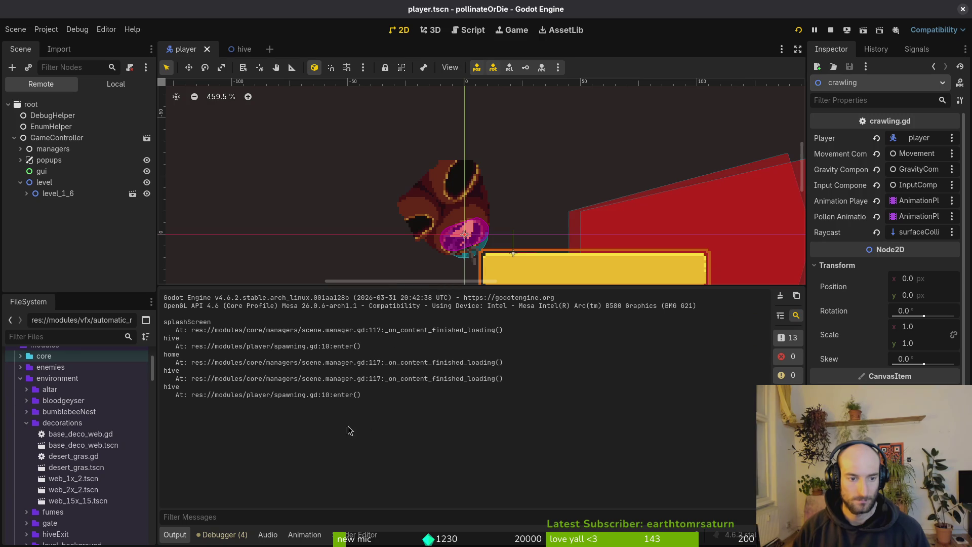
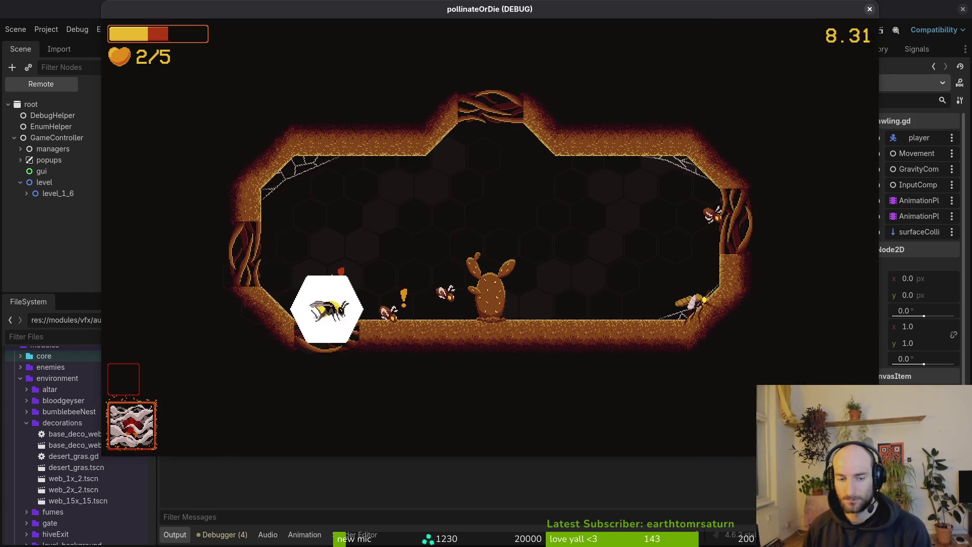
# Play the running game into the hive room while checking the output log for the 'hive' debug message.
pyautogui.hotkey('alt', 'Tab')
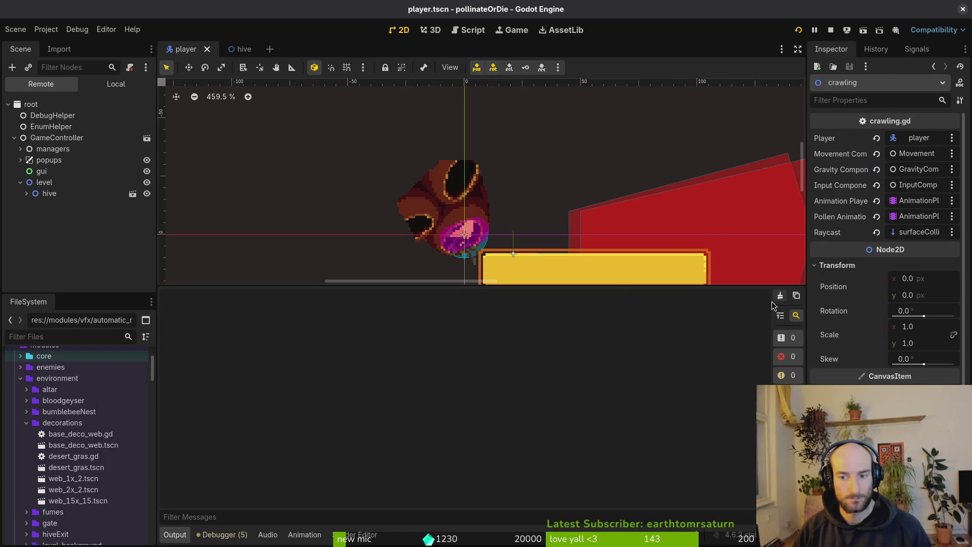
pyautogui.hotkey('alt', 'Tab')
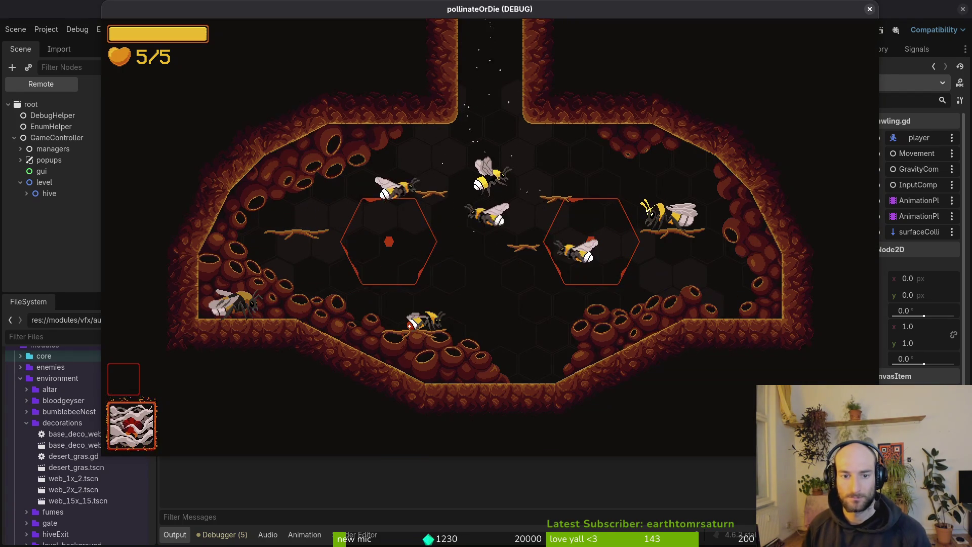
pyautogui.hotkey('alt', 'Tab')
pyautogui.hotkey('alt', 'Tab')
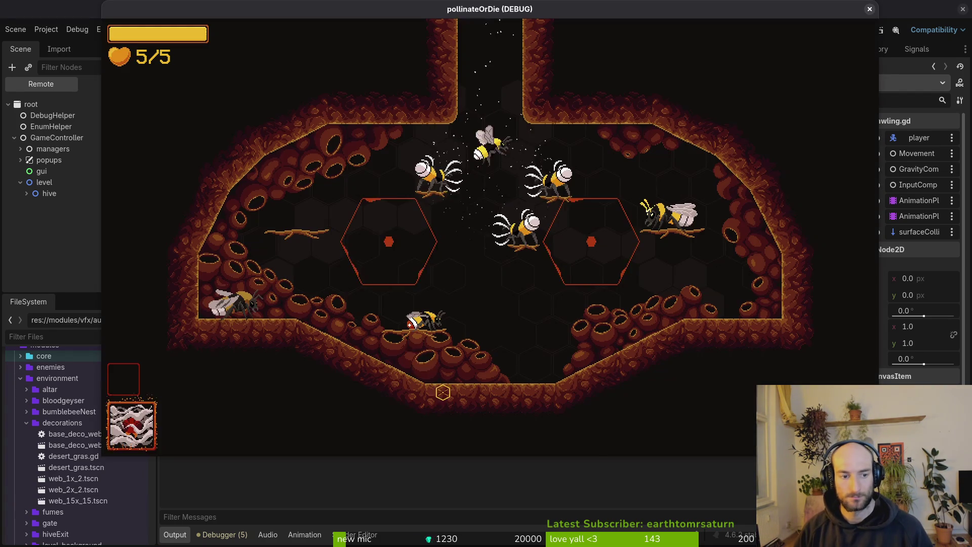
pyautogui.hotkey('alt', 'Tab')
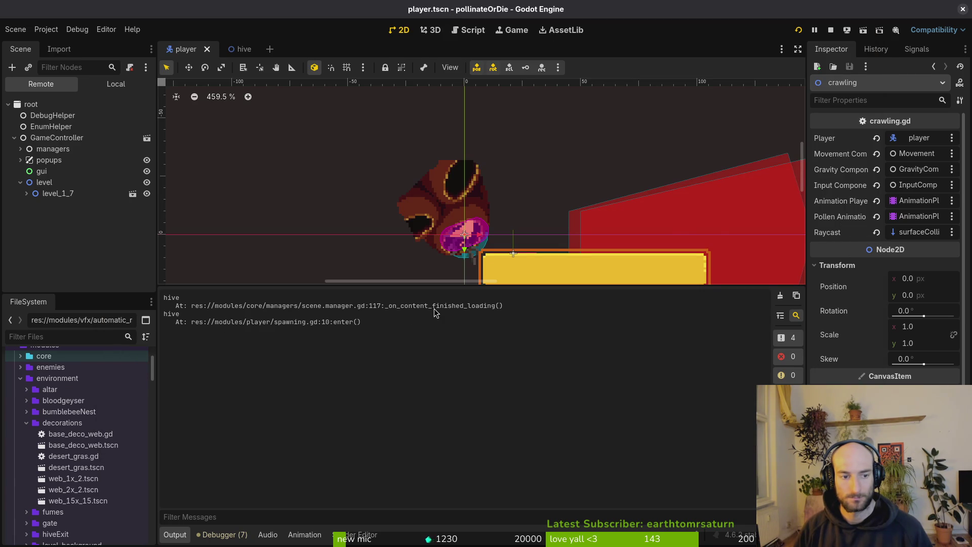
pyautogui.hotkey('alt', 'Tab')
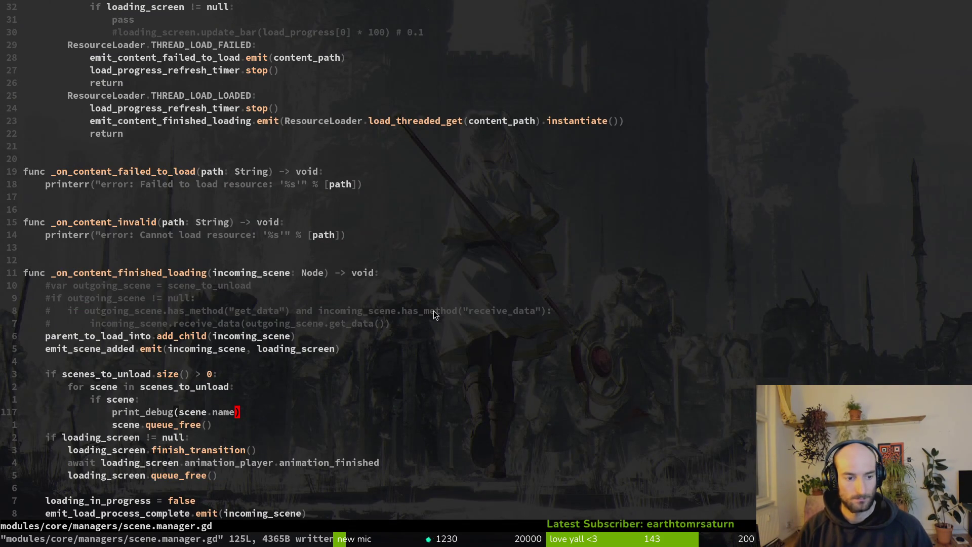
# Move the if scenes_to_unload block above add_child in scene.manager.gd.
pyautogui.hotkey('alt', 'Tab')
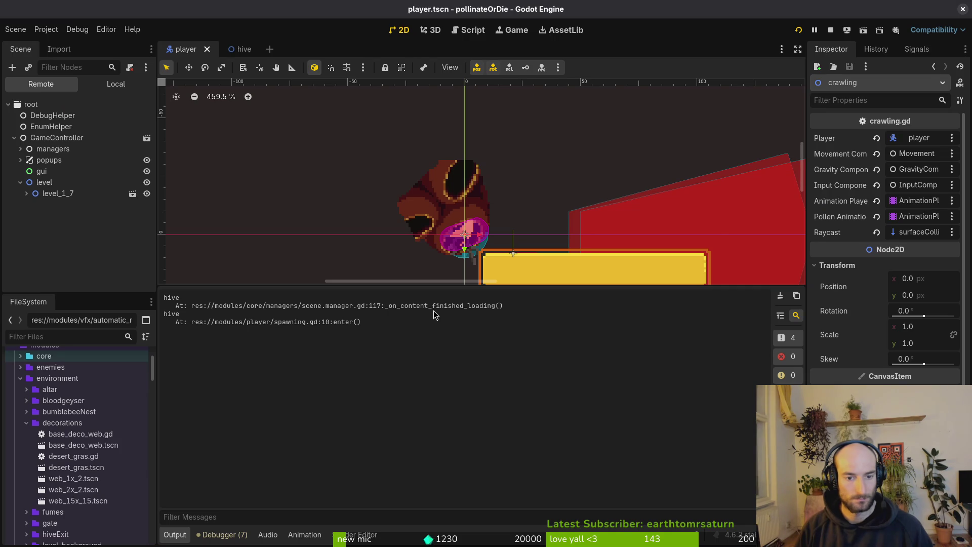
pyautogui.hotkey('alt', 'Tab')
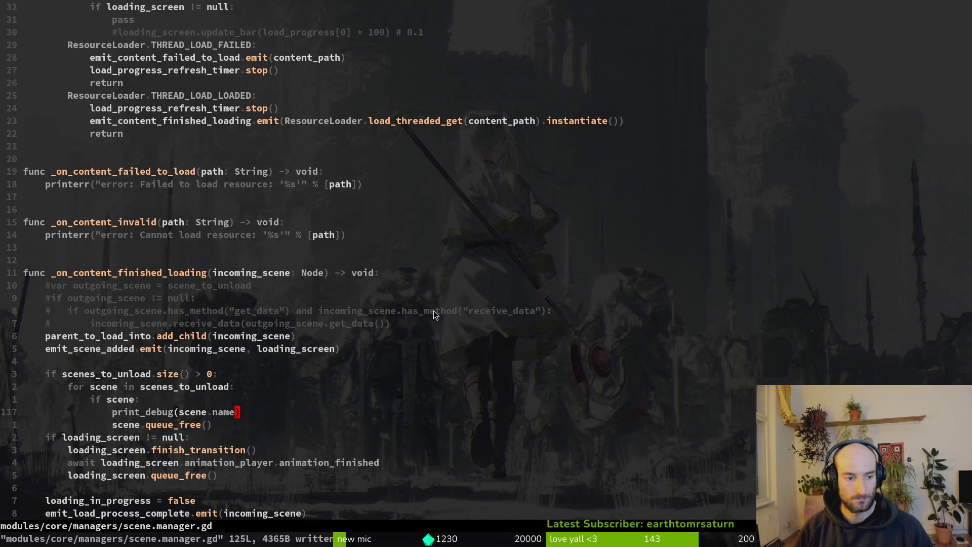
pyautogui.press('k')
pyautogui.press('k')
pyautogui.press('k')
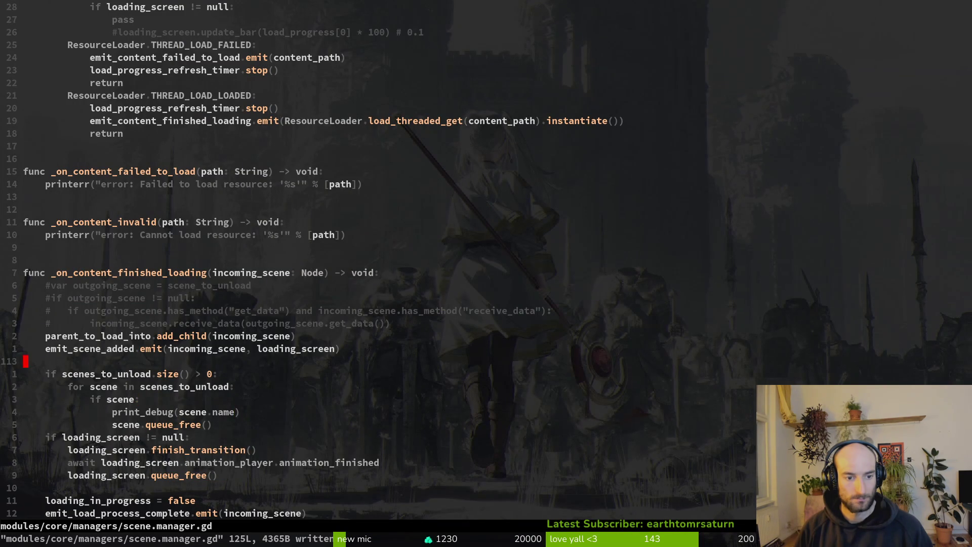
pyautogui.press('j')
pyautogui.hotkey('shift', 'v')
pyautogui.press('j')
pyautogui.press('j')
pyautogui.press('j')
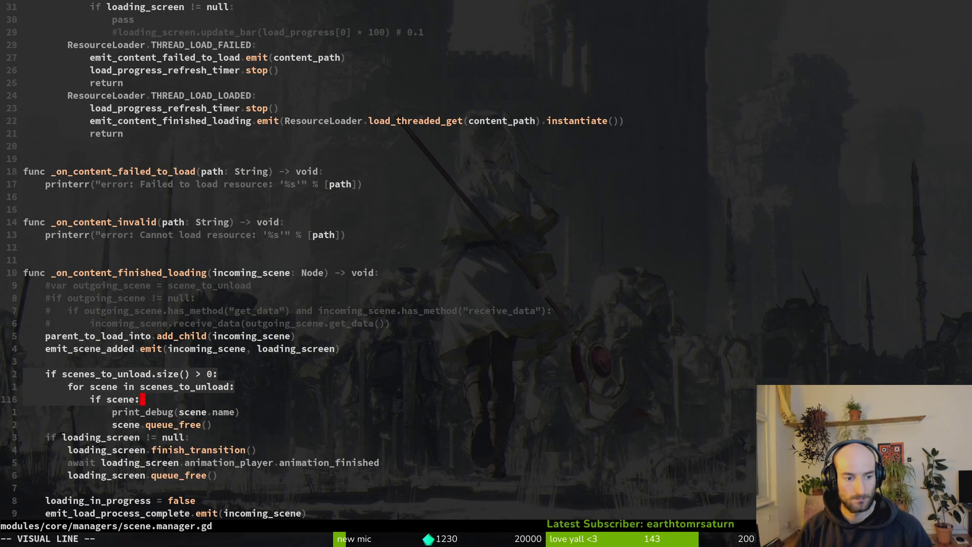
pyautogui.hotkey('shift', 'k')
pyautogui.hotkey('shift', 'k')
pyautogui.hotkey('shift', 'k')
pyautogui.press('Escape')
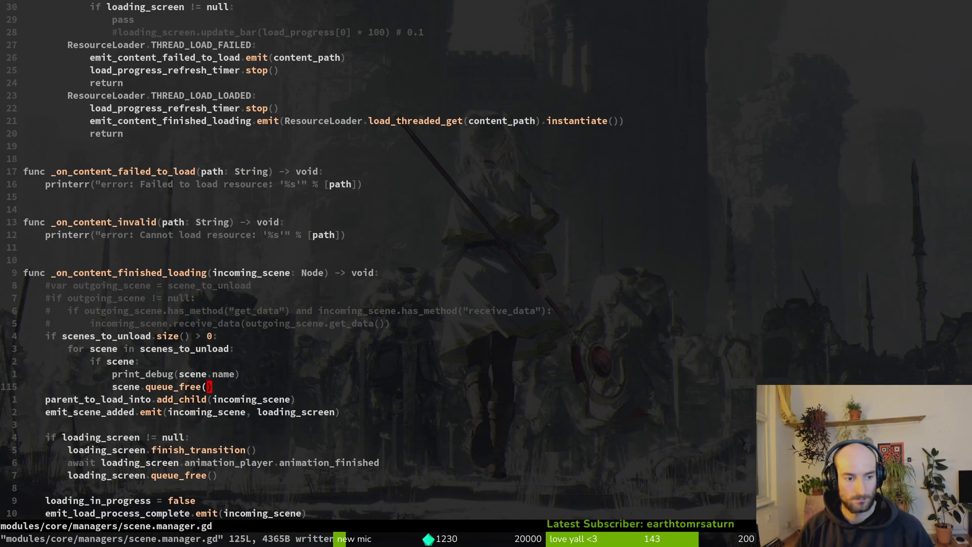
pyautogui.press('o')
pyautogui.press('Escape')
# Copy the print_debug(scene.name) line below the block and dedent it to function level.
pyautogui.press('k')
pyautogui.press('k')
pyautogui.hotkey('shift', 'v')
pyautogui.press('Escape')
pyautogui.press('j')
pyautogui.press('j')
pyautogui.press('j')
pyautogui.press('p')
pyautogui.hotkey('shift', 'v')
pyautogui.press('less')
pyautogui.hotkey('shift', 'v')
pyautogui.press('less')
pyautogui.hotkey('shift', 'v')
pyautogui.press('less')
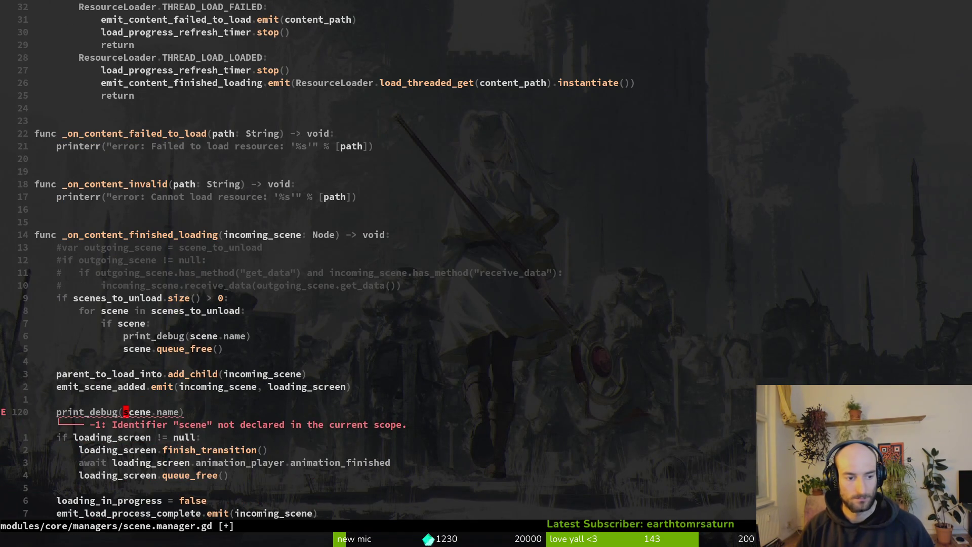
# Change the copied print_debug argument to parent_to_load_into and save the file.
pyautogui.press('w')
pyautogui.press('w')
pyautogui.press('v')
pyautogui.press('w')
pyautogui.press('w')
pyautogui.write('e')
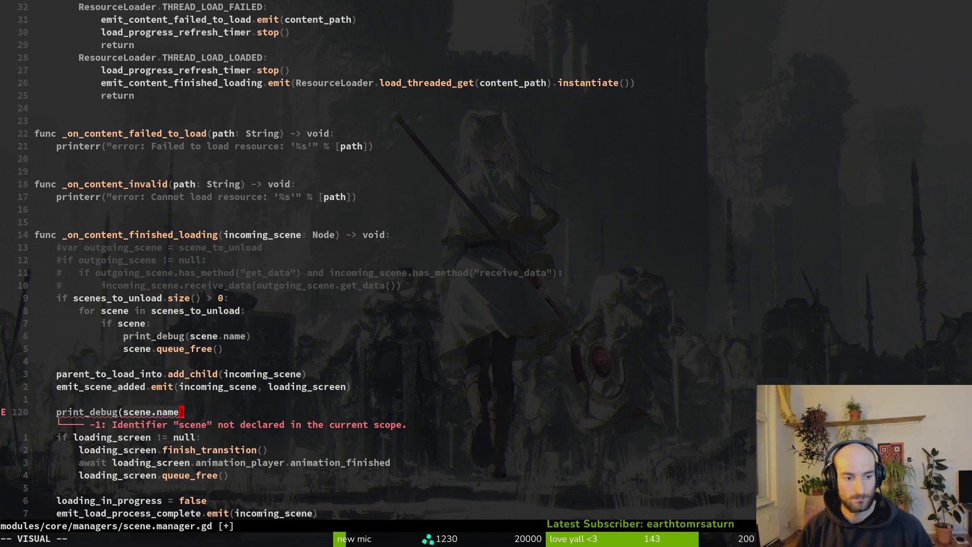
pyautogui.write('cparento')
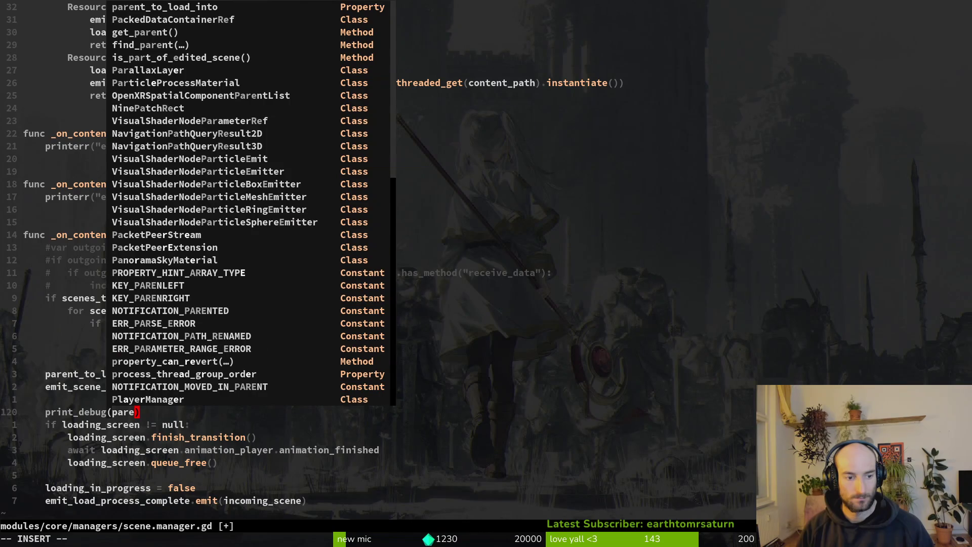
pyautogui.press('Return')
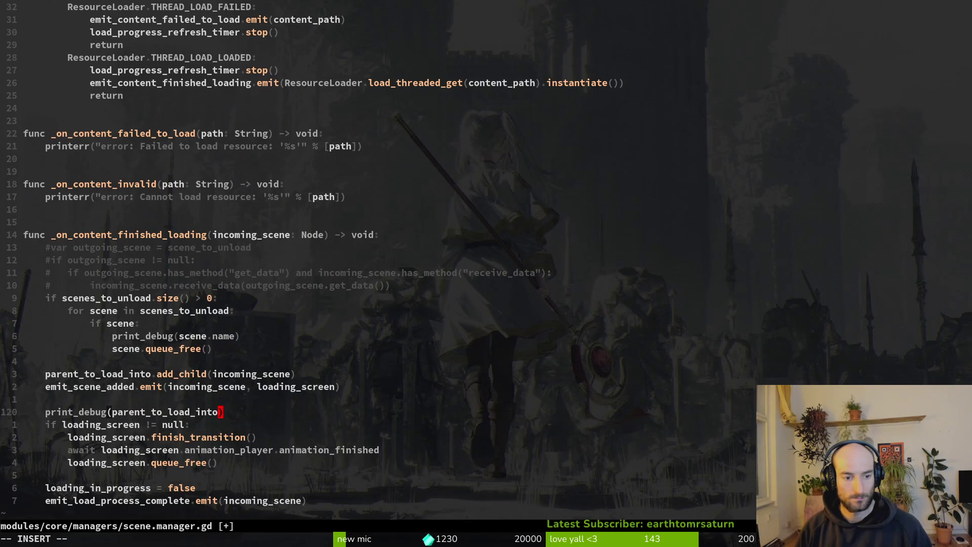
pyautogui.press('Escape')
pyautogui.write(':w')
pyautogui.press('Return')
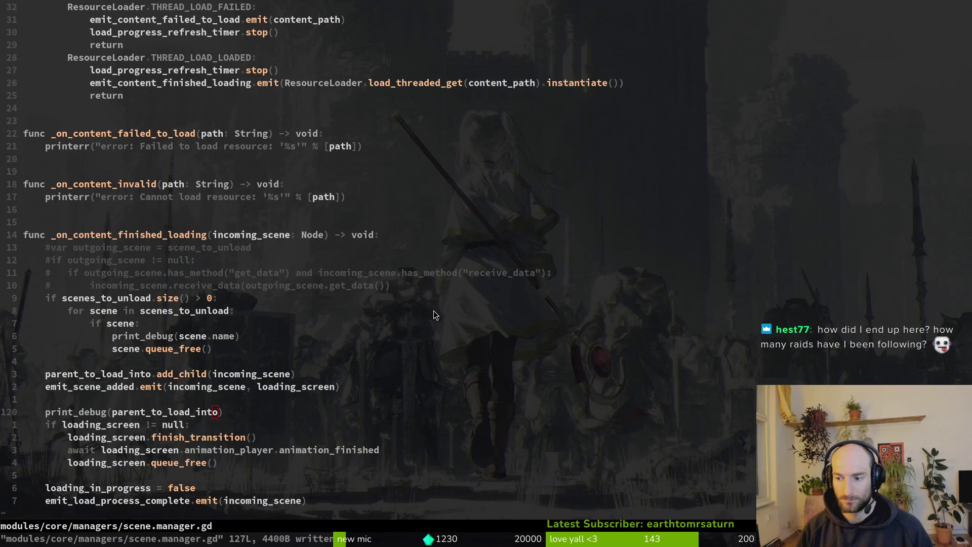
pyautogui.hotkey('alt', 'Tab')
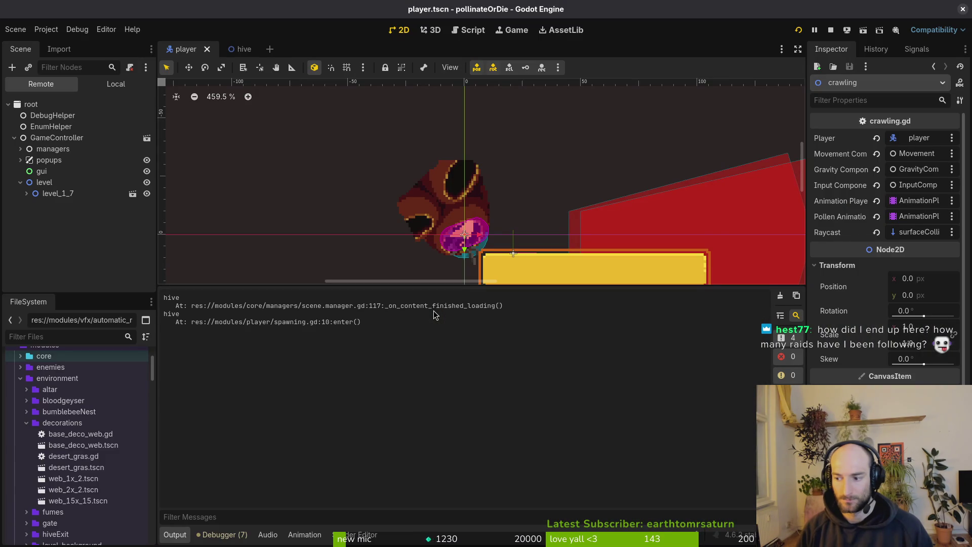
# Relaunch the game into the hive and view the gui and level parent-node prints in the output.
pyautogui.press('F5')
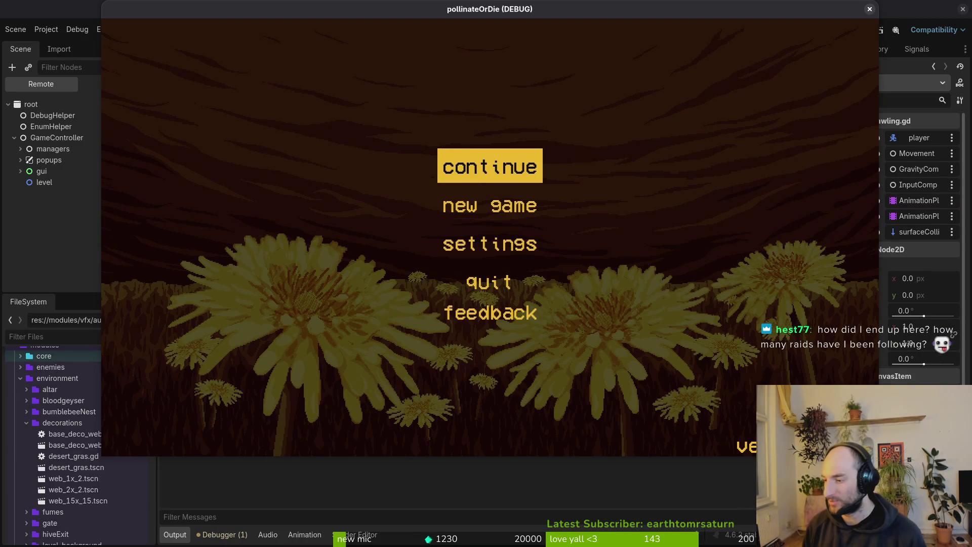
pyautogui.press('Return')
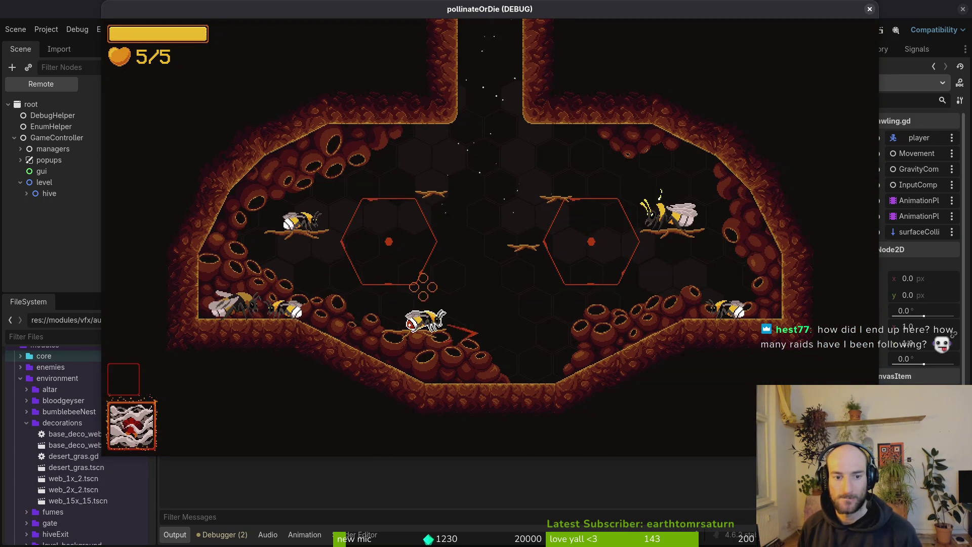
pyautogui.hotkey('alt', 'Tab')
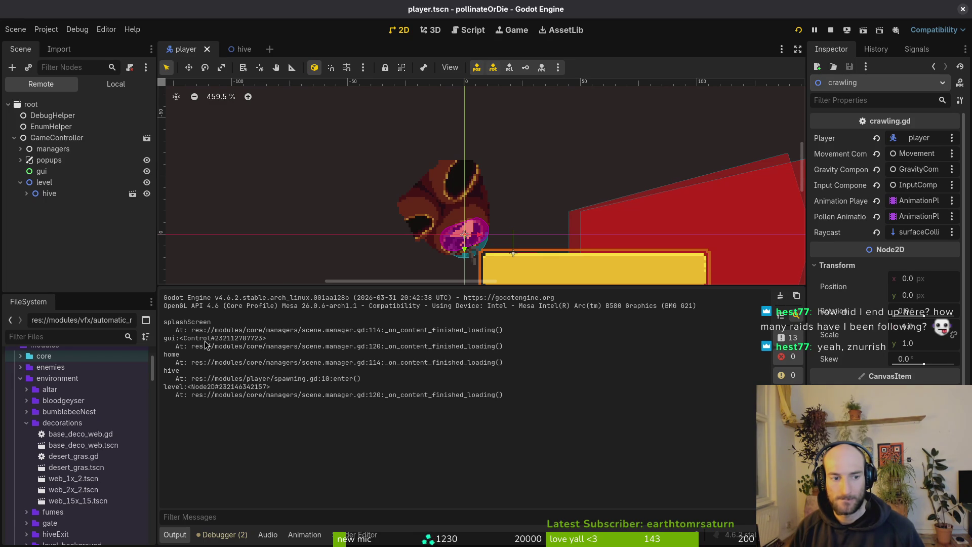
# Make line 120 print parent_to_load_into.get_child(0) and save scene.manager.gd.
pyautogui.hotkey('alt', 'Tab')
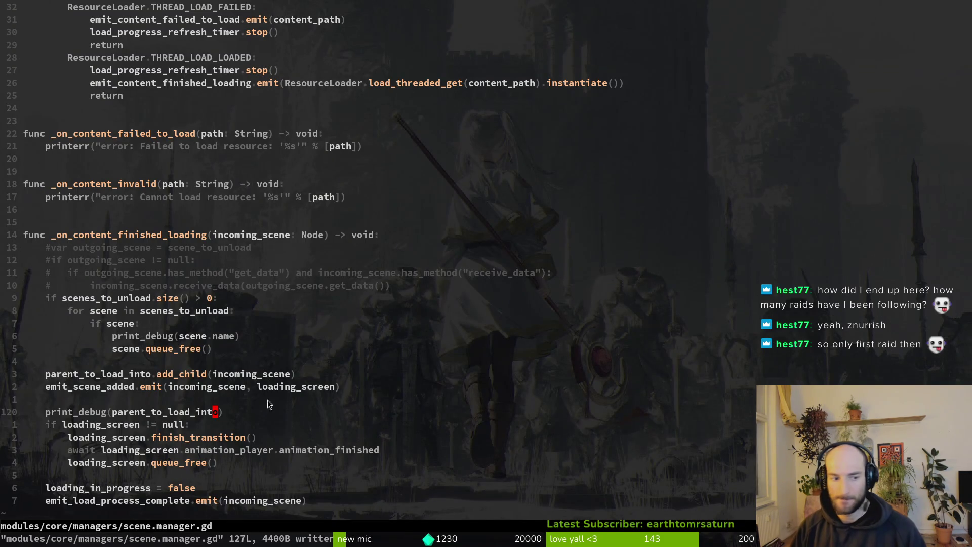
pyautogui.click(222, 414)
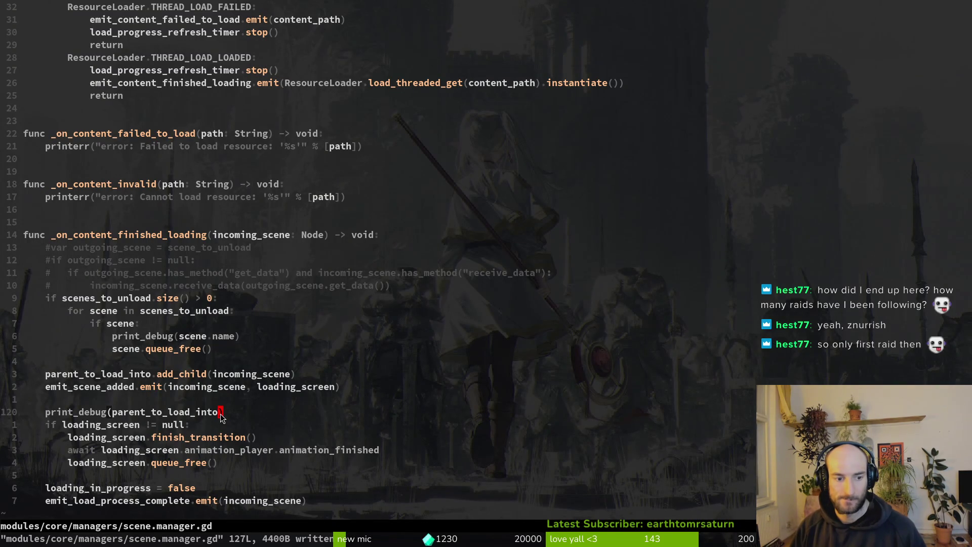
pyautogui.write('into')
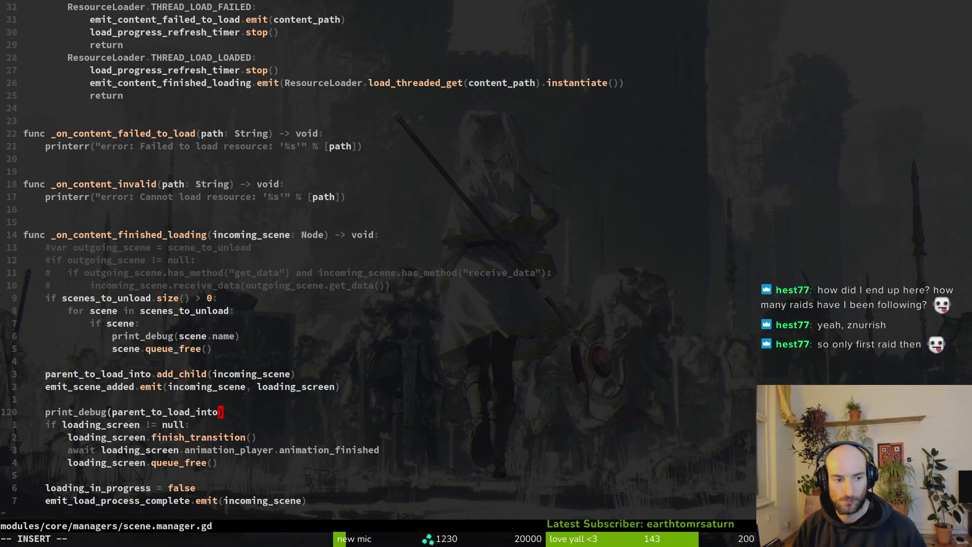
pyautogui.write('.getchi')
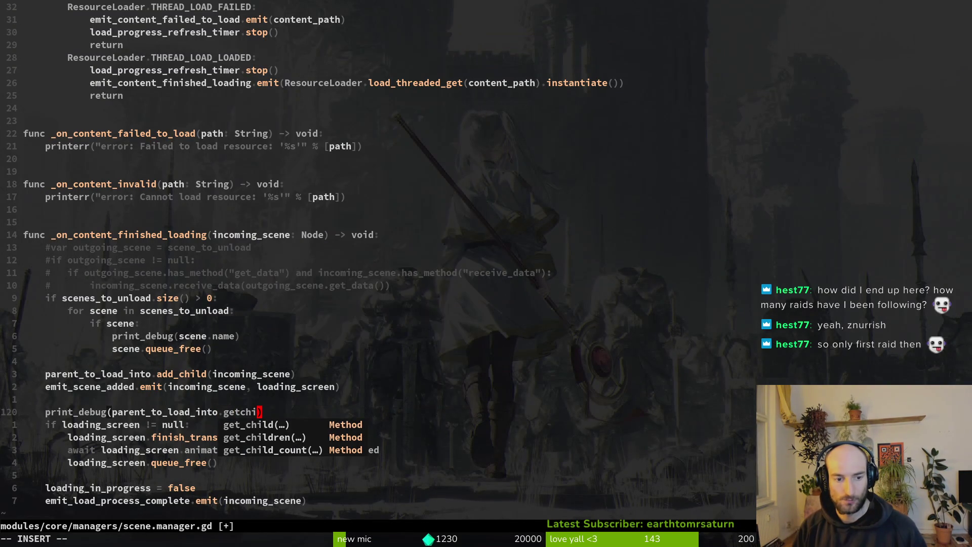
pyautogui.press('Tab')
pyautogui.press('BackSpace')
pyautogui.press('BackSpace')
pyautogui.press('BackSpace')
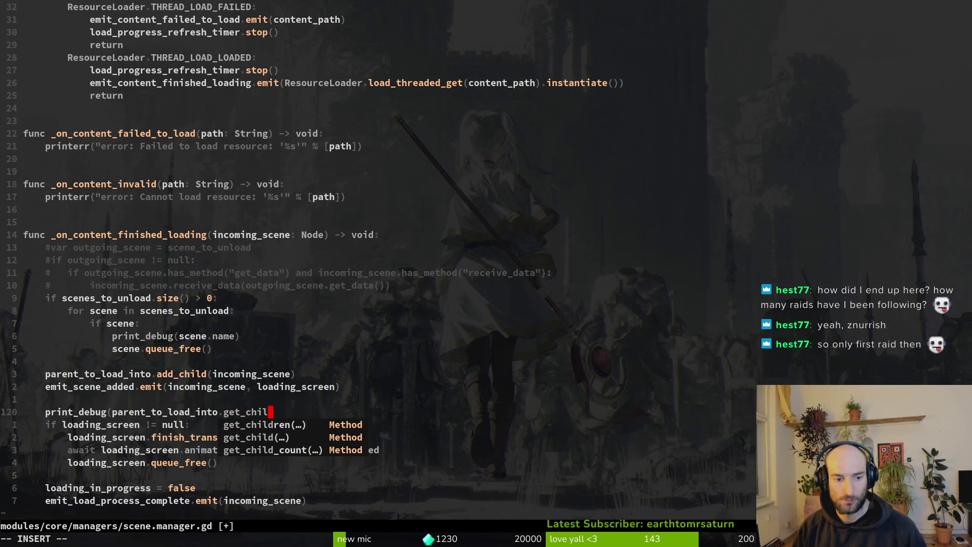
pyautogui.write('d(0)')
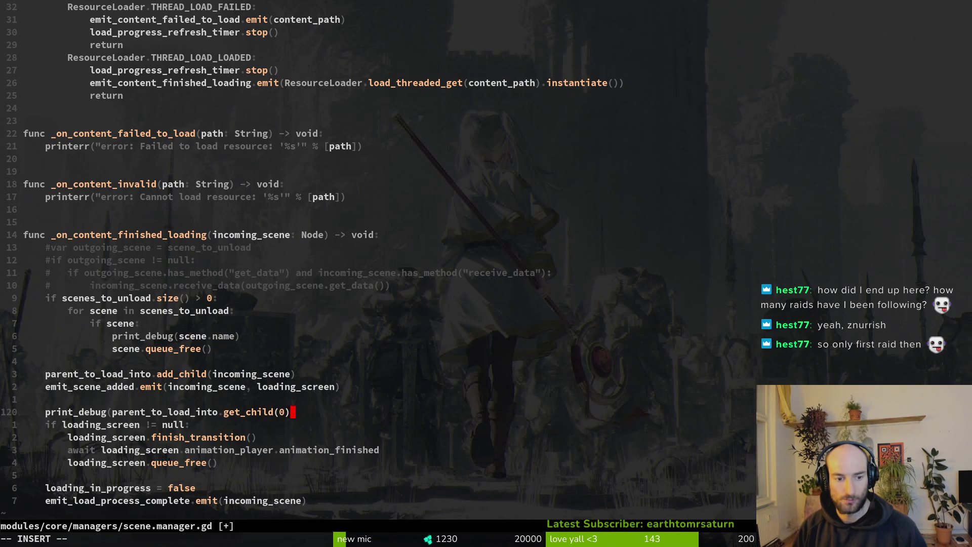
pyautogui.write(')')
pyautogui.press('Escape')
pyautogui.write(':w')
pyautogui.press('Return')
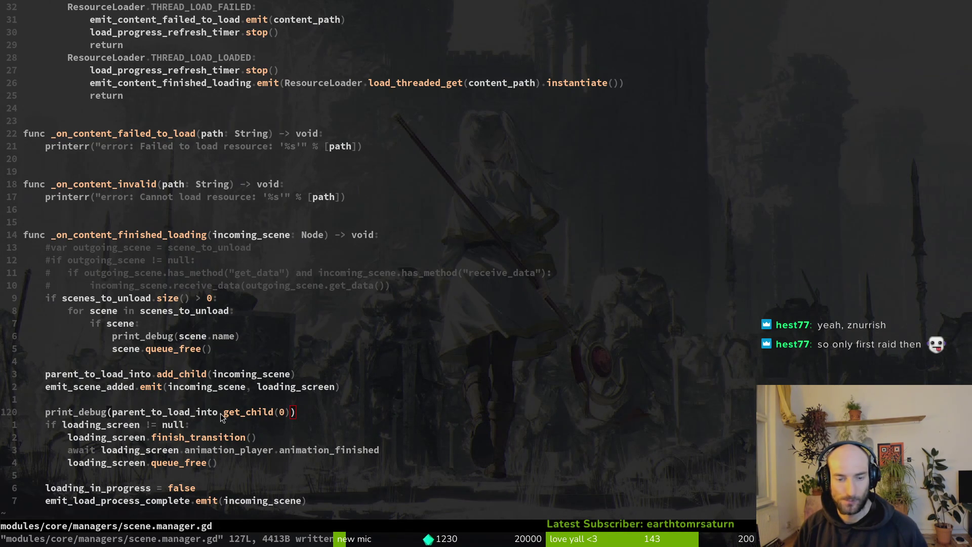
pyautogui.hotkey('alt', 'Tab')
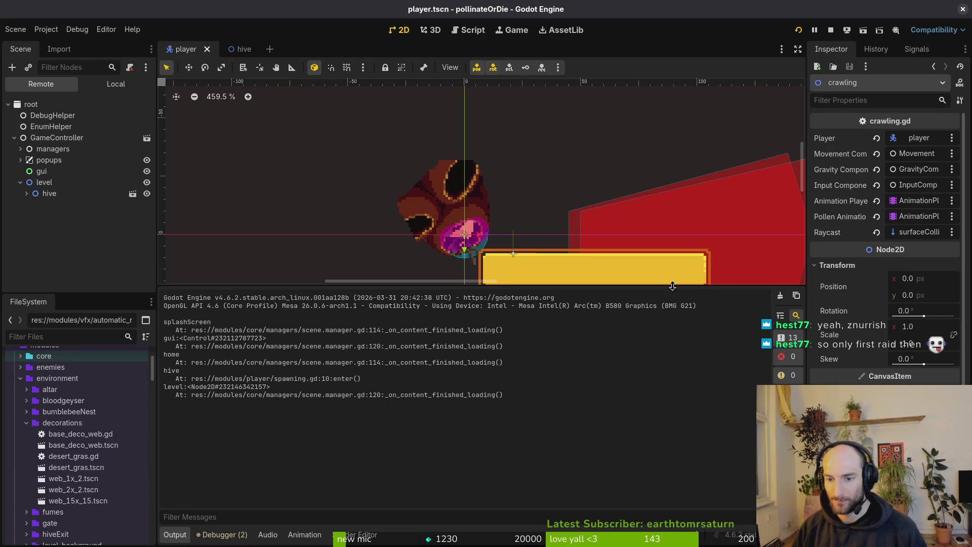
# Clear the output log, restart the game and continue into the level.
pyautogui.click(780, 296)
pyautogui.click(799, 31)
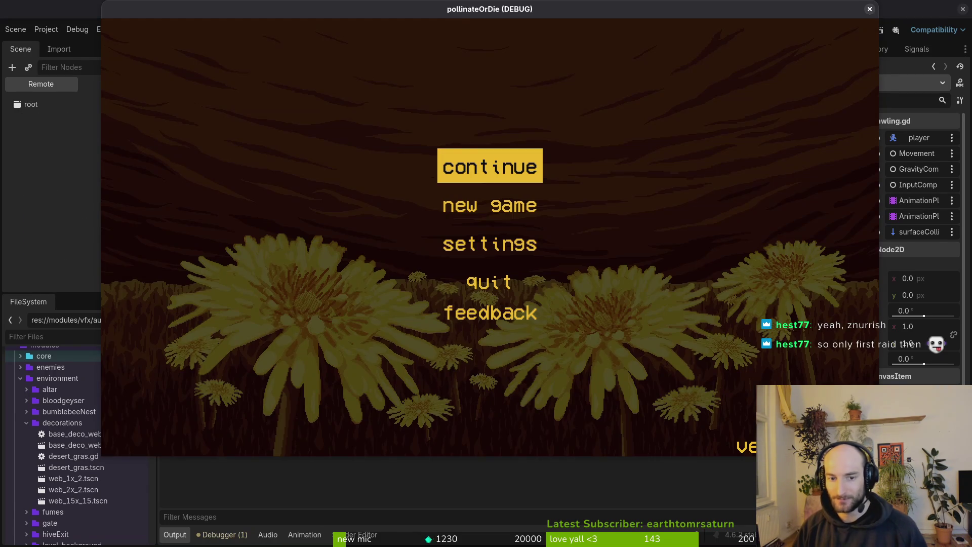
pyautogui.press('Return')
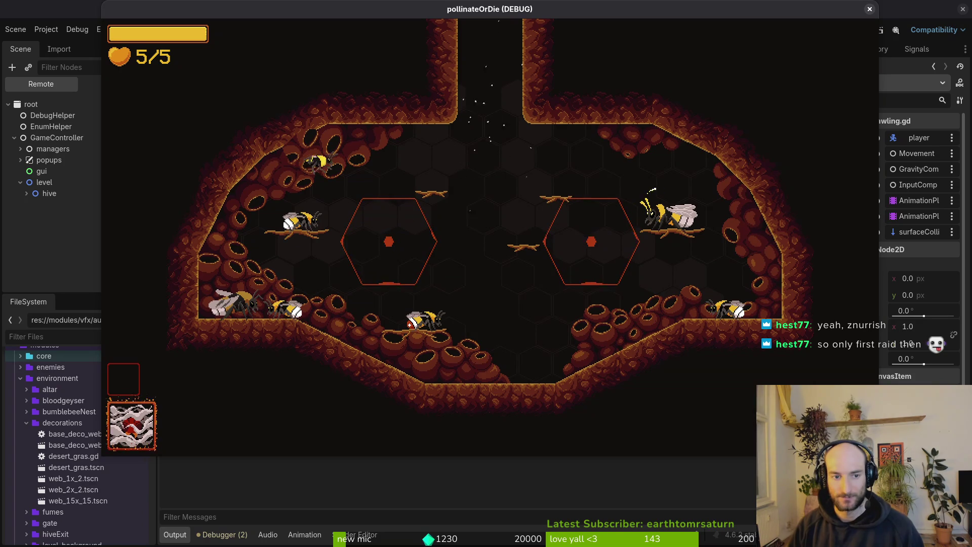
pyautogui.hotkey('alt', 'Tab')
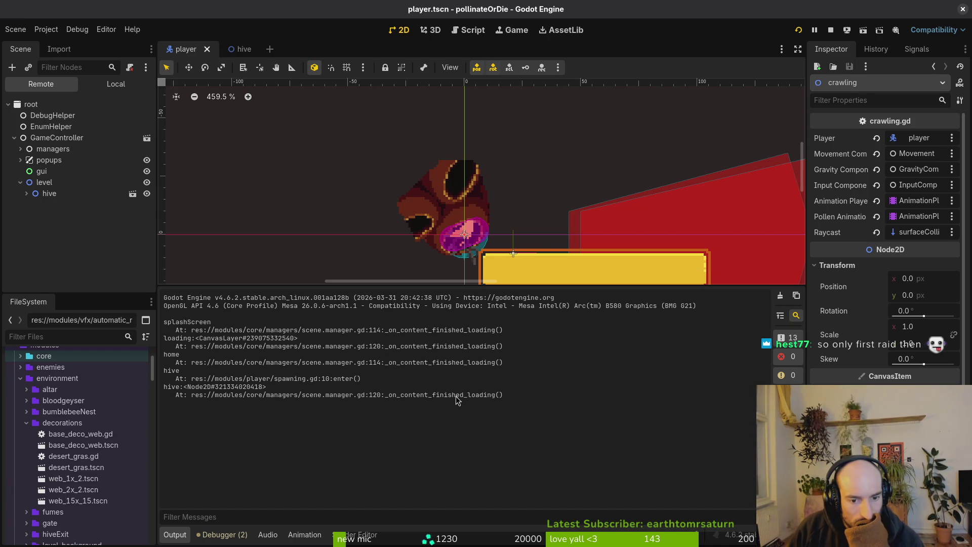
# Clear the log, start a debug run through the level-select menu, then relaunch into the hive.
pyautogui.click(780, 295)
pyautogui.press('F5')
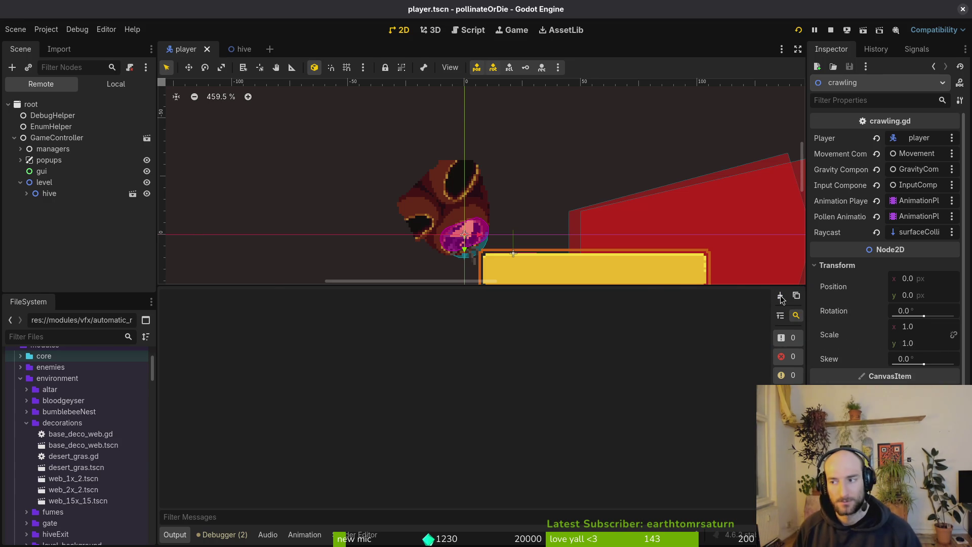
pyautogui.press('Escape')
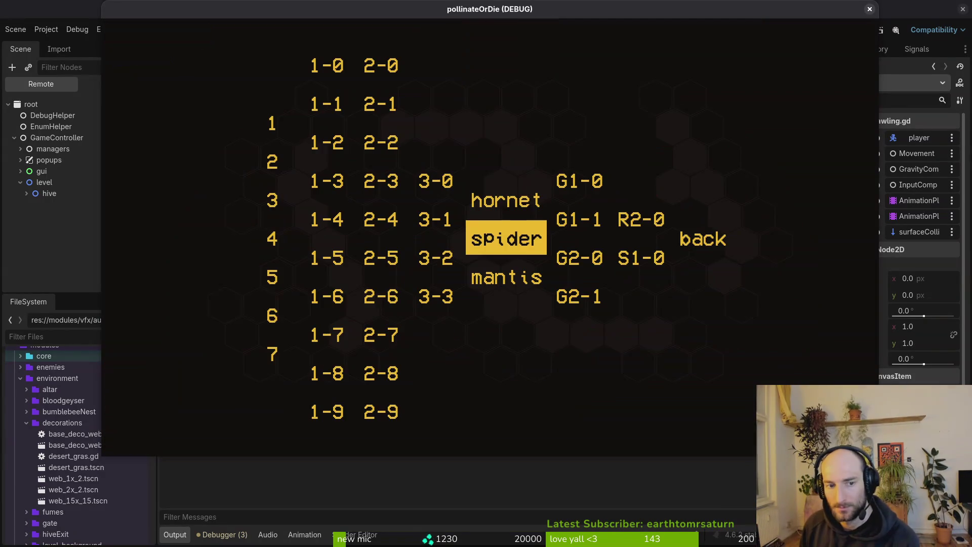
pyautogui.press('Right')
pyautogui.press('Right')
pyautogui.press('Return')
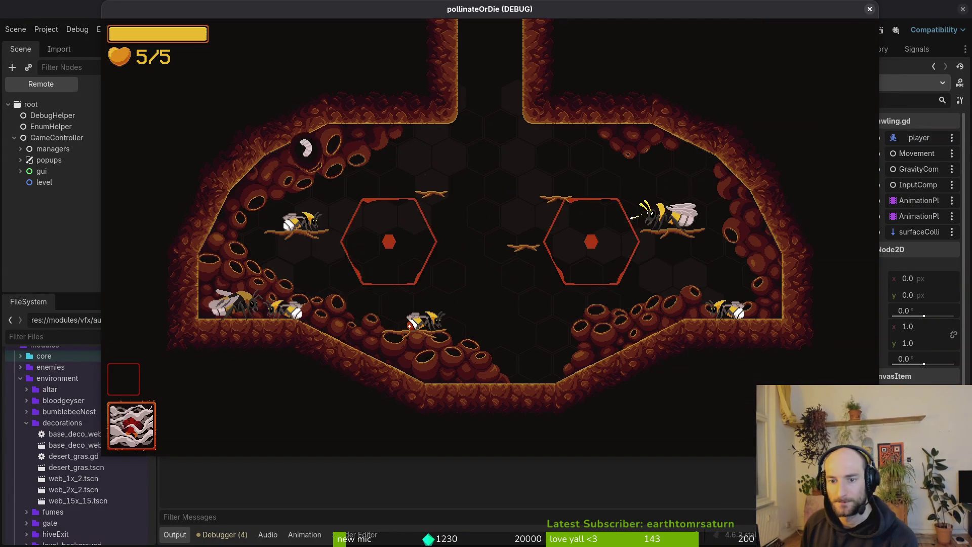
pyautogui.press('F8')
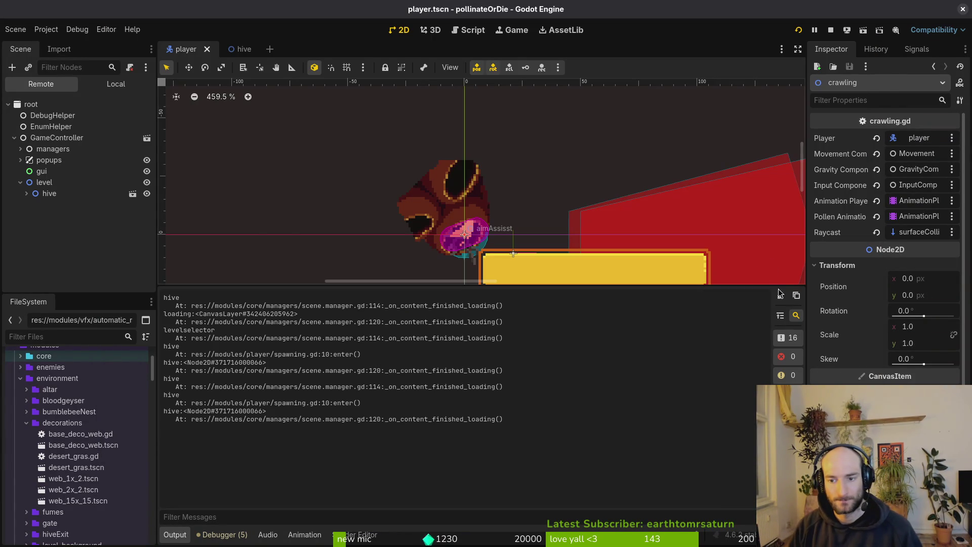
pyautogui.press('F5')
# Fly the bee down, right along the floor and up the top shaft into level_1_7.
pyautogui.press('Down')
pyautogui.press('Right')
pyautogui.press('Up')
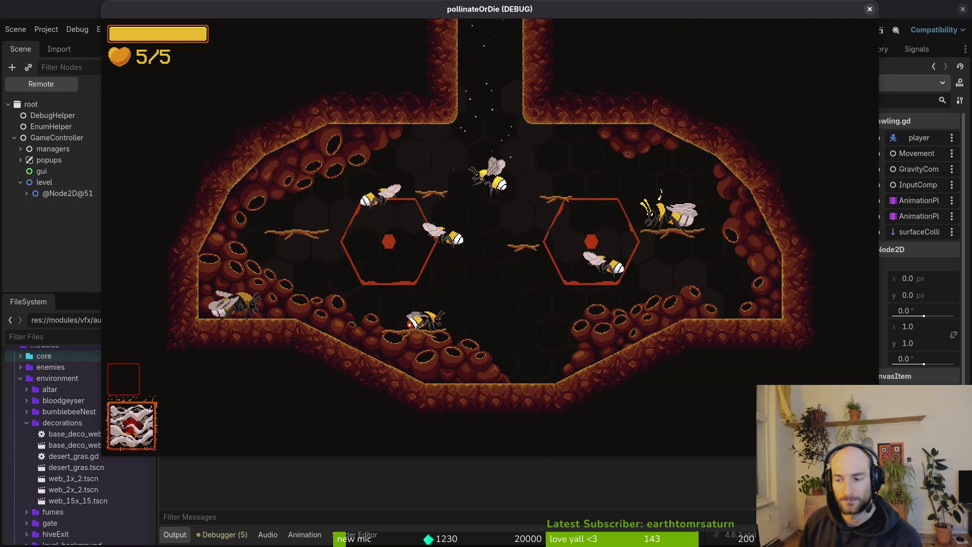
pyautogui.press('Up')
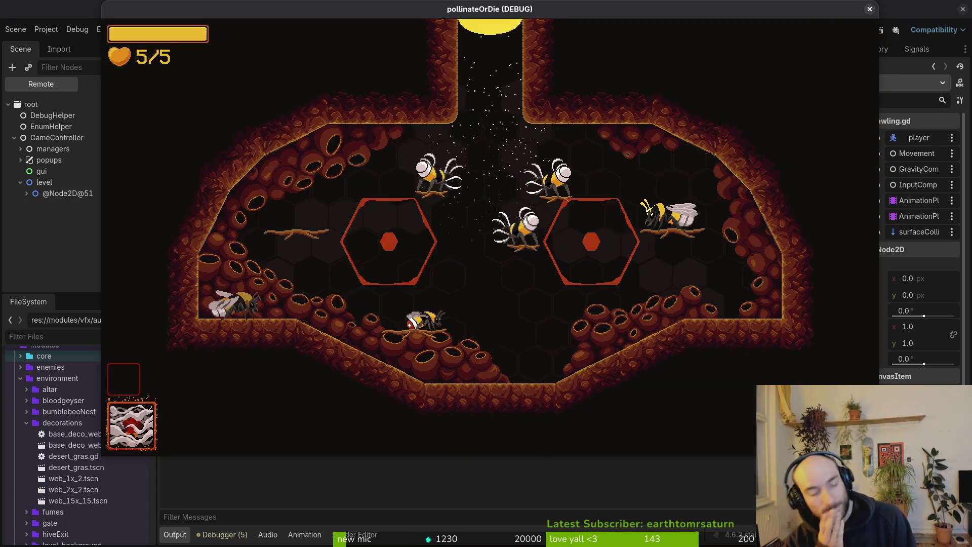
pyautogui.hotkey('alt', 'Tab')
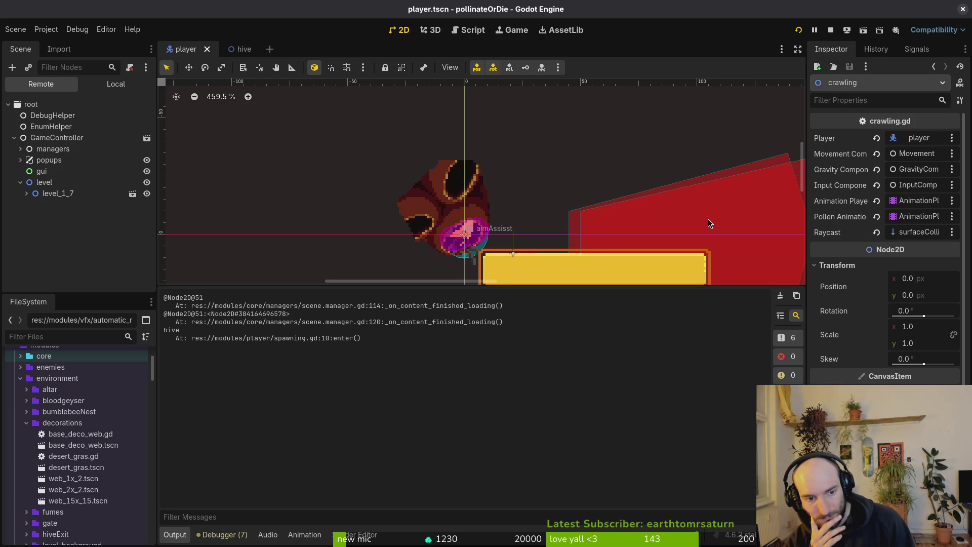
pyautogui.hotkey('alt', 'Tab')
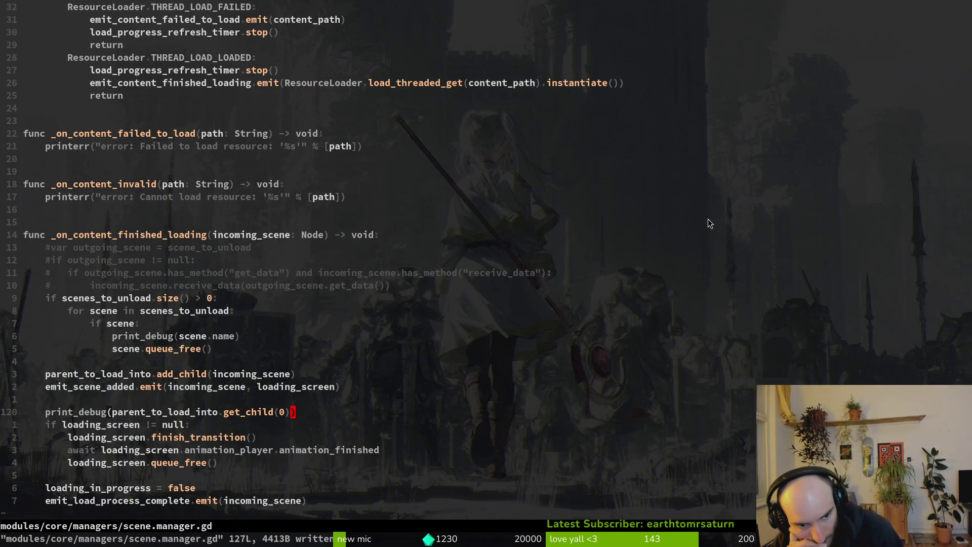
# Expand and collapse level_1_7 in the Remote scene tree, then stop the debug run.
pyautogui.hotkey('alt', 'Tab')
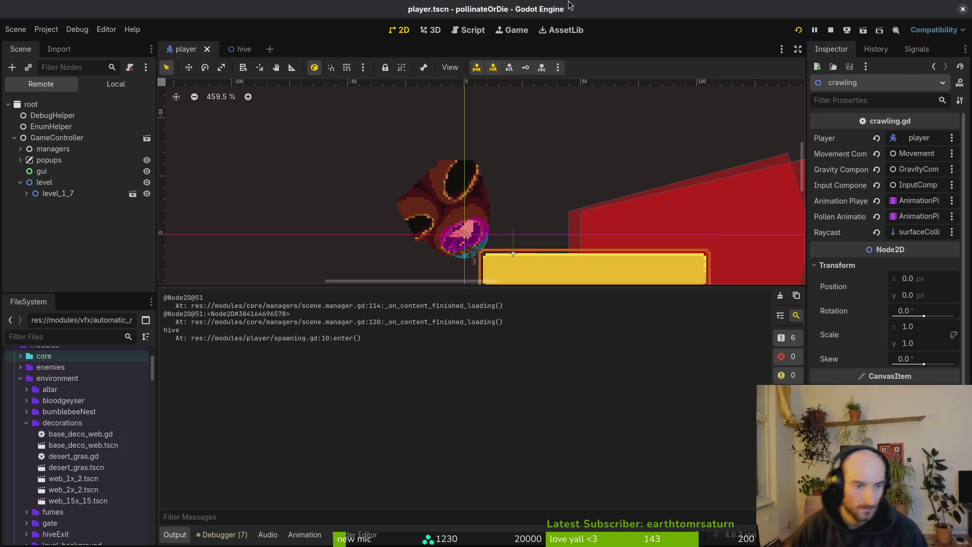
pyautogui.click(26, 194)
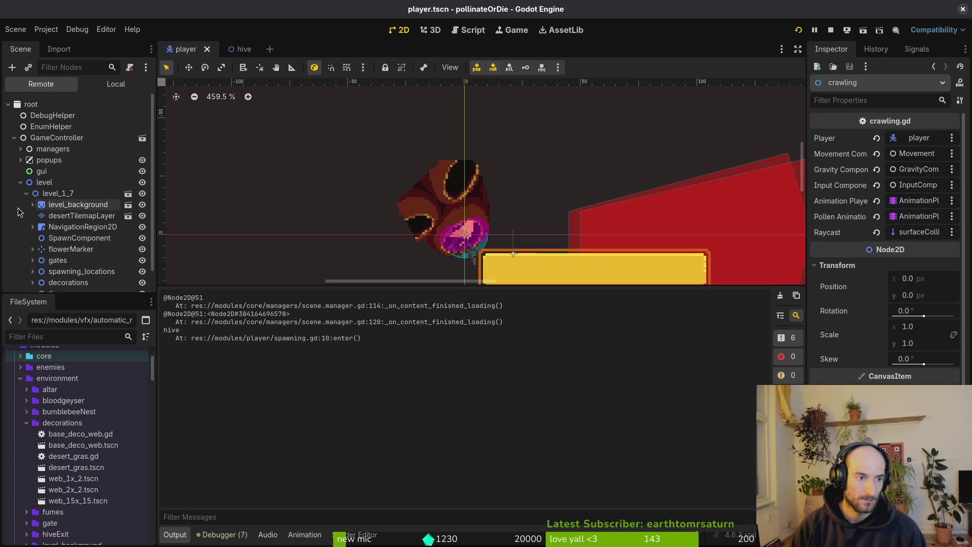
pyautogui.click(27, 193)
pyautogui.click(21, 182)
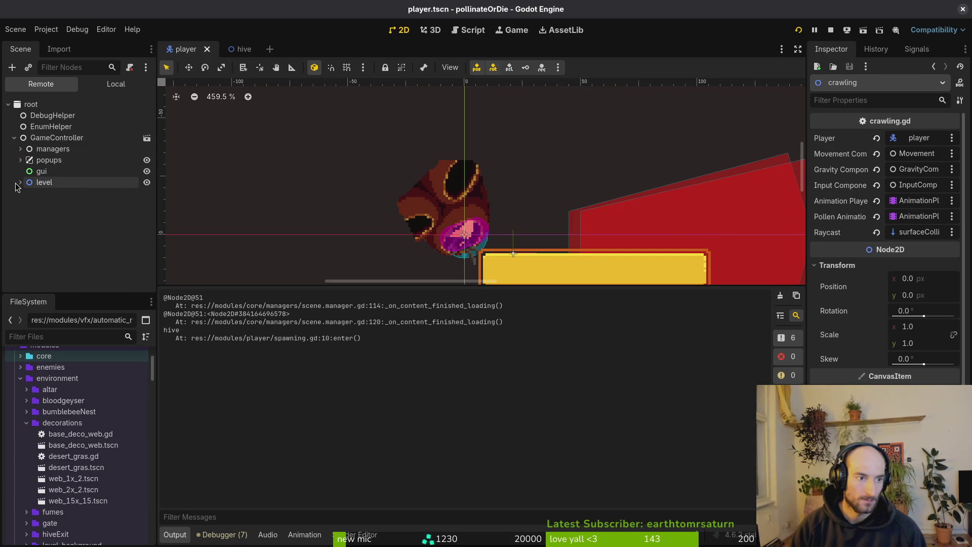
pyautogui.click(831, 25)
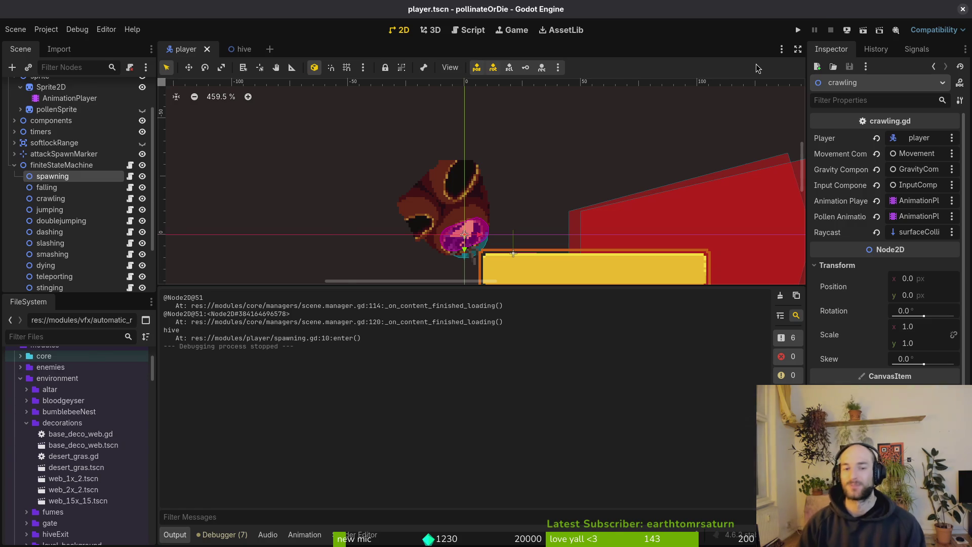
pyautogui.hotkey('alt', 'Tab')
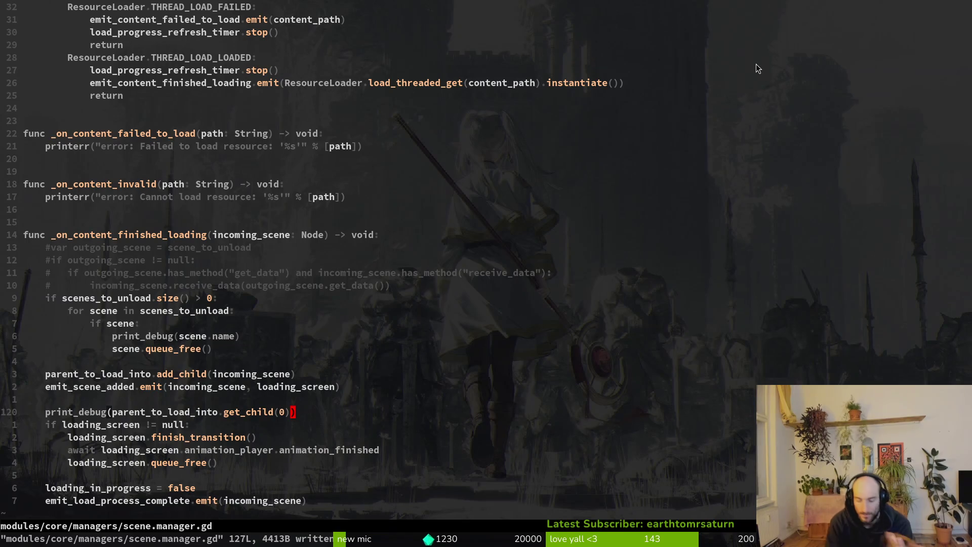
# Open modules/player/spawning.gd with the file finder to look at the Hive check.
pyautogui.press('space')
pyautogui.write('sf')
pyautogui.write('spq')
pyautogui.press('BackSpace')
pyautogui.write('awni')
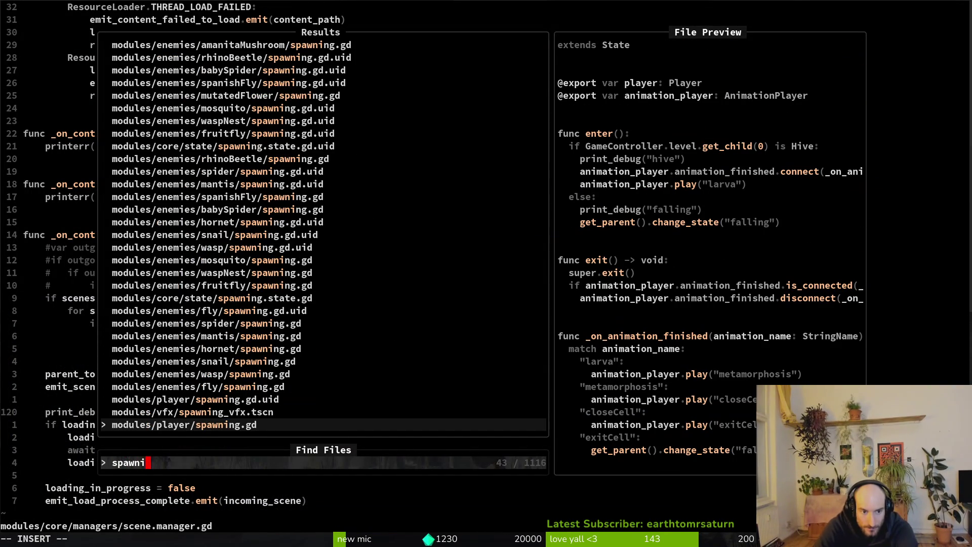
pyautogui.press('Return')
pyautogui.press('k')
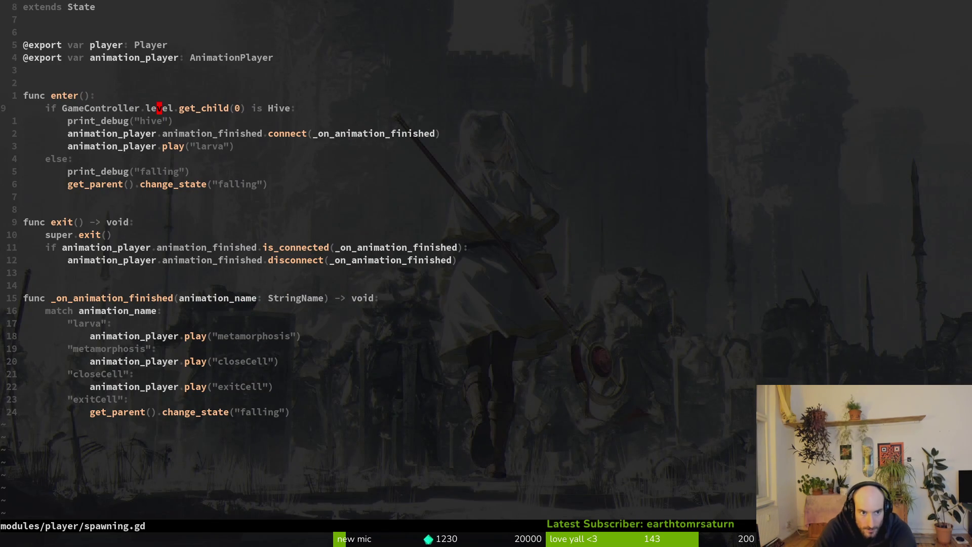
# Open modules/core/globals/game.controller.gd and scroll to the level_templates dictionary.
pyautogui.press('space')
pyautogui.press('f')
pyautogui.press('f')
pyautogui.write('gamcont')
pyautogui.press('Return')
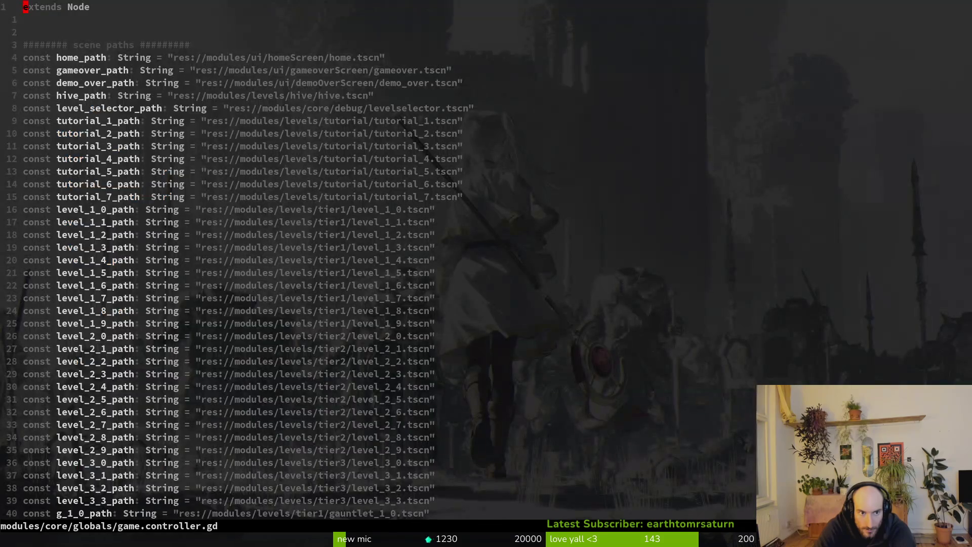
pyautogui.hotkey('ctrl', 'd')
pyautogui.hotkey('ctrl', 'd')
pyautogui.hotkey('ctrl', 'd')
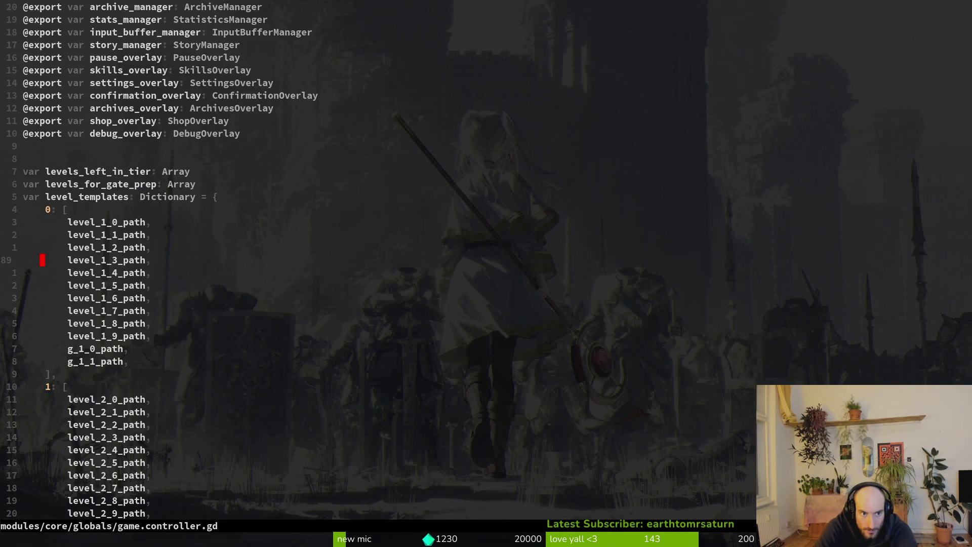
# Duplicate the last_focused_control declaration and rename the copy to spawn_as_larva.
pyautogui.hotkey('ctrl', 'd')
pyautogui.hotkey('ctrl', 'd')
pyautogui.hotkey('ctrl', 'd')
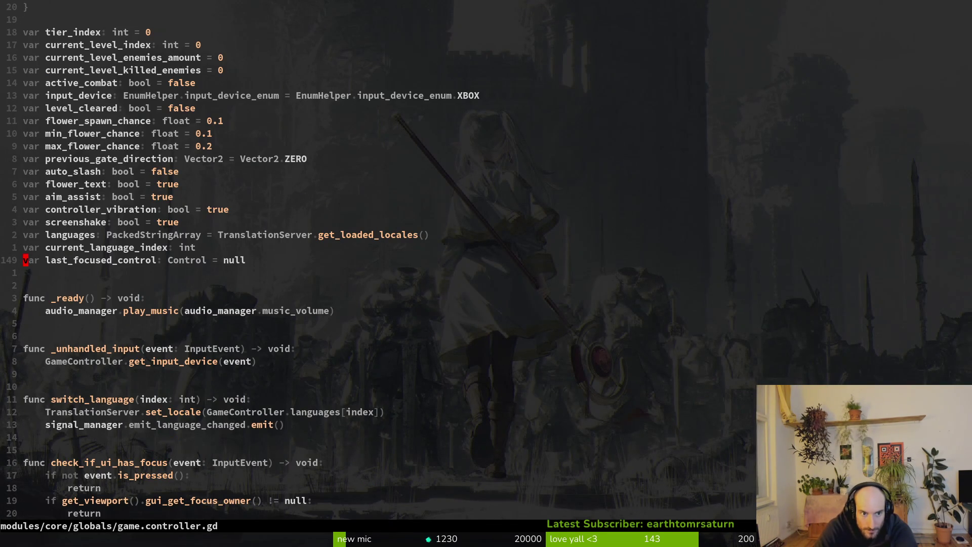
pyautogui.press('y')
pyautogui.press('y')
pyautogui.press('p')
pyautogui.write('wciw')
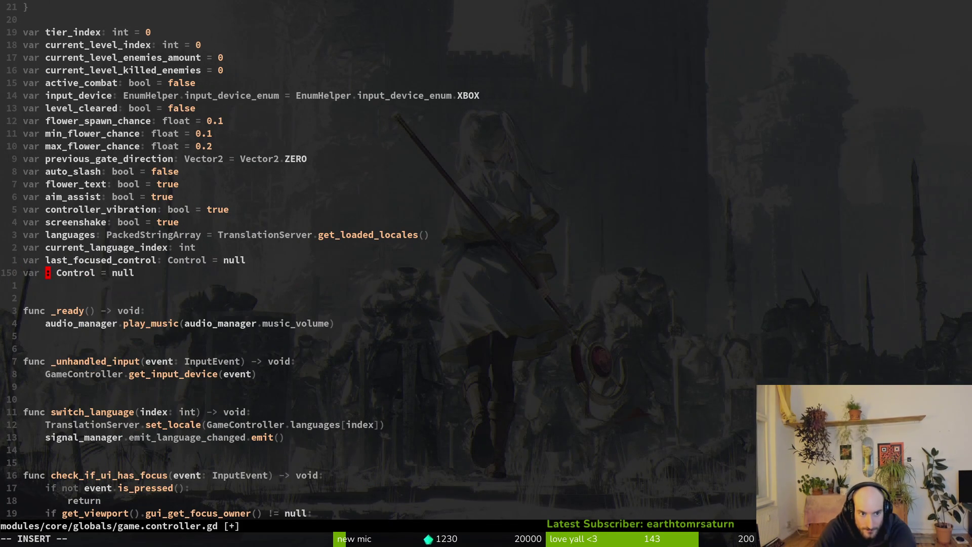
pyautogui.write('spawn_as_larva')
pyautogui.press('Escape')
# Give spawn_as_larva type bool with default false and save game.controller.gd.
pyautogui.press('w')
pyautogui.press('w')
pyautogui.write('cw')
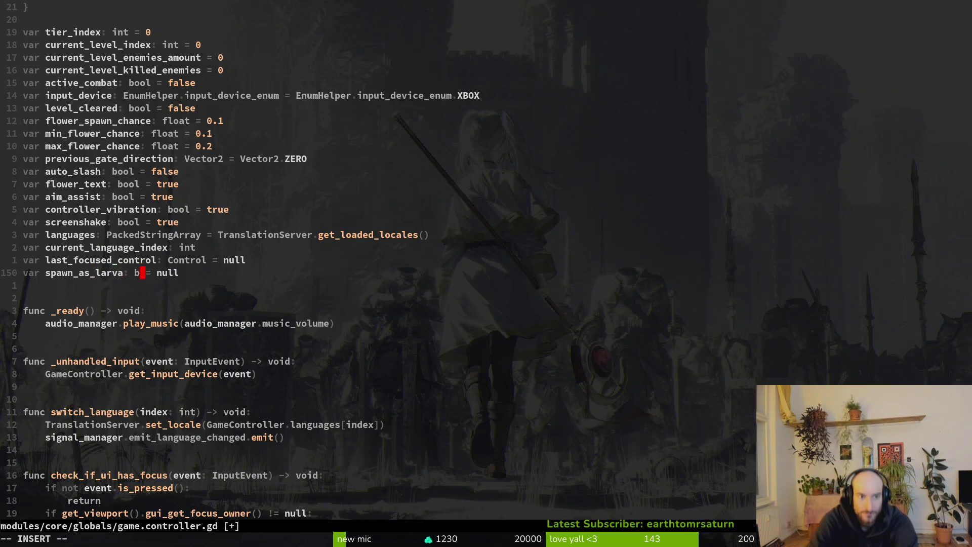
pyautogui.write('bool')
pyautogui.press('Escape')
pyautogui.press('w')
pyautogui.press('w')
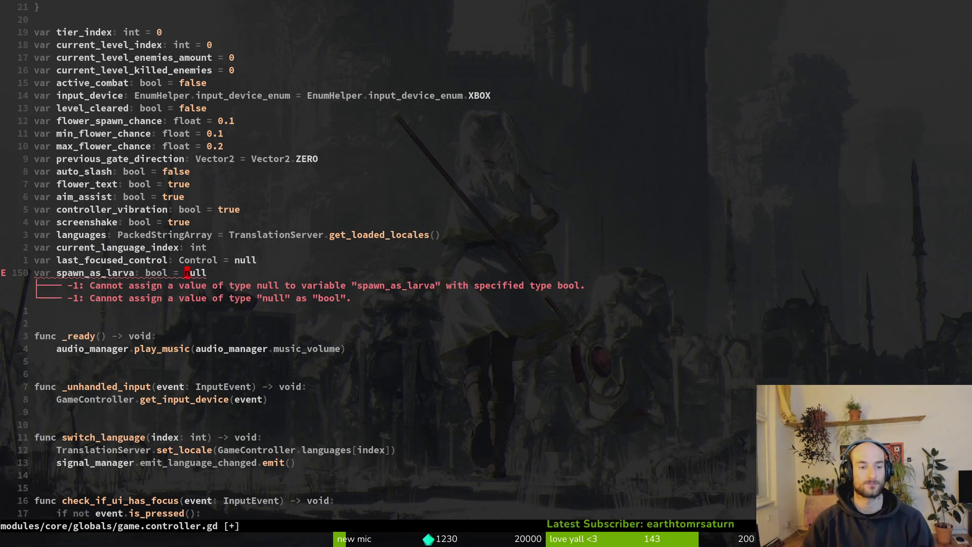
pyautogui.write('cwfalse')
pyautogui.press('Escape')
pyautogui.write(':w')
pyautogui.press('Return')
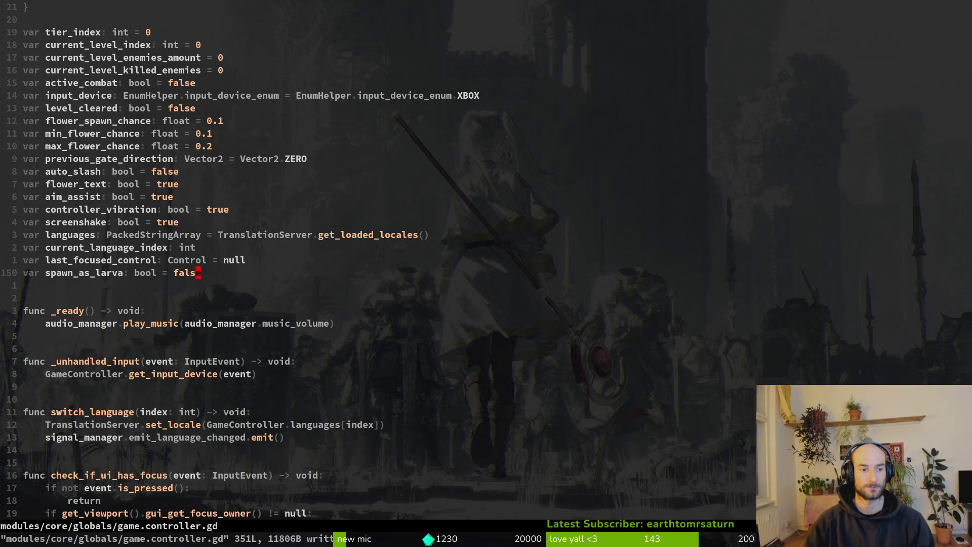
pyautogui.press('V')
pyautogui.press('y')
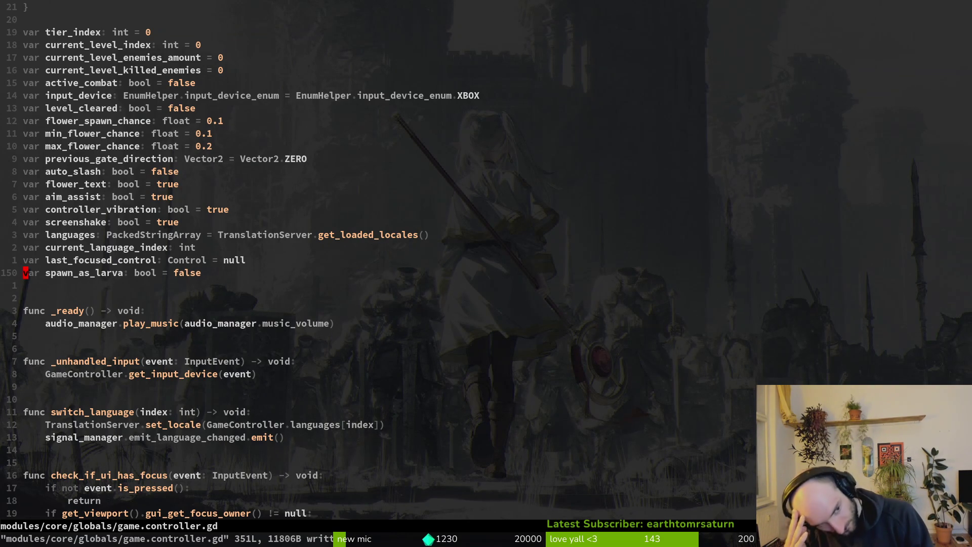
# Open hive.gd and add an _init function setting GameController.spawn_as_larva = true.
pyautogui.press('space')
pyautogui.press('f')
pyautogui.press('f')
pyautogui.write('hive')
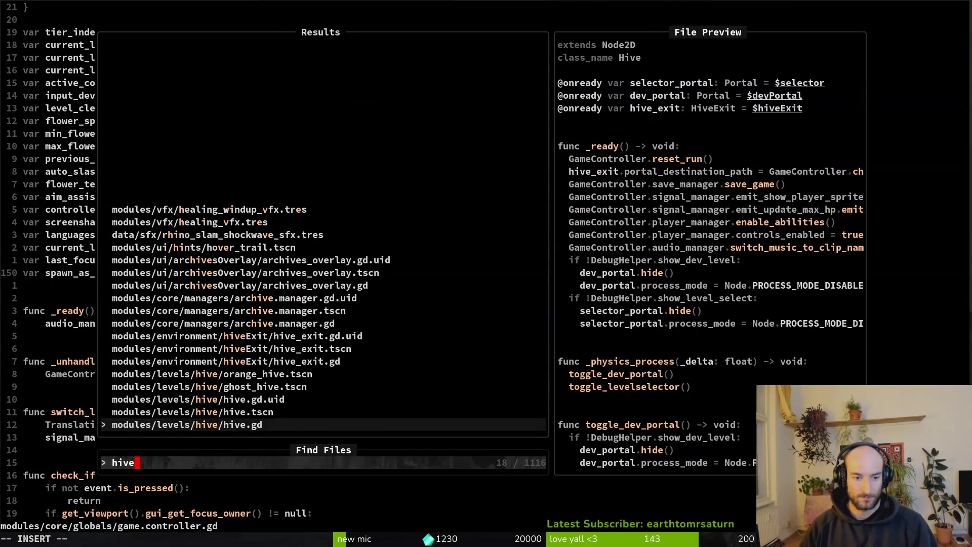
pyautogui.press('Return')
pyautogui.press('j')
pyautogui.press('j')
pyautogui.press('j')
pyautogui.press('j')
pyautogui.press('j')
pyautogui.press('j')
pyautogui.write('o')
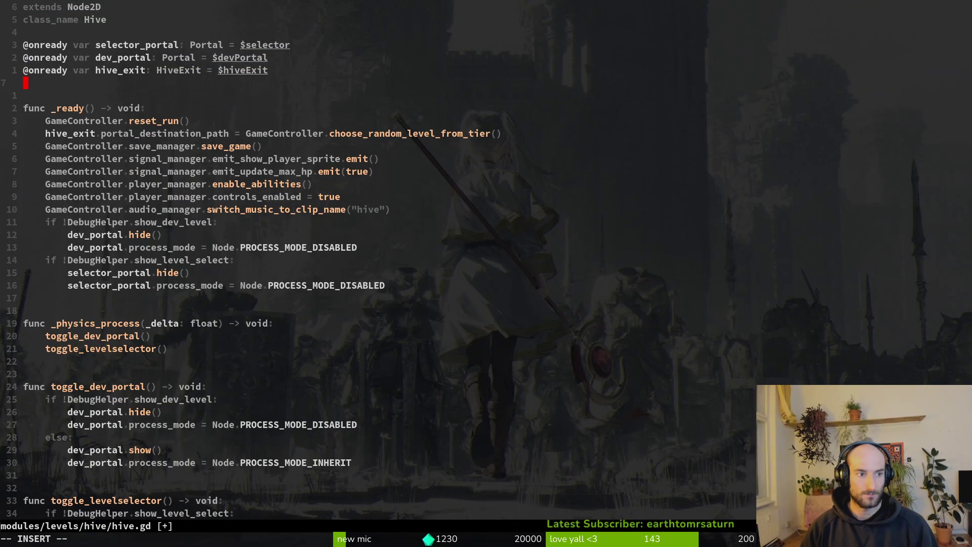
pyautogui.write('func _init')
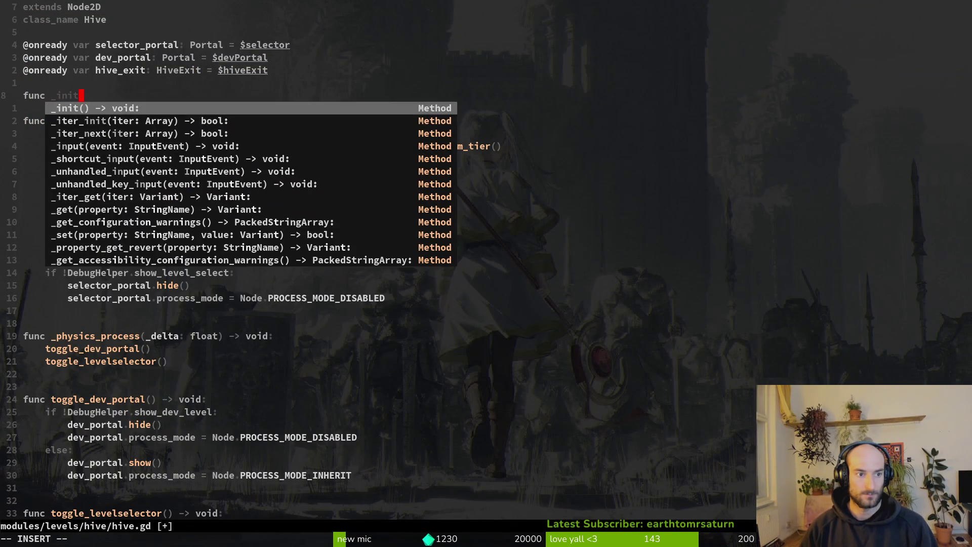
pyautogui.press('Return')
pyautogui.press('Return')
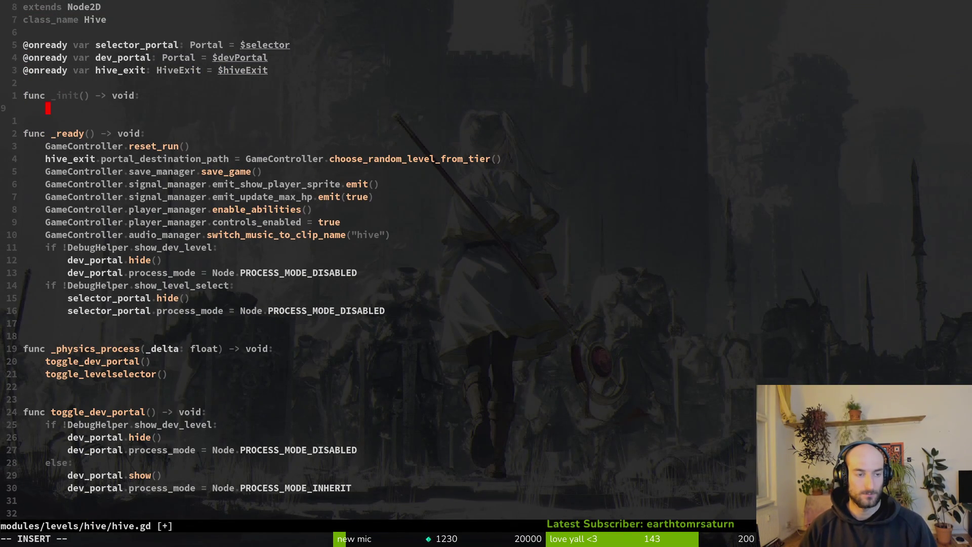
pyautogui.write('GameController.spawn')
pyautogui.press('Return')
pyautogui.write('= true')
pyautogui.press('Escape')
pyautogui.press('j')
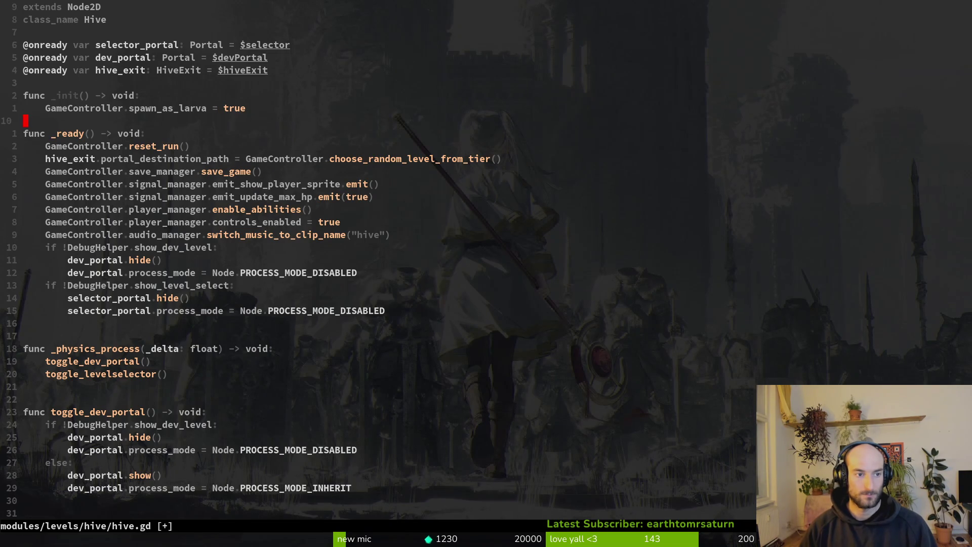
# Add blank lines around the _init function and save hive.gd.
pyautogui.press('o')
pyautogui.press('Escape')
pyautogui.write(':w')
pyautogui.press('Return')
pyautogui.press('k')
pyautogui.press('k')
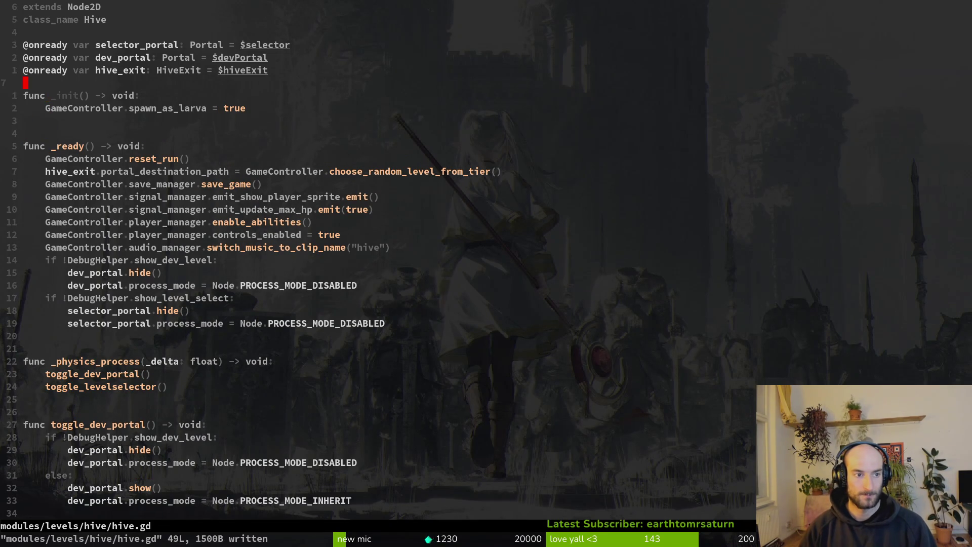
pyautogui.press('o')
pyautogui.press('Escape')
pyautogui.write(':w')
pyautogui.press('Return')
# Copy the spawn_as_larva assignment to the end of _ready, set it to false, and save.
pyautogui.press('j')
pyautogui.press('j')
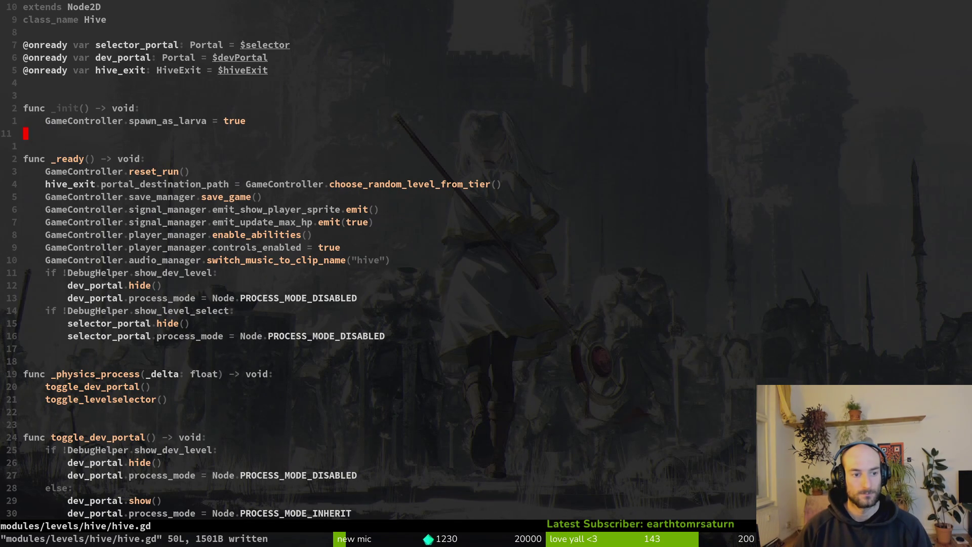
pyautogui.press('j')
pyautogui.press('p')
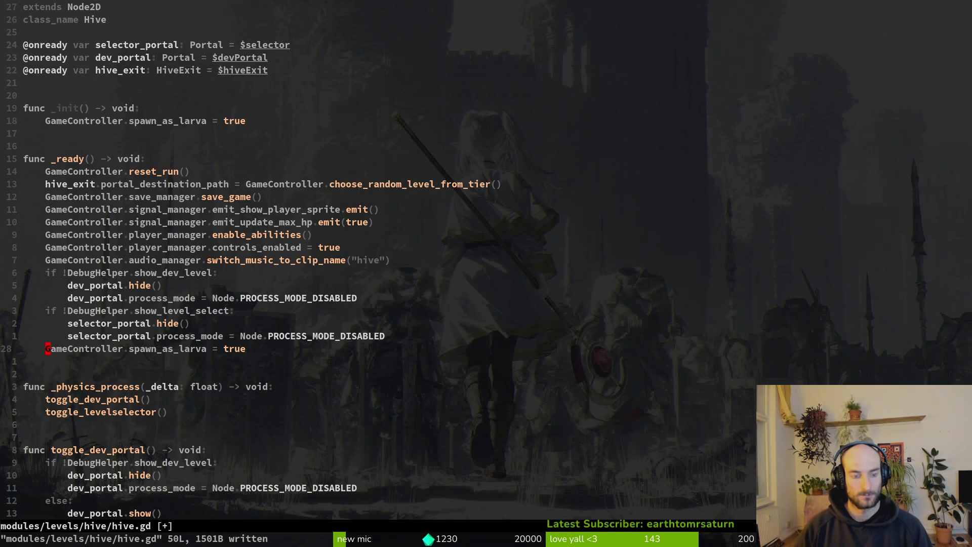
pyautogui.write('ciwfalse')
pyautogui.press('Escape')
pyautogui.write(':w')
pyautogui.press('Return')
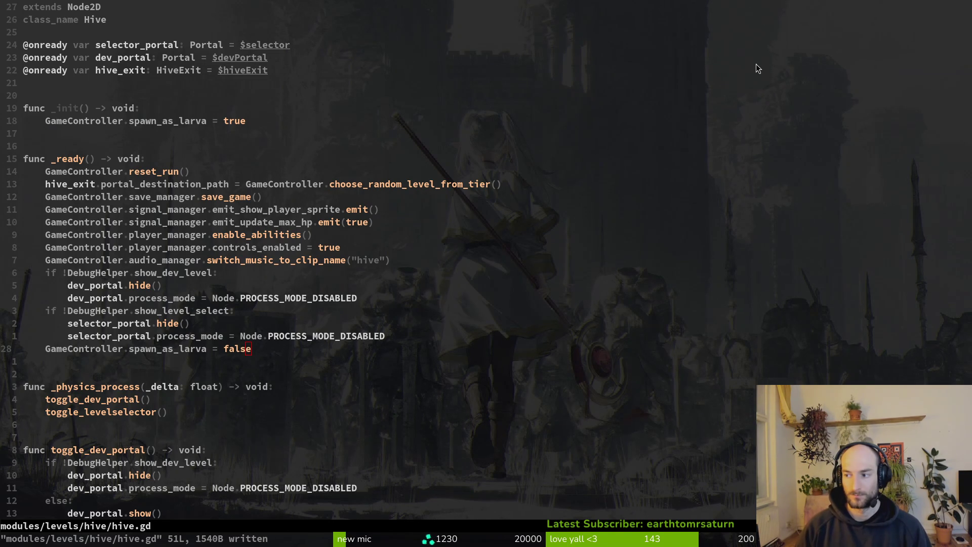
# Test-run the game, then delete the spawn_as_larva = false line and save hive.gd.
pyautogui.hotkey('alt', 'Tab')
pyautogui.press('F5')
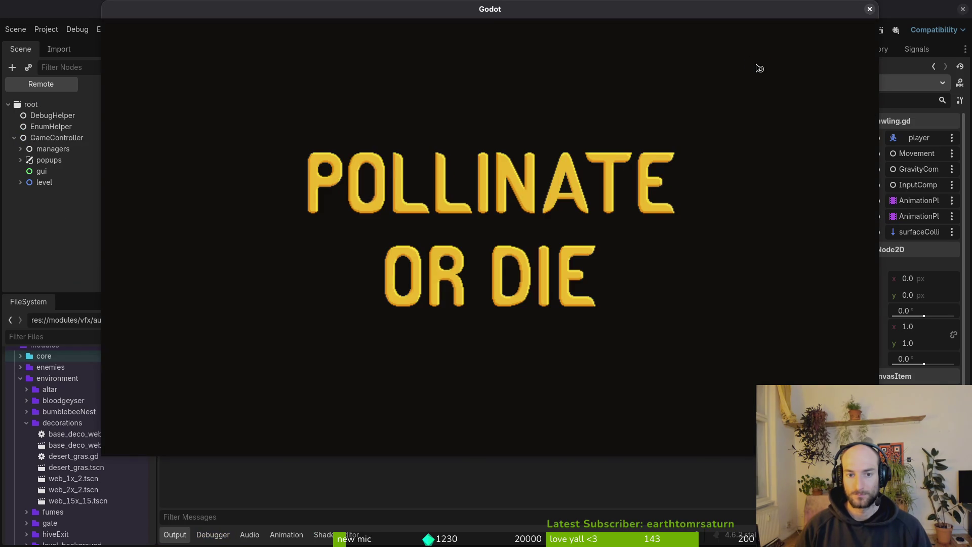
pyautogui.press('F8')
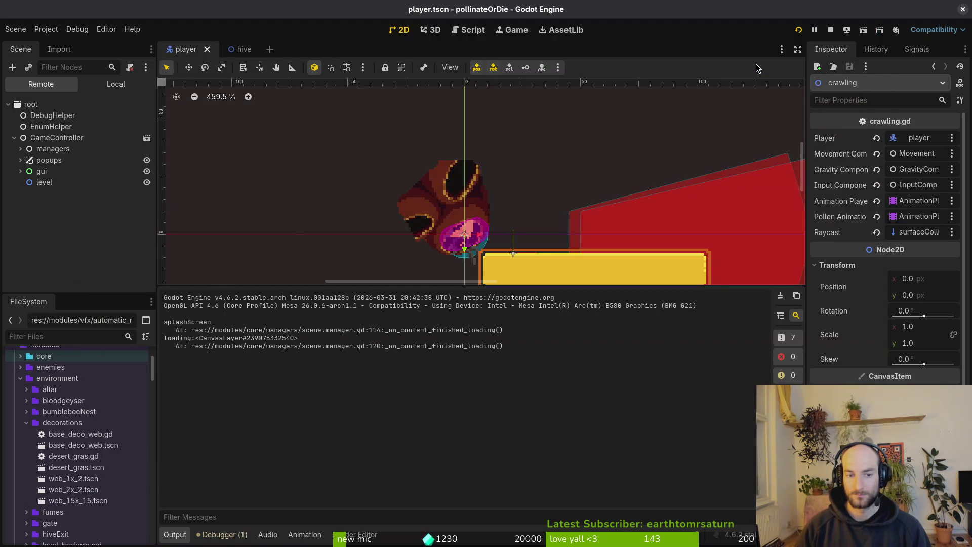
pyautogui.hotkey('alt', 'Tab')
pyautogui.press('d')
pyautogui.press('d')
pyautogui.write(':w')
pyautogui.press('Return')
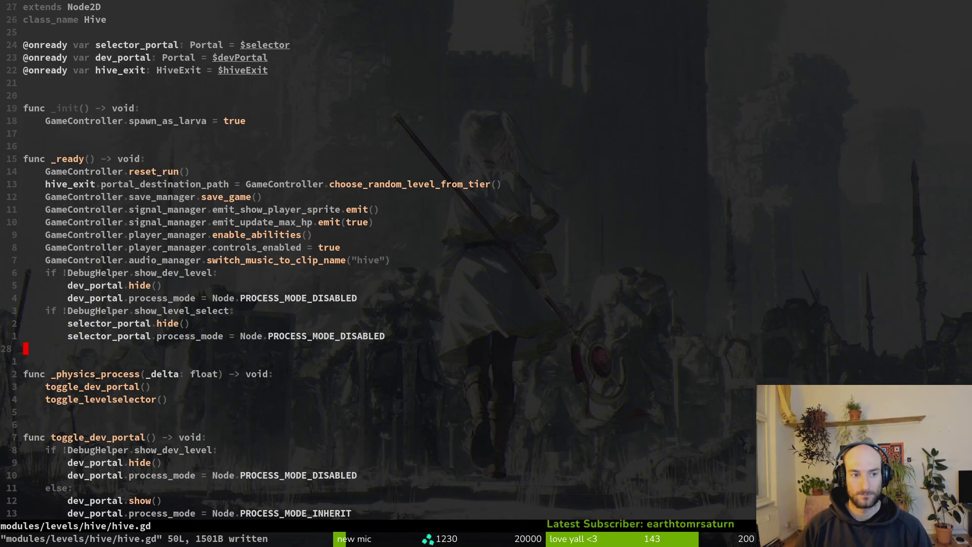
# Open spawning.gd with the file finder.
pyautogui.hotkey('ctrl', 'p')
pyautogui.write('spawning')
pyautogui.press('Return')
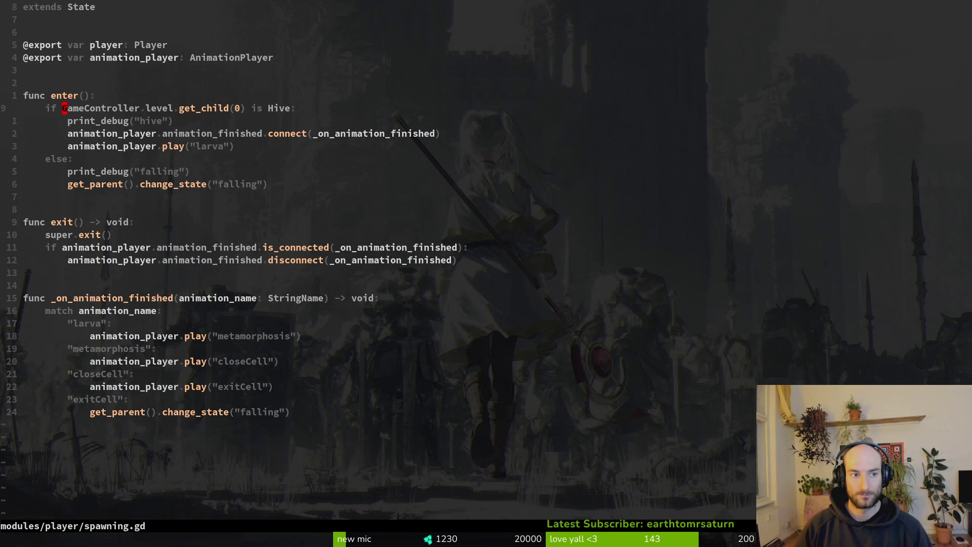
# Delete both print_debug lines from spawning.gd and save the file.
pyautogui.press('d')
pyautogui.press('d')
pyautogui.press('j')
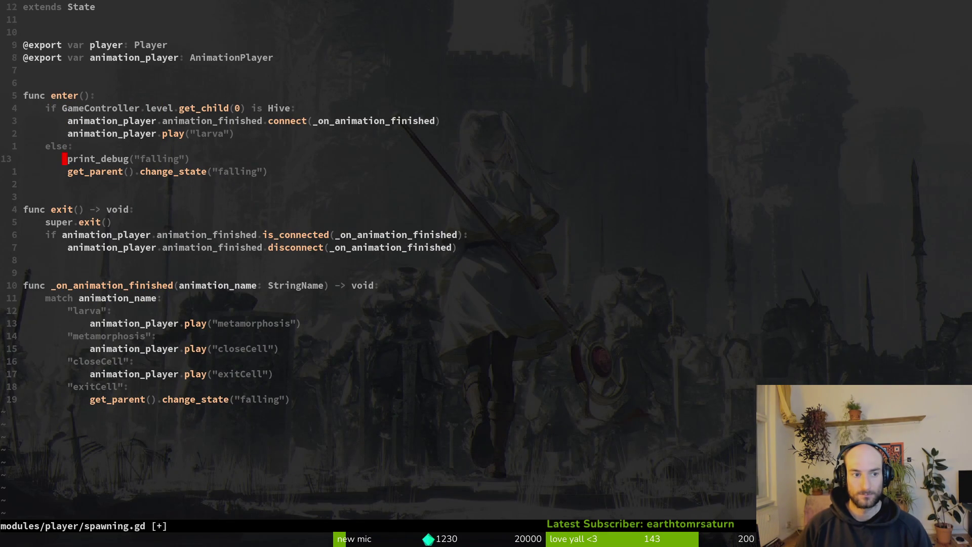
pyautogui.press('d')
pyautogui.press('d')
pyautogui.write(':w')
pyautogui.press('Return')
# Change the if condition to GameController.spawn_as_larva, save, and relaunch the game in Godot.
pyautogui.press('k')
pyautogui.press('k')
pyautogui.press('k')
pyautogui.press('v')
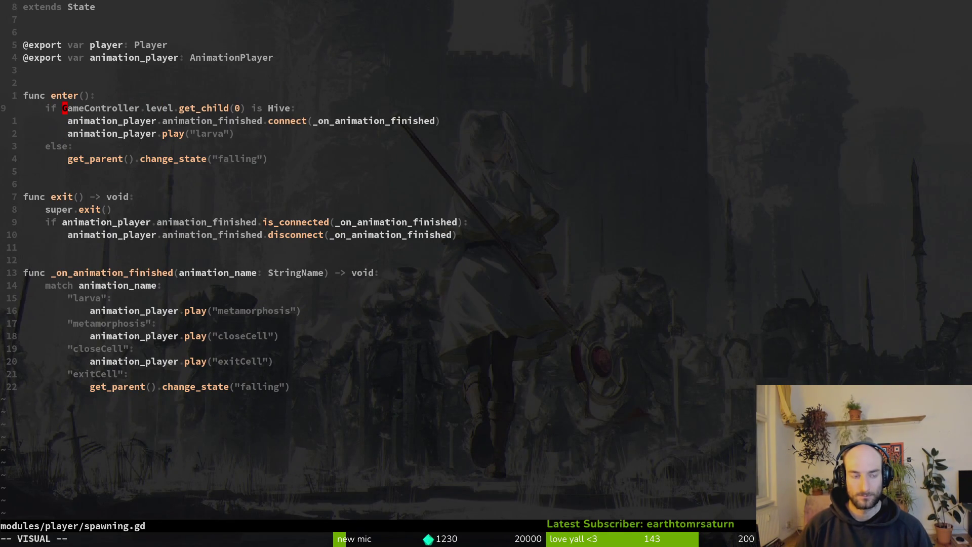
pyautogui.write('hcsp')
pyautogui.press('Return')
pyautogui.press('Escape')
pyautogui.write(':w')
pyautogui.press('Return')
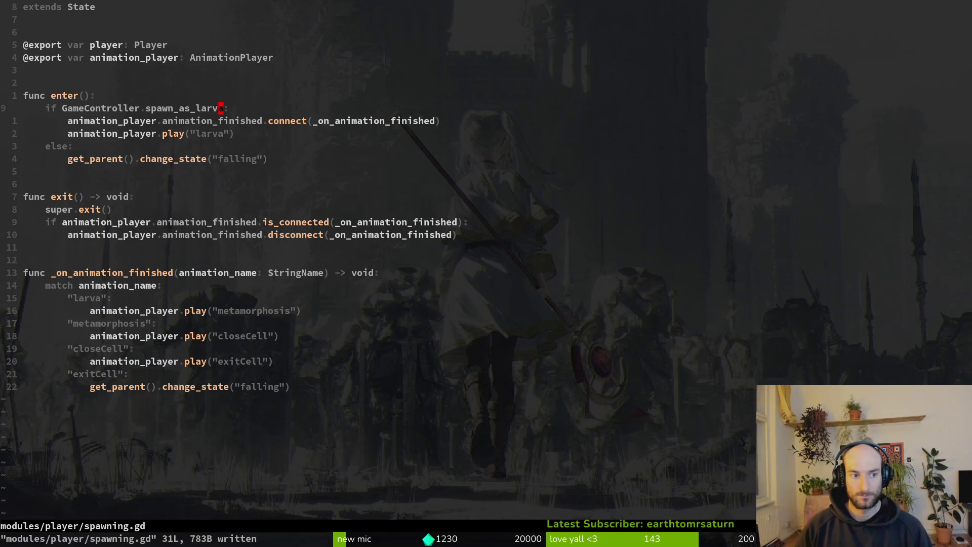
pyautogui.hotkey('alt', 'Tab')
pyautogui.press('F5')
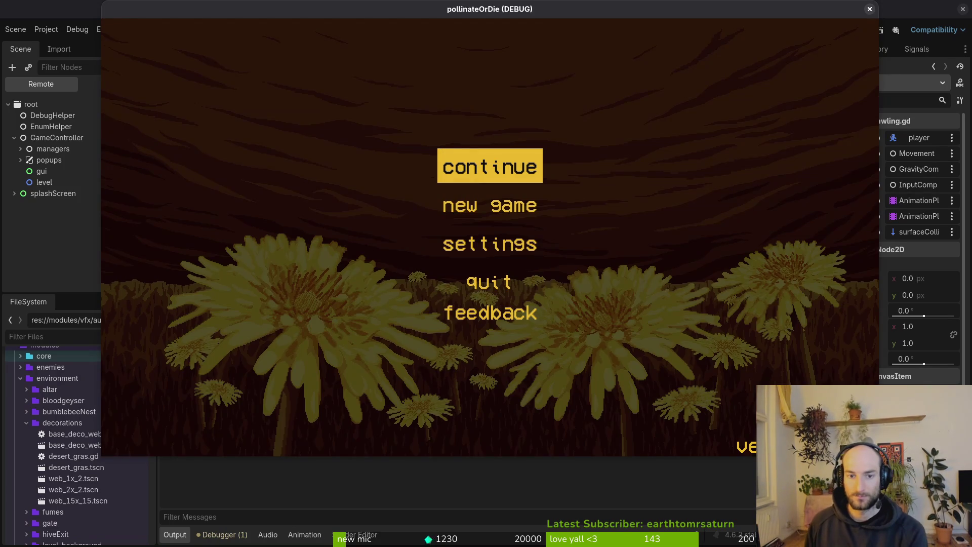
# Play into the hive, then change hive.gd _init's true to false and save.
pyautogui.press('Return')
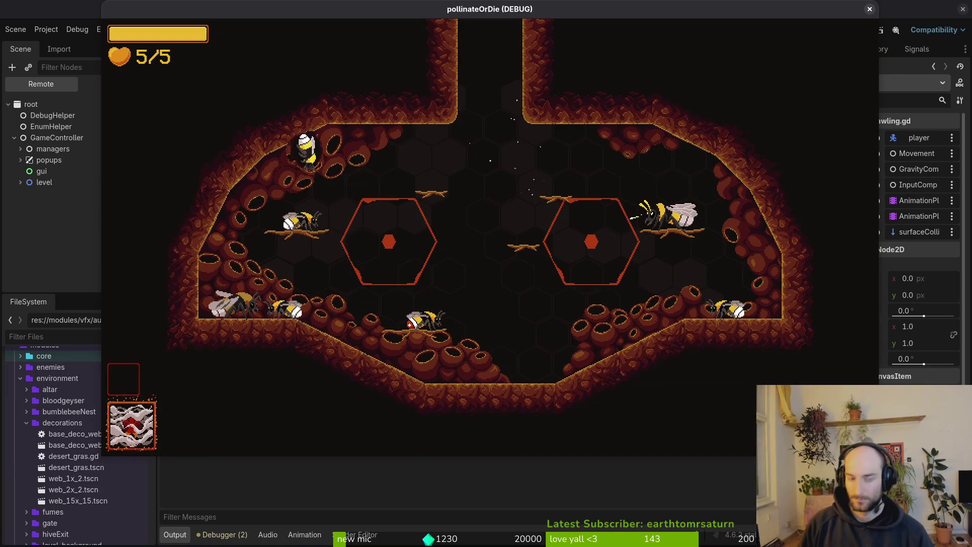
pyautogui.press('d')
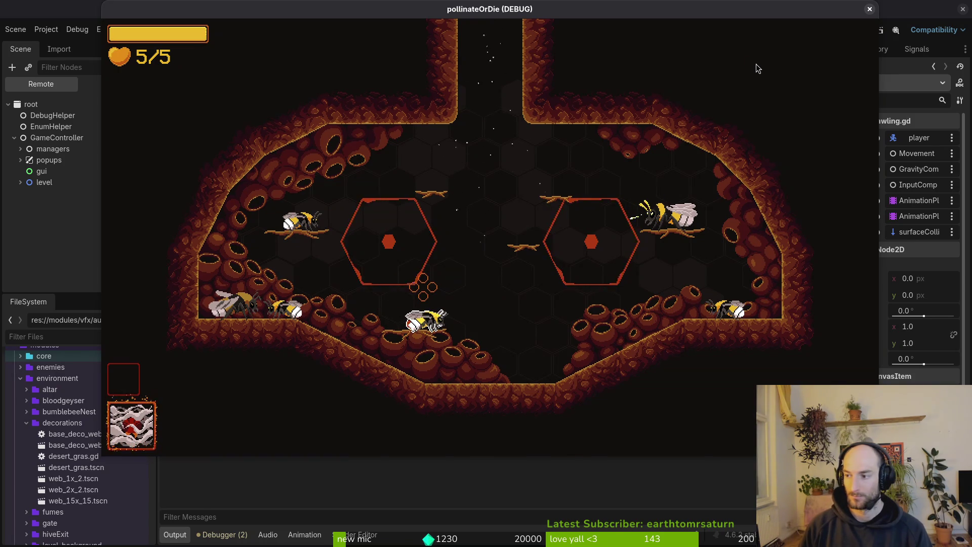
pyautogui.hotkey('alt', 'Tab')
pyautogui.hotkey('ctrl', '6')
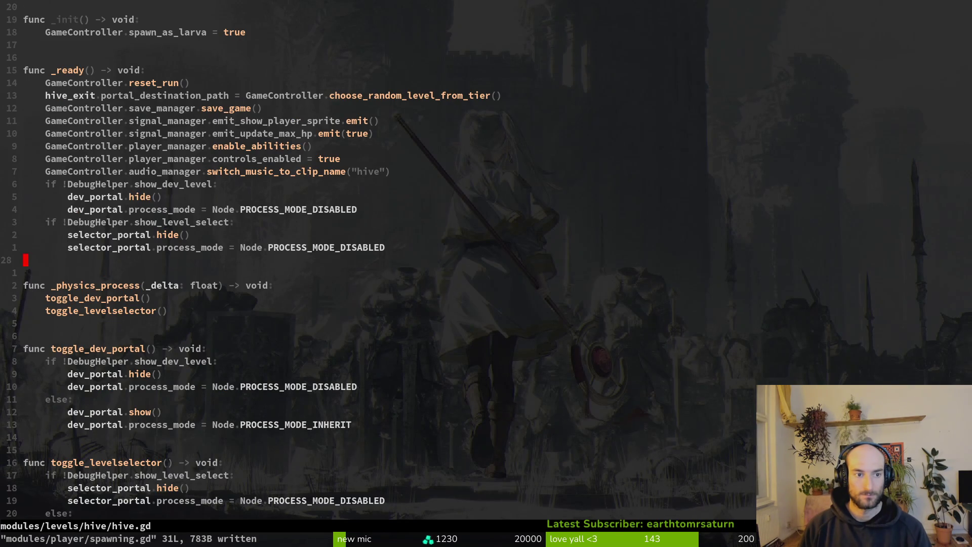
pyautogui.write('18k')
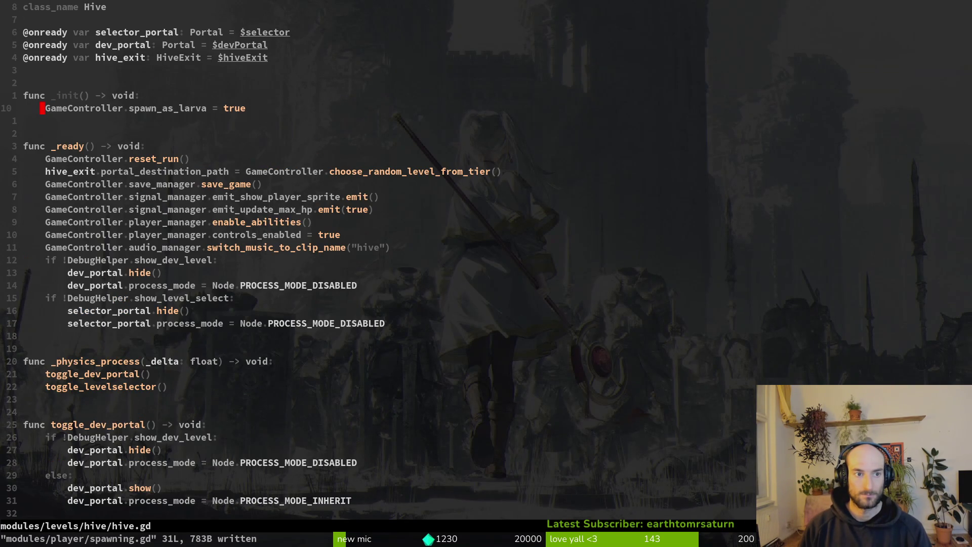
pyautogui.write('ciwfalse')
pyautogui.press('Escape')
pyautogui.write(':w')
pyautogui.press('Return')
# Open game.controller.gd through the project file finder.
pyautogui.press('space')
pyautogui.press('f')
pyautogui.press('f')
pyautogui.write('gamecont')
pyautogui.press('Return')
pyautogui.press('space')
pyautogui.press('f')
pyautogui.press('f')
pyautogui.write('gamecontgd')
pyautogui.press('Return')
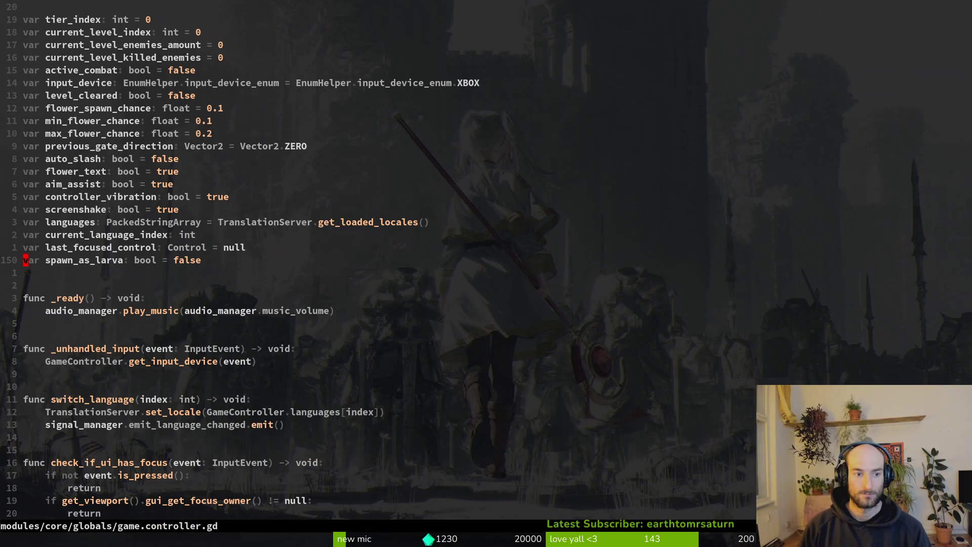
# Relaunch the game and continue the saved game into the hive.
pyautogui.press('F5')
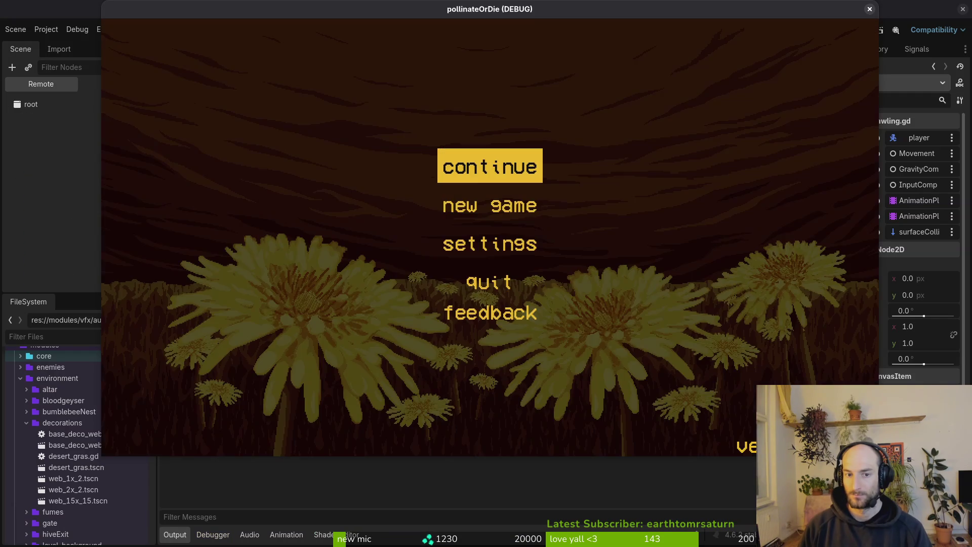
pyautogui.press('Return')
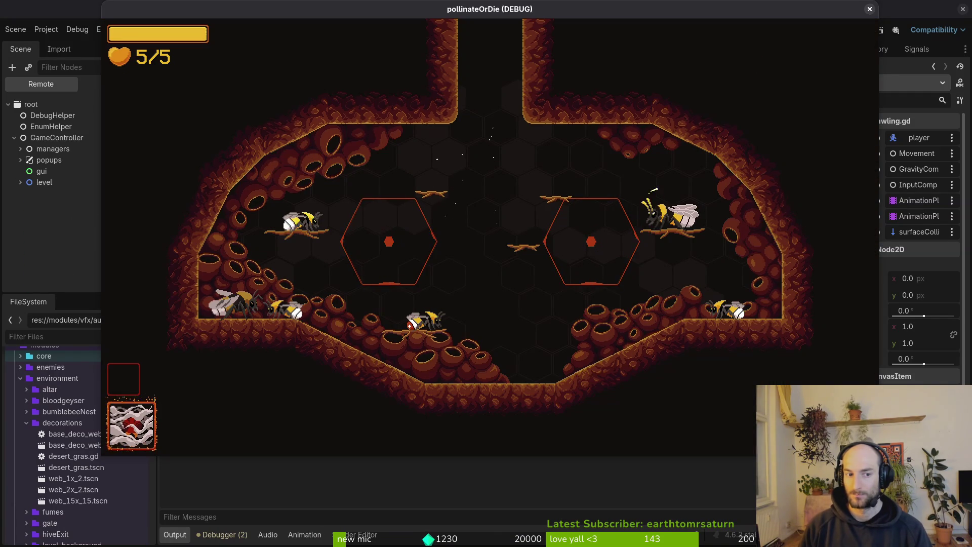
pyautogui.hotkey('alt', 'Tab')
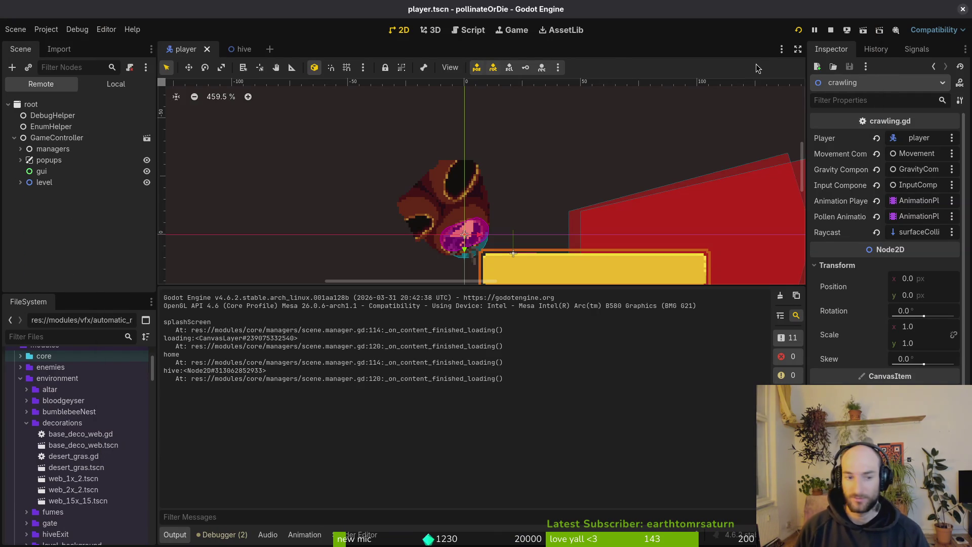
pyautogui.hotkey('alt', 'Tab')
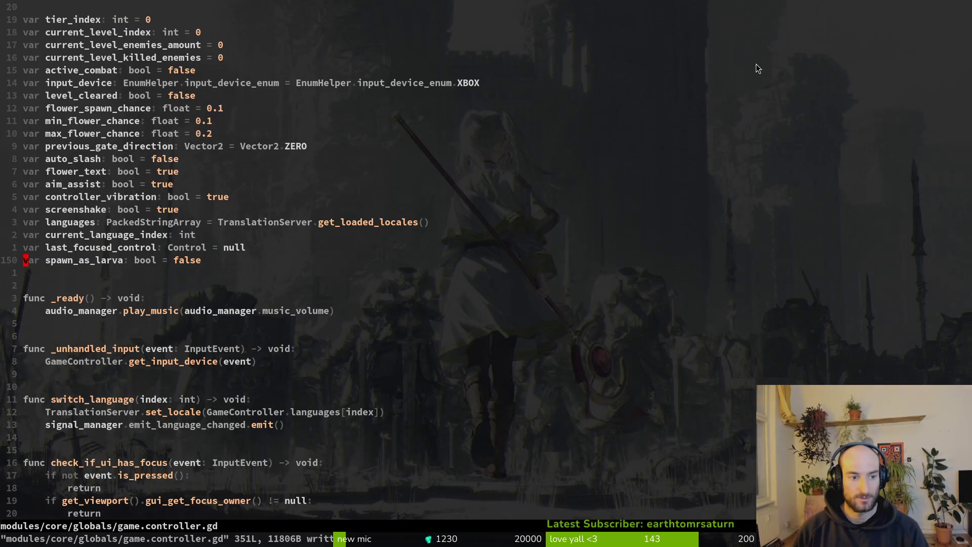
pyautogui.hotkey('ctrl', 'p')
# Open hive.gd, undo the true-to-false change in _init, and save.
pyautogui.write('hive')
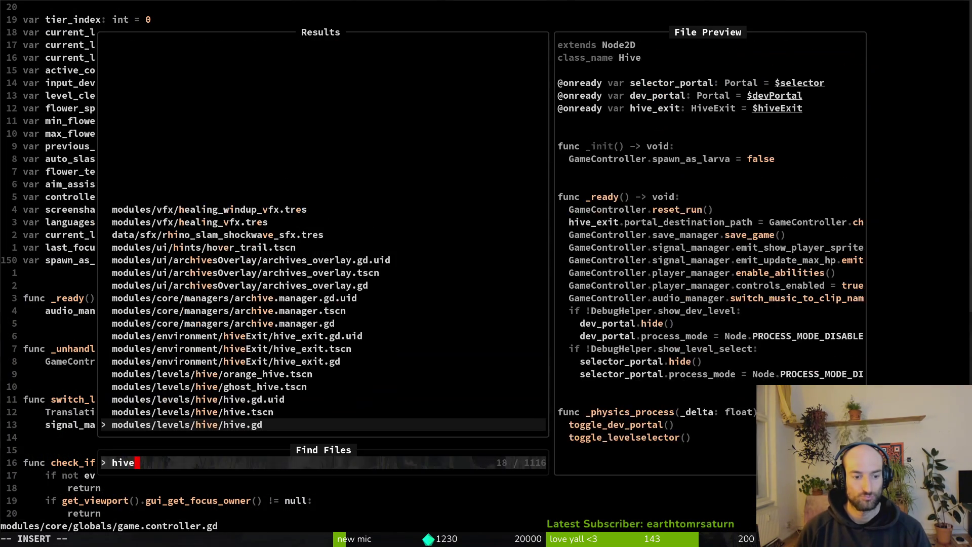
pyautogui.press('Return')
pyautogui.press('u')
pyautogui.hotkey('ctrl', 's')
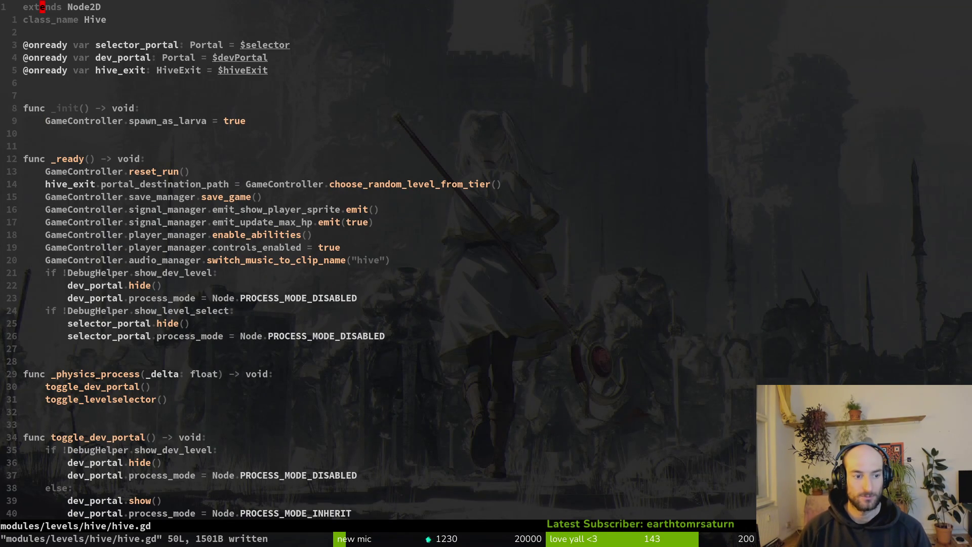
# Copy the spawn_as_larva assignment line to line 28 at the end of _ready.
pyautogui.press('2')
pyautogui.press('7')
pyautogui.press('j')
pyautogui.press('p')
pyautogui.press('u')
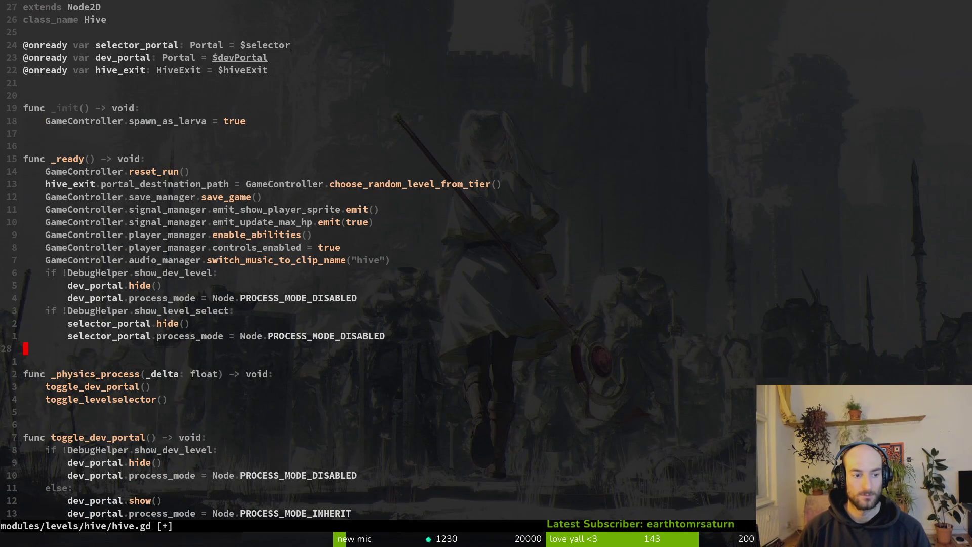
pyautogui.press('u')
pyautogui.press('j')
# Set the copied line's value to false, save hive.gd, and run the game.
pyautogui.press('d')
pyautogui.press('d')
pyautogui.press('k')
pyautogui.press('P')
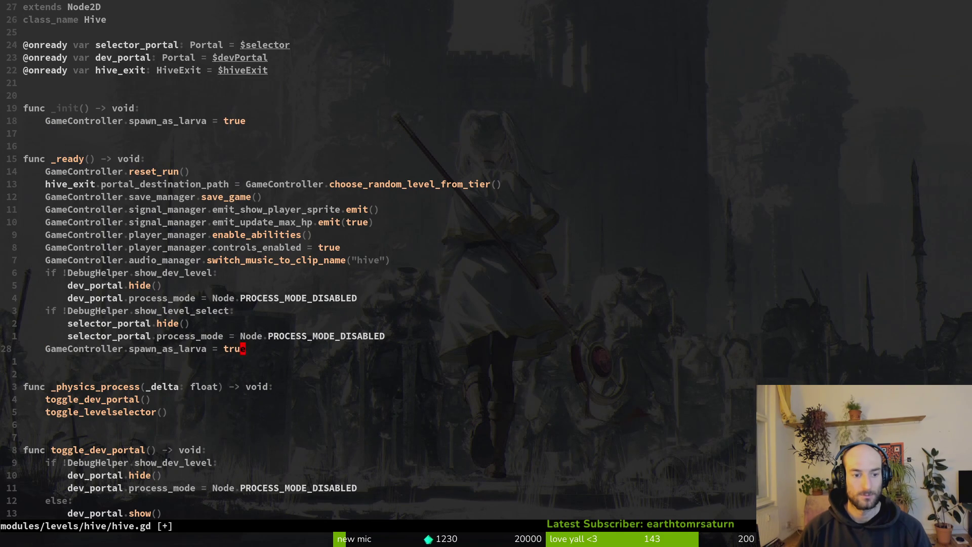
pyautogui.write('false')
pyautogui.press('Escape')
pyautogui.write(':w')
pyautogui.press('Return')
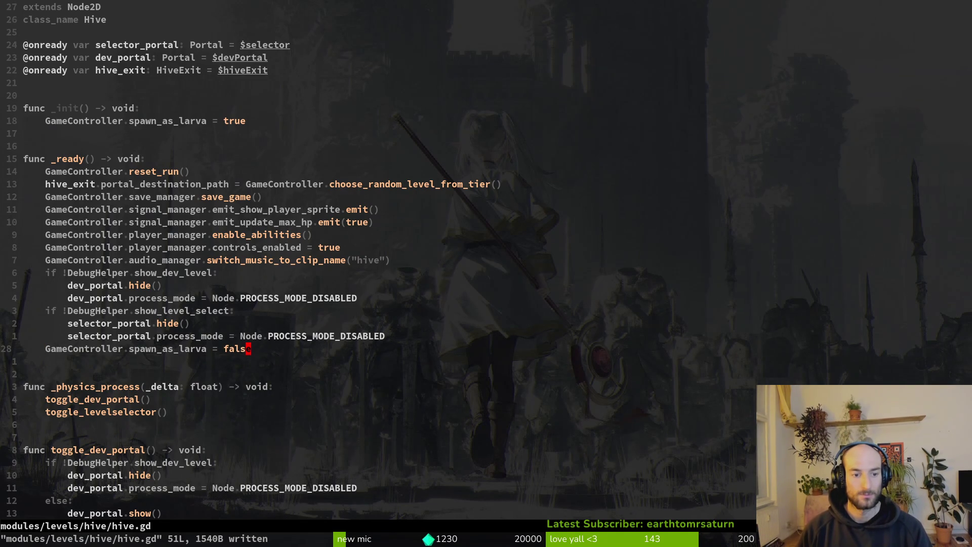
pyautogui.press('super+2')
pyautogui.press('F5')
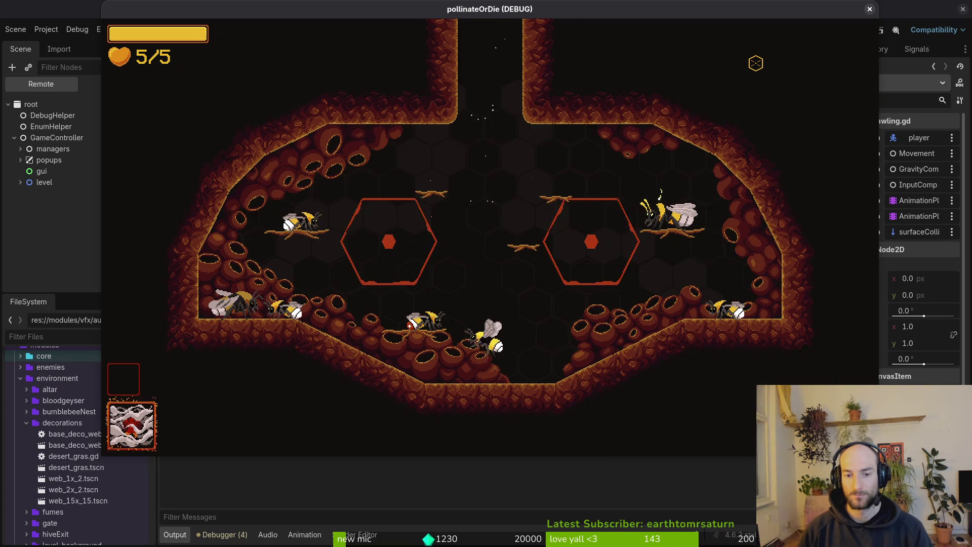
# Open and close the in-game pause menu, then stop the running game with F8.
pyautogui.press('Escape')
pyautogui.press('Down')
pyautogui.press('Escape')
pyautogui.press('Escape')
pyautogui.press('Escape')
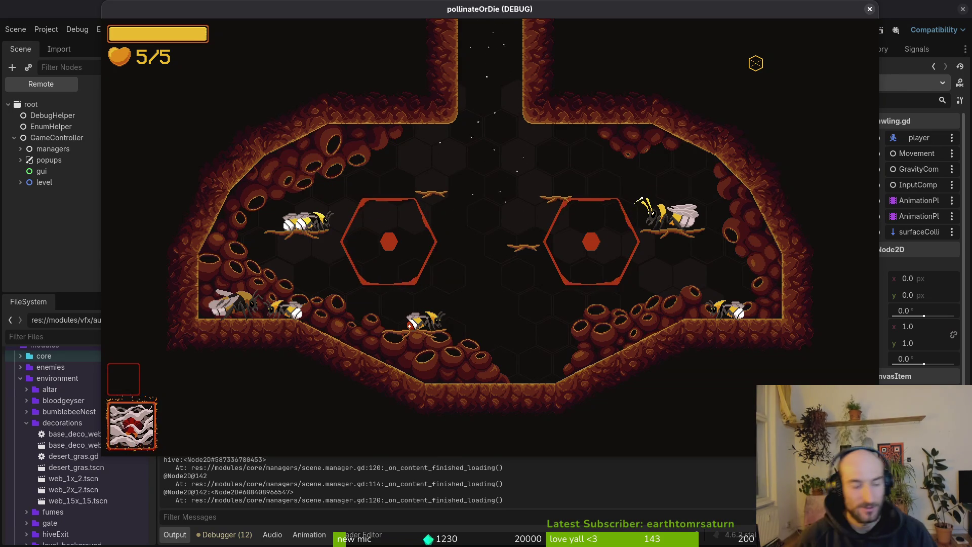
pyautogui.press('F8')
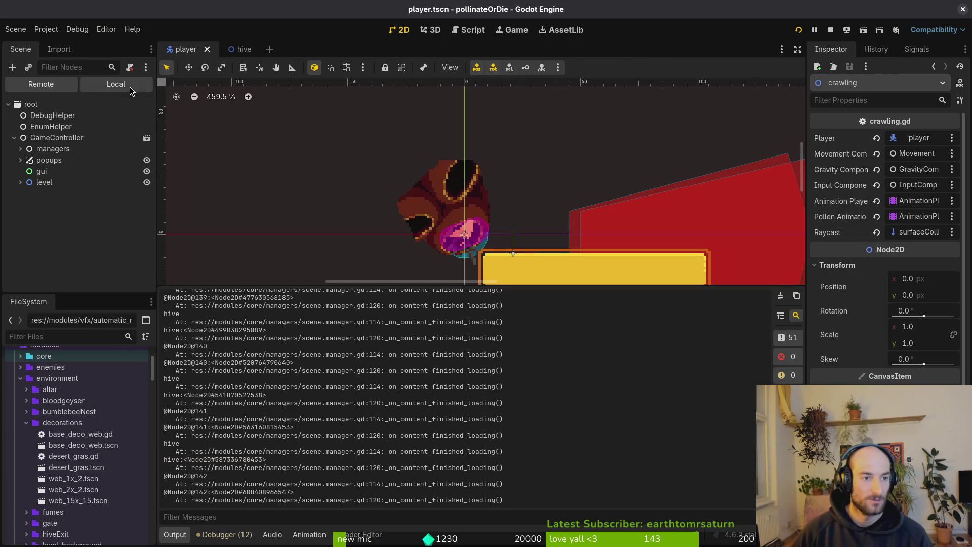
# In the hive scene, make the player's children editable and set its Sprite2D frame row to 20.
pyautogui.click(130, 87)
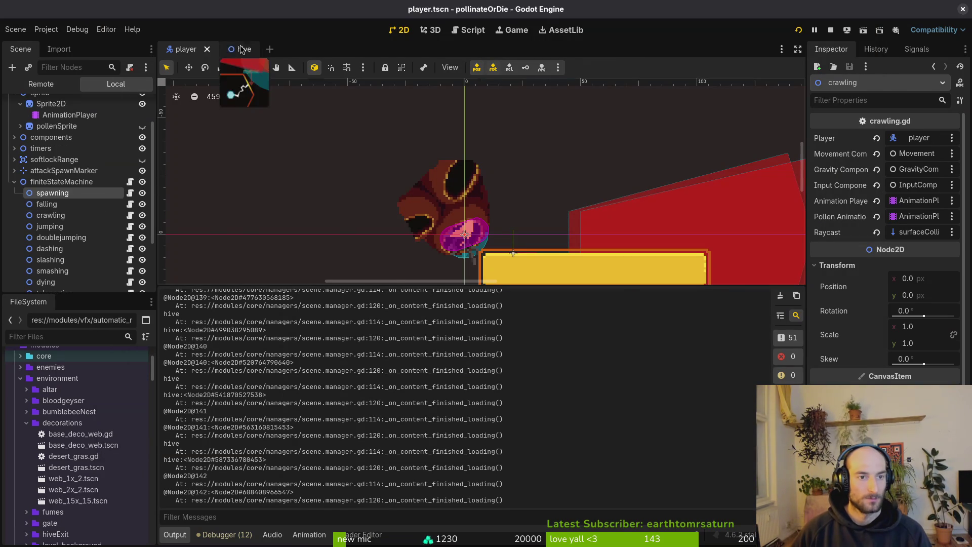
pyautogui.click(242, 49)
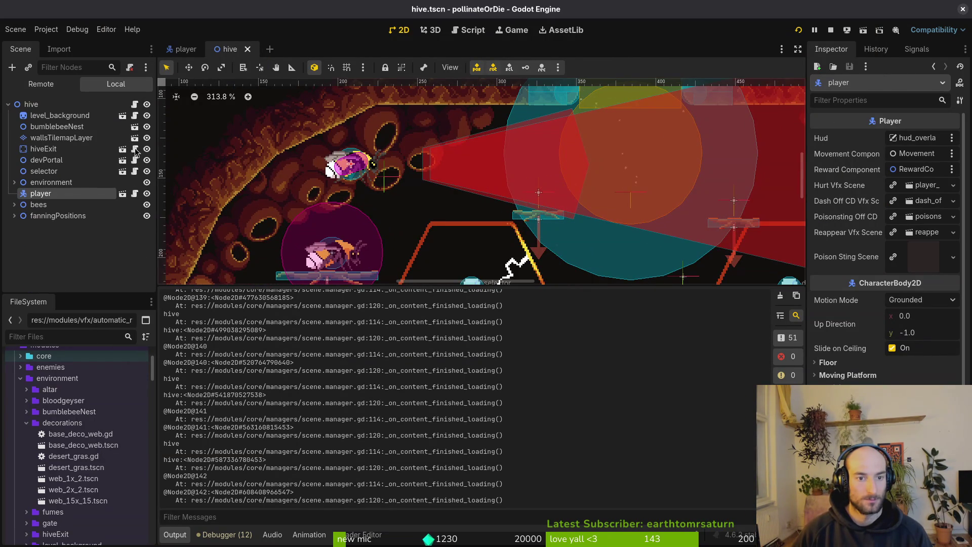
pyautogui.rightClick(60, 191)
pyautogui.click(114, 456)
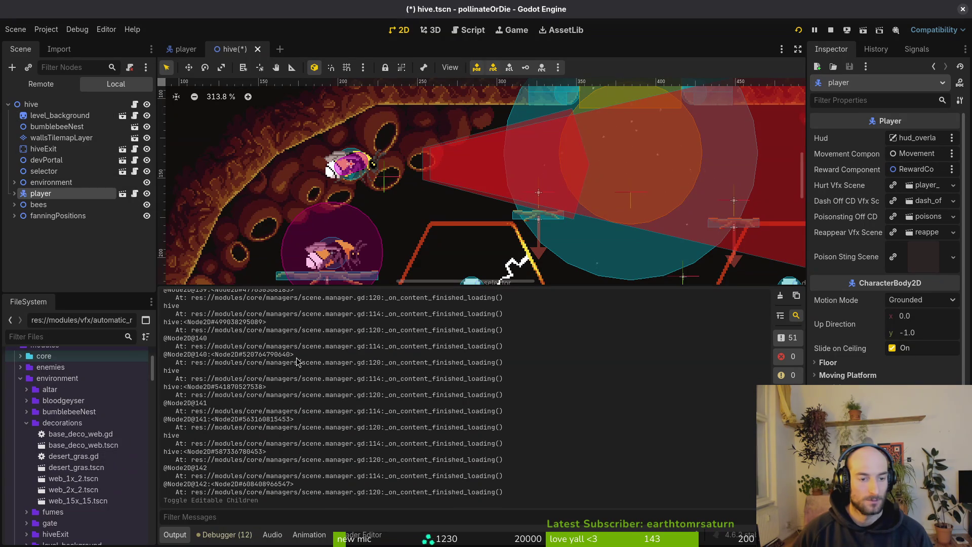
pyautogui.click(14, 193)
pyautogui.click(57, 237)
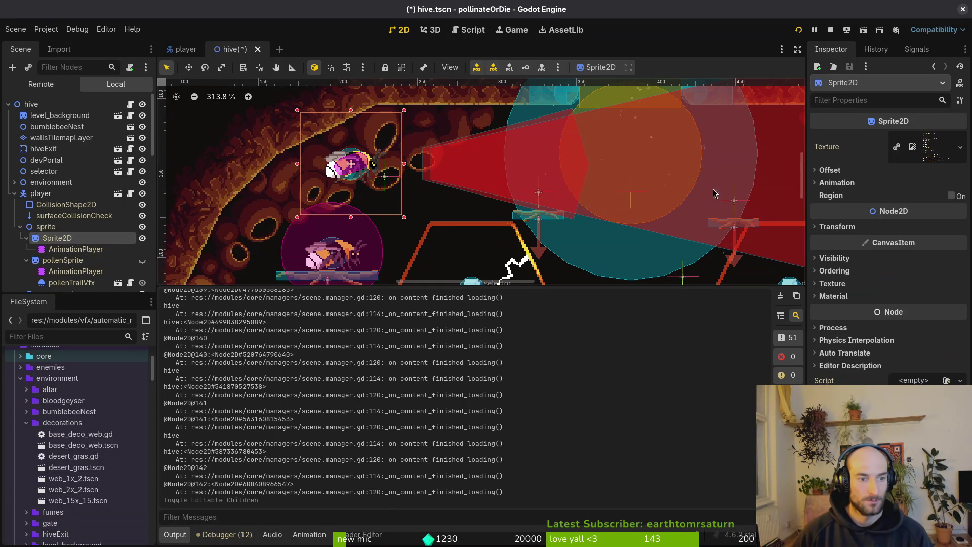
pyautogui.click(838, 182)
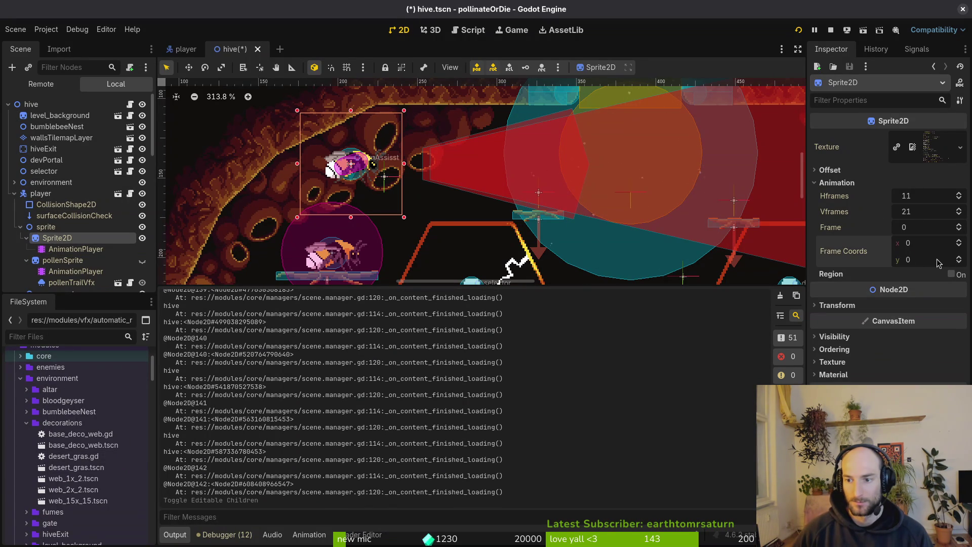
pyautogui.write('20')
pyautogui.press('Return')
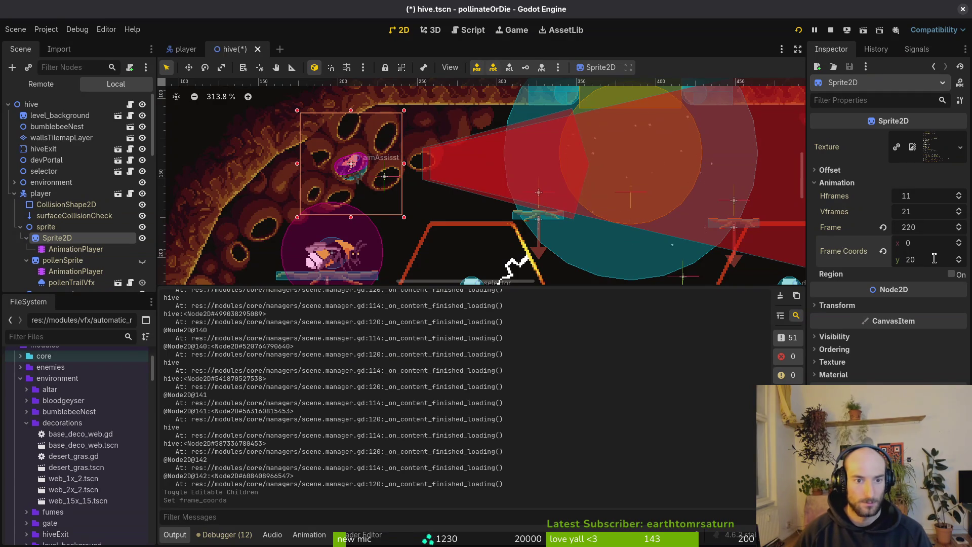
# Nudge the sprite 4 px left, undo it, and save the hive scene.
pyautogui.scroll(5, 339, 156)
pyautogui.moveTo(379, 184)
pyautogui.mouseDown()
pyautogui.moveTo(344, 212)
pyautogui.moveTo(503, 223)
pyautogui.moveTo(363, 184)
pyautogui.mouseUp()
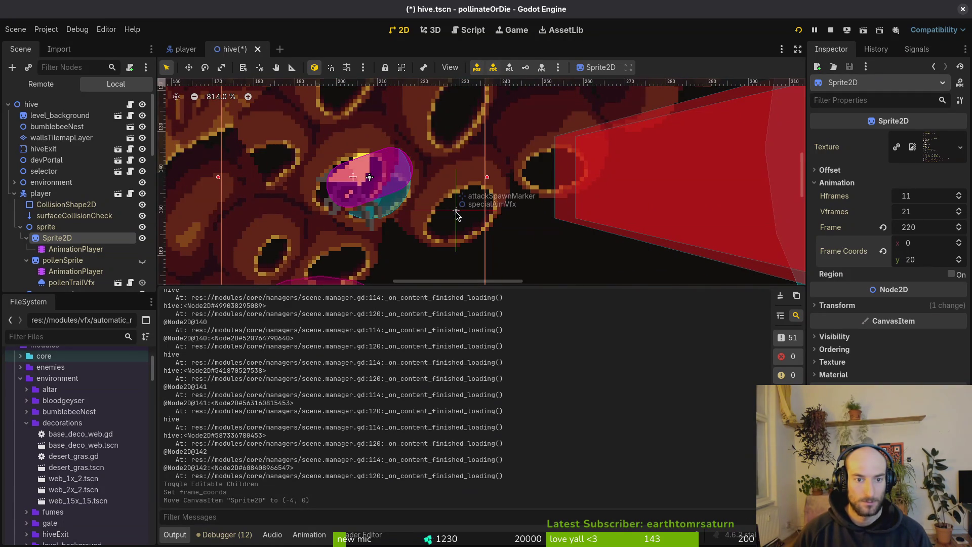
pyautogui.hotkey('ctrl', 'z')
pyautogui.scroll(-4, 403, 182)
pyautogui.press('Escape')
pyautogui.hotkey('ctrl', 's')
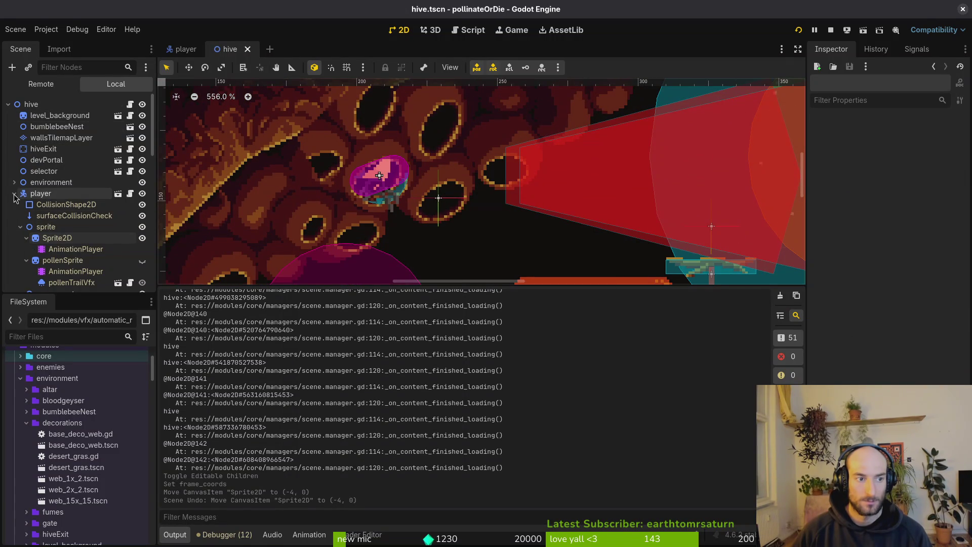
# Select the player node and drag it right and down, then undo the move.
pyautogui.click(14, 194)
pyautogui.click(41, 193)
pyautogui.moveTo(385, 181); pyautogui.dragTo(453, 208)
pyautogui.click(445, 174)
pyautogui.hotkey('ctrl', 's')
pyautogui.scroll(-2, 439, 169)
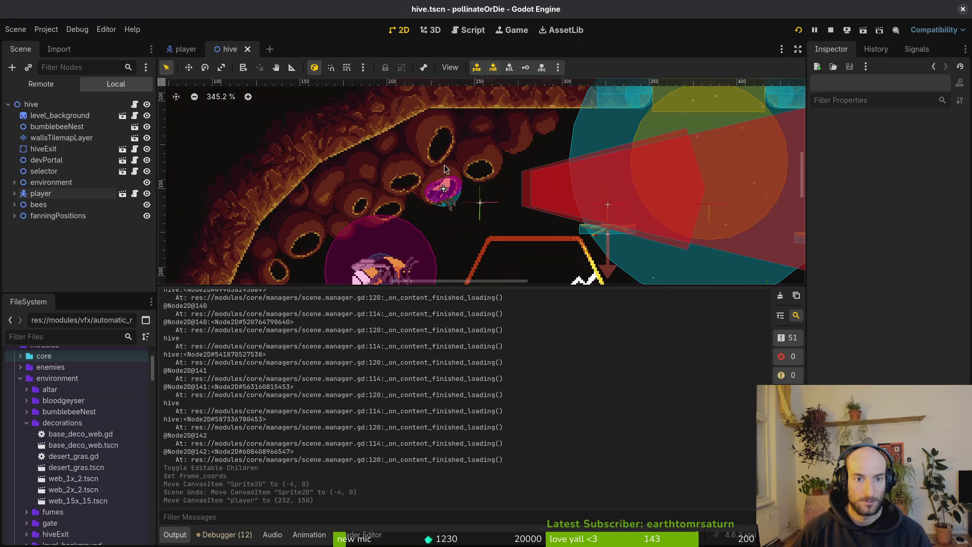
pyautogui.scroll(5, 444, 170)
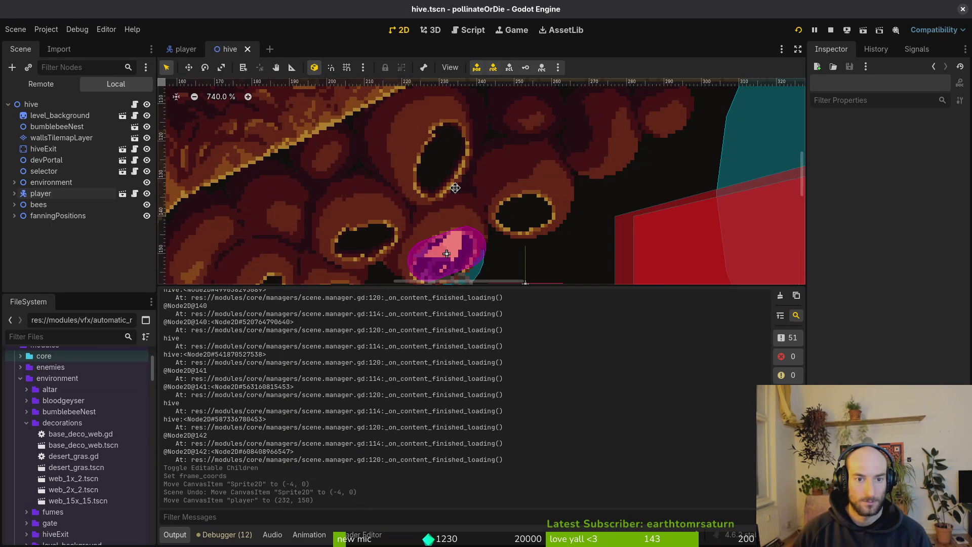
pyautogui.scroll(-2, 455, 187)
pyautogui.hotkey('ctrl', 'z')
pyautogui.scroll(-1, 435, 170)
# Undo a stray smokebombing move, drag the player to (231, 149), and save the scene.
pyautogui.moveTo(368, 171); pyautogui.dragTo(417, 181)
pyautogui.hotkey('ctrl', 'z')
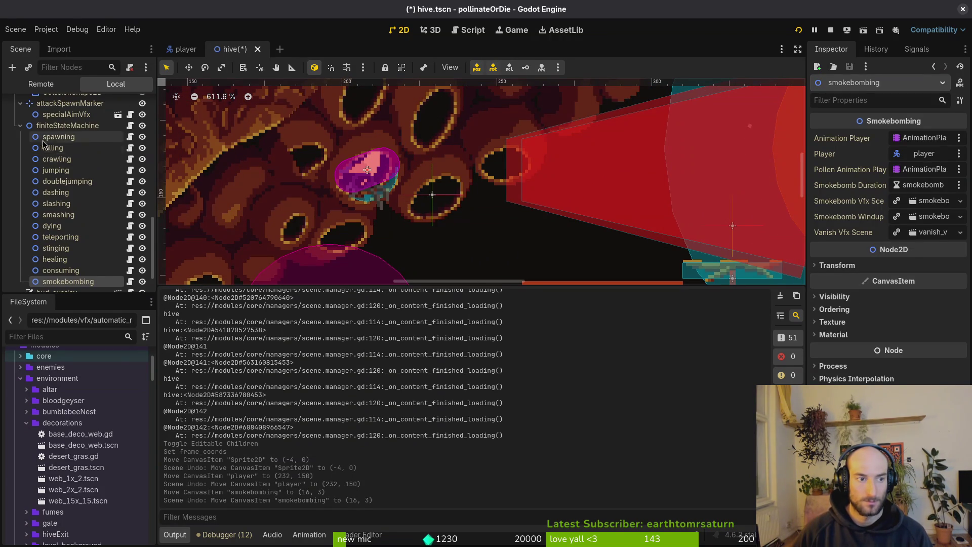
pyautogui.scroll(8, 76, 152)
pyautogui.scroll(5, 4, 120)
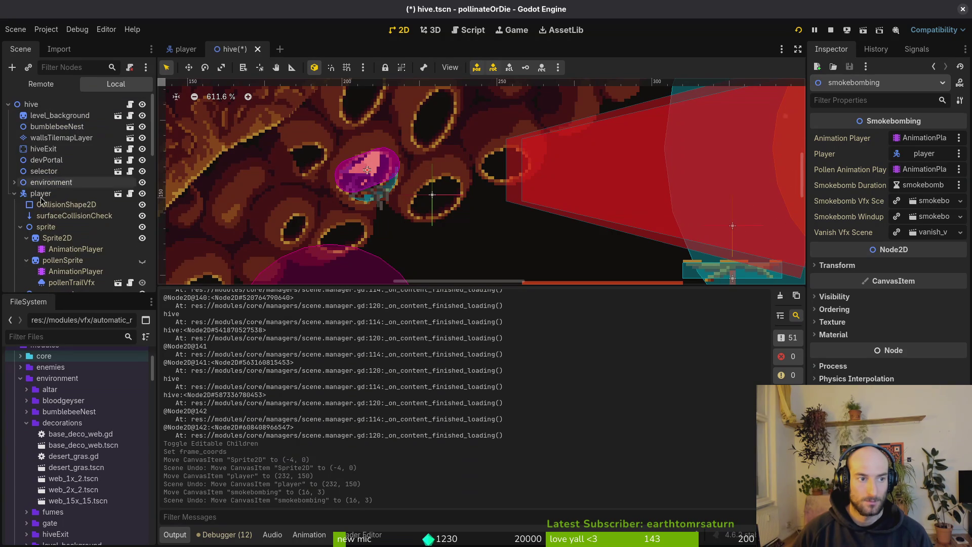
pyautogui.click(14, 193)
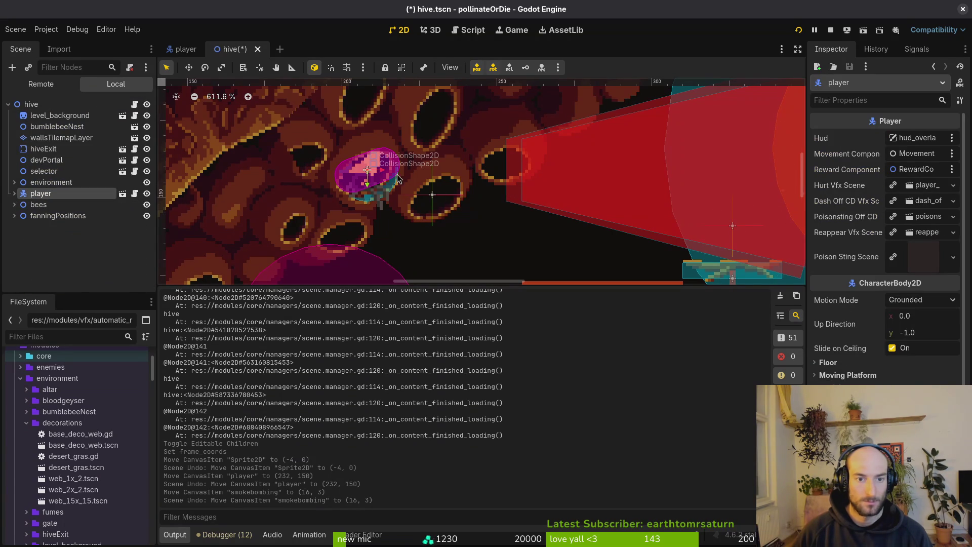
pyautogui.moveTo(379, 180)
pyautogui.mouseDown()
pyautogui.moveTo(447, 187)
pyautogui.moveTo(448, 202)
pyautogui.mouseUp()
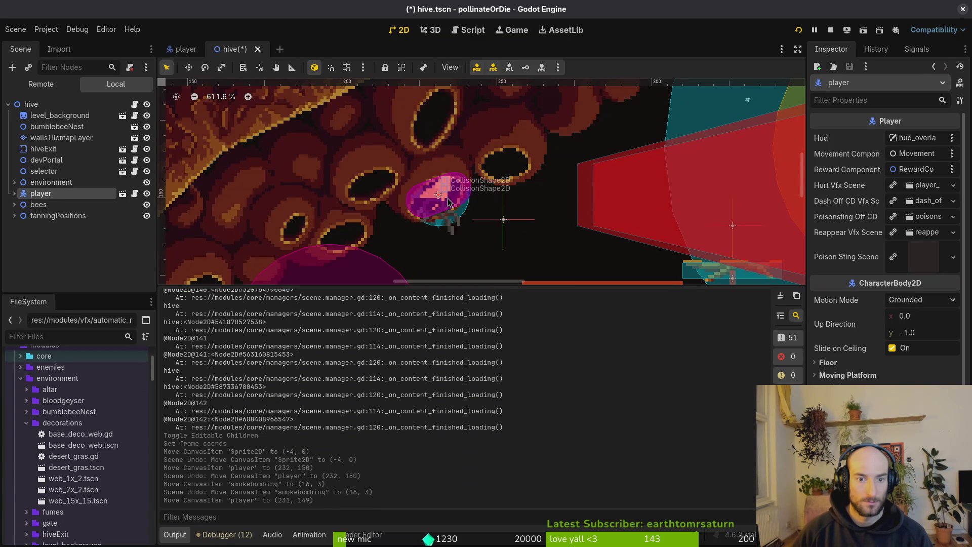
pyautogui.hotkey('ctrl', 's')
pyautogui.scroll(-5, 445, 197)
pyautogui.scroll(-3, 462, 208)
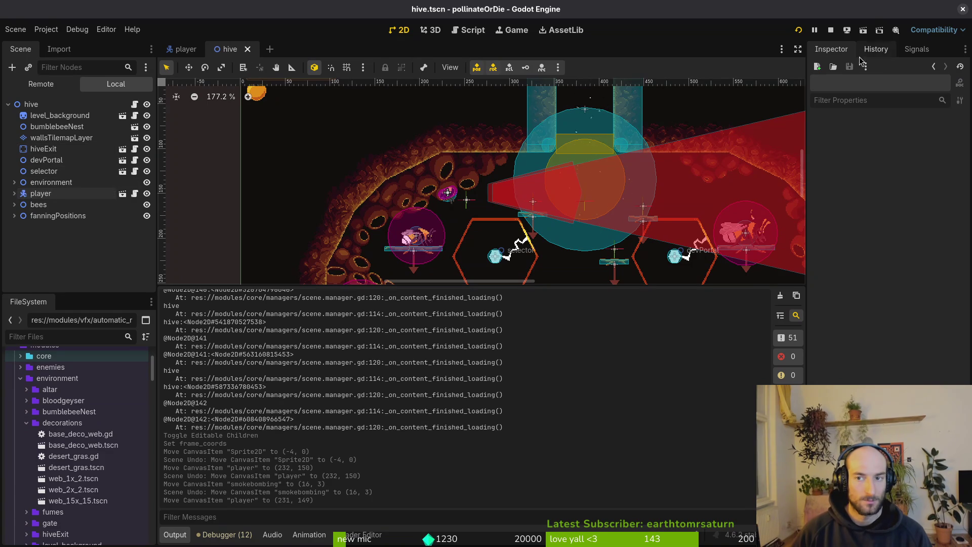
# Clear the output log, run the game into the hive, and turn off the debugging level selector.
pyautogui.click(781, 295)
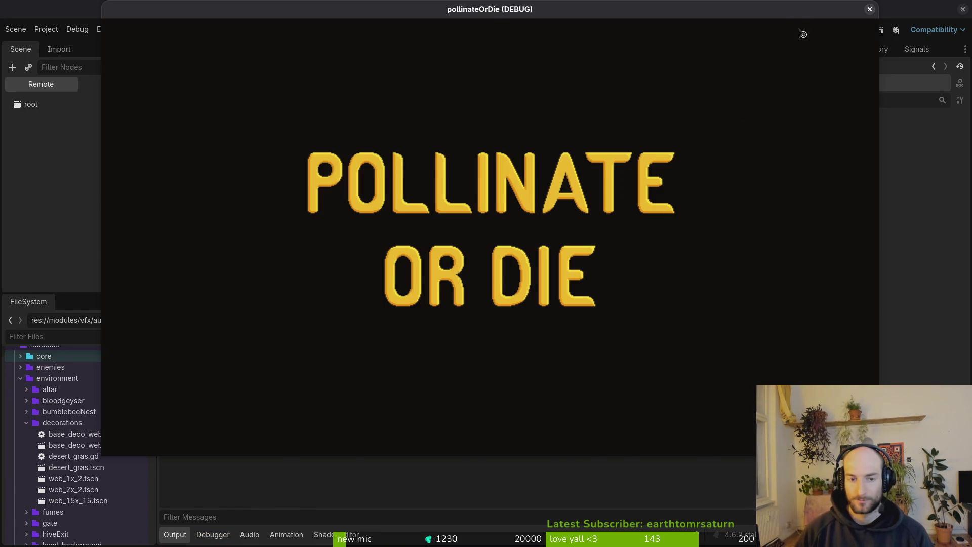
pyautogui.press('Return')
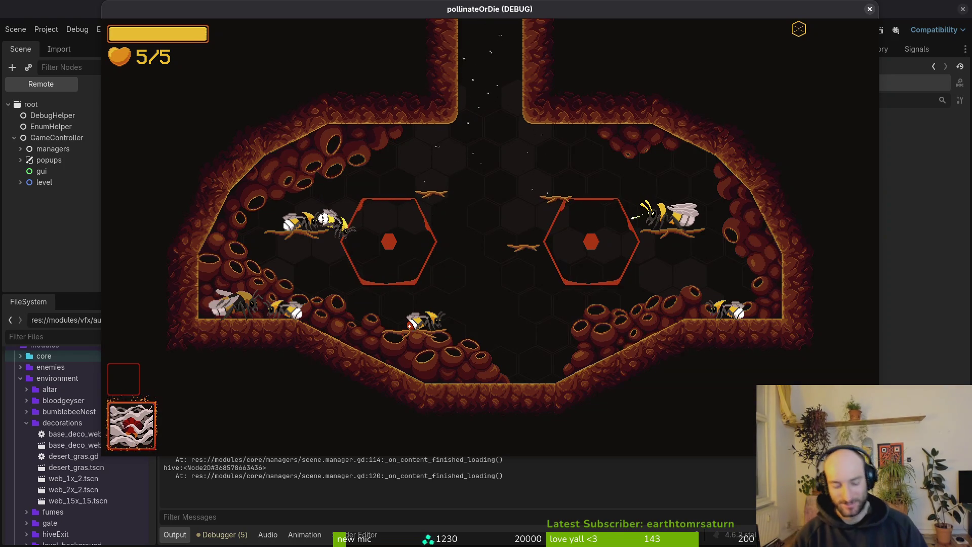
pyautogui.press('Escape')
pyautogui.press('Down')
pyautogui.press('Return')
pyautogui.press('Down')
pyautogui.press('Down')
pyautogui.press('Down')
pyautogui.press('Return')
pyautogui.press('Down')
pyautogui.press('Escape')
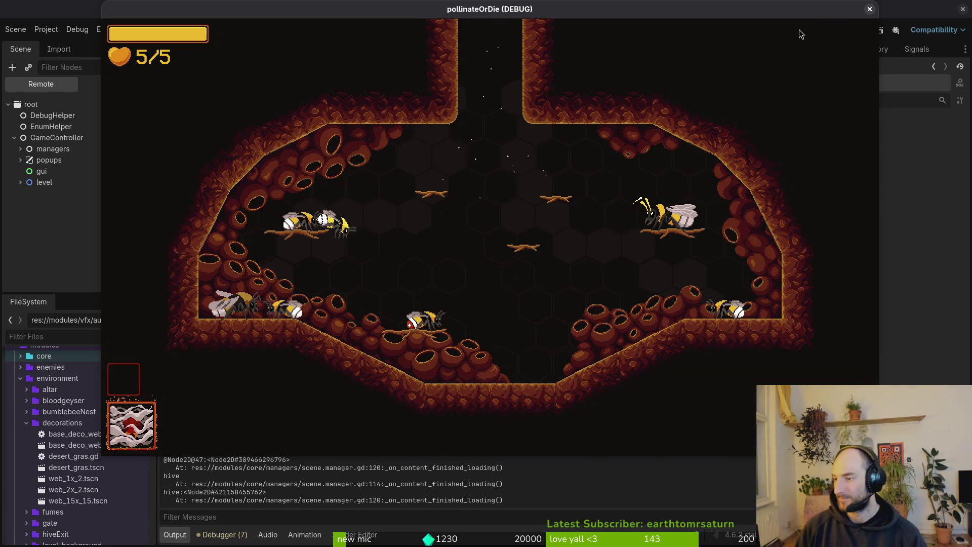
# Write hive.gd to disk in the terminal editor.
pyautogui.press('super+1')
pyautogui.write(':')
pyautogui.press('Return')
# Save and close hive.gd, then view the scene.manager.gd diff in tig.
pyautogui.write(':wq')
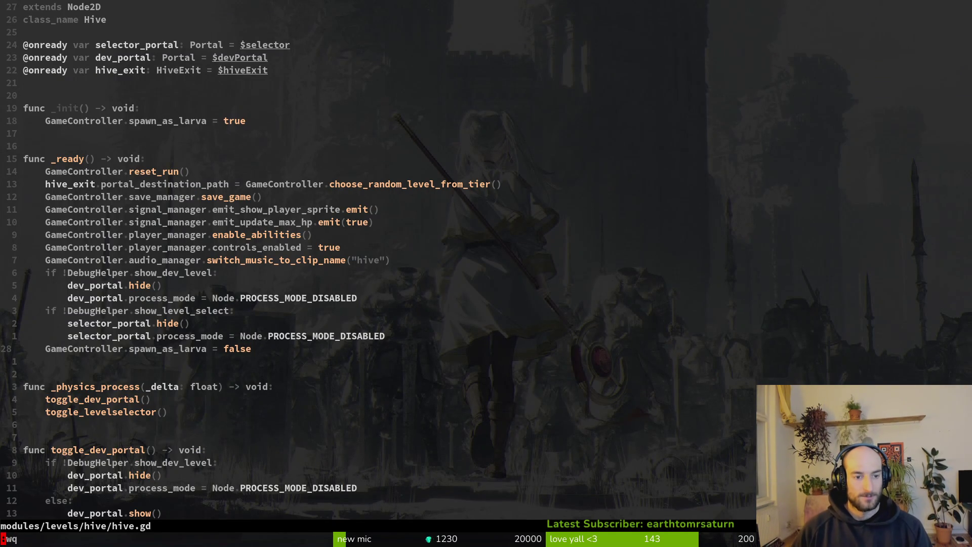
pyautogui.press('Return')
pyautogui.press('Down')
pyautogui.press('Down')
pyautogui.press('Down')
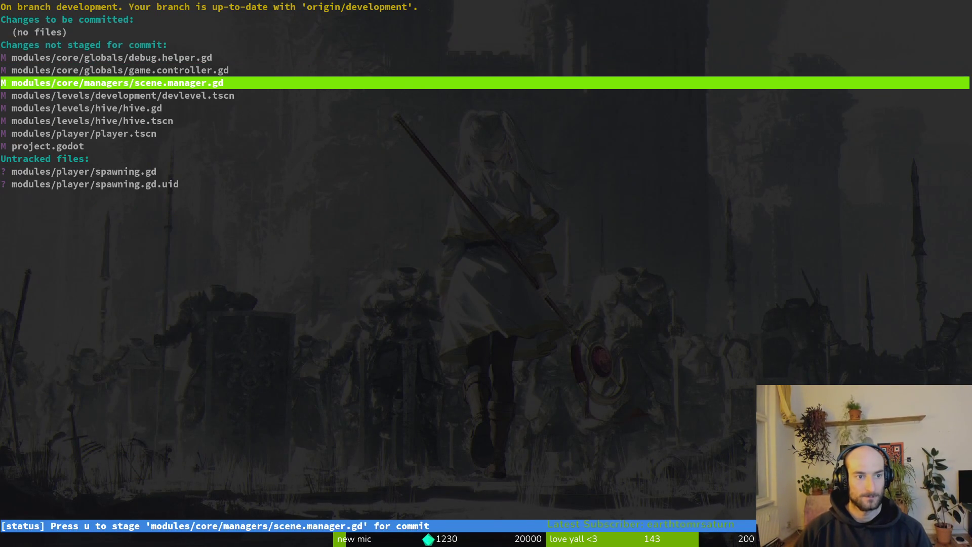
pyautogui.press('Return')
pyautogui.press('q')
pyautogui.press('q')
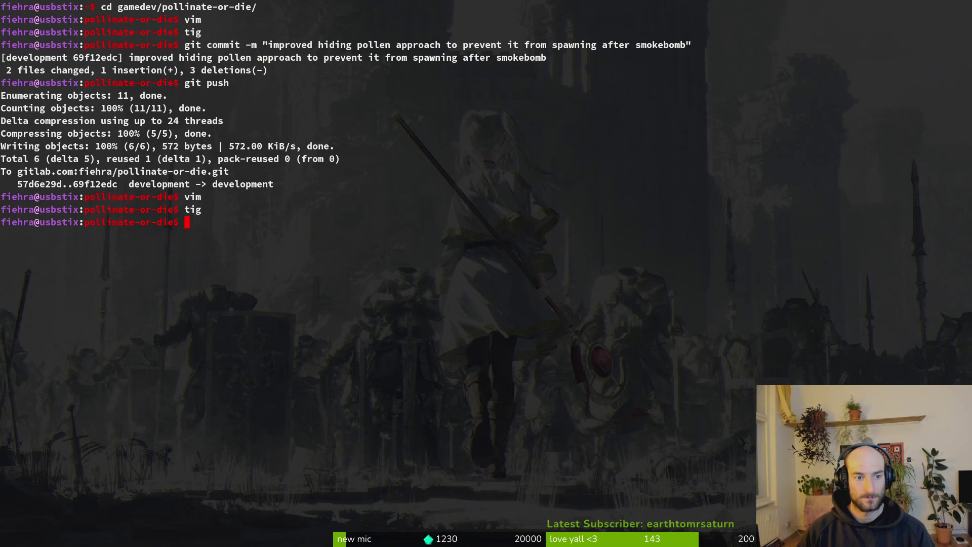
# Relaunch tig, show scene.manager.gd's diff, and revert its changes.
pyautogui.write('tig')
pyautogui.press('Return')
pyautogui.press('Down')
pyautogui.press('Down')
pyautogui.press('Down')
pyautogui.press('Return')
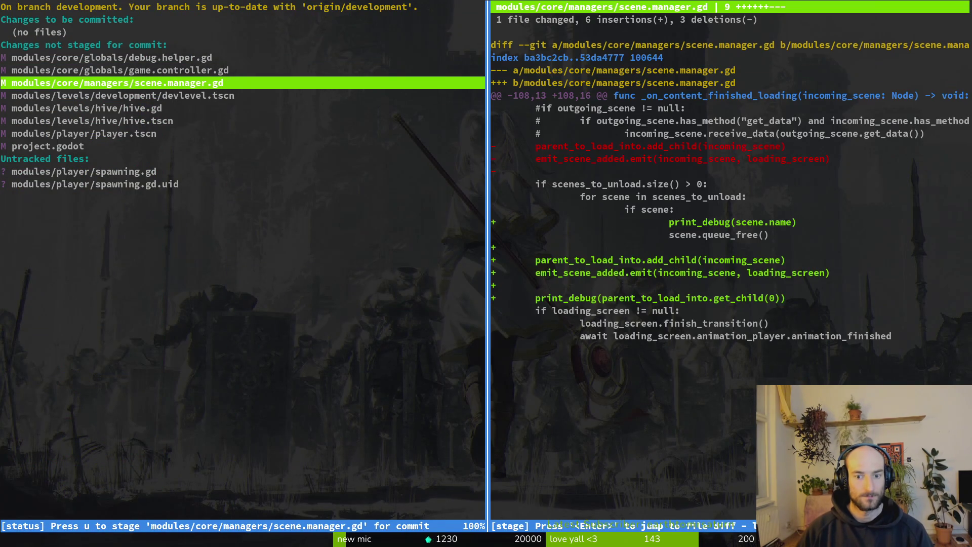
pyautogui.press('!')
# Confirm the scene.manager.gd revert, quit tig, and relaunch the game into the hive.
pyautogui.press('y')
pyautogui.press('q')
pyautogui.press('q')
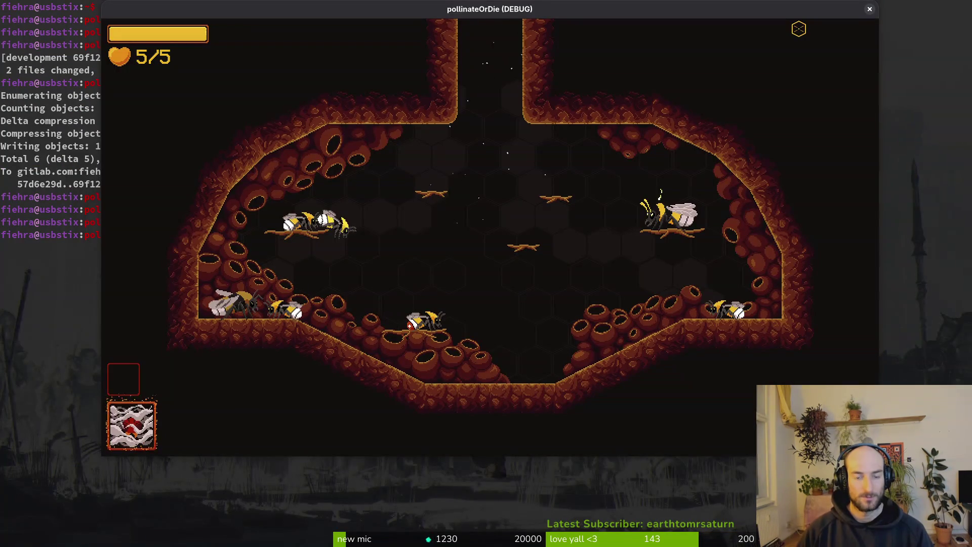
pyautogui.press('F5')
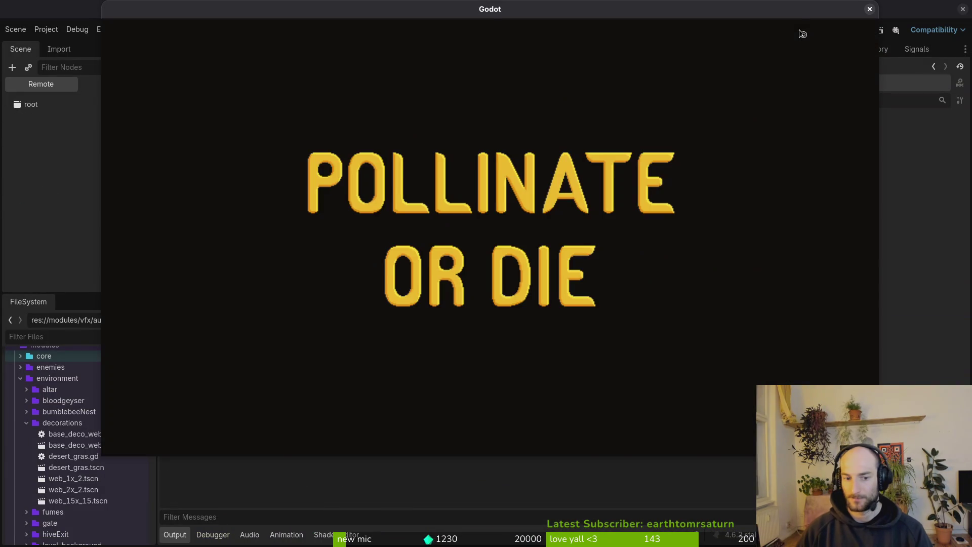
pyautogui.press('Return')
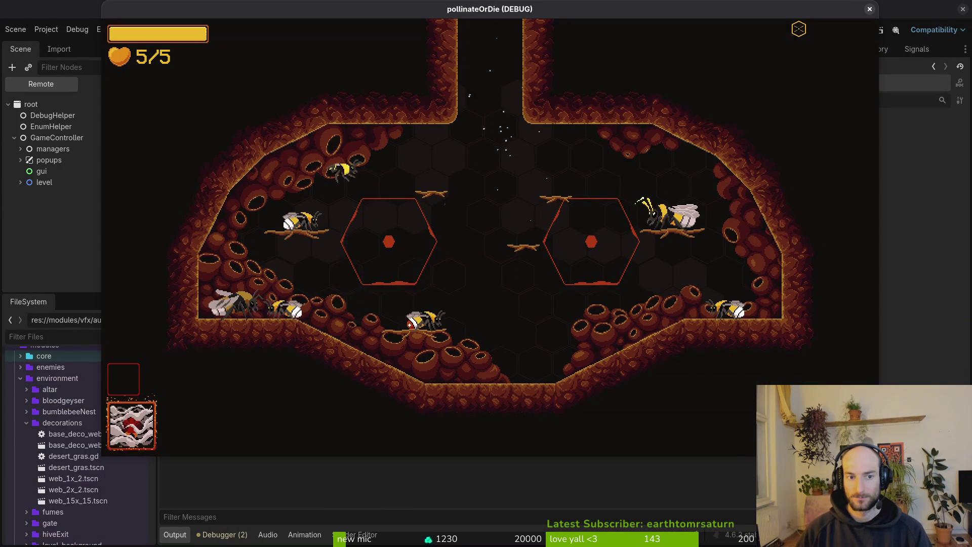
# Quit to the main menu from the pause menu, then quit the game.
pyautogui.press('Escape')
pyautogui.press('Escape')
pyautogui.press('Escape')
pyautogui.press('Down')
pyautogui.press('Down')
pyautogui.press('Down')
pyautogui.press('Return')
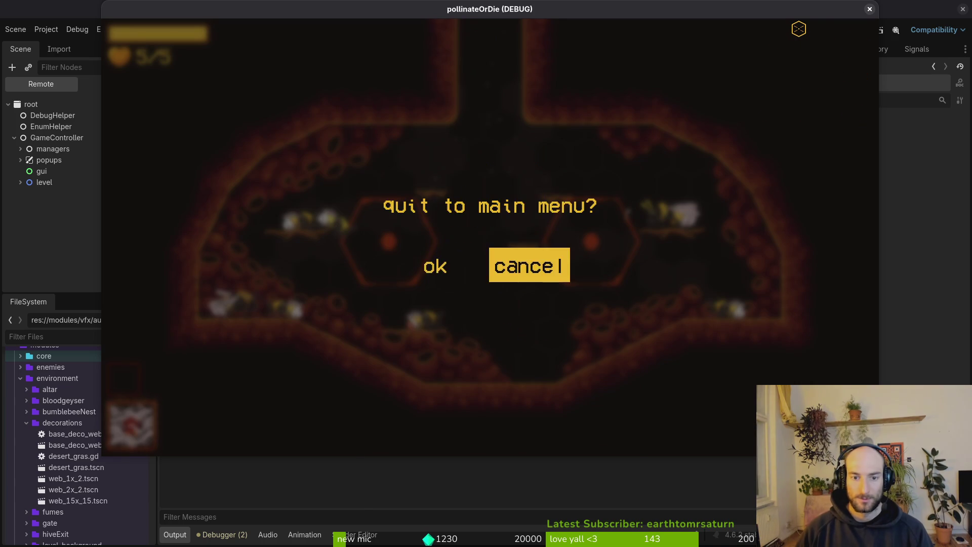
pyautogui.press('Return')
pyautogui.press('Down')
pyautogui.press('Down')
pyautogui.press('Down')
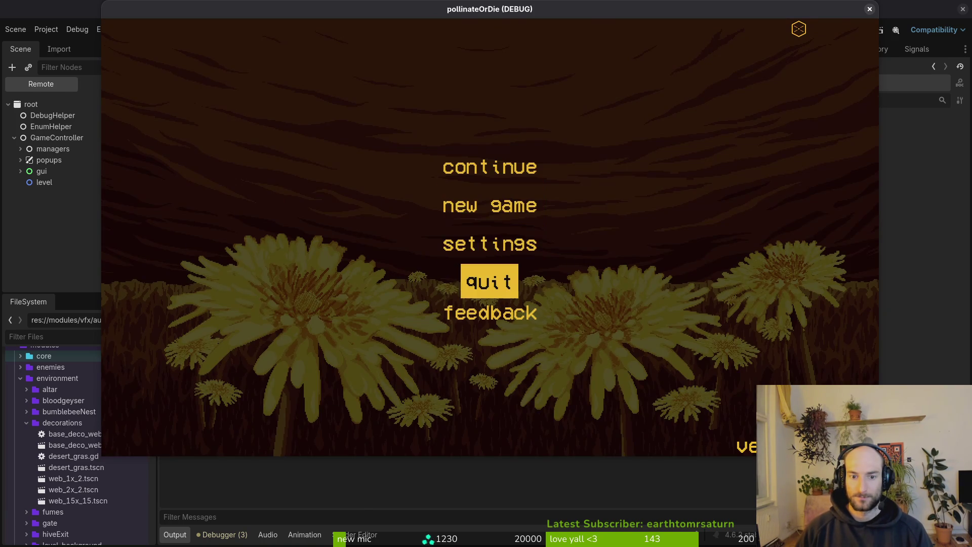
pyautogui.press('Return')
pyautogui.press('super+1')
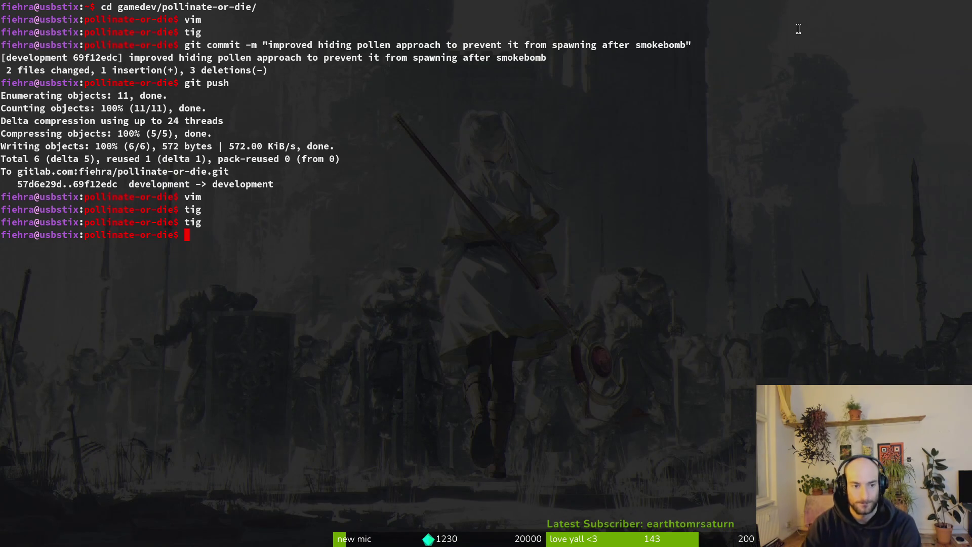
# Review diffs in tig's status view and stage game.controller.gd and hive.gd.
pyautogui.write('tig')
pyautogui.press('Return')
pyautogui.press('s')
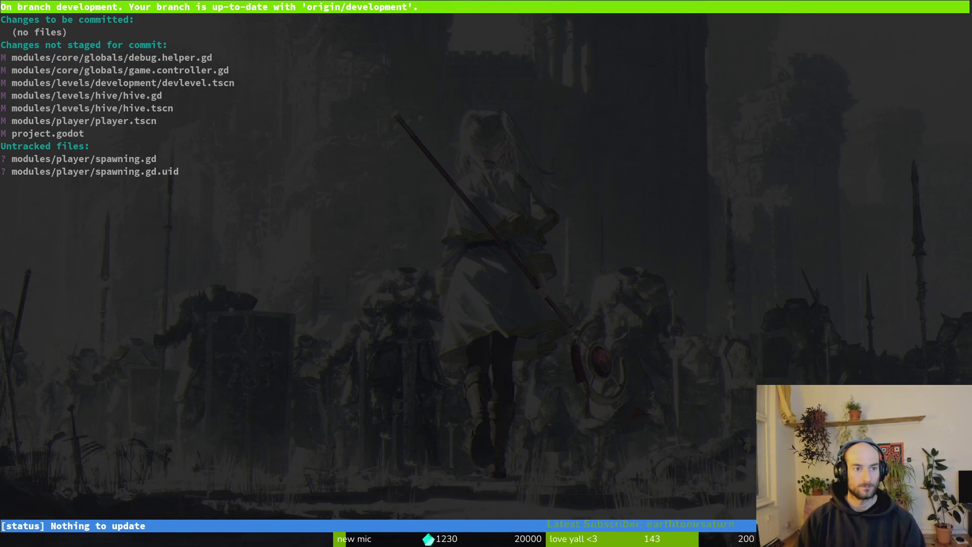
pyautogui.press('Down')
pyautogui.press('Down')
pyautogui.press('Down')
pyautogui.press('Return')
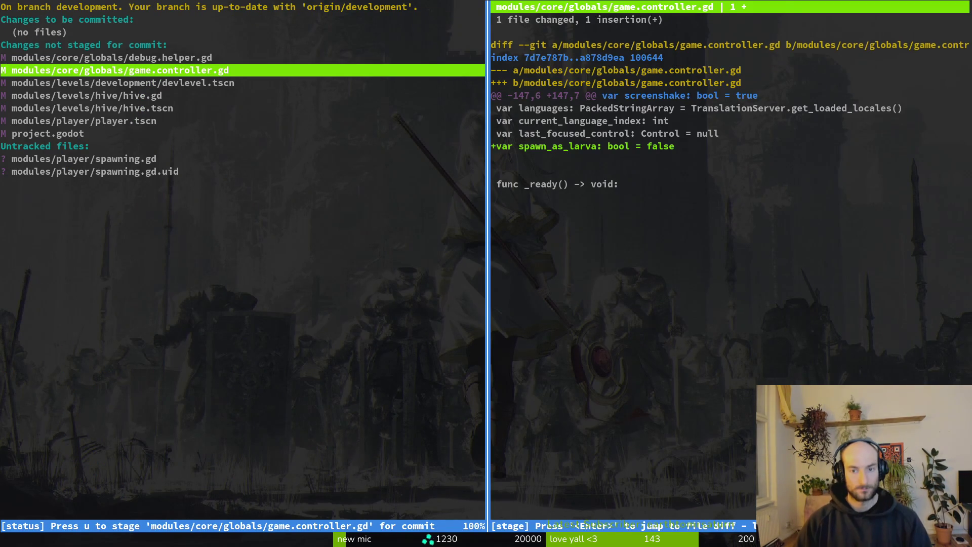
pyautogui.press('u')
pyautogui.press('Down')
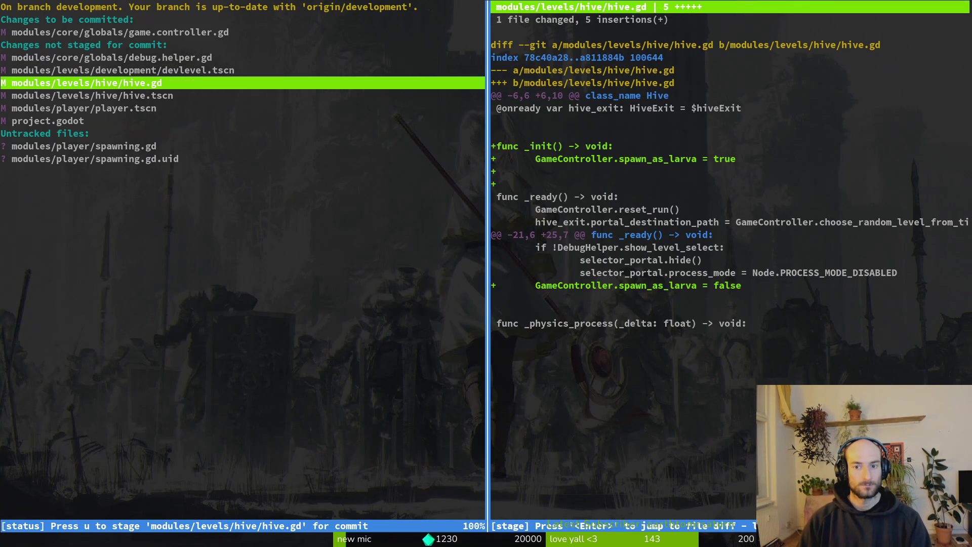
pyautogui.press('u')
pyautogui.press('Down')
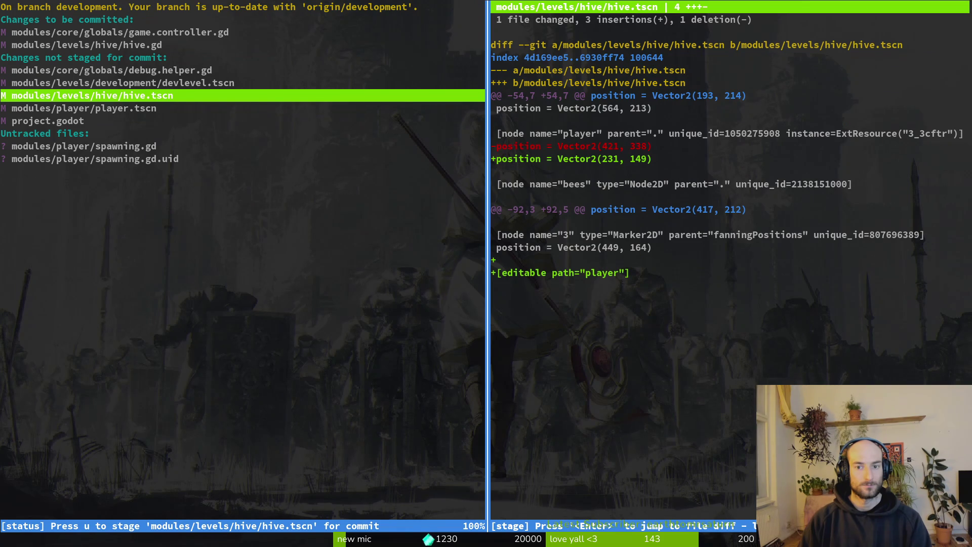
pyautogui.press('Up')
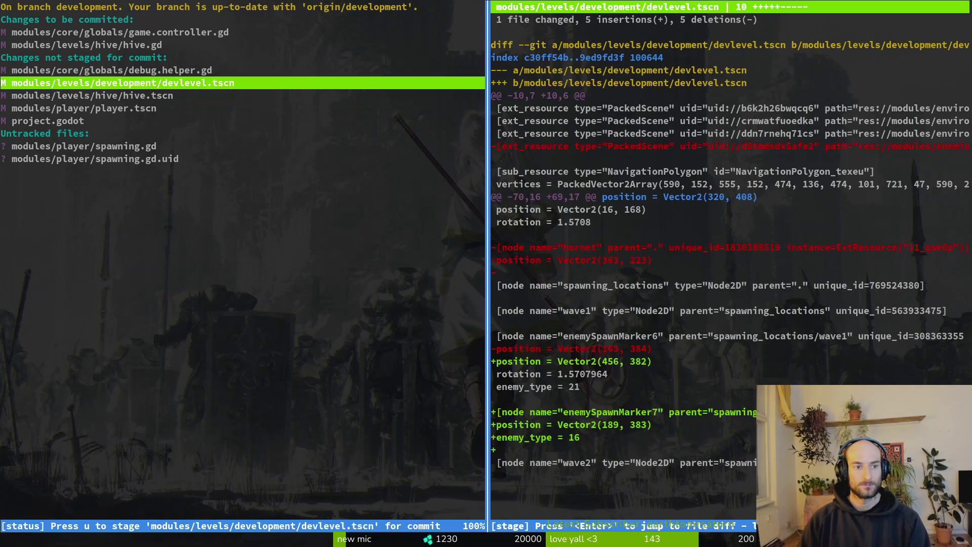
pyautogui.press('q')
pyautogui.press('q')
# Open level.gd in Neovim through the project file finder.
pyautogui.write('nvim .')
pyautogui.press('Return')
pyautogui.write('level')
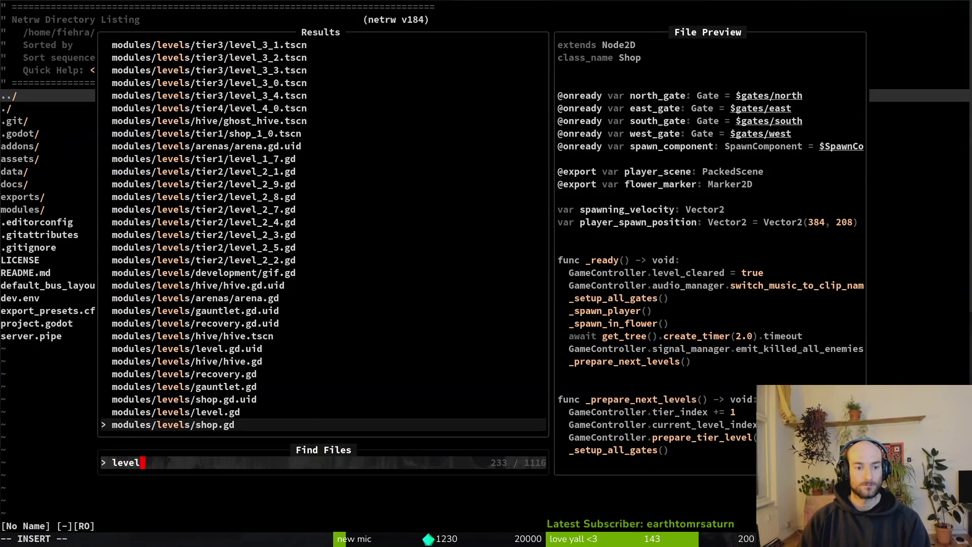
pyautogui.press('Up')
pyautogui.press('Return')
# Duplicate the level_cleared line in _ready as GameController.spawn_as_larva = false and save.
pyautogui.press('j')
pyautogui.press('j')
pyautogui.press('j')
pyautogui.press('y')
pyautogui.press('y')
pyautogui.write('p')
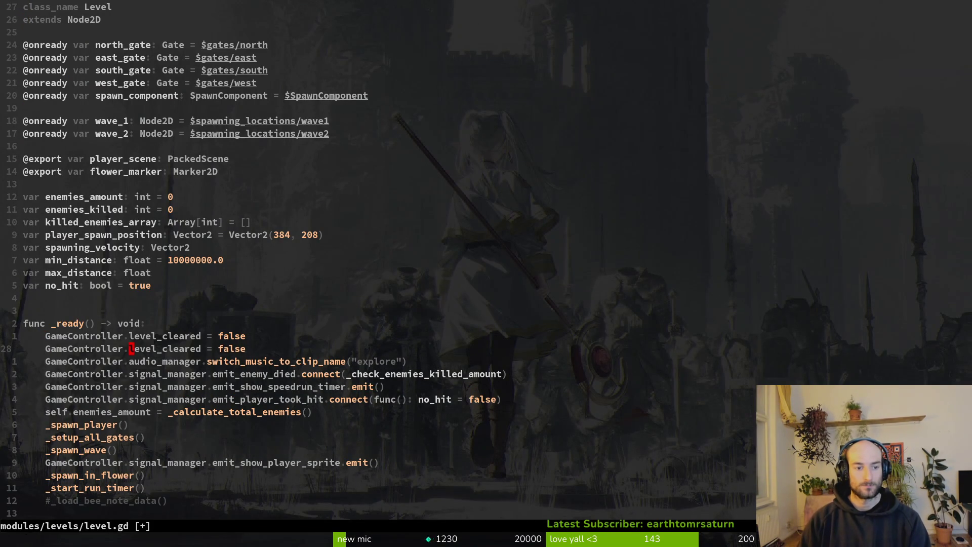
pyautogui.write('cwspawn_as_larva')
pyautogui.press('Escape')
pyautogui.write(':w')
pyautogui.press('Return')
pyautogui.write(':wq')
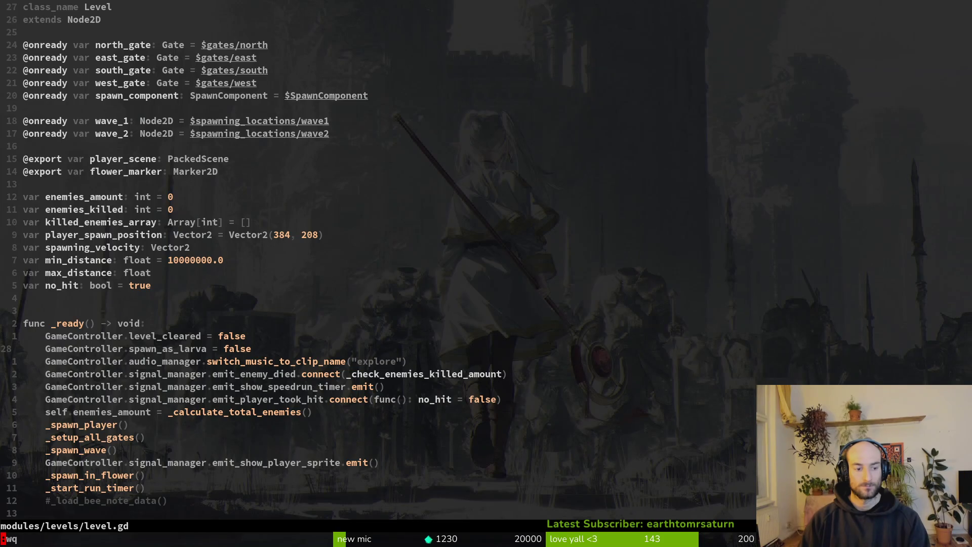
pyautogui.press('Return')
pyautogui.write('tig')
pyautogui.press('Return')
# Stage level.gd, player.tscn, spawning.gd and its uid file in tig.
pyautogui.press('j')
pyautogui.press('j')
pyautogui.press('j')
pyautogui.press('u')
pyautogui.press('u')
pyautogui.press('k')
pyautogui.press('j')
pyautogui.press('j')
pyautogui.press('u')
pyautogui.press('u')
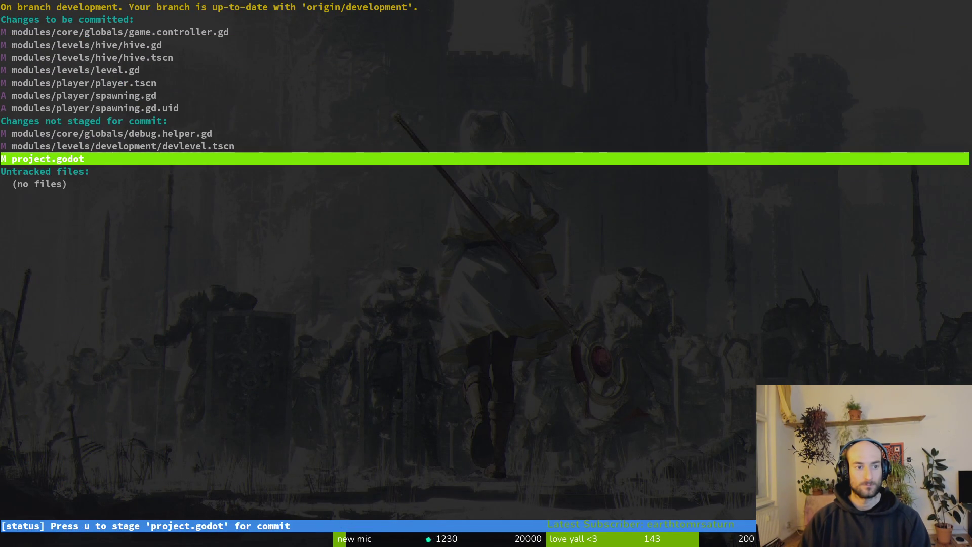
pyautogui.press('k')
pyautogui.press('k')
pyautogui.press('k')
pyautogui.press('k')
# Commit as "added respawn animation for player" and push to the development branch.
pyautogui.write('qgit commit -m "added respanw')
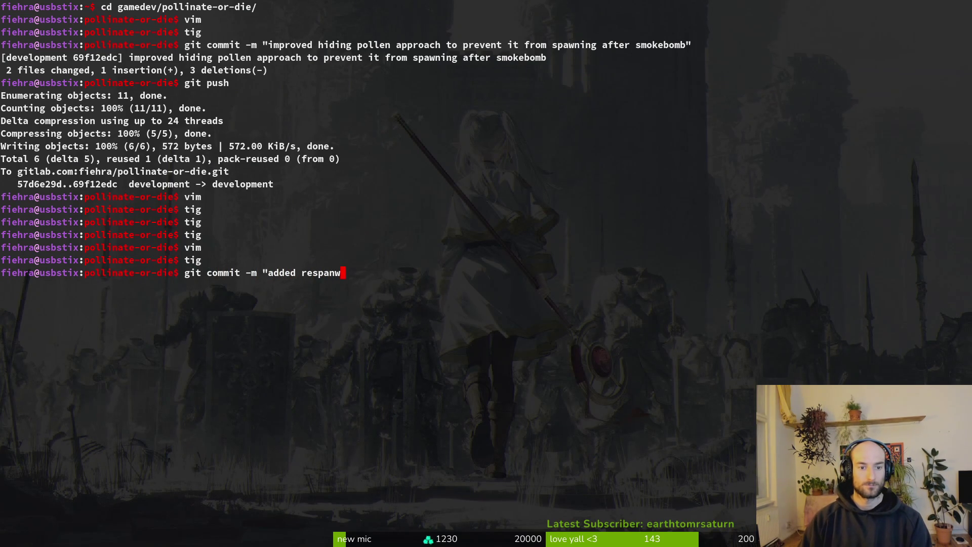
pyautogui.press('BackSpace')
pyautogui.press('BackSpace')
pyautogui.write('wn animatin')
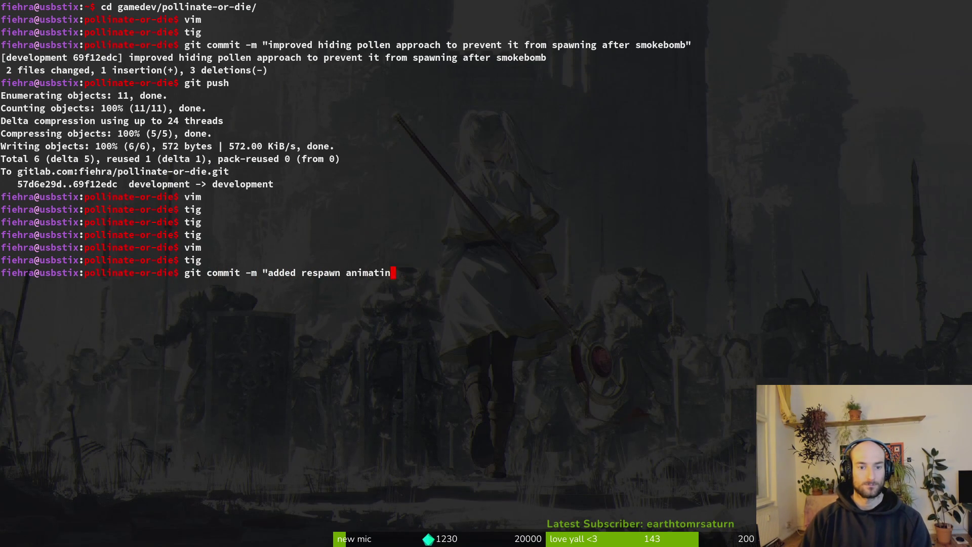
pyautogui.write('os "')
pyautogui.press('Return')
pyautogui.write('git push')
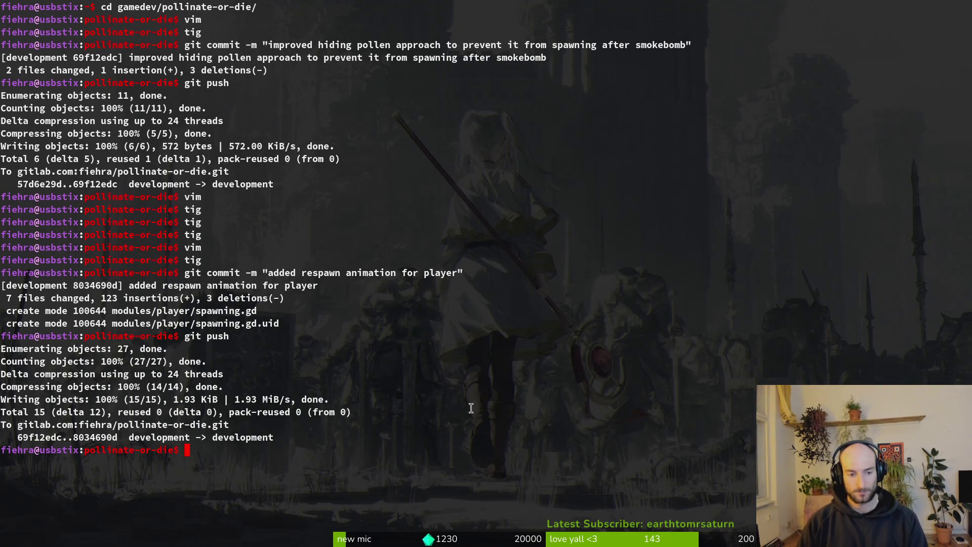
pyautogui.hotkey('alt', 'Tab')
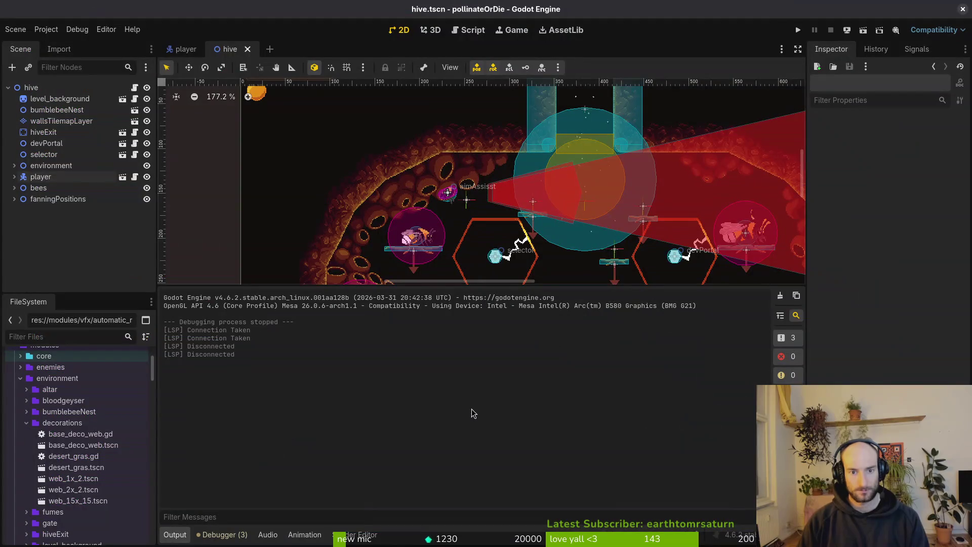
# Shrink the output panel and zoom out so the hive scene's 2D view fills more space.
pyautogui.moveTo(467, 284); pyautogui.dragTo(469, 458)
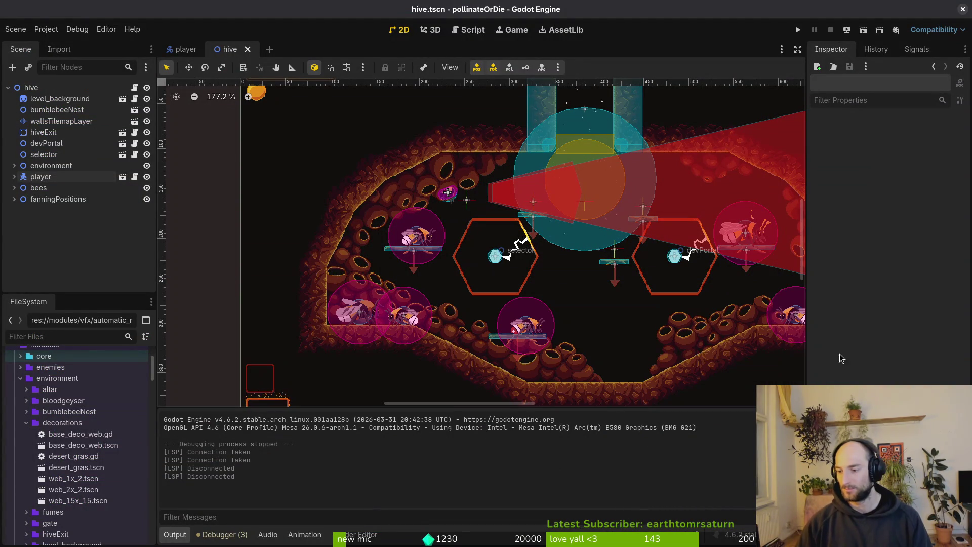
pyautogui.scroll(-3, 521, 270)
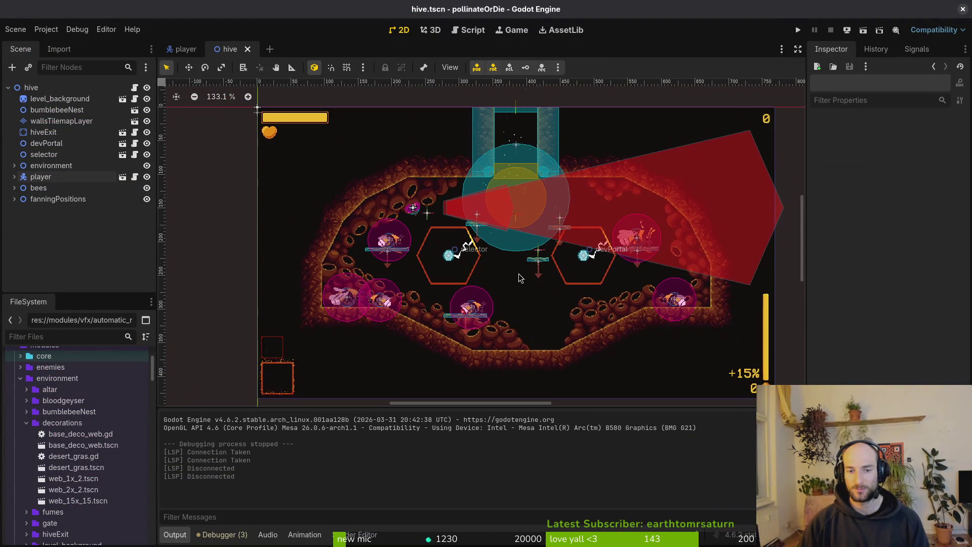
pyautogui.hscroll(3, 506, 273)
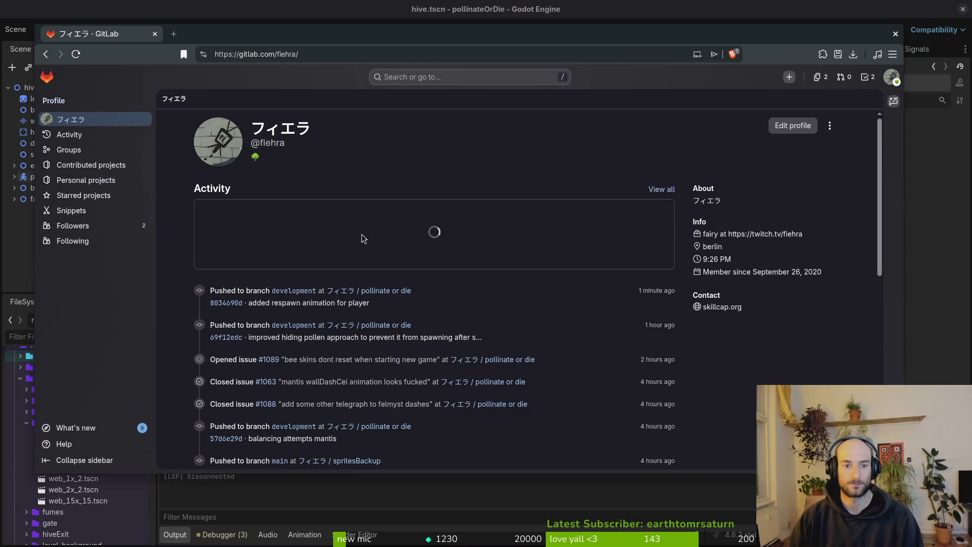
# Create issue "hornet death animation/frame" labelled assets, milestone steam nextfest demo (forest area).
pyautogui.press('Return')
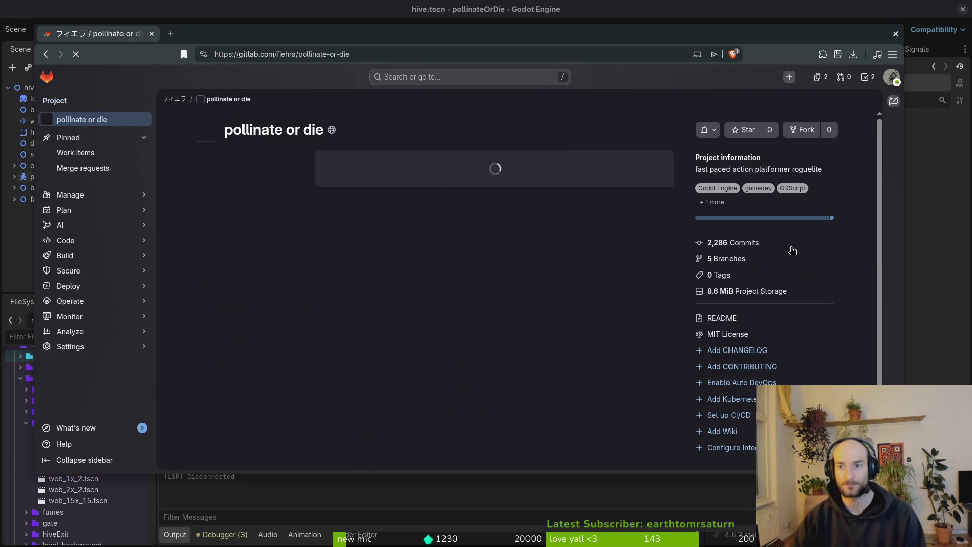
pyautogui.click(90, 154)
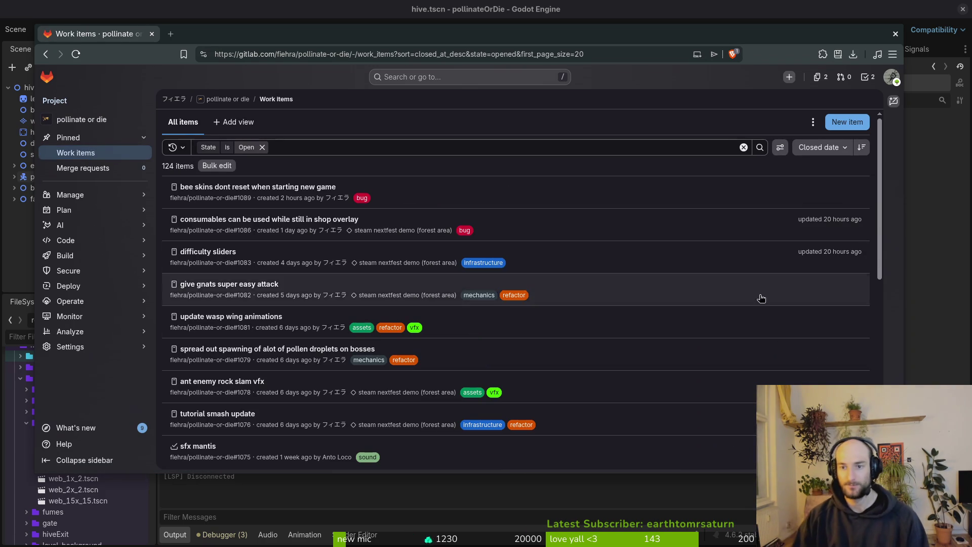
pyautogui.click(847, 122)
pyautogui.write('hornet death animation/')
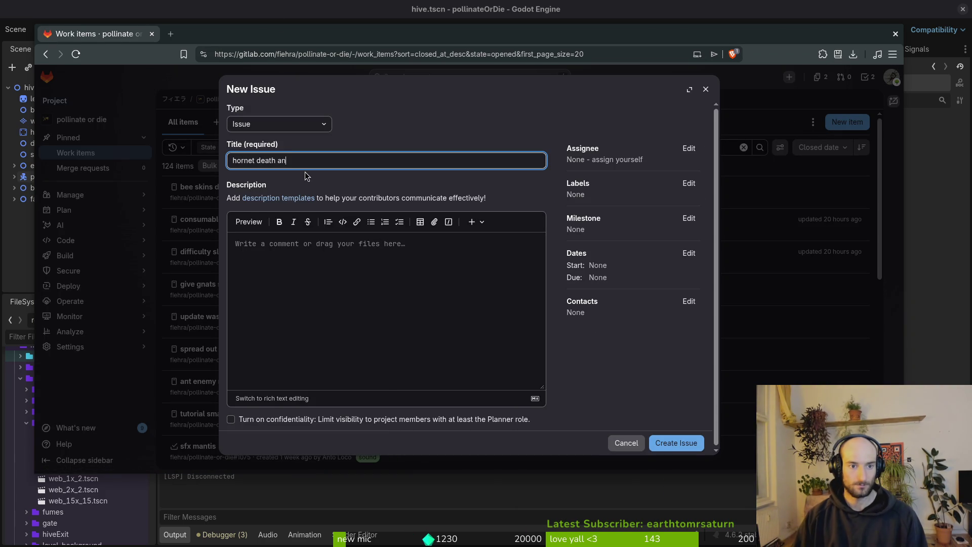
pyautogui.write('frame')
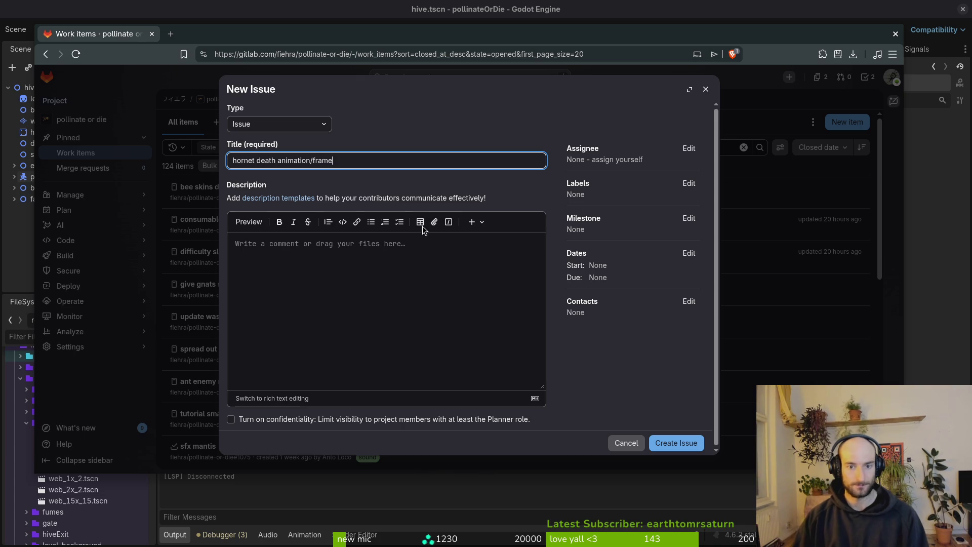
pyautogui.click(689, 185)
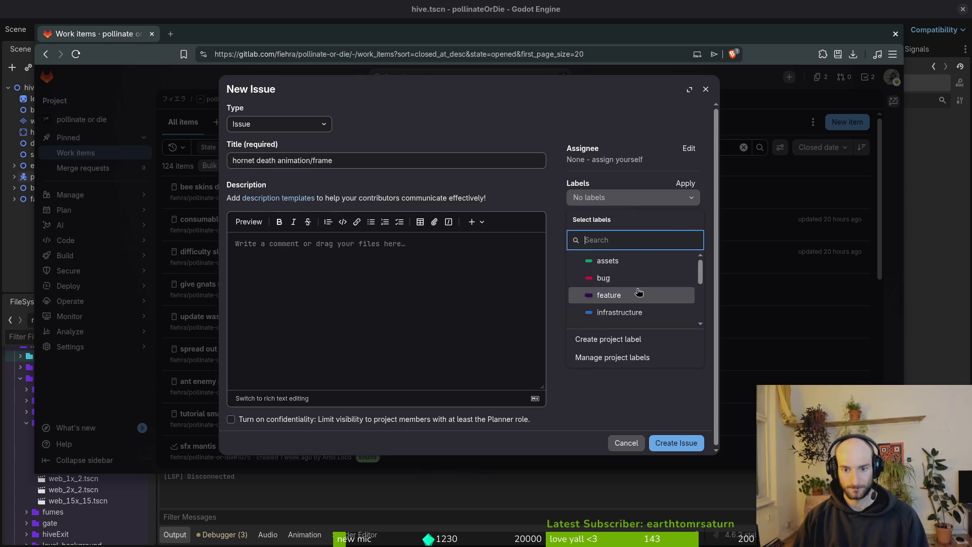
pyautogui.click(629, 267)
pyautogui.press('Escape')
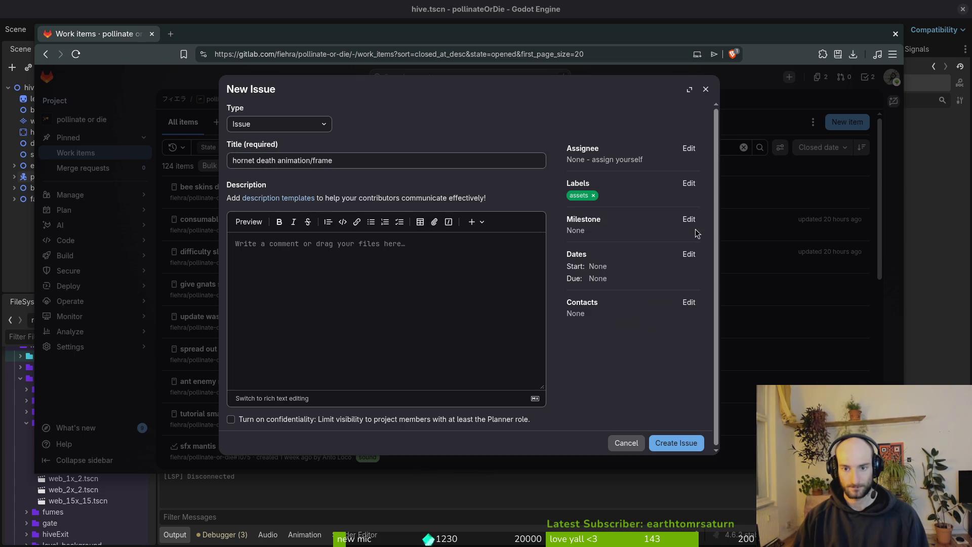
pyautogui.click(689, 219)
pyautogui.click(623, 308)
pyautogui.click(678, 443)
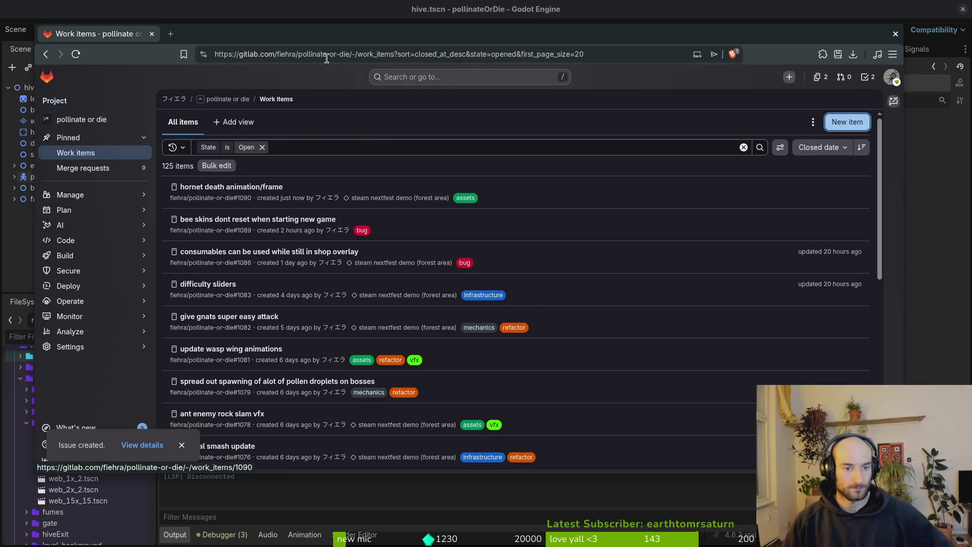
# Maximize the browser and open the steam nextfest demo (forest area) milestone's issue board.
pyautogui.doubleClick(329, 35)
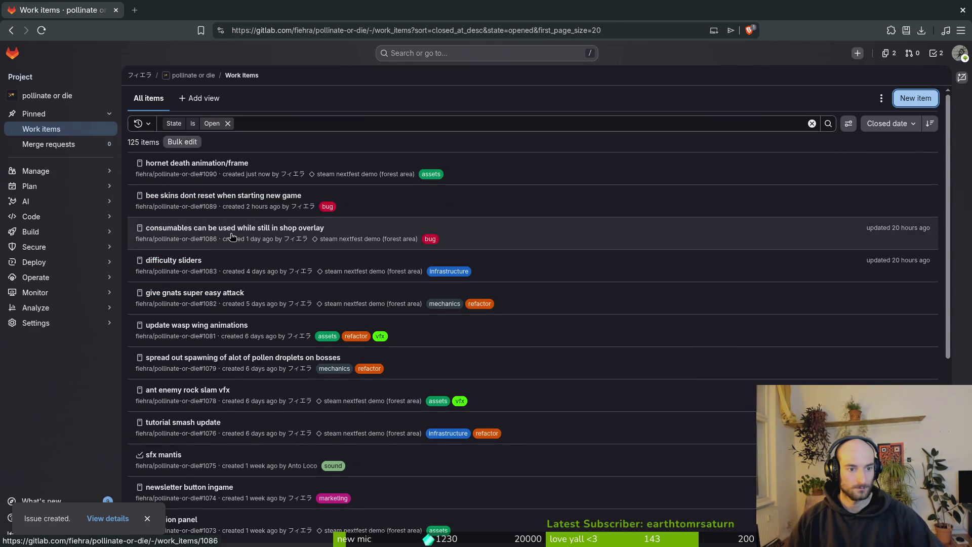
pyautogui.moveTo(36, 191)
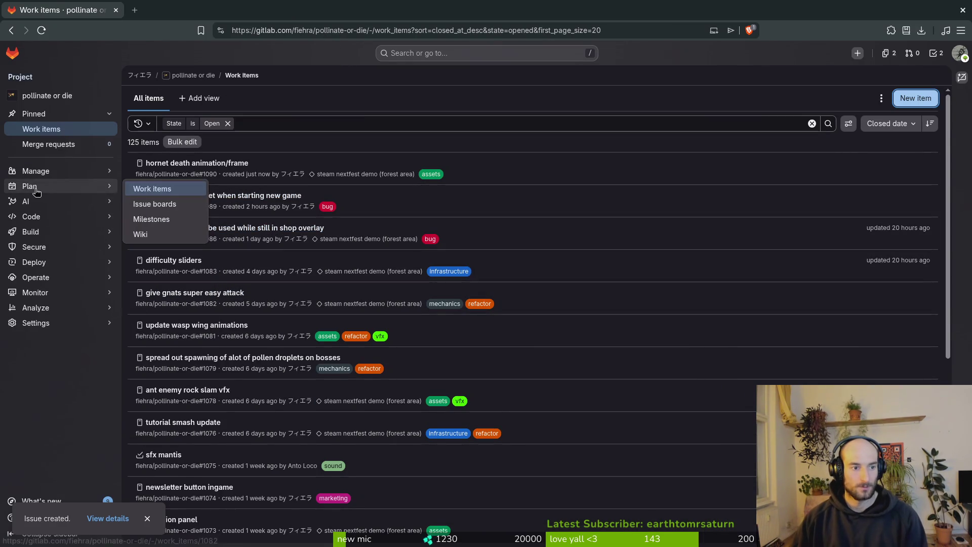
pyautogui.click(194, 218)
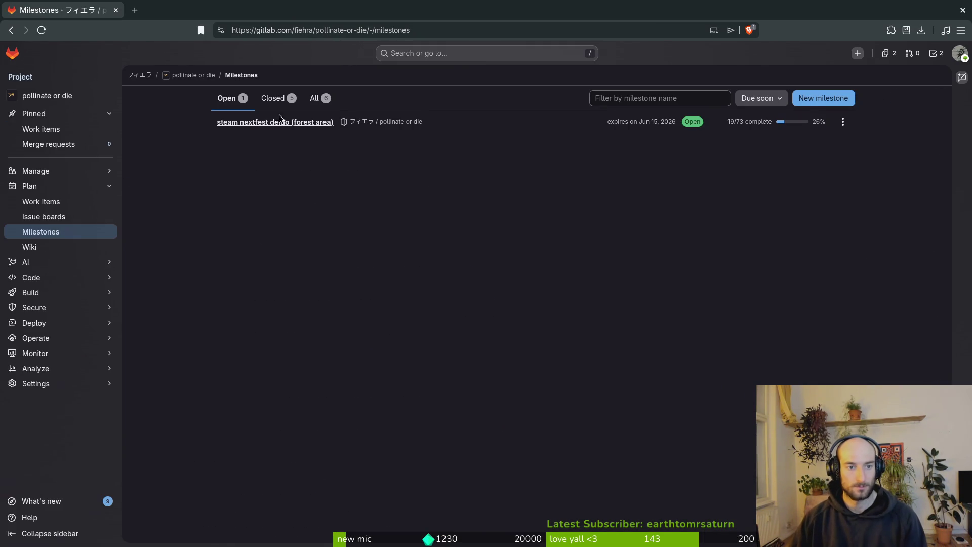
pyautogui.click(276, 124)
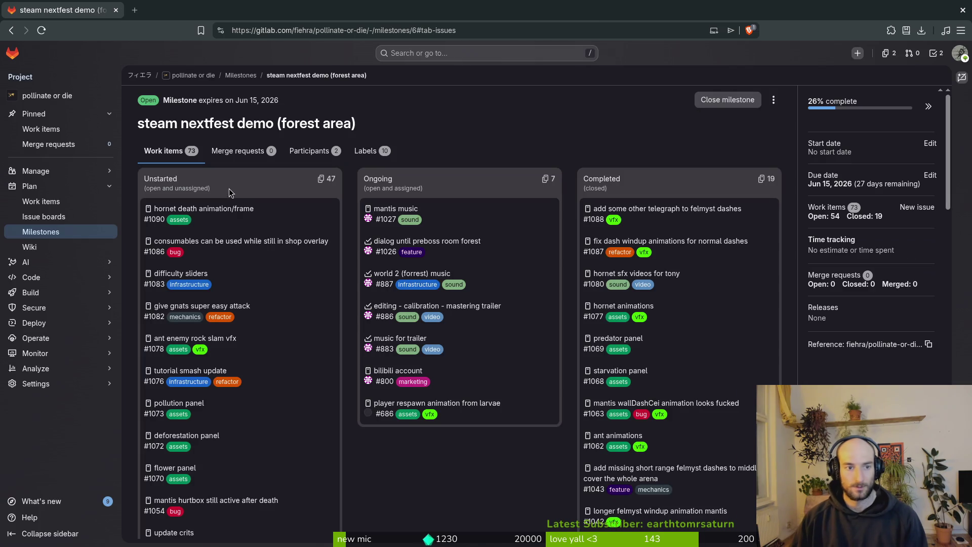
pyautogui.scroll(-6, 287, 313)
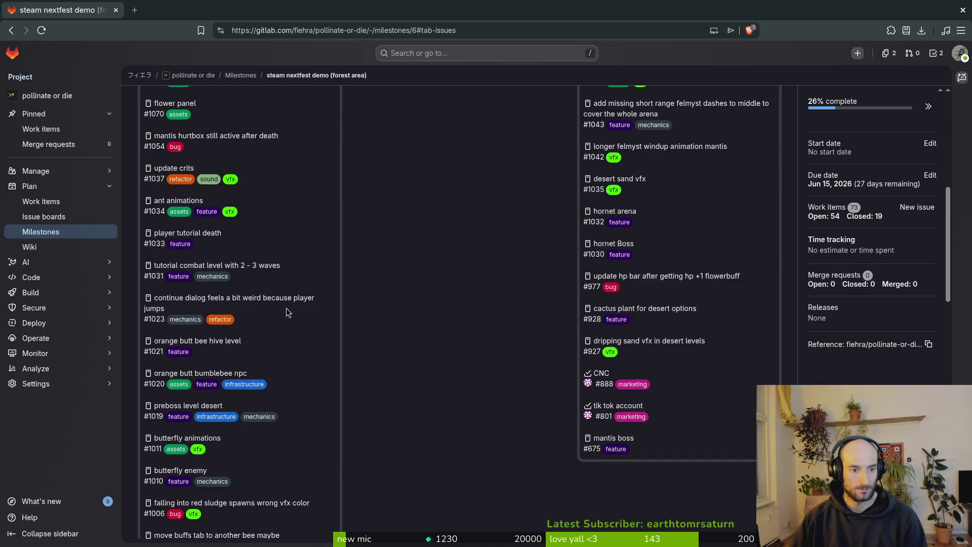
pyautogui.scroll(-6, 286, 312)
pyautogui.scroll(12, 304, 304)
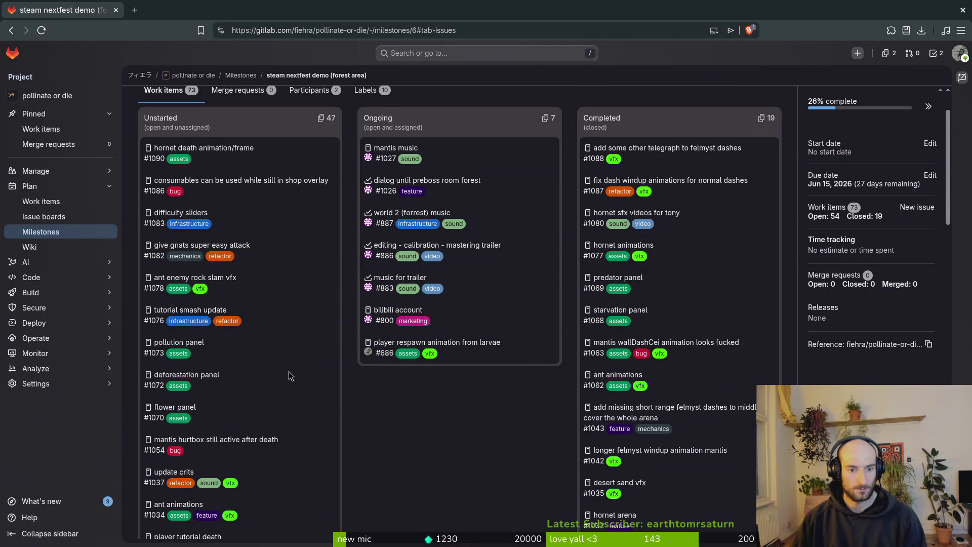
# Check the player respawn animation from larvae item, review the board, then close the browser.
pyautogui.click(426, 343)
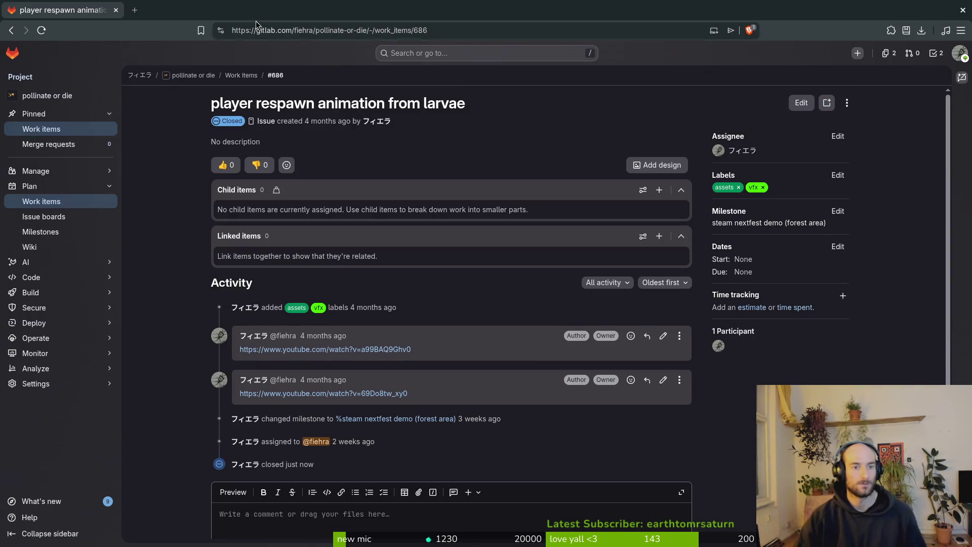
pyautogui.click(11, 30)
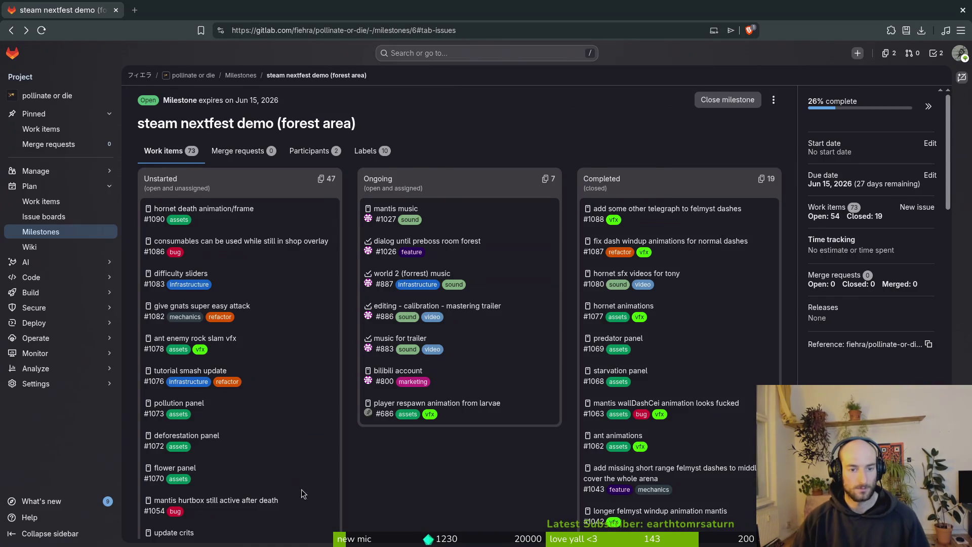
pyautogui.scroll(-5, 296, 494)
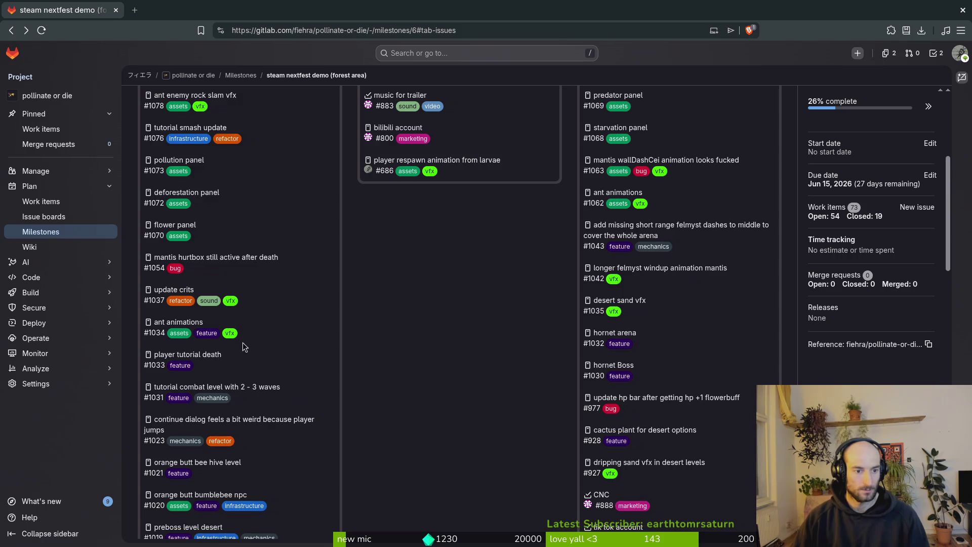
pyautogui.scroll(-3, 280, 324)
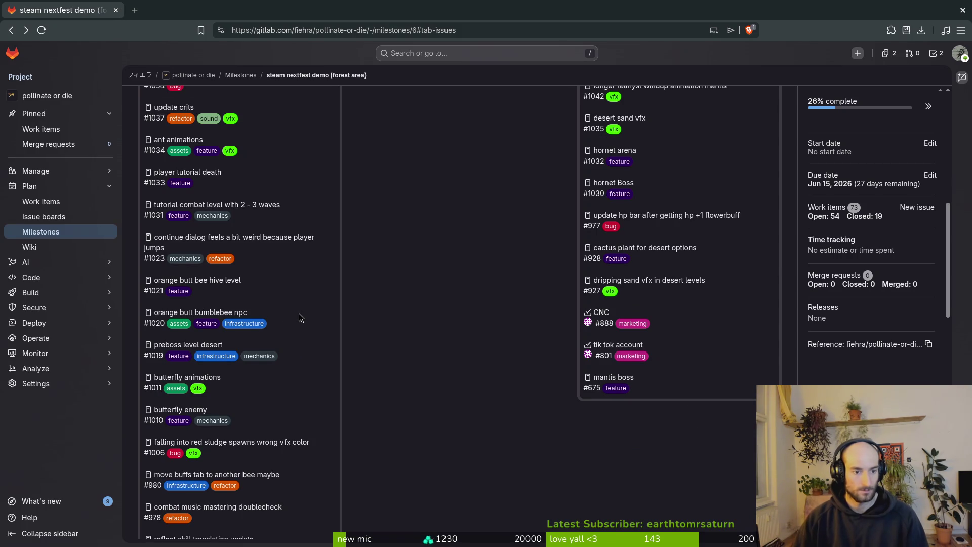
pyautogui.scroll(-3, 303, 311)
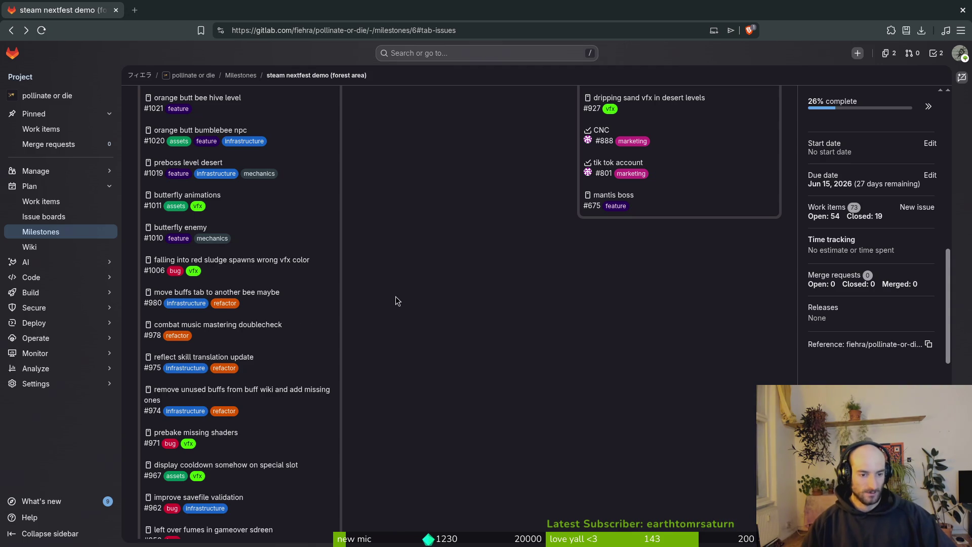
pyautogui.scroll(-1, 402, 299)
pyautogui.scroll(-2, 404, 302)
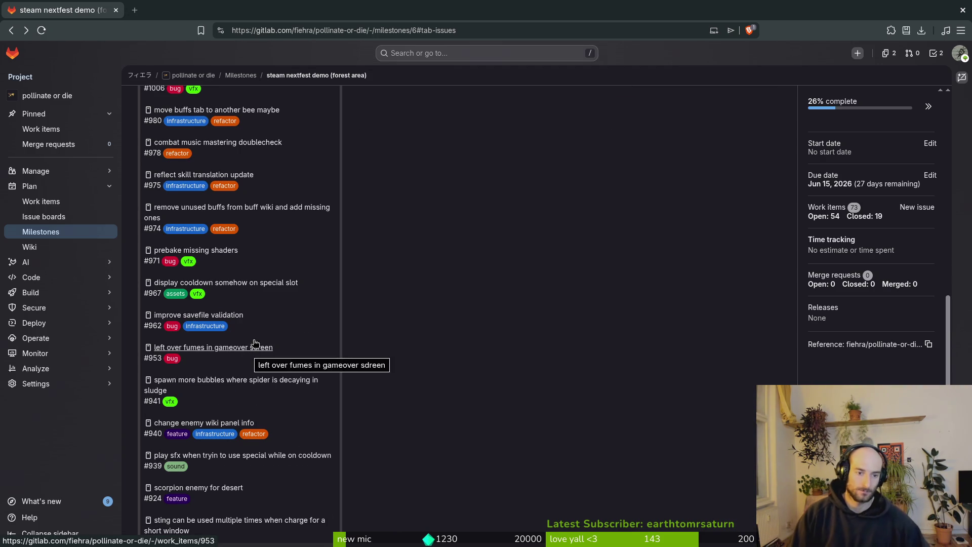
pyautogui.click(115, 10)
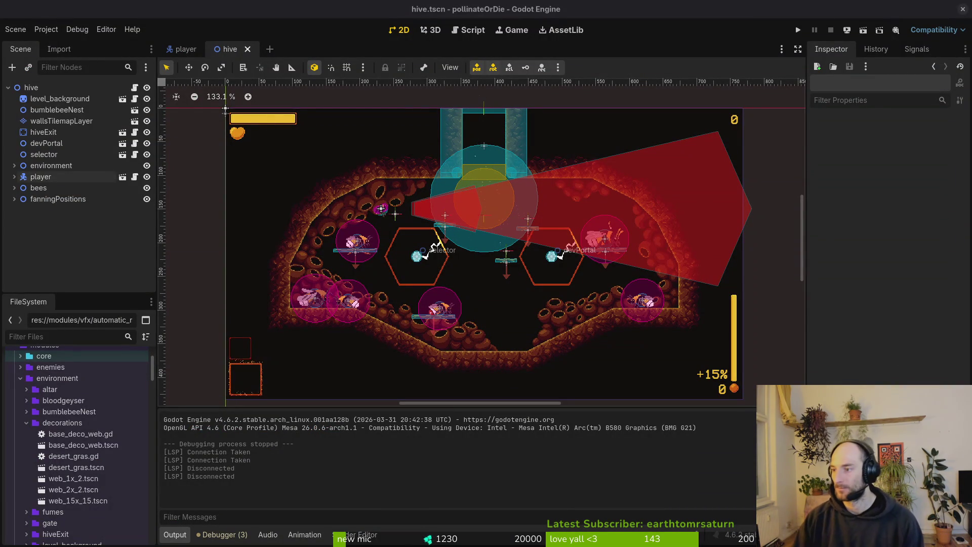
# In Aseprite, close the extra sprite-sheet documents, leaving only bumblebeeUpdated.aseprite open.
pyautogui.hotkey('alt', 'Tab')
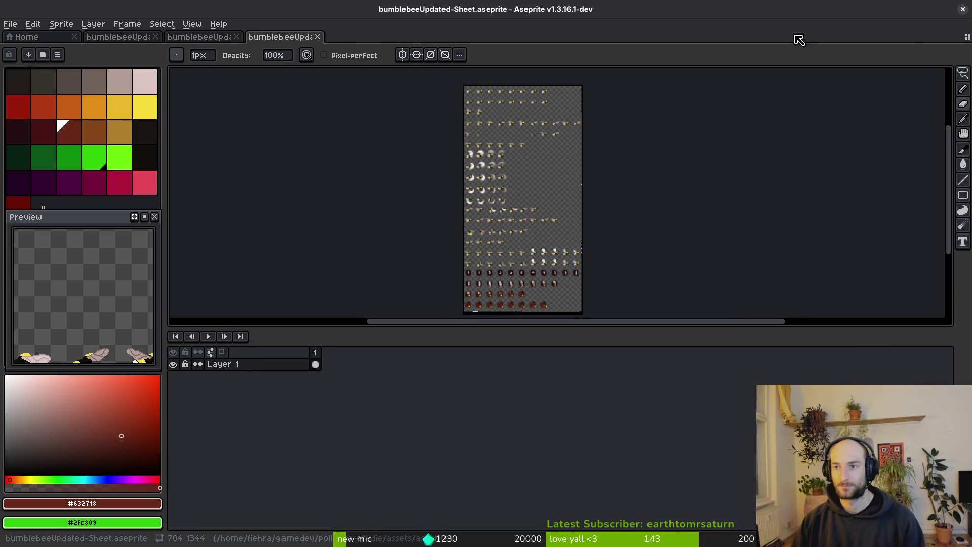
pyautogui.click(195, 37)
pyautogui.scroll(-2, 722, 314)
pyautogui.hotkey('ctrl', 'w')
pyautogui.hotkey('ctrl', 'w')
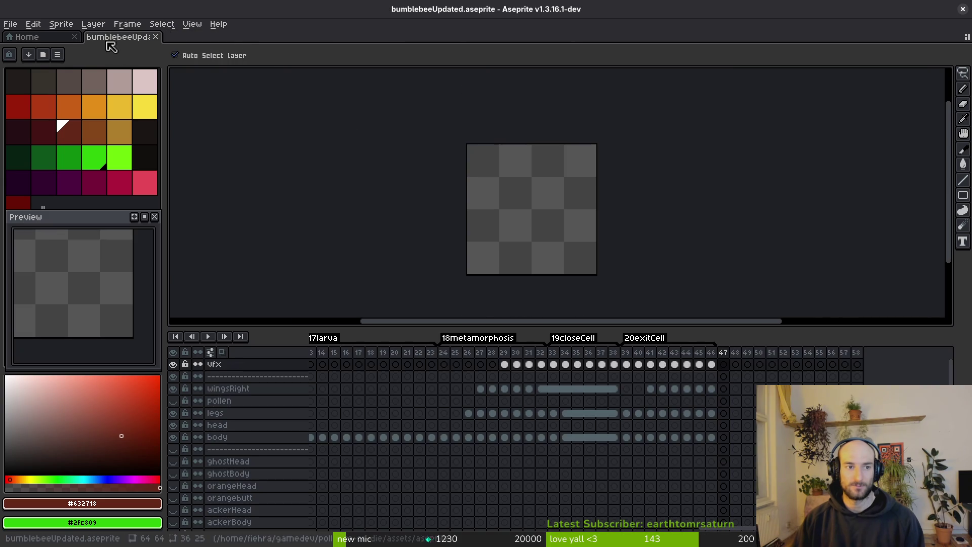
pyautogui.hscroll(-5, 557, 433)
pyautogui.scroll(-2, 501, 436)
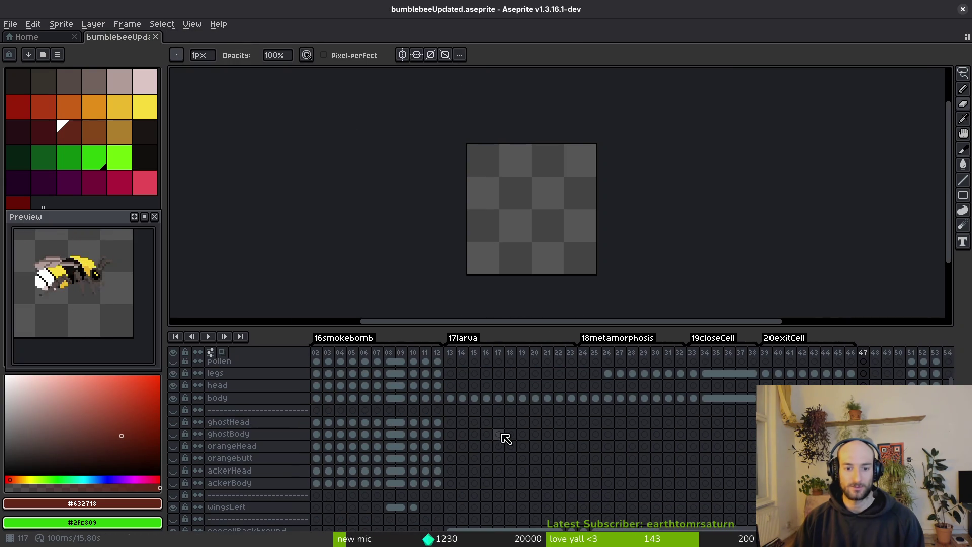
pyautogui.scroll(1, 481, 458)
pyautogui.hscroll(1, 481, 458)
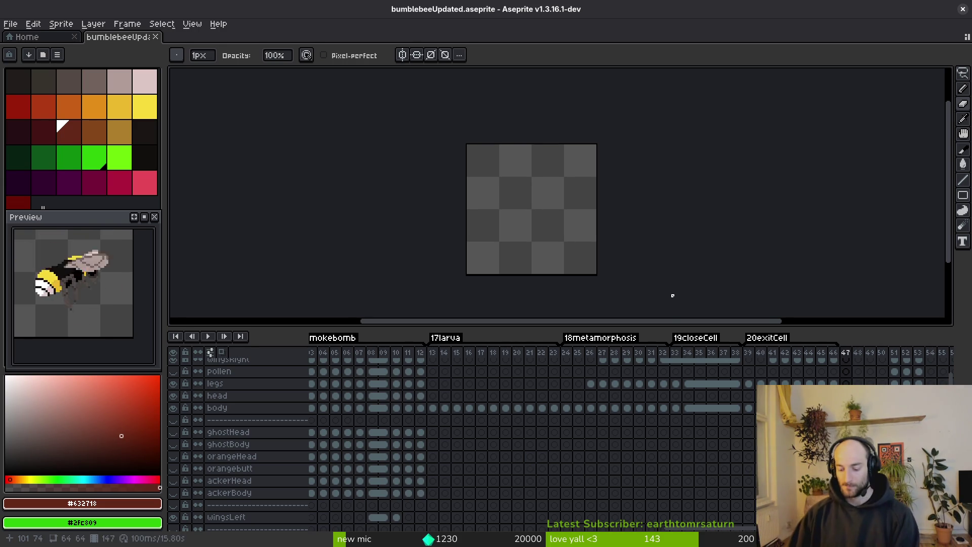
# Scroll the timeline left to reveal the 16smokebomb through 20exitCell tags.
pyautogui.hscroll(-3, 536, 439)
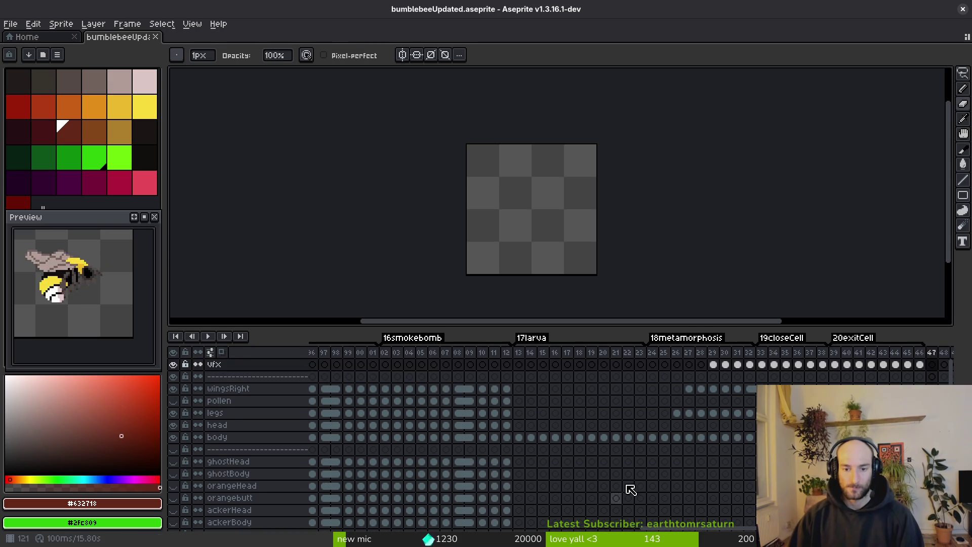
# Enlarge the timeline and select the monoBody cels across the larva frames.
pyautogui.moveTo(558, 321); pyautogui.dragTo(574, 278)
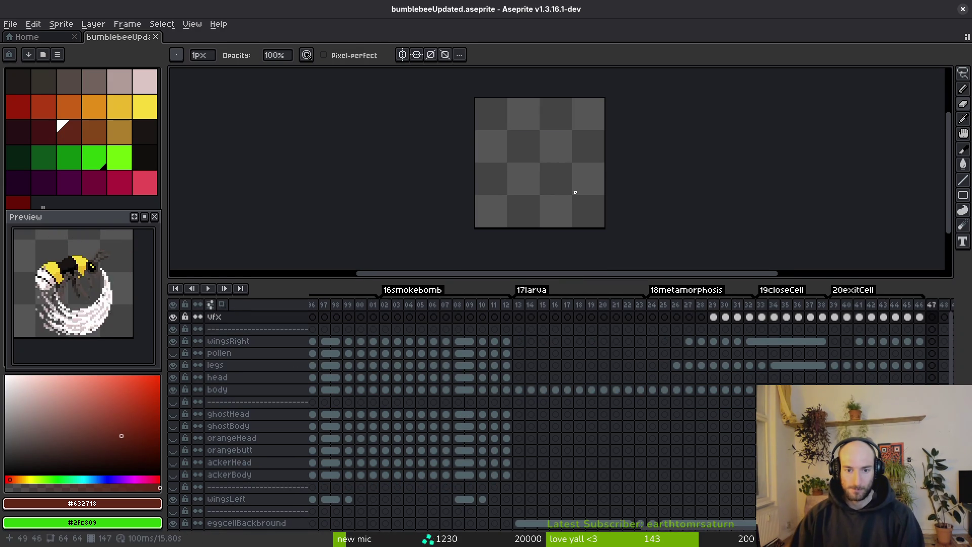
pyautogui.moveTo(519, 390)
pyautogui.mouseDown()
pyautogui.moveTo(648, 402)
pyautogui.moveTo(708, 391)
pyautogui.moveTo(920, 390)
pyautogui.mouseUp()
pyautogui.hscroll(4, 708, 475)
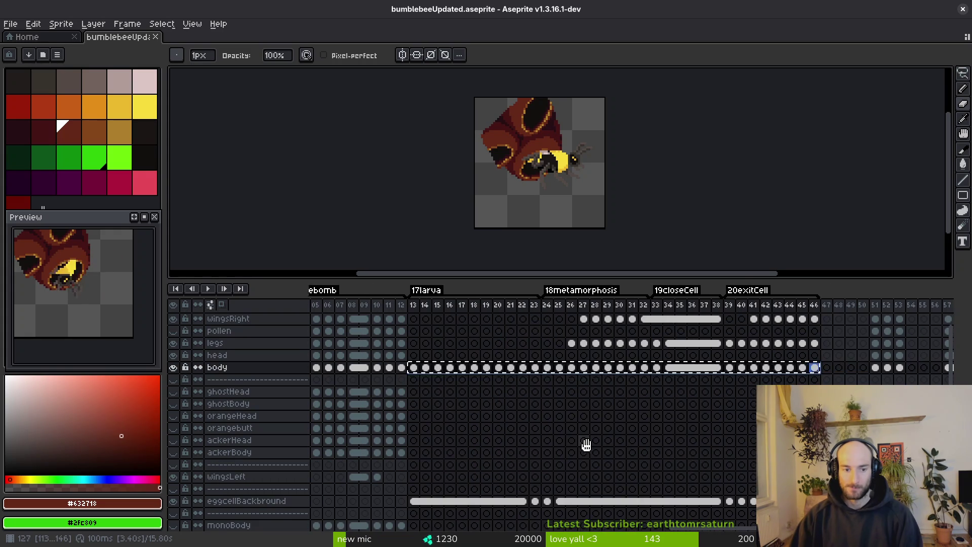
pyautogui.scroll(-4, 466, 458)
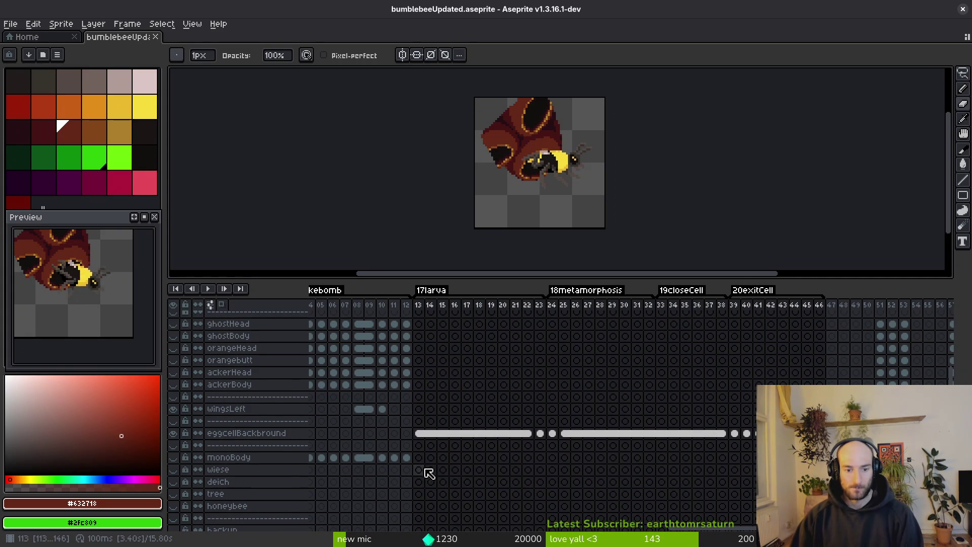
pyautogui.click(420, 458)
# Eyedrop the pupa's yellow as foreground and the pale pink body colour as background.
pyautogui.press('i')
pyautogui.press('Return')
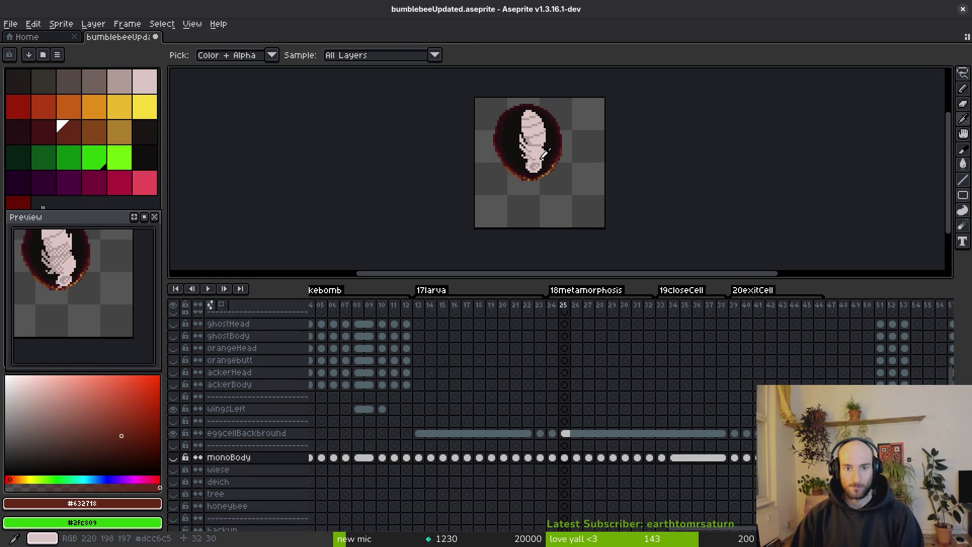
pyautogui.scroll(4, 552, 157)
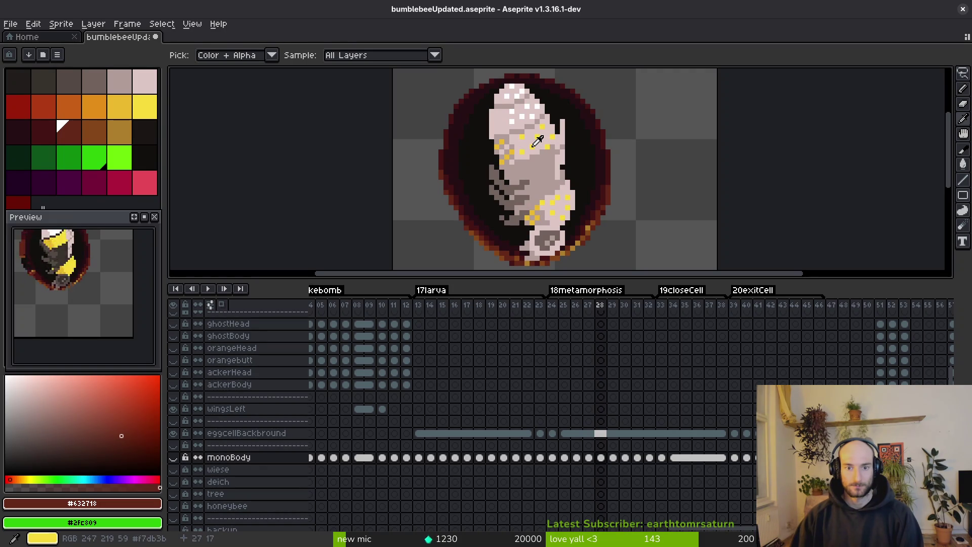
pyautogui.click(533, 146)
pyautogui.press('b')
pyautogui.keyDown('alt'); pyautogui.rightClick(529, 144); pyautogui.keyUp('alt')
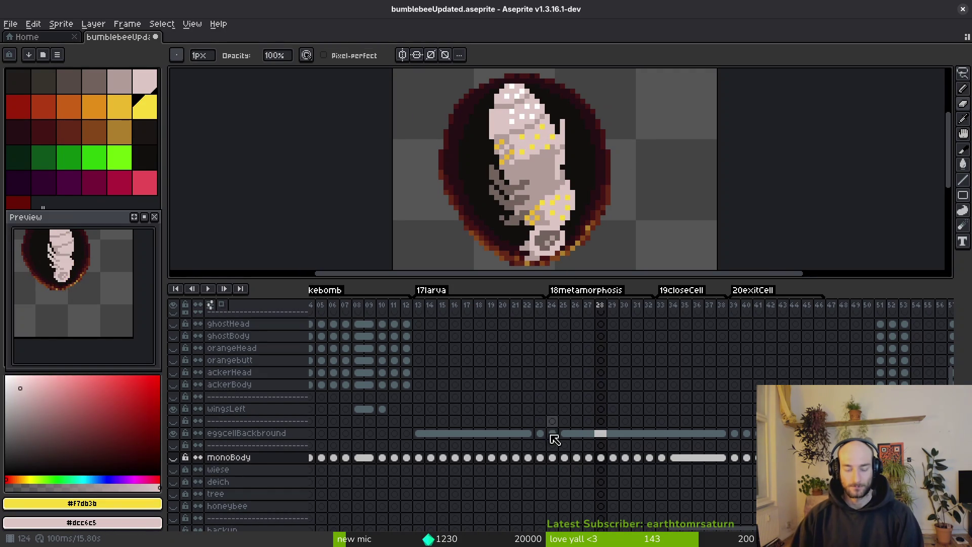
# Go to frame 78 and hide the yellow body layer.
pyautogui.hscroll(-6, 481, 467)
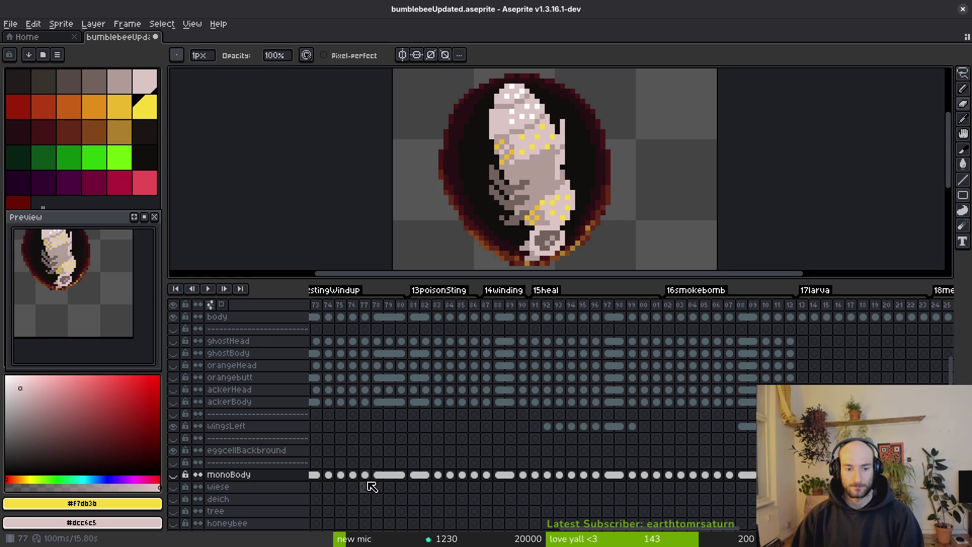
pyautogui.click(381, 476)
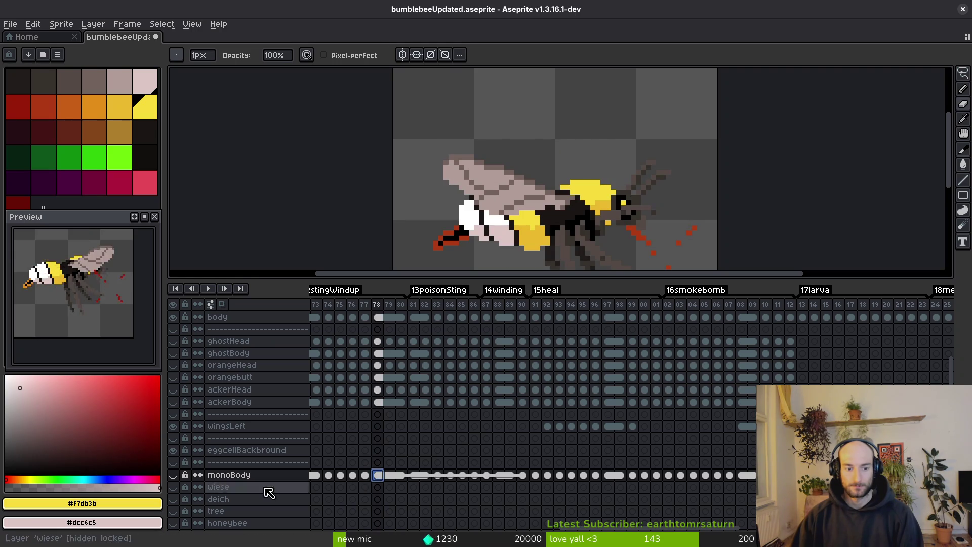
pyautogui.scroll(2, 192, 354)
pyautogui.click(175, 369)
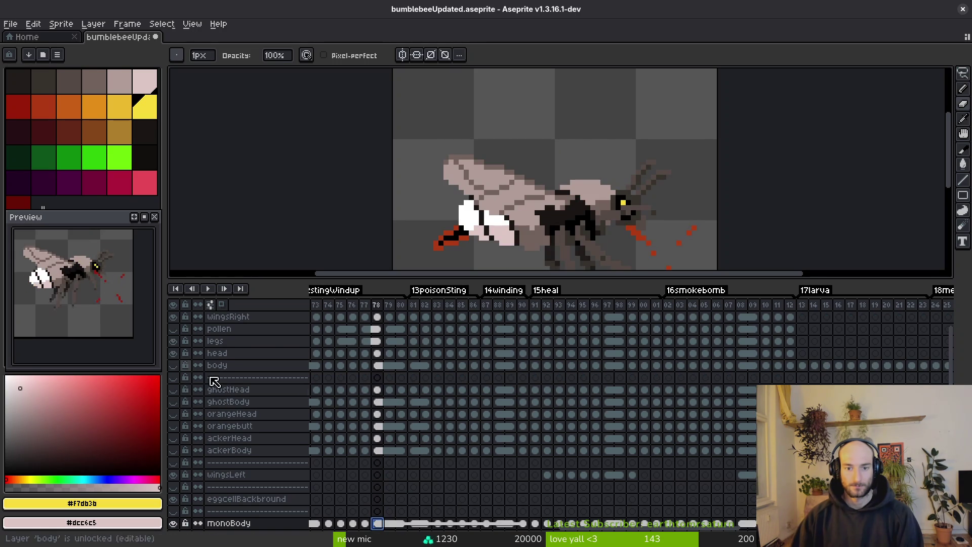
pyautogui.scroll(-3, 693, 463)
pyautogui.hscroll(10, 693, 463)
pyautogui.click(495, 463)
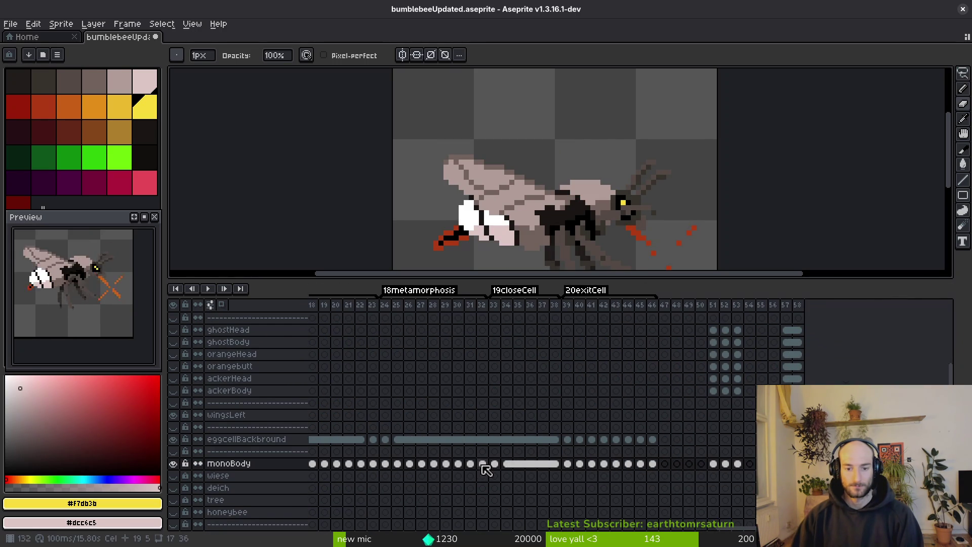
# Step through monoBody's egg-cell, metamorphosis and larva frames to inspect them.
pyautogui.click(399, 464)
pyautogui.scroll(1, 486, 456)
pyautogui.hscroll(-5, 486, 455)
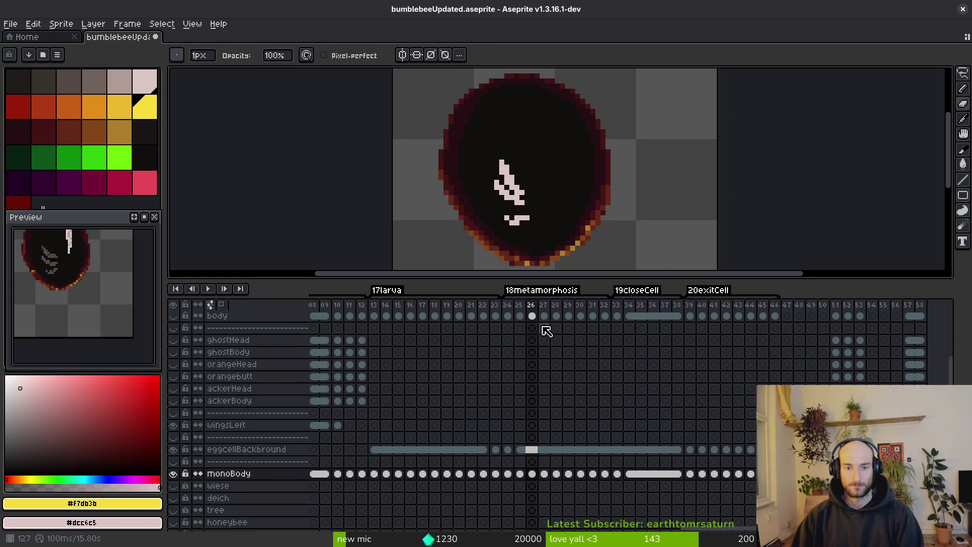
pyautogui.press('i')
pyautogui.press('Right')
pyautogui.press('Right')
pyautogui.press('Right')
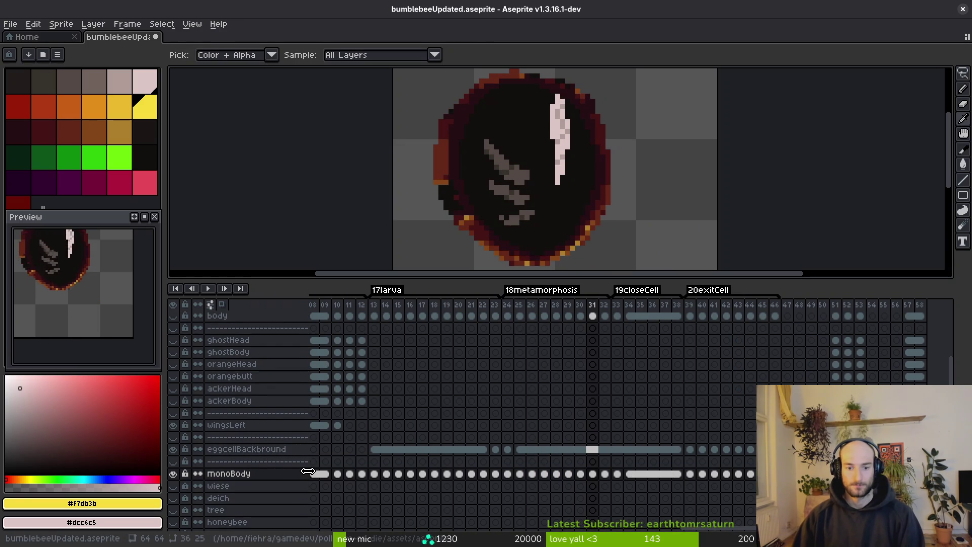
pyautogui.press('Left')
pyautogui.press('Left')
pyautogui.press('Left')
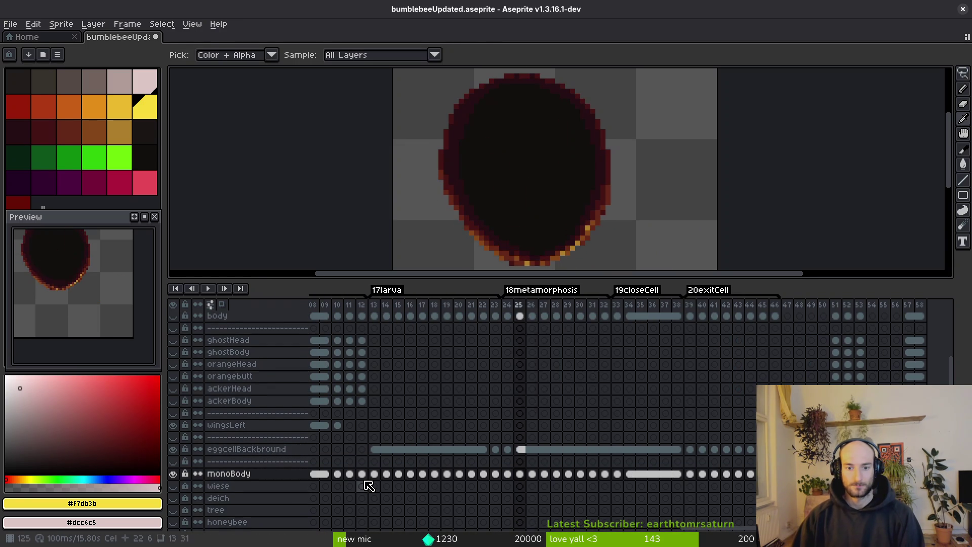
pyautogui.press('Left')
pyautogui.press('Left')
pyautogui.press('Left')
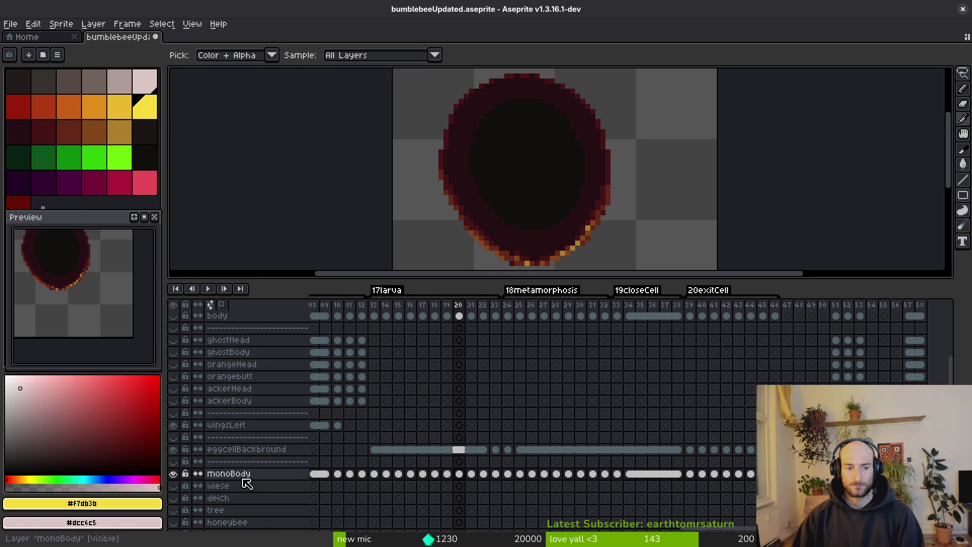
# Move eggcellBackbround below monoBody, then reselect monoBody on the pupa frame.
pyautogui.click(268, 452)
pyautogui.moveTo(276, 463); pyautogui.dragTo(277, 485)
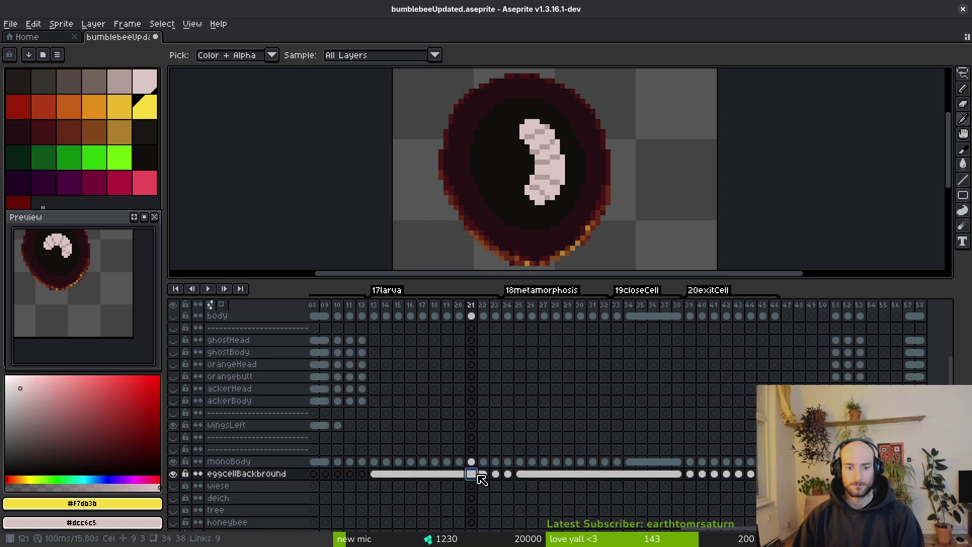
pyautogui.click(460, 461)
pyautogui.press('Right')
pyautogui.press('Right')
pyautogui.press('Right')
pyautogui.press('Right')
pyautogui.press('Right')
pyautogui.press('Right')
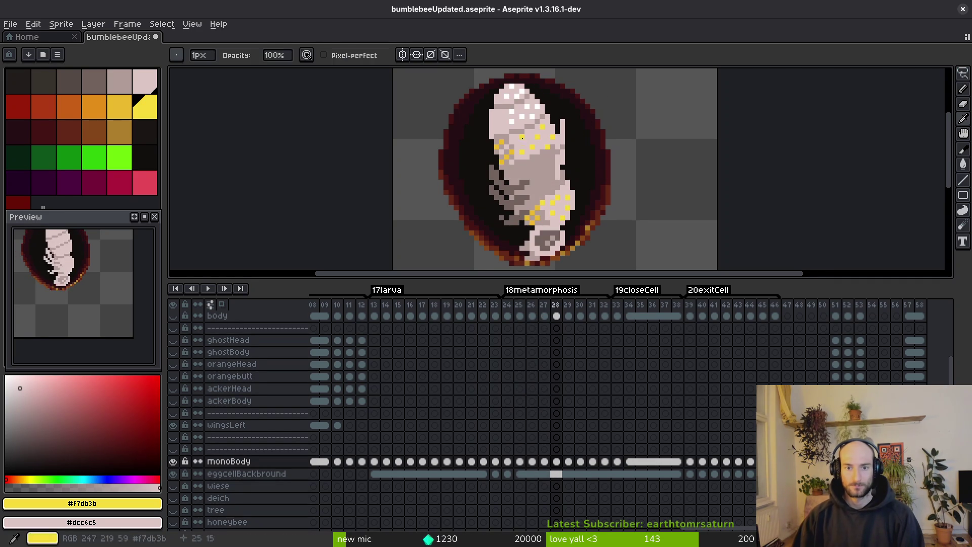
pyautogui.scroll(3, 526, 134)
# Pick the grey-pink shade as the replacement colour and preview the Replace Color settings.
pyautogui.click(542, 130)
pyautogui.hotkey('shift', 'r')
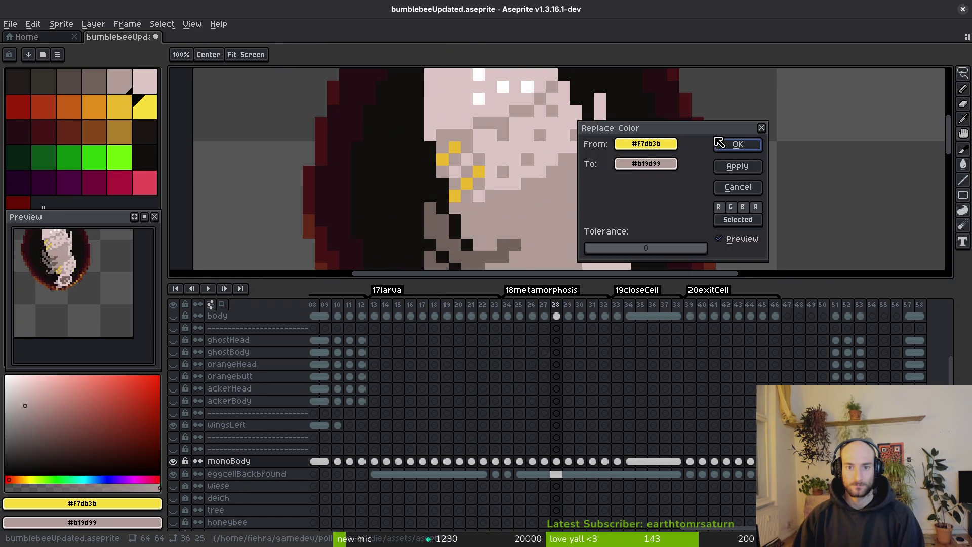
pyautogui.click(737, 145)
pyautogui.scroll(-3, 607, 172)
pyautogui.hotkey('shift', 'r')
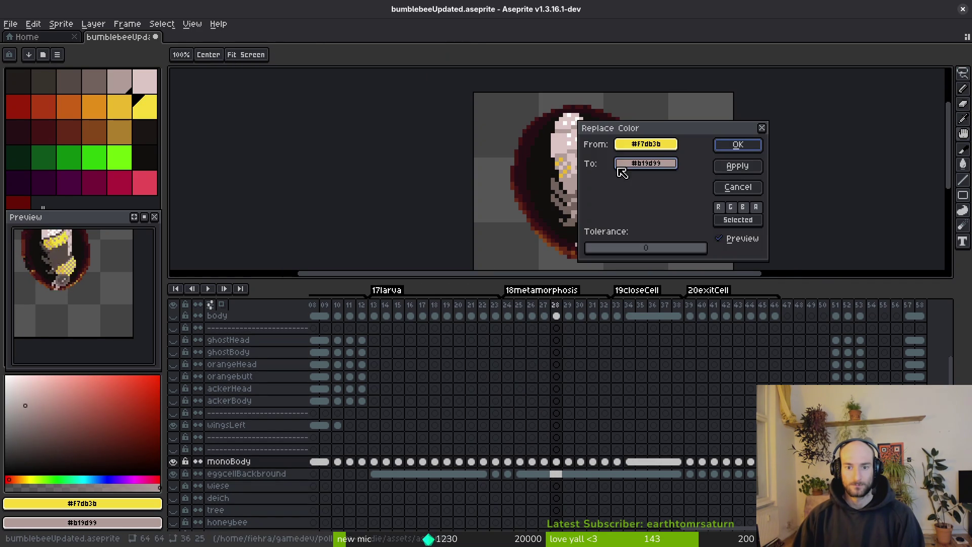
pyautogui.click(737, 146)
pyautogui.scroll(2, 562, 158)
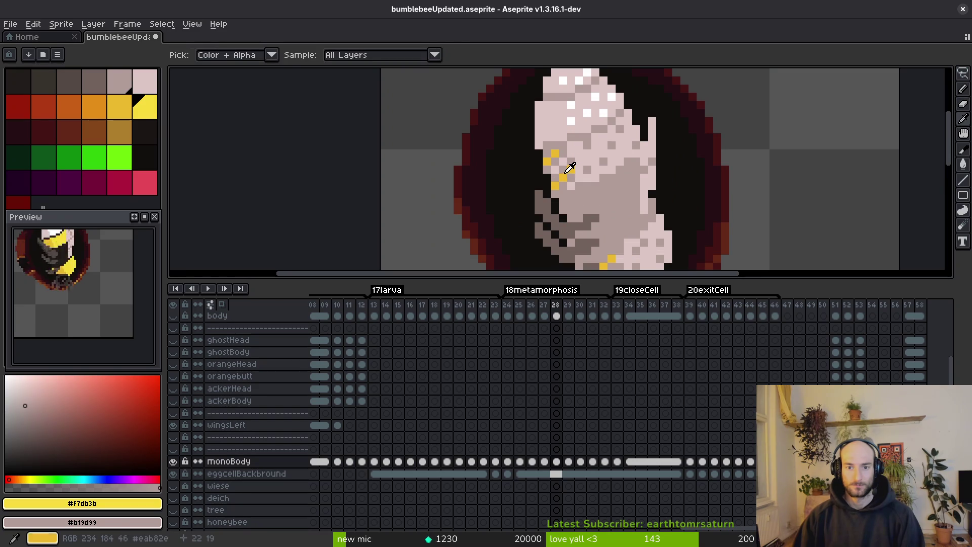
# Replace the darker pupa yellow with dark grey on the current frame.
pyautogui.click(569, 170)
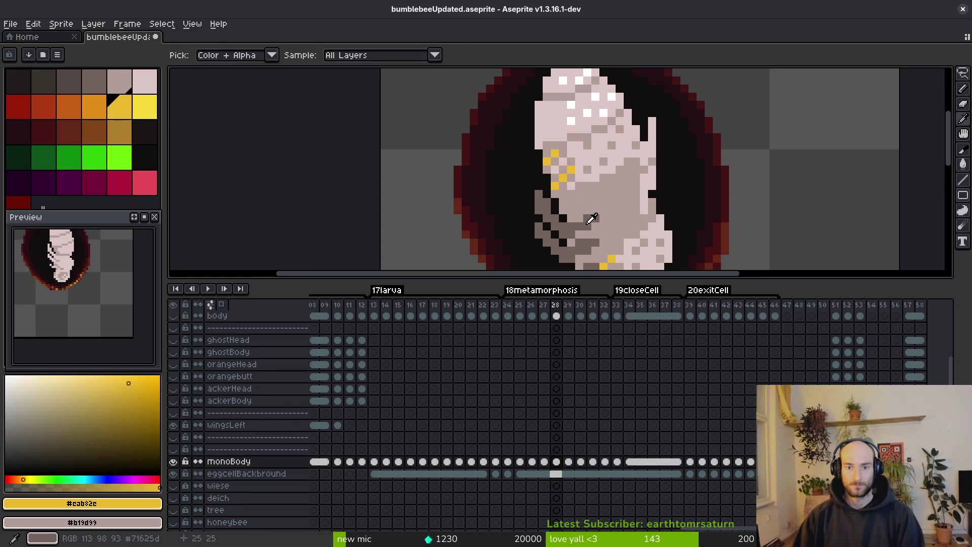
pyautogui.rightClick(587, 217)
pyautogui.hotkey('shift', 'r')
pyautogui.click(739, 151)
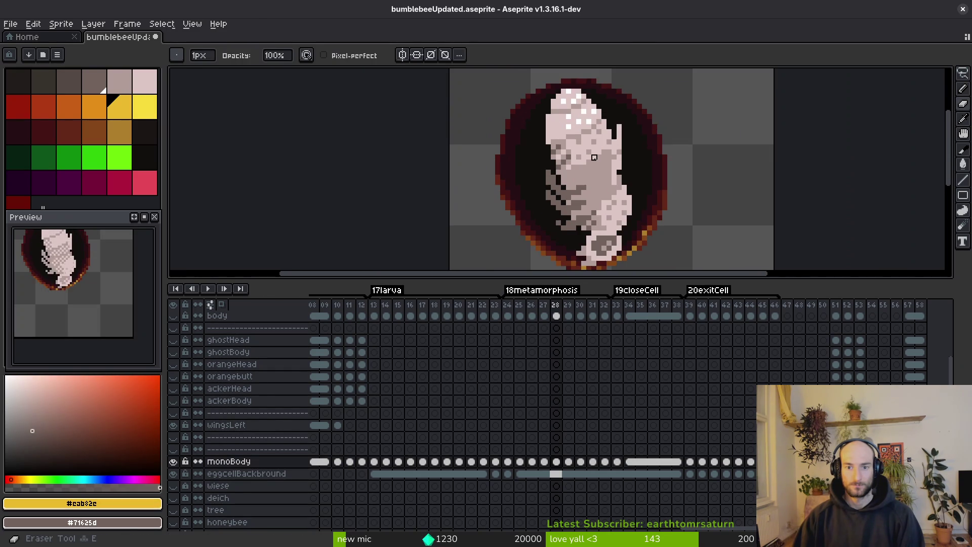
# On the next frame, eyedrop the bright and darker pupa yellows and apply a colour replacement.
pyautogui.press('Right')
pyautogui.press('b')
pyautogui.scroll(2, 561, 134)
pyautogui.press('i')
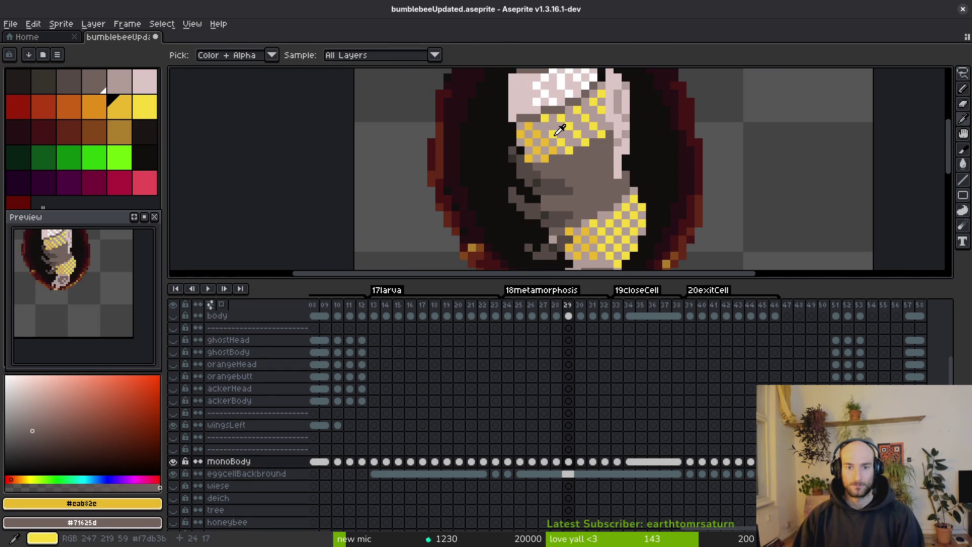
pyautogui.click(557, 133)
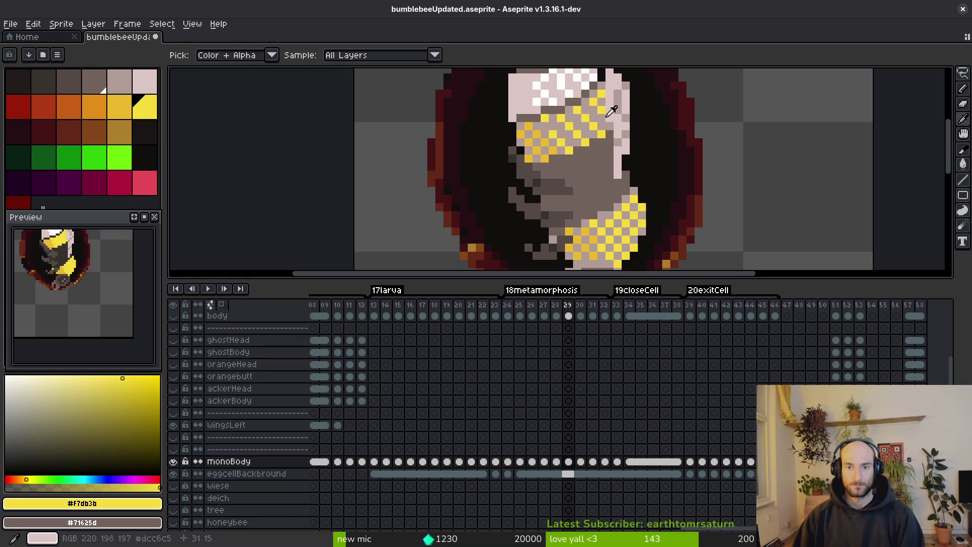
pyautogui.keyDown('alt'); pyautogui.click(549, 135); pyautogui.keyUp('alt')
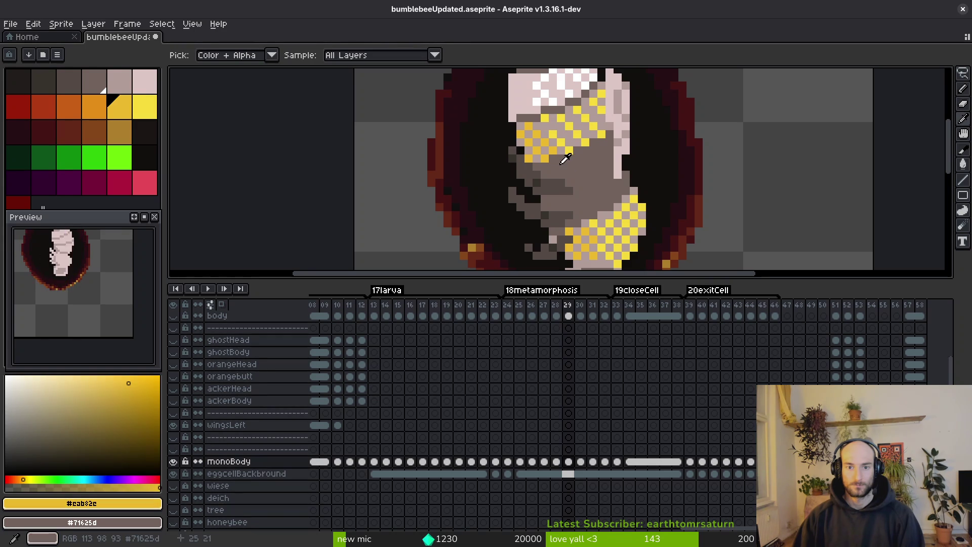
pyautogui.scroll(-3, 635, 156)
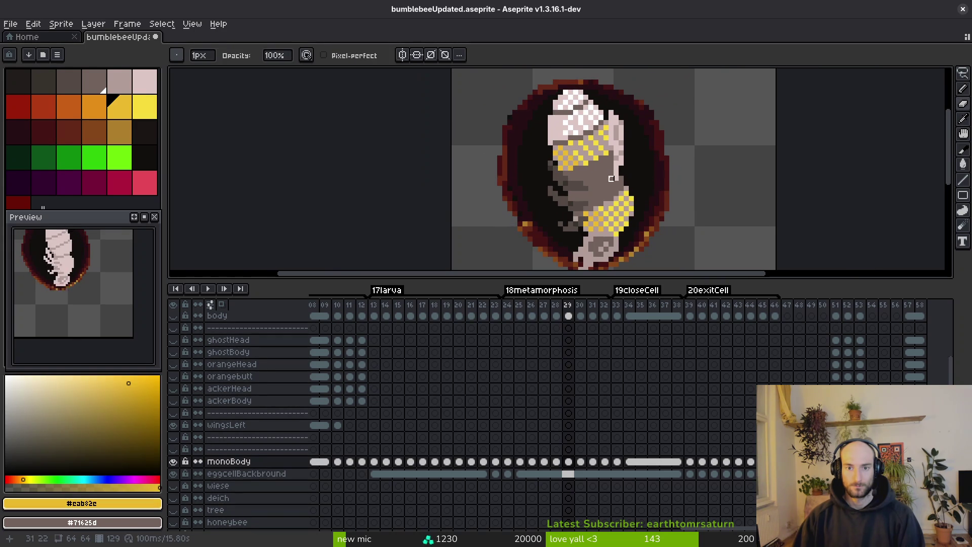
pyautogui.hotkey('shift', 'r')
pyautogui.click(738, 145)
pyautogui.scroll(3, 589, 144)
pyautogui.press('e')
# Turn the bright yellow pixels into the grey-pink shade.
pyautogui.keyDown('alt'); pyautogui.click(566, 126); pyautogui.keyUp('alt')
pyautogui.keyDown('alt'); pyautogui.rightClick(602, 133); pyautogui.keyUp('alt')
pyautogui.hotkey('shift', 'r')
pyautogui.click(744, 144)
pyautogui.scroll(-3, 603, 168)
# On frame 30, replace the darker yellow with the mid grey matched from frame 29.
pyautogui.press('.')
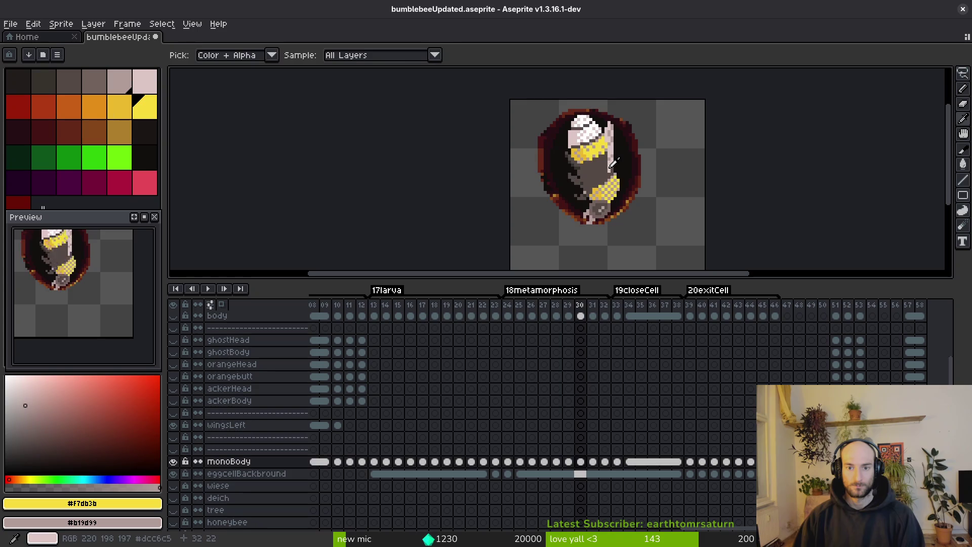
pyautogui.scroll(3, 605, 171)
pyautogui.click(605, 172)
pyautogui.rightClick(627, 197)
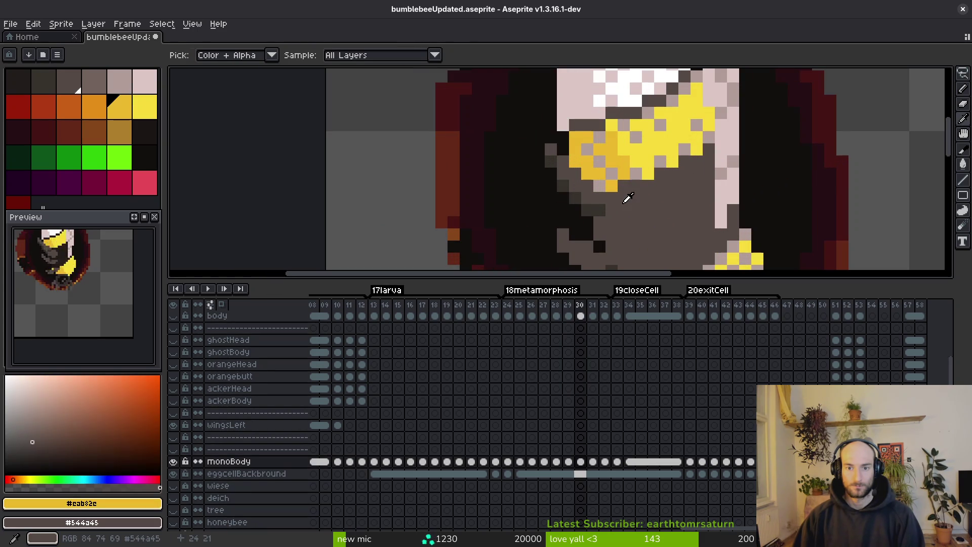
pyautogui.press(',')
pyautogui.rightClick(627, 191)
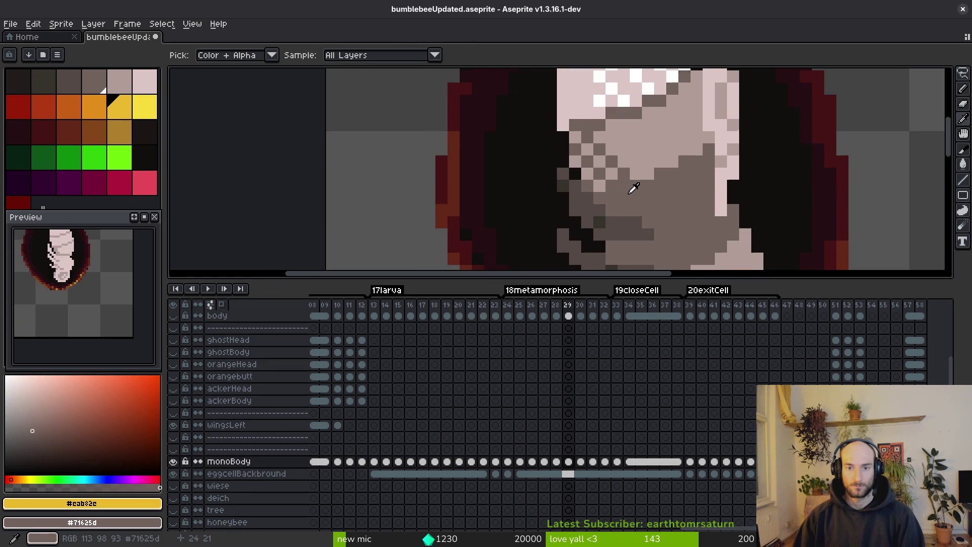
pyautogui.press('.')
pyautogui.hotkey('shift', 'r')
pyautogui.click(737, 146)
# Replace the bright yellow with pink on frame 30.
pyautogui.keyDown('alt'); pyautogui.click(681, 133); pyautogui.keyUp('alt')
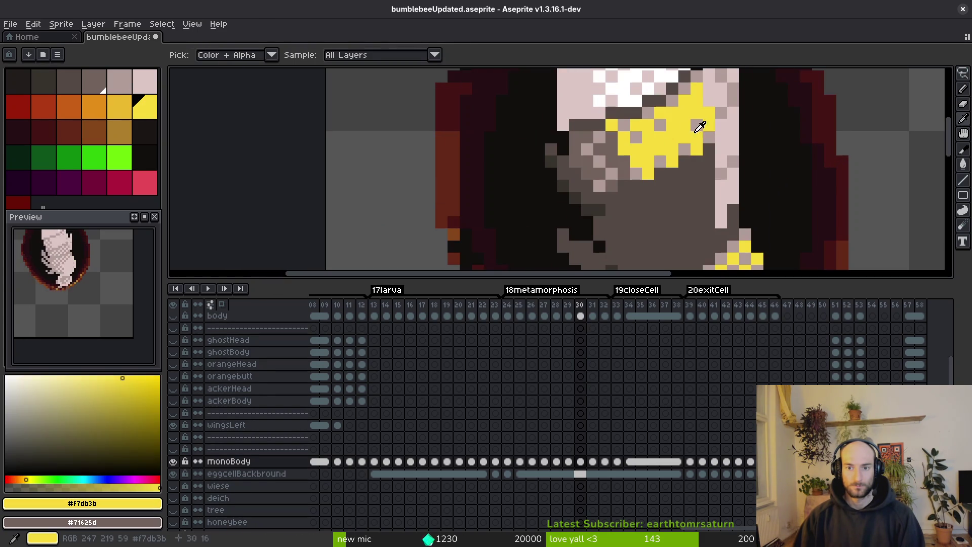
pyautogui.keyDown('alt'); pyautogui.rightClick(698, 125); pyautogui.keyUp('alt')
pyautogui.hotkey('shift', 'r')
pyautogui.click(740, 141)
pyautogui.scroll(-3, 650, 167)
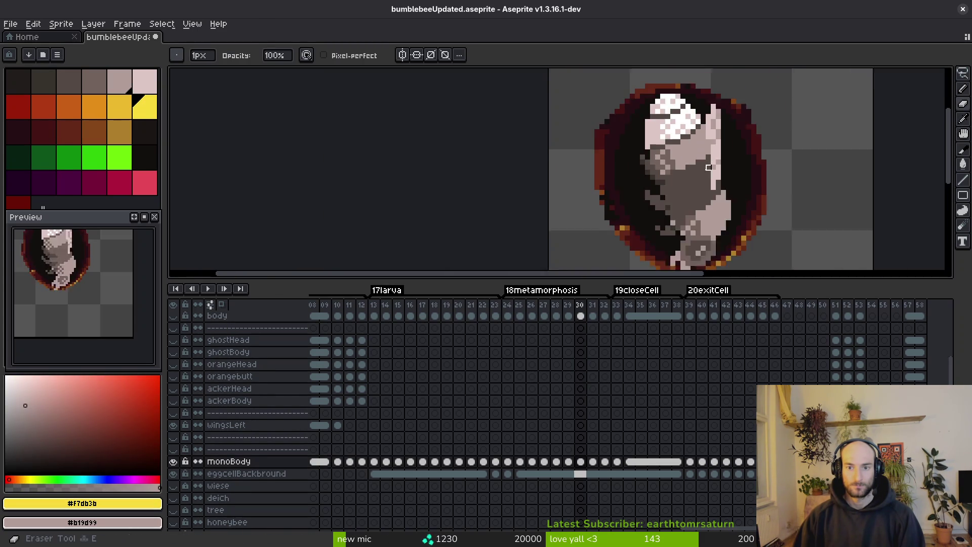
# Compare before and after the pink recolour, then set grey-brown #71625d as the background colour.
pyautogui.press('alt')
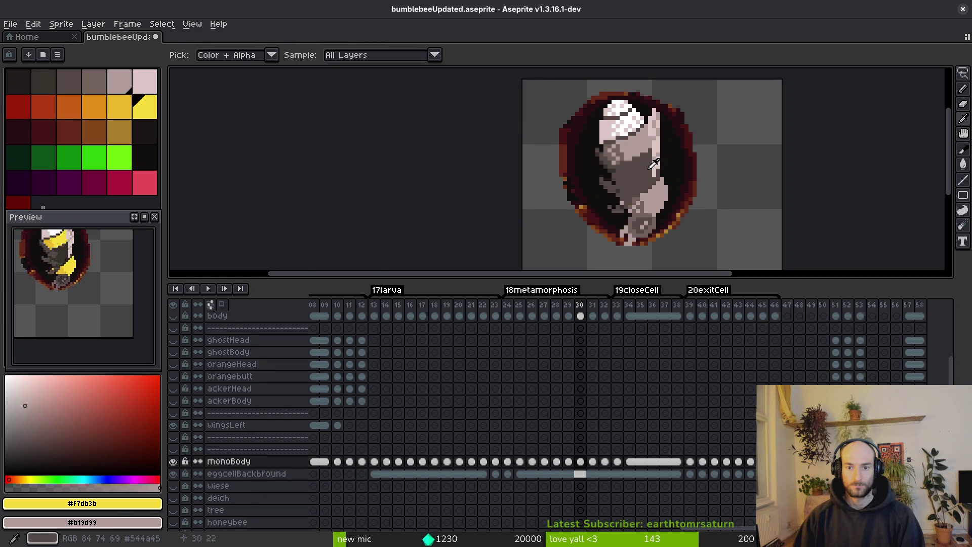
pyautogui.hotkey('ctrl', 'z')
pyautogui.scroll(3, 608, 117)
pyautogui.hotkey('ctrl', 'y')
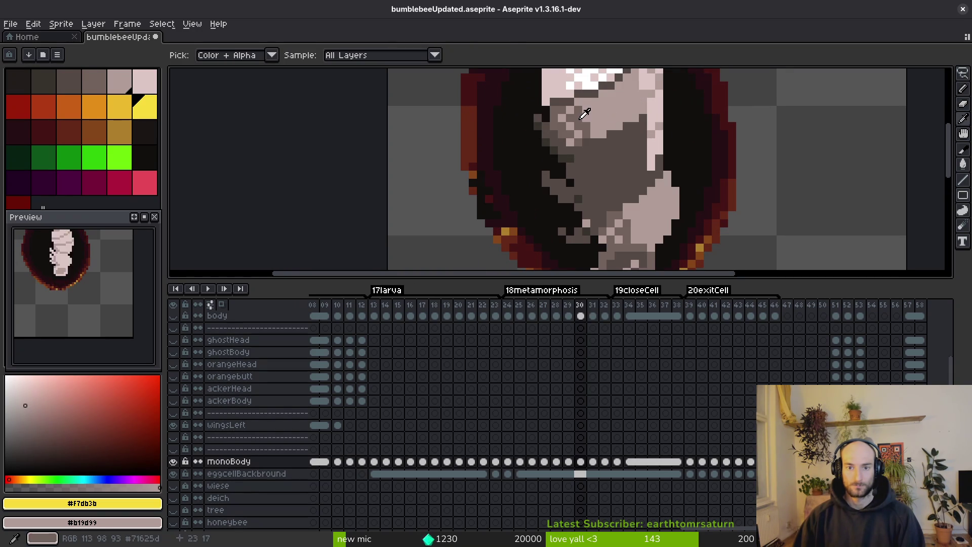
pyautogui.keyDown('alt'); pyautogui.click(581, 117); pyautogui.keyUp('alt')
pyautogui.hotkey('ctrl', 'z')
pyautogui.keyDown('alt'); pyautogui.click(581, 121); pyautogui.keyUp('alt')
pyautogui.hotkey('ctrl', 'y')
pyautogui.keyDown('alt'); pyautogui.rightClick(581, 125); pyautogui.keyUp('alt')
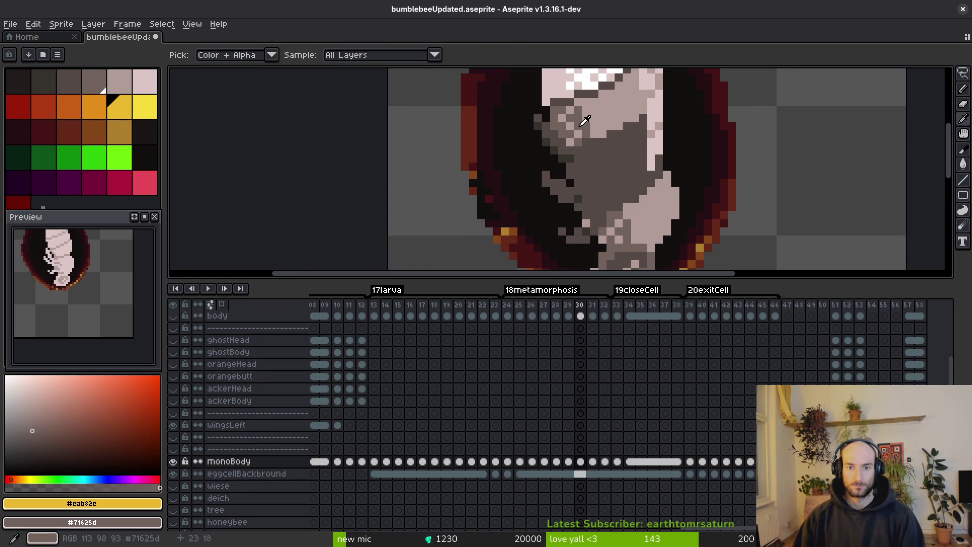
# On frame 31, apply the grey-brown replacement and turn #f7db3b into pale pink #dcc6c5.
pyautogui.press('Right')
pyautogui.hotkey('shift', 'r')
pyautogui.click(725, 145)
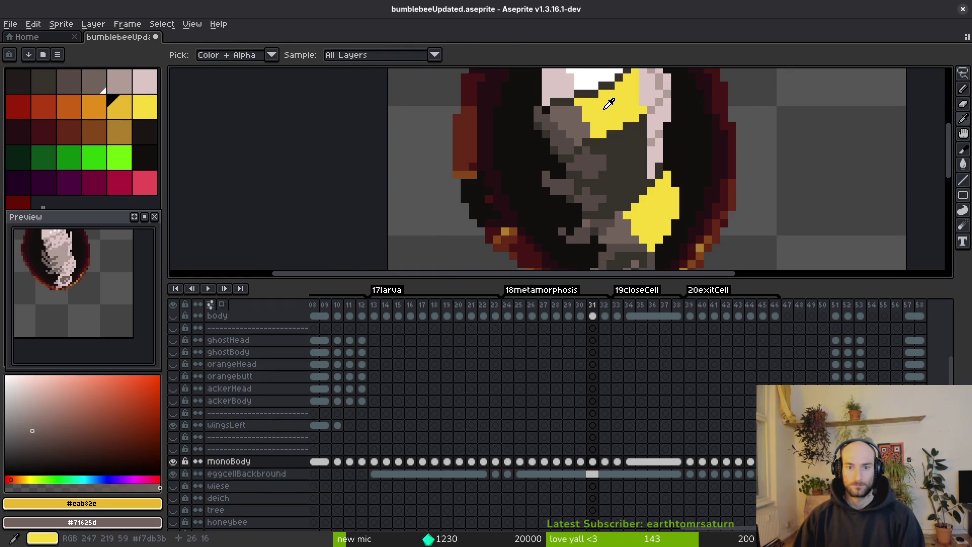
pyautogui.click(613, 105)
pyautogui.rightClick(652, 89)
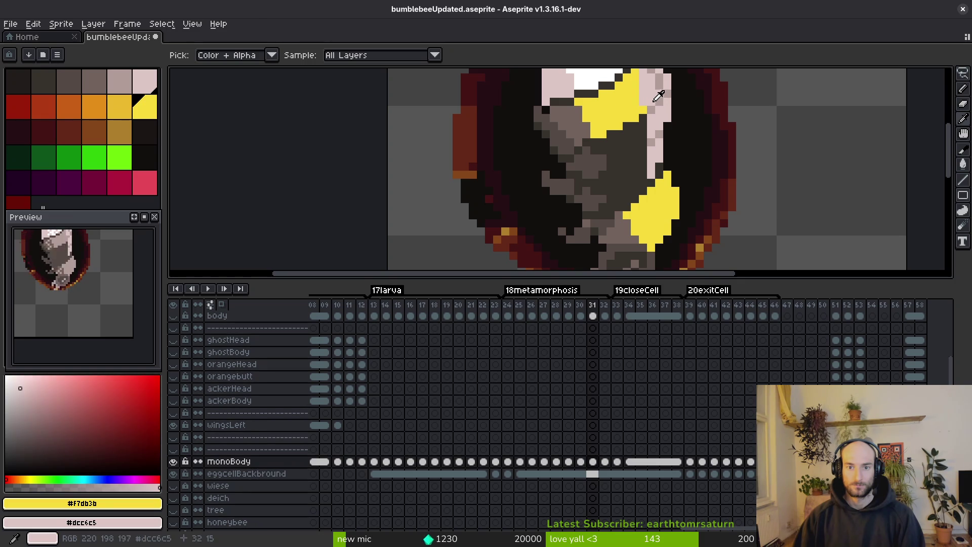
pyautogui.hotkey('shift', 'r')
pyautogui.click(743, 146)
# Back on frame 30, replace pale pink #dcc6c5 with #b19d99.
pyautogui.press(',')
pyautogui.click(609, 101)
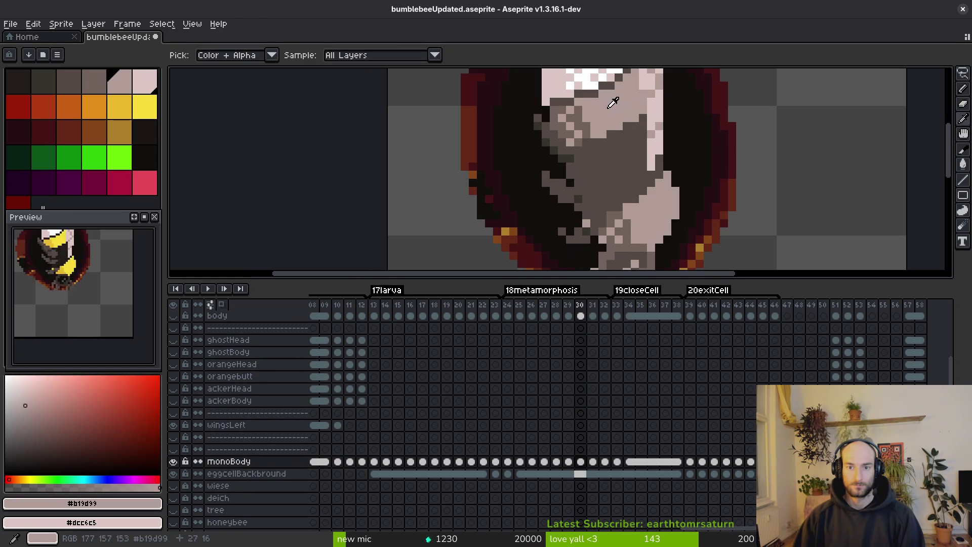
pyautogui.press('x')
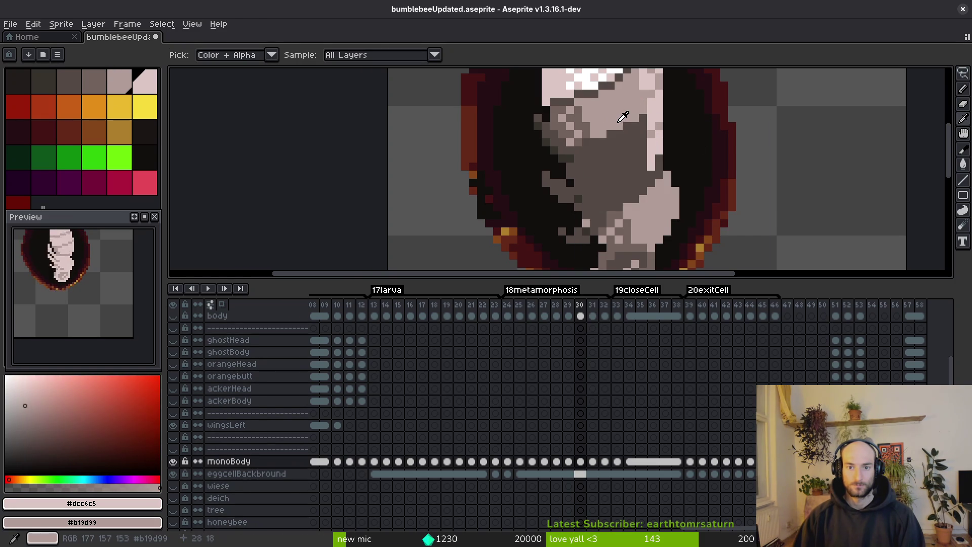
pyautogui.hotkey('shift', 'r')
pyautogui.press('Return')
pyautogui.scroll(-2, 631, 131)
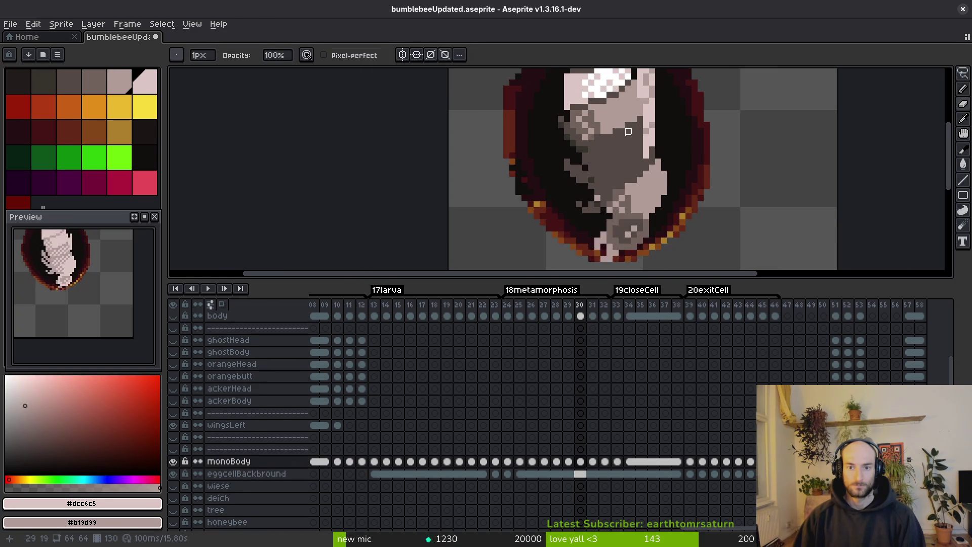
# Replace the bright yellow #f7db3b with #b19d99 on frame 31.
pyautogui.press(',')
pyautogui.press('i')
pyautogui.press('.')
pyautogui.press('.')
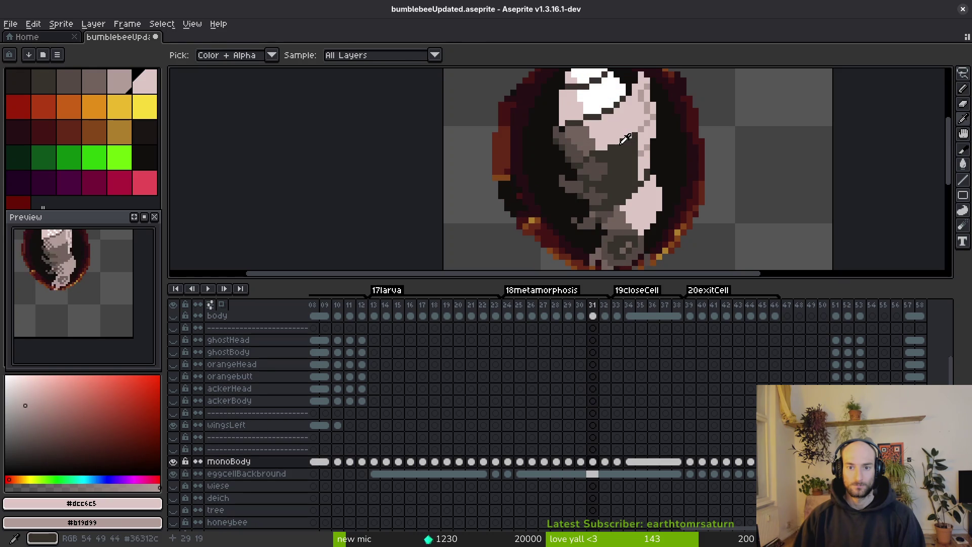
pyautogui.press('b')
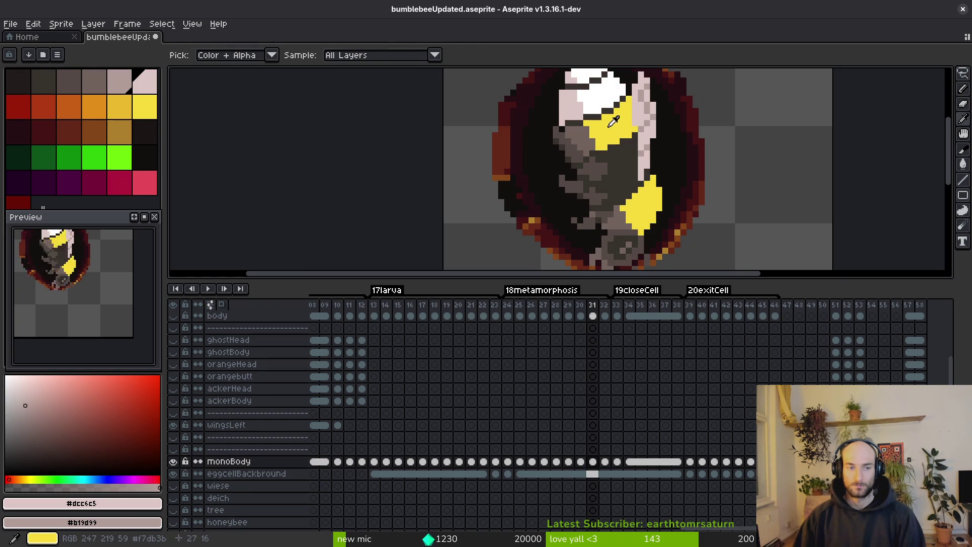
pyautogui.keyDown('alt'); pyautogui.click(634, 135); pyautogui.keyUp('alt')
pyautogui.hotkey('shift', 'r')
pyautogui.press('Return')
pyautogui.scroll(-2, 658, 152)
# Replace yellow with pink on frames 32 and 33.
pyautogui.press('.')
pyautogui.scroll(3, 636, 160)
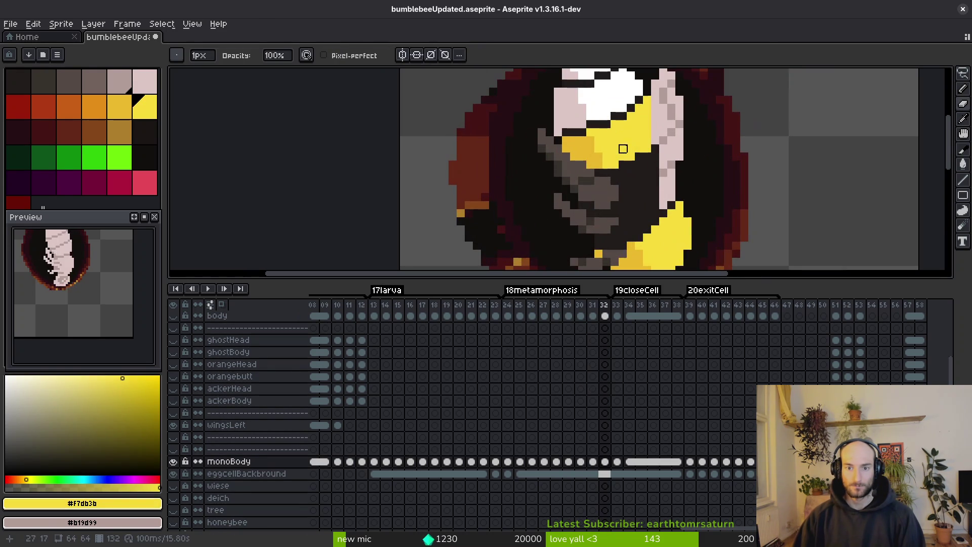
pyautogui.hotkey('shift', 'r')
pyautogui.click(719, 148)
pyautogui.scroll(-1, 674, 172)
pyautogui.hotkey('shift', 'r')
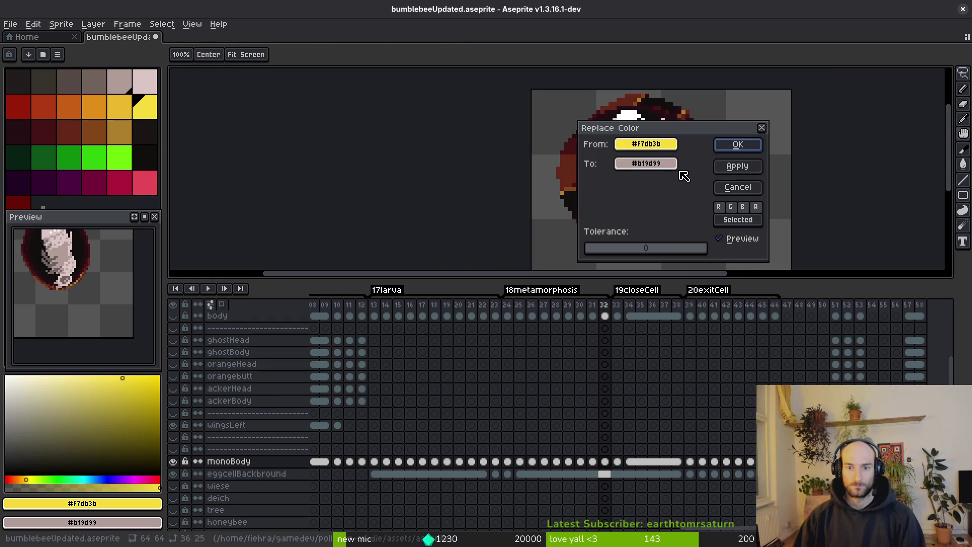
pyautogui.press('Return')
pyautogui.press('.')
pyautogui.hotkey('shift', 'r')
pyautogui.click(736, 146)
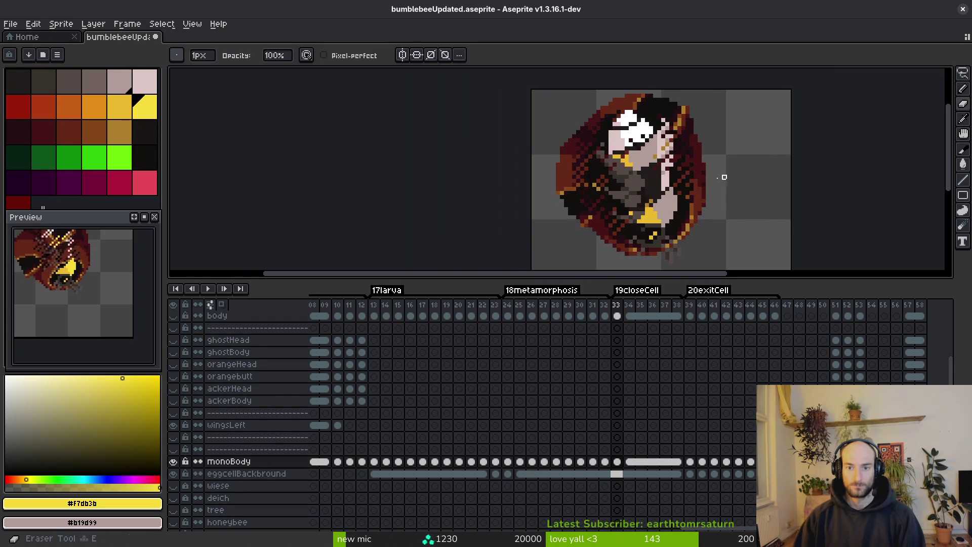
# Replace yellow with pink on frames 34, 35 and 39.
pyautogui.press('.')
pyautogui.hotkey('shift', 'r')
pyautogui.click(738, 146)
pyautogui.press('.')
pyautogui.hotkey('shift', 'r')
pyautogui.click(737, 146)
pyautogui.press('.')
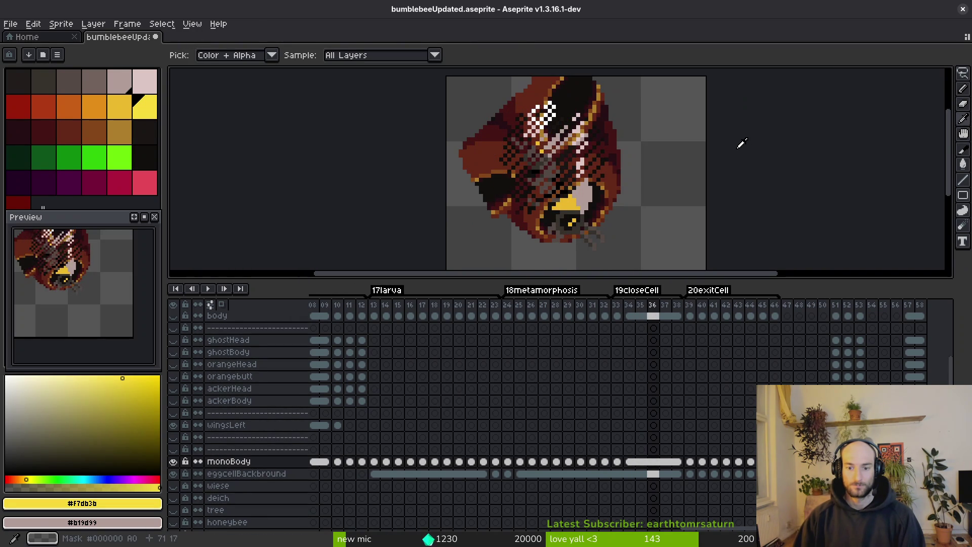
pyautogui.press('.')
pyautogui.press('.')
pyautogui.press('.')
pyautogui.hotkey('shift', 'r')
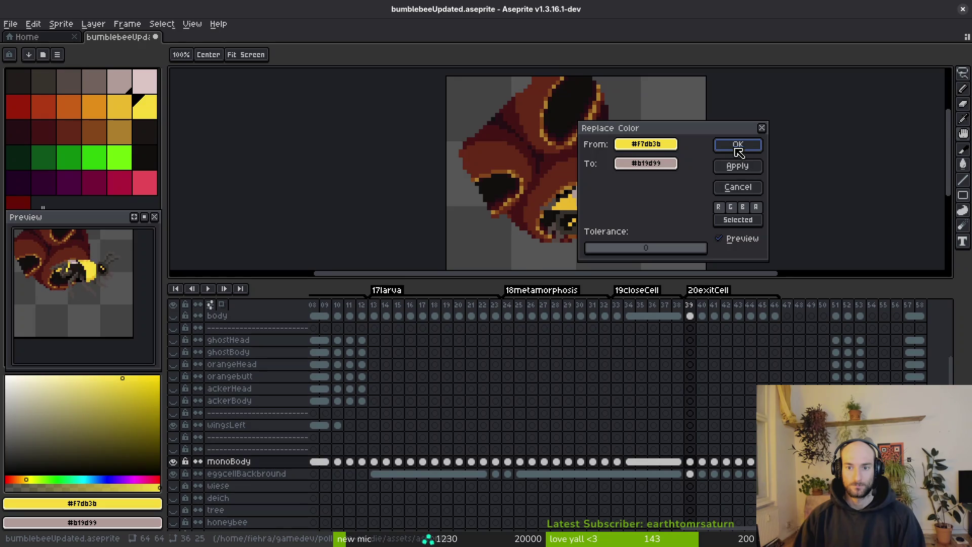
pyautogui.click(737, 146)
# Replace yellow with pink on frames 40 through 43.
pyautogui.press('.')
pyautogui.hotkey('shift', 'r')
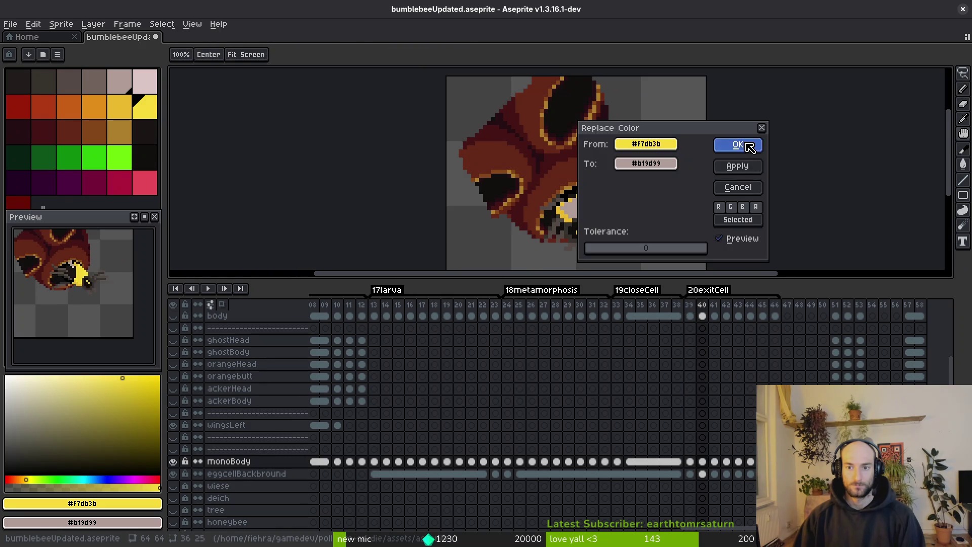
pyautogui.click(748, 147)
pyautogui.press('.')
pyautogui.hotkey('shift', 'r')
pyautogui.click(754, 145)
pyautogui.press('.')
pyautogui.hotkey('shift', 'r')
pyautogui.click(755, 145)
pyautogui.press('.')
pyautogui.hotkey('shift', 'r')
pyautogui.click(749, 149)
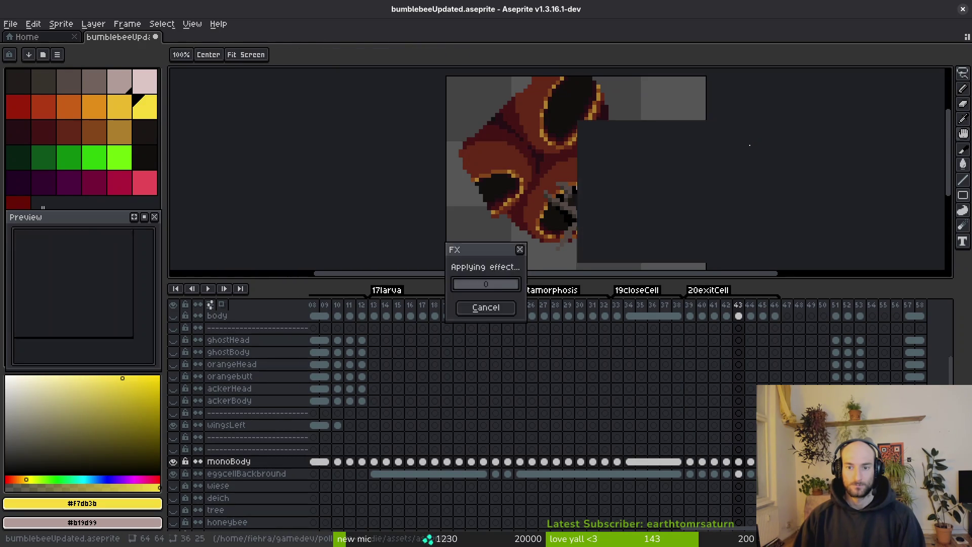
# Replace yellow with pink on frames 44, 45 and 46.
pyautogui.press('.')
pyautogui.hotkey('shift', 'r')
pyautogui.click(753, 146)
pyautogui.press('.')
pyautogui.hotkey('shift', 'r')
pyautogui.click(747, 146)
pyautogui.press('.')
pyautogui.hotkey('shift', 'r')
pyautogui.click(746, 144)
# Dismiss the error from the empty frame after 46 and step back to review frame 28.
pyautogui.press('.')
pyautogui.hotkey('shift', 'r')
pyautogui.press('Escape')
pyautogui.press(',')
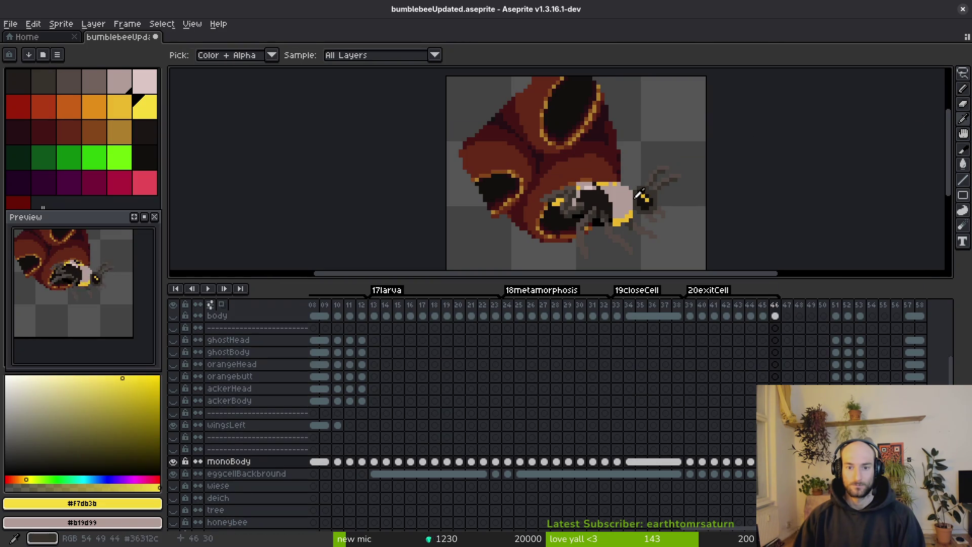
pyautogui.press(',')
pyautogui.press(',')
pyautogui.press(',')
pyautogui.press('.')
pyautogui.press('.')
pyautogui.press('.')
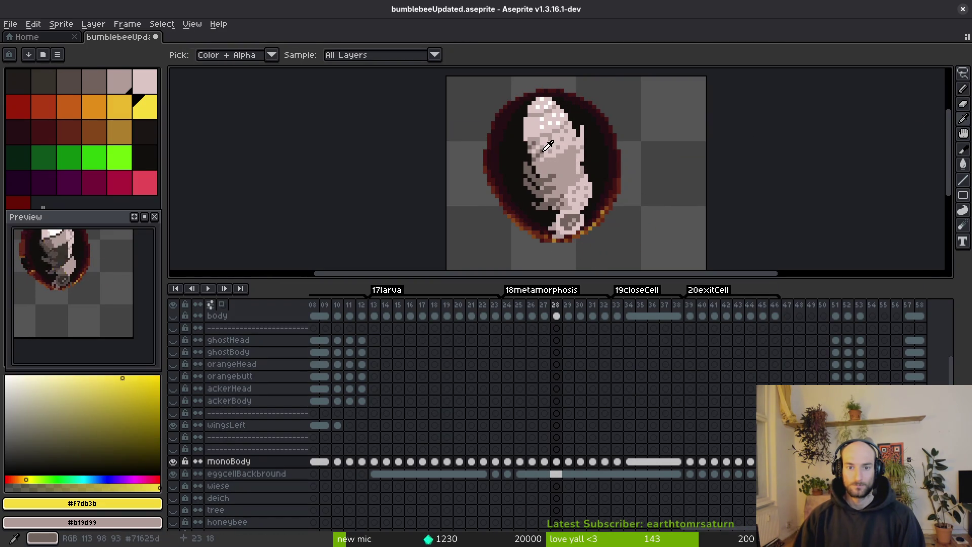
# Eyedropper grey-brown #71625d as background and darker yellow #eab82e as foreground.
pyautogui.click(547, 146)
pyautogui.press('.')
pyautogui.press('.')
pyautogui.press(',')
pyautogui.press(',')
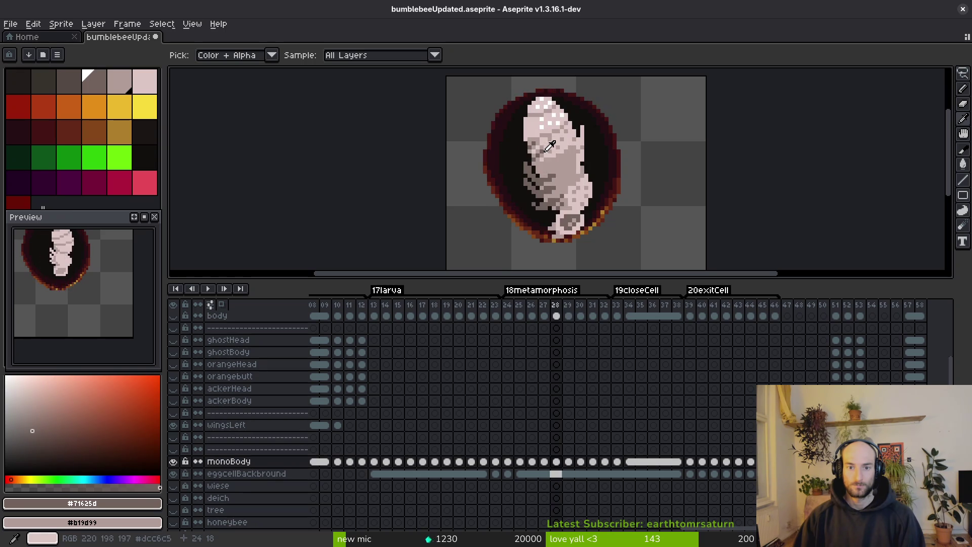
pyautogui.scroll(4, 549, 145)
pyautogui.rightClick(542, 141)
pyautogui.press('.')
pyautogui.press('.')
pyautogui.press('.')
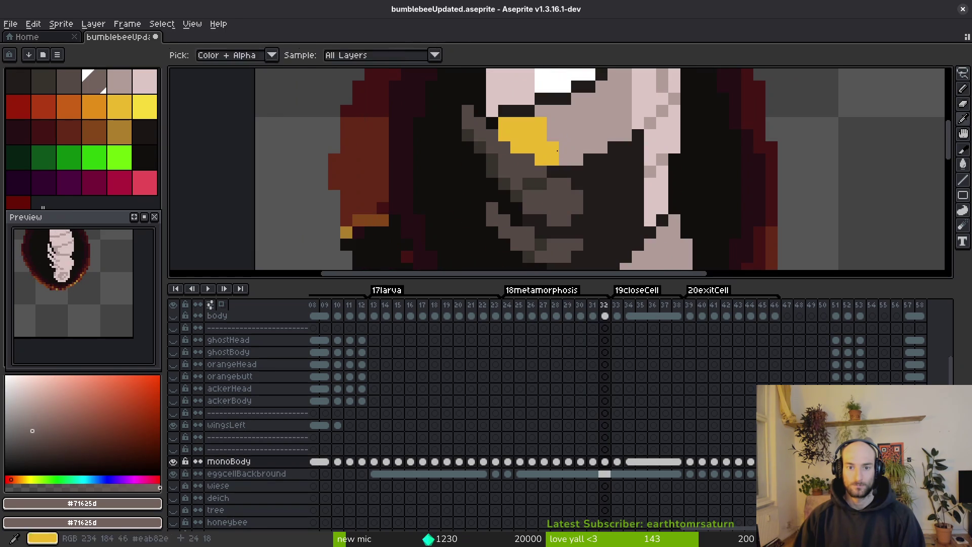
pyautogui.click(539, 136)
pyautogui.scroll(-5, 539, 136)
# Replace #eab82e with #71625d on each of frames 32, 33, 34, 35 and 36.
pyautogui.hotkey('shift', 'r')
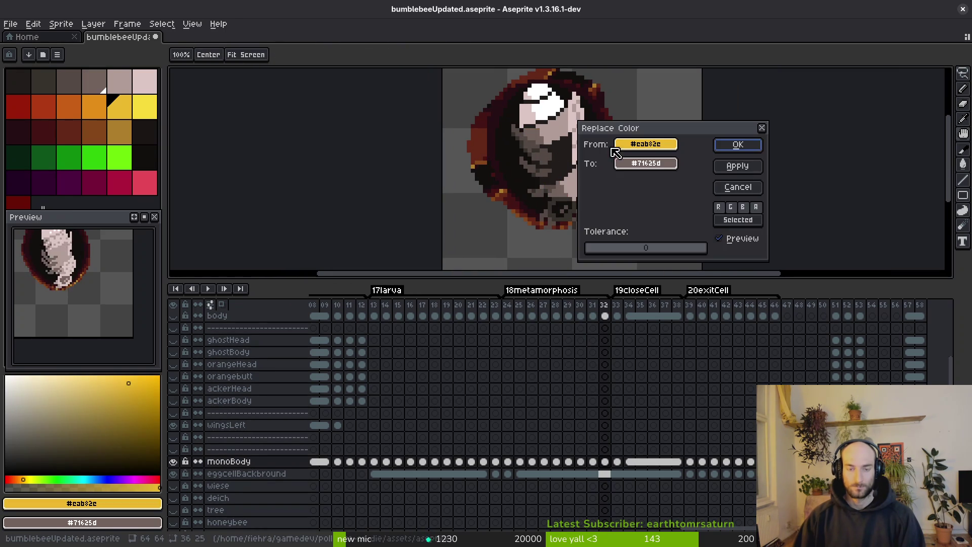
pyautogui.click(735, 146)
pyautogui.press('.')
pyautogui.hotkey('shift', 'r')
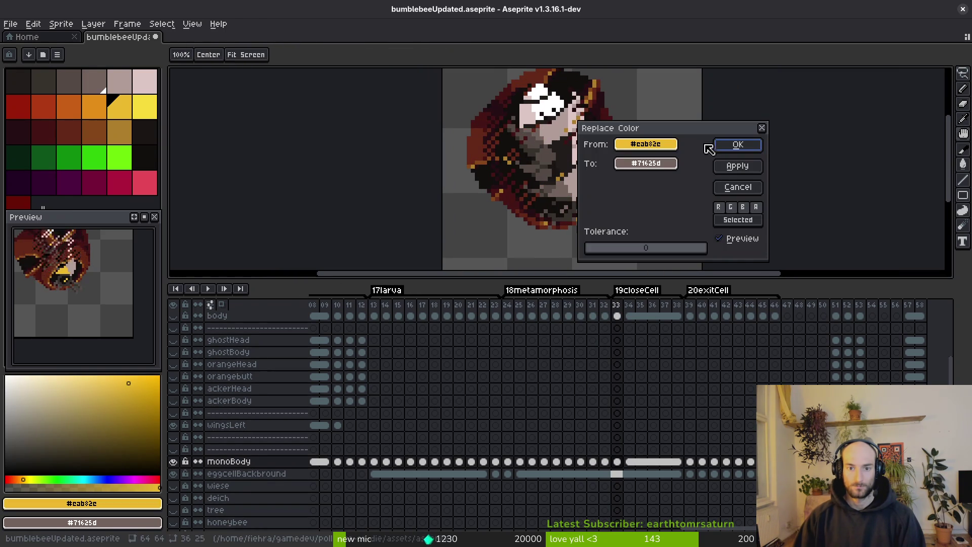
pyautogui.click(730, 147)
pyautogui.press('.')
pyautogui.hotkey('shift', 'r')
pyautogui.click(728, 150)
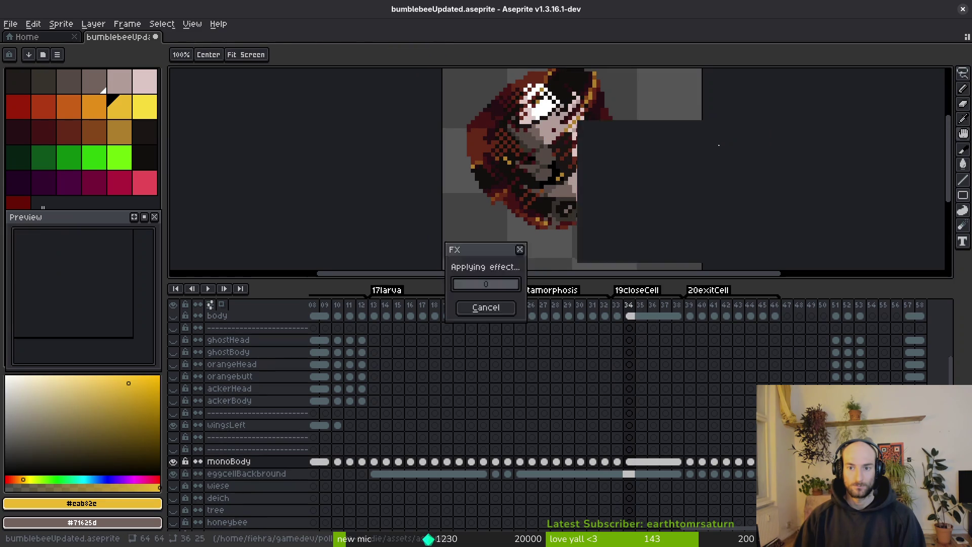
pyautogui.press('.')
pyautogui.hotkey('shift', 'r')
pyautogui.click(725, 151)
pyautogui.press('.')
pyautogui.hotkey('shift', 'r')
pyautogui.click(728, 148)
pyautogui.press('.')
pyautogui.press('.')
pyautogui.press('.')
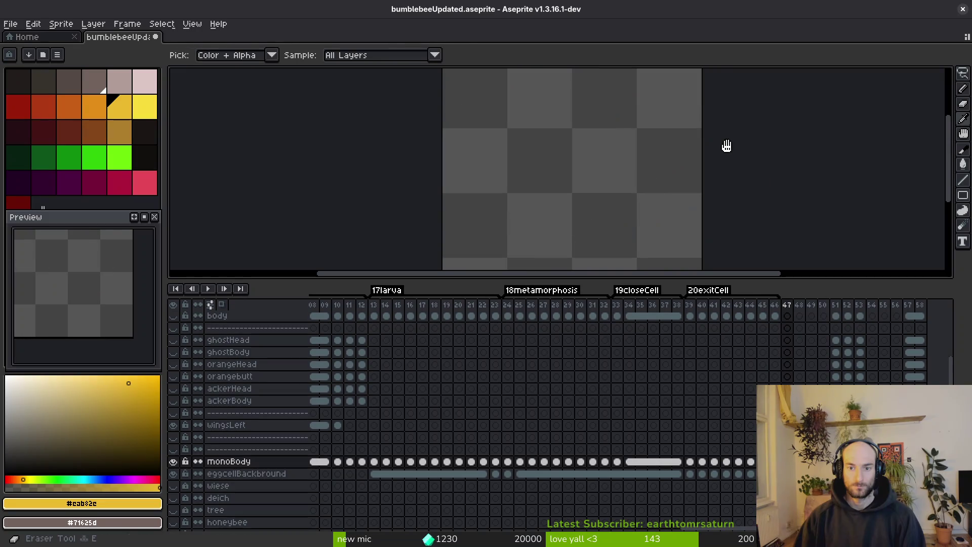
pyautogui.press(',')
pyautogui.press('b')
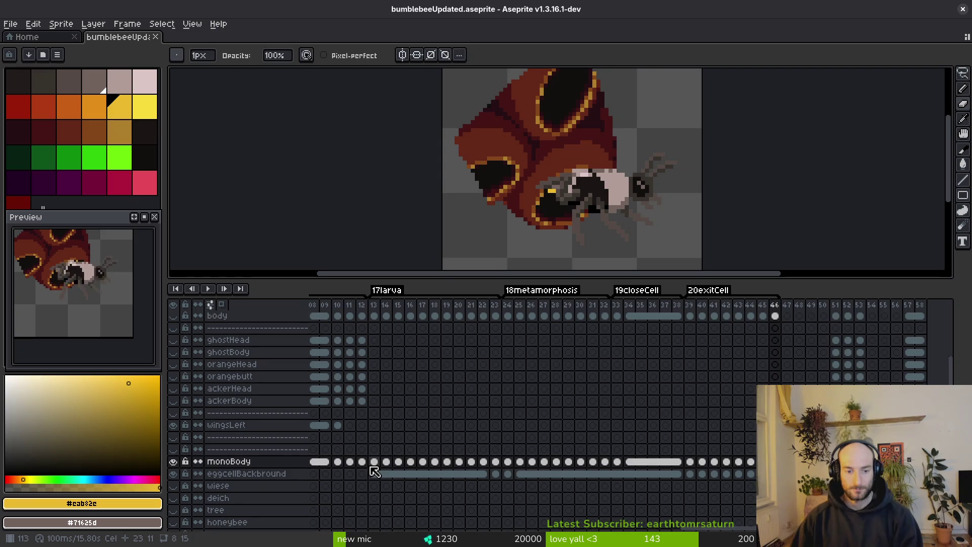
# Step to the egg-cell bee frames and eyedropper pale pink #b19d99 from the bee's body for the Pencil.
pyautogui.hscroll(-5, 375, 472)
pyautogui.click(499, 458)
pyautogui.scroll(4, 549, 162)
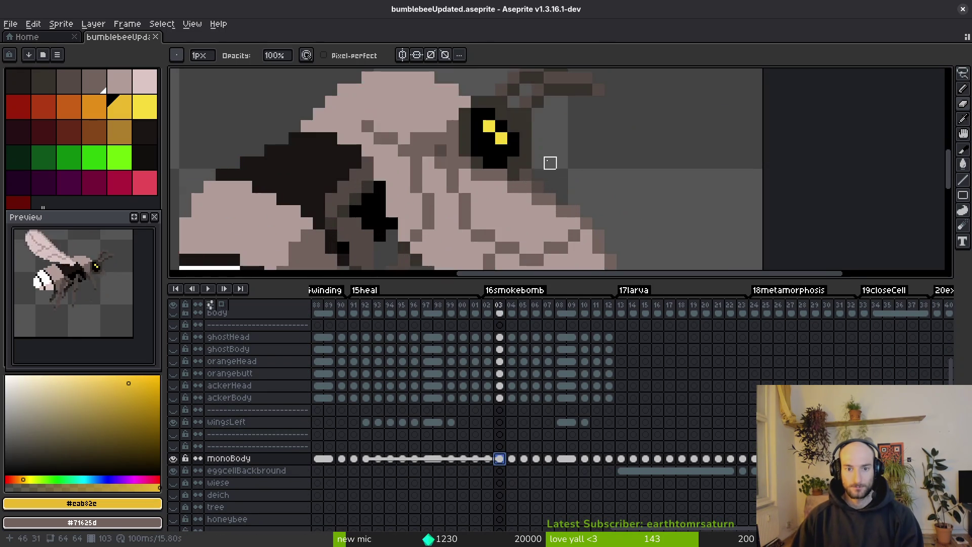
pyautogui.scroll(-3, 549, 162)
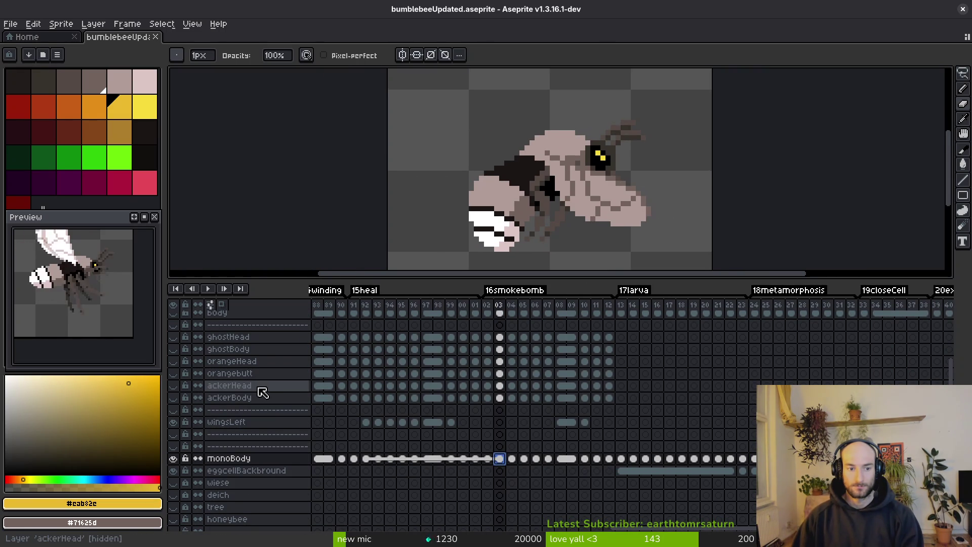
pyautogui.hscroll(7, 616, 376)
pyautogui.scroll(1, 627, 405)
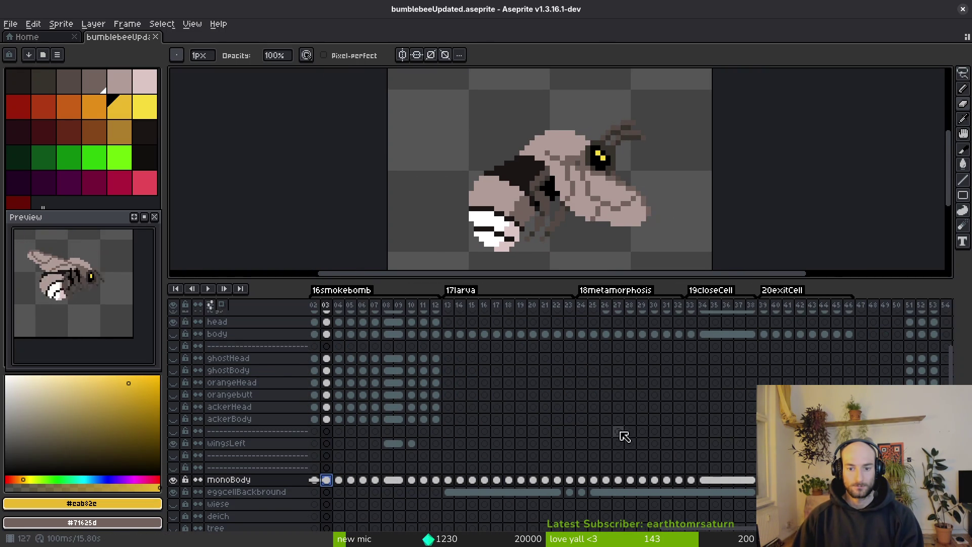
pyautogui.click(454, 485)
pyautogui.press('Right')
pyautogui.press('Right')
pyautogui.press('Right')
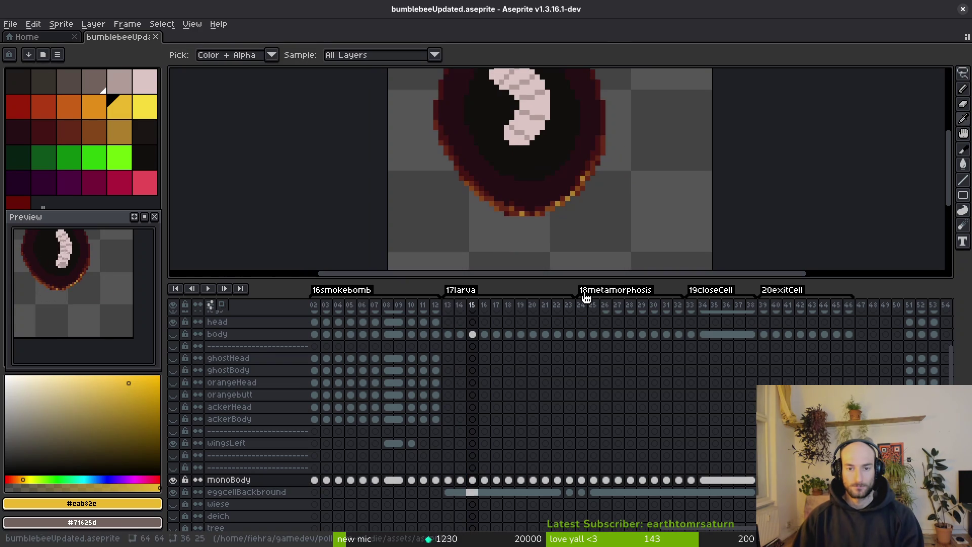
pyautogui.press('Right')
pyautogui.press('Right')
pyautogui.press('Right')
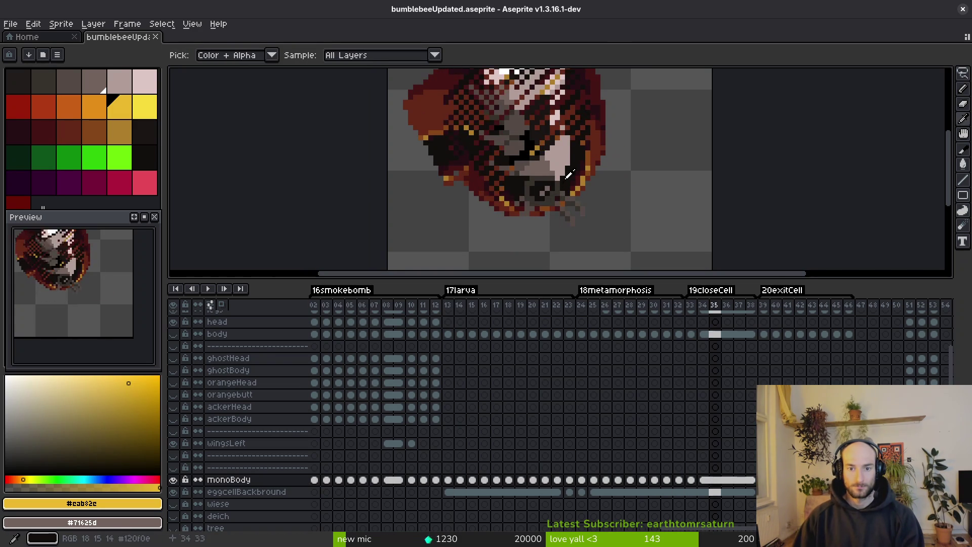
pyautogui.press('Right')
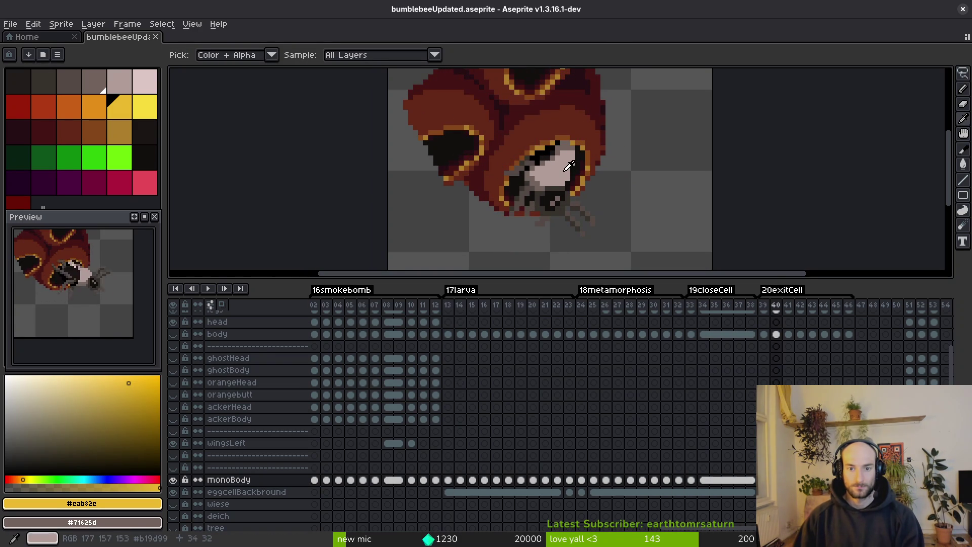
pyautogui.click(568, 167)
pyautogui.press('Left')
pyautogui.press('Left')
pyautogui.press('Left')
pyautogui.press('b')
pyautogui.scroll(3, 542, 179)
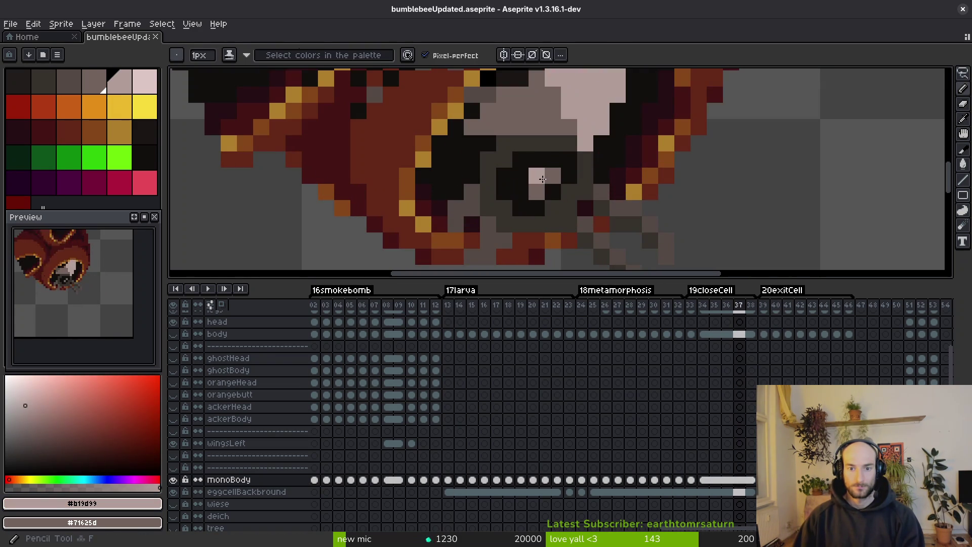
# Undo stray strokes and dot a pale pink #b19d99 pixel into the bee's eye on frame 39.
pyautogui.press('Right')
pyautogui.press('Right')
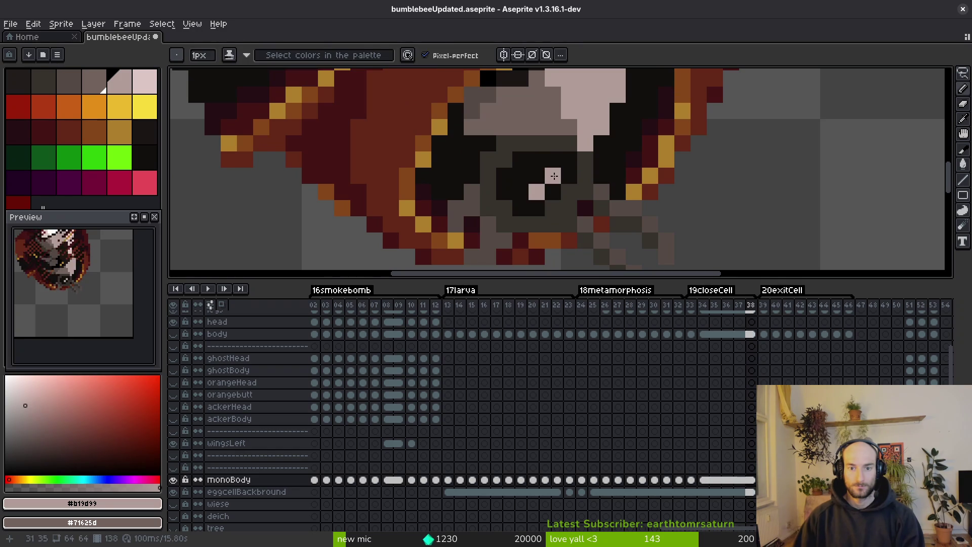
pyautogui.press('Right')
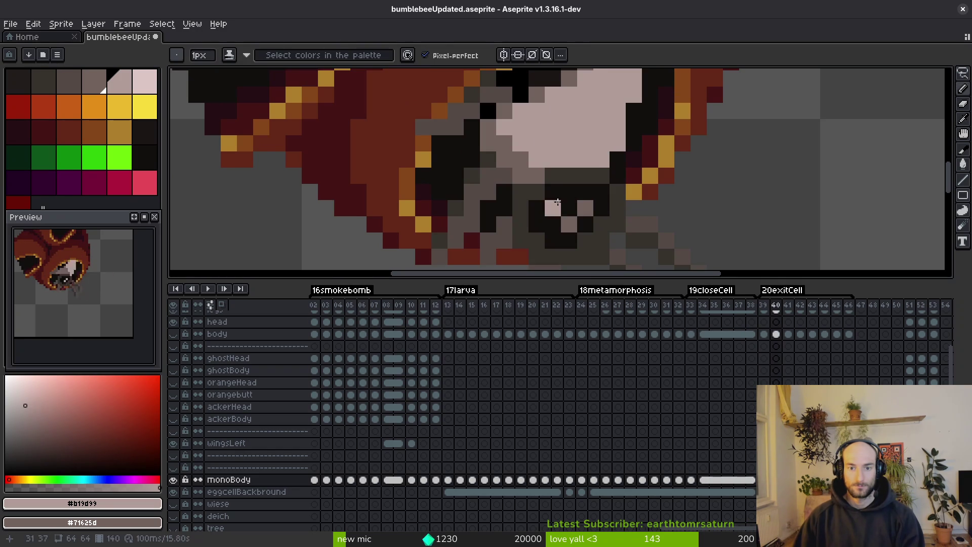
pyautogui.keyDown('alt'); pyautogui.click(701, 201); pyautogui.keyUp('alt')
pyautogui.hotkey('ctrl', 'z')
pyautogui.scroll(-3, 722, 200)
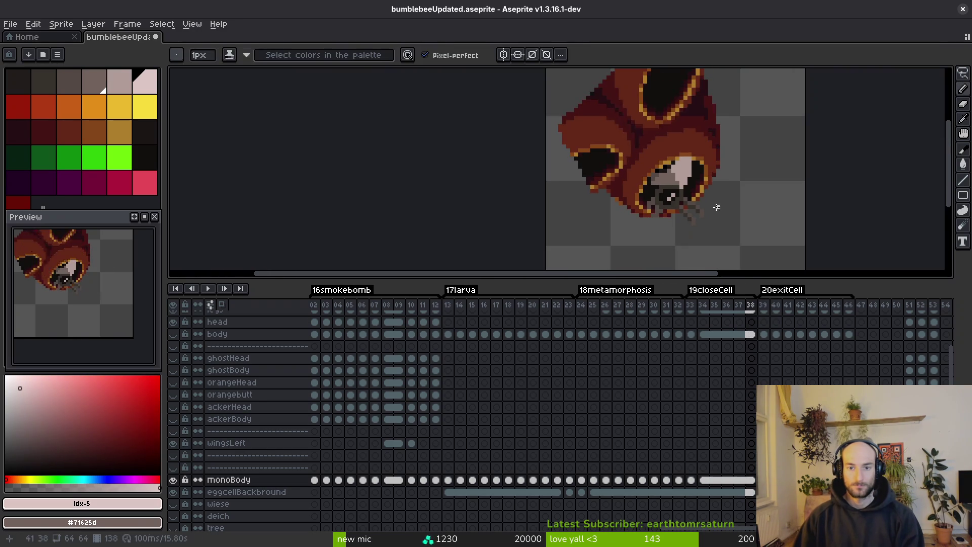
pyautogui.hotkey('ctrl', 'z')
pyautogui.hotkey('ctrl', 'z')
pyautogui.press('Left')
pyautogui.press('Left')
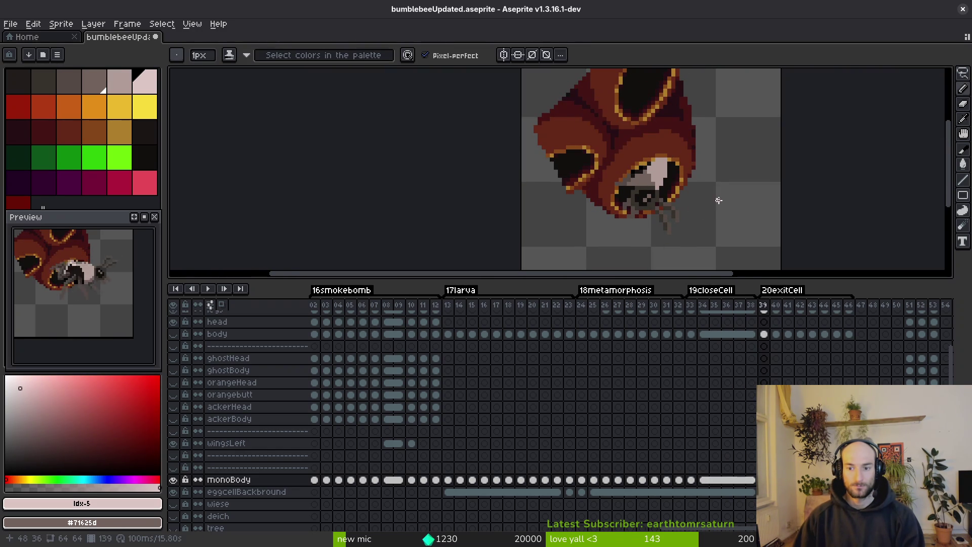
pyautogui.press('Right')
pyautogui.press('Right')
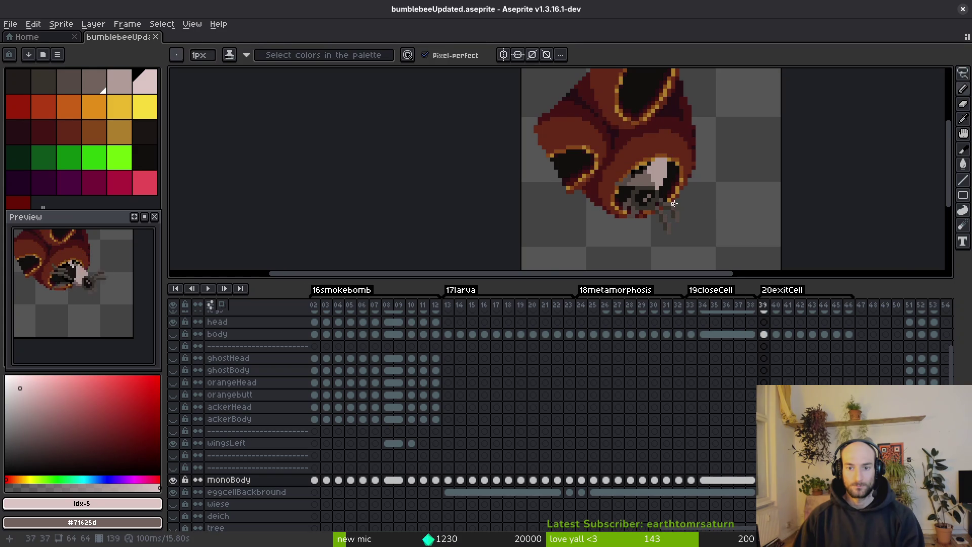
pyautogui.scroll(5, 658, 195)
pyautogui.click(627, 203)
pyautogui.keyDown('alt'); pyautogui.click(640, 190); pyautogui.keyUp('alt')
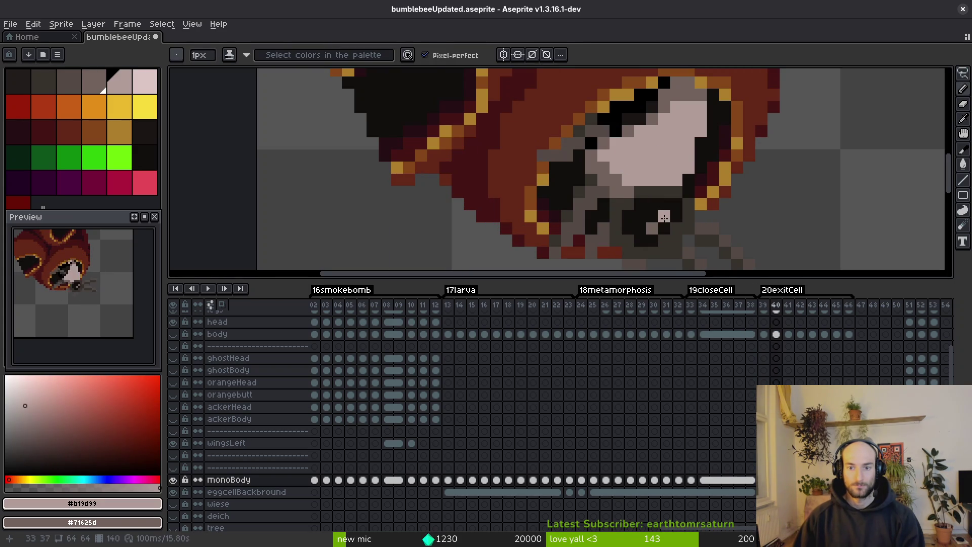
# Add light pink Idx-5 eye highlights on frames 40 and 41.
pyautogui.press('Right')
pyautogui.press('Left')
pyautogui.press('Right')
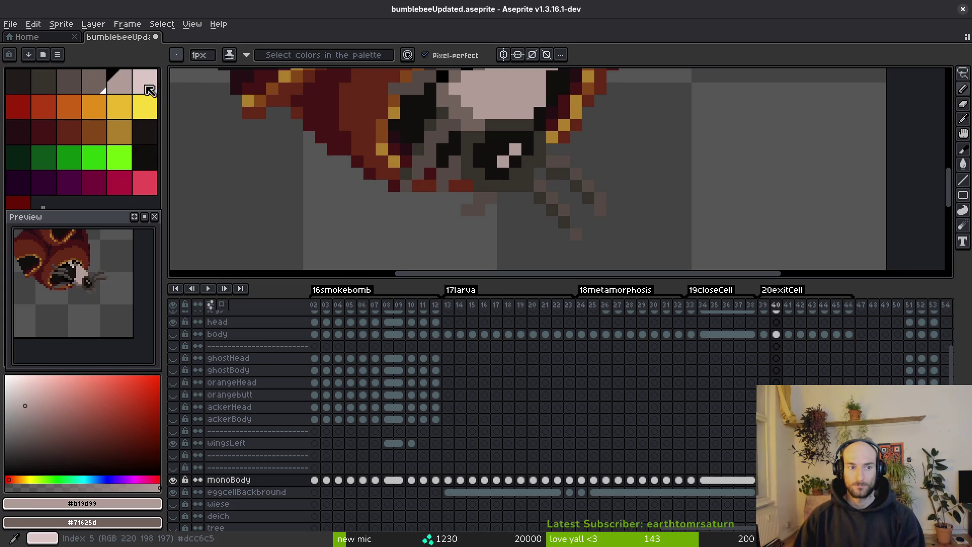
pyautogui.keyDown('alt'); pyautogui.click(515, 149); pyautogui.keyUp('alt')
pyautogui.press('Left')
pyautogui.press('Right')
pyautogui.click(525, 149)
pyautogui.scroll(3, 525, 149)
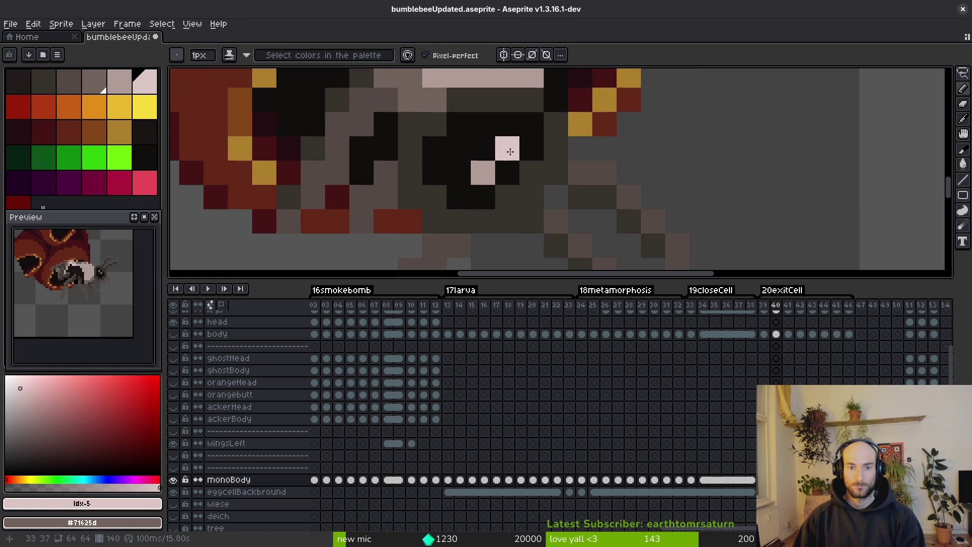
pyautogui.press('Right')
pyautogui.click(657, 182)
pyautogui.click(590, 187)
# Dot the eye highlight pixel on frames 42, 43, 44 and 45.
pyautogui.scroll(-4, 590, 188)
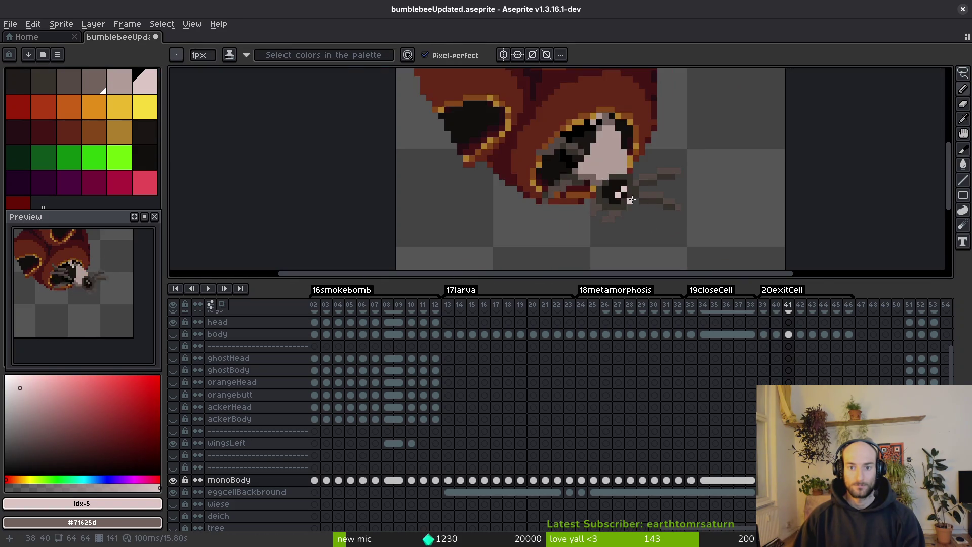
pyautogui.press('Right')
pyautogui.scroll(4, 633, 200)
pyautogui.click(697, 152)
pyautogui.press('Right')
pyautogui.scroll(-4, 725, 141)
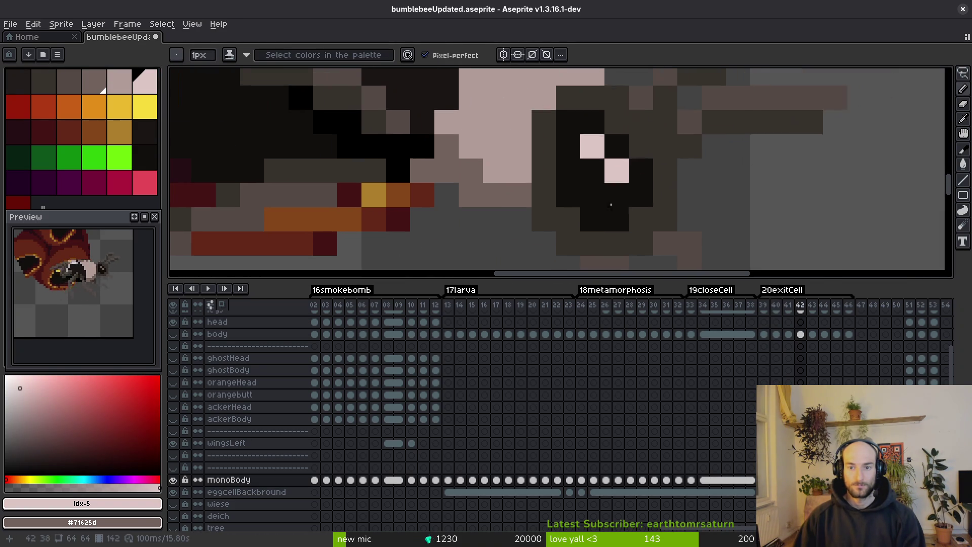
pyautogui.scroll(4, 633, 203)
pyautogui.click(655, 171)
pyautogui.scroll(-4, 685, 167)
pyautogui.scroll(4, 431, 112)
pyautogui.press('Right')
pyautogui.click(431, 112)
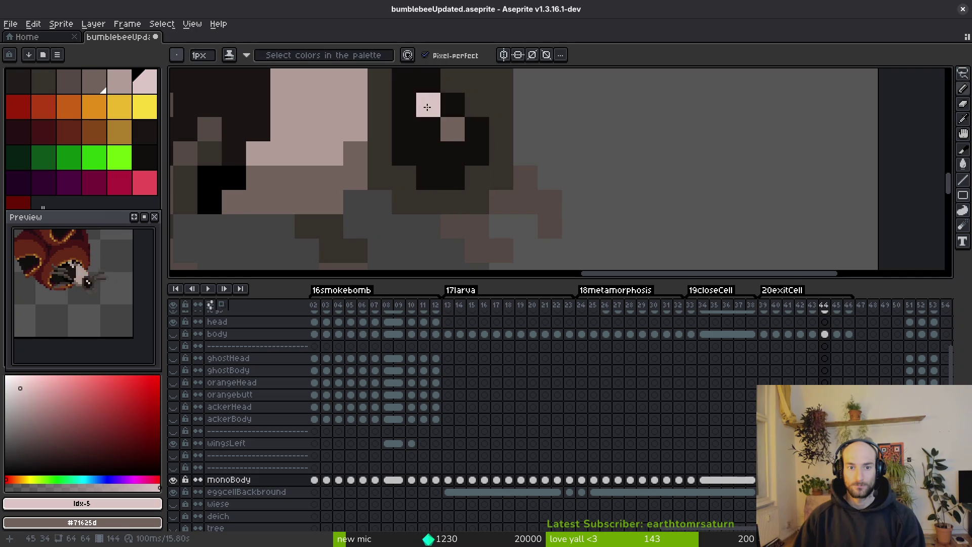
pyautogui.press('Right')
pyautogui.scroll(-4, 452, 119)
pyautogui.scroll(4, 454, 123)
pyautogui.click(455, 124)
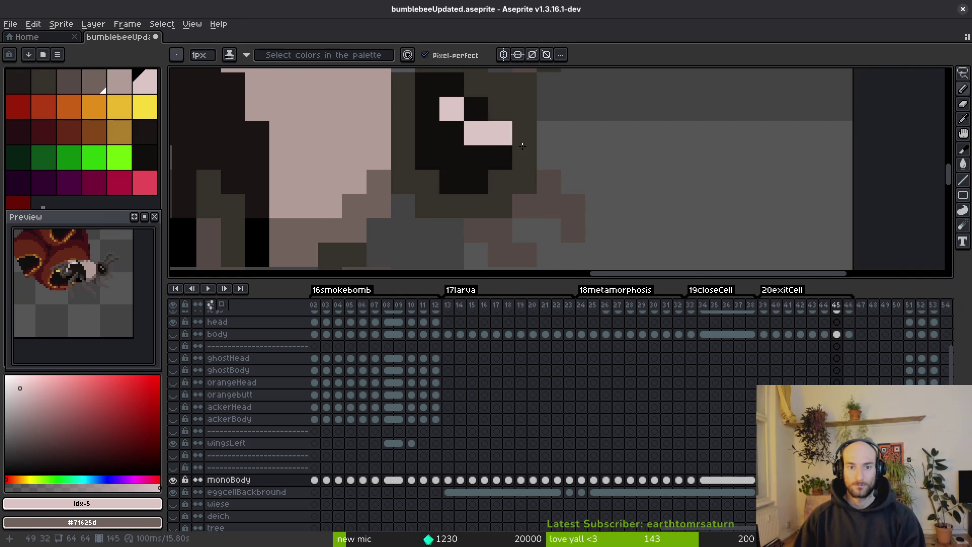
# Add the eye highlight on frame 46 and toggle the monoBody layer to check it.
pyautogui.press('Right')
pyautogui.scroll(-4, 478, 133)
pyautogui.scroll(4, 473, 204)
pyautogui.click(423, 133)
pyautogui.press('Right')
pyautogui.scroll(-4, 541, 202)
pyautogui.scroll(4, 541, 201)
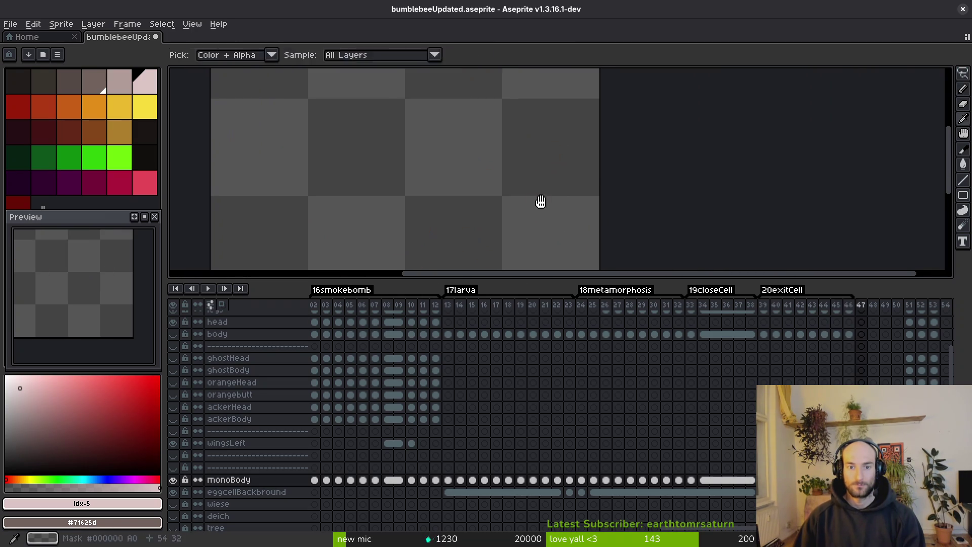
pyautogui.press('Left')
pyautogui.press('Left')
pyautogui.press('Right')
pyautogui.press('Right')
pyautogui.press('Left')
pyautogui.press('Left')
pyautogui.press('Right')
pyautogui.press('b')
pyautogui.scroll(2, 383, 196)
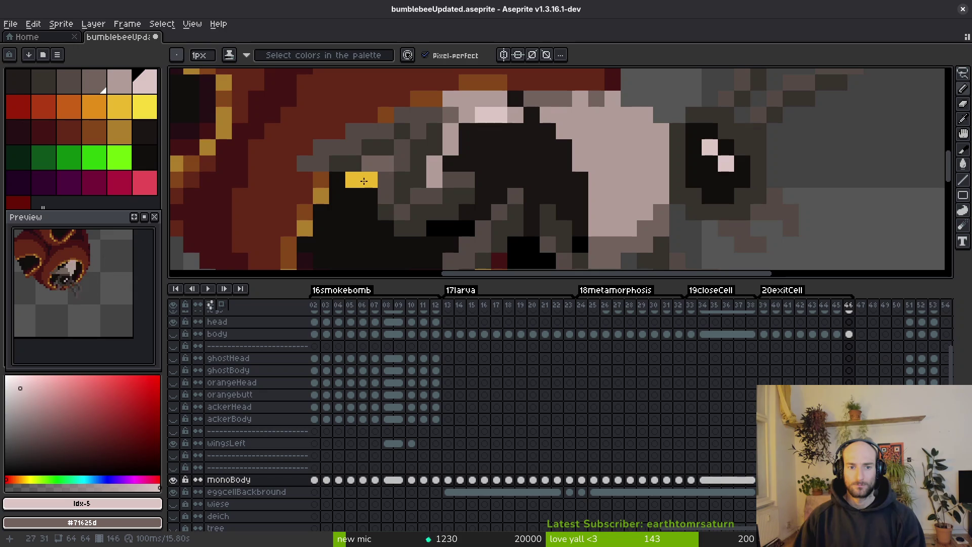
pyautogui.click(177, 481)
pyautogui.click(177, 481)
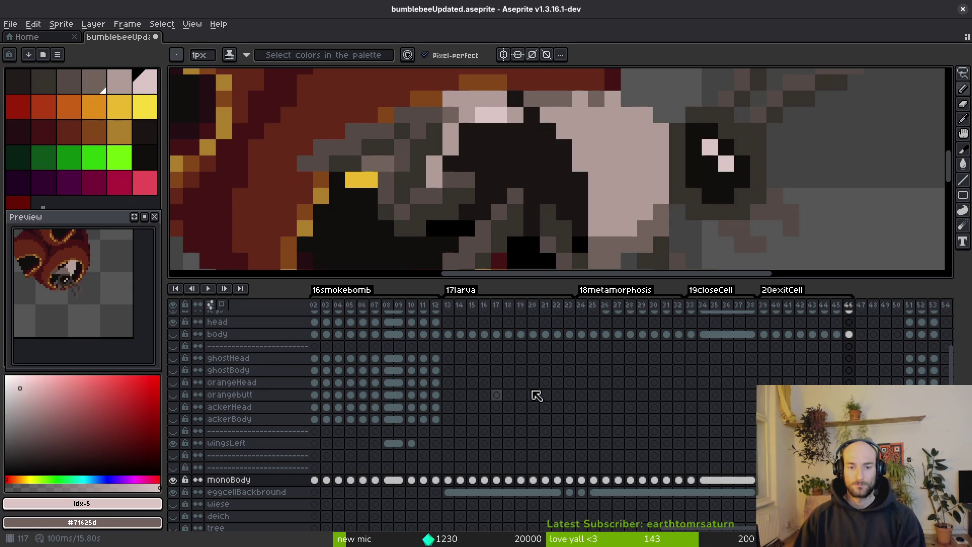
pyautogui.scroll(3, 659, 365)
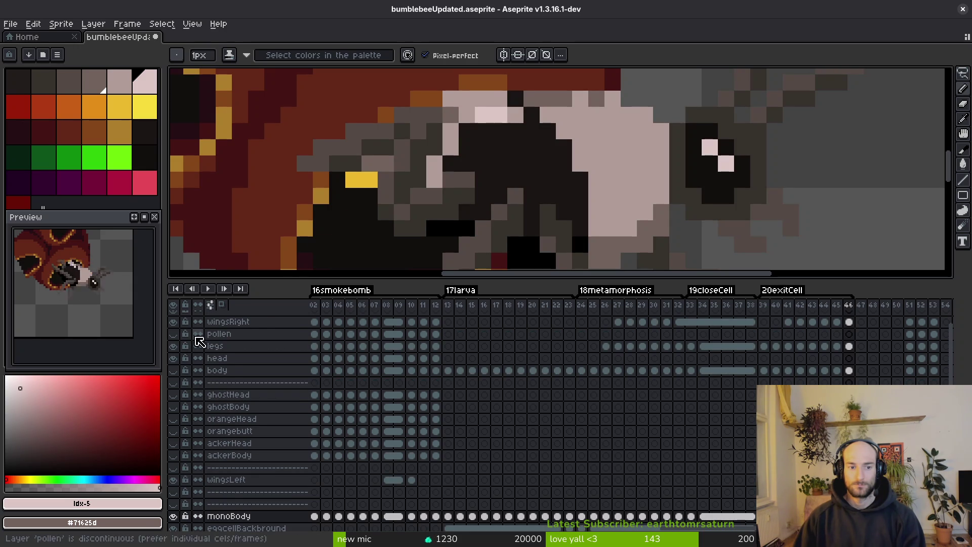
# On the legs layer, magic-wand select and delete the stray yellow pixels at the bee's rear.
pyautogui.scroll(2, 198, 344)
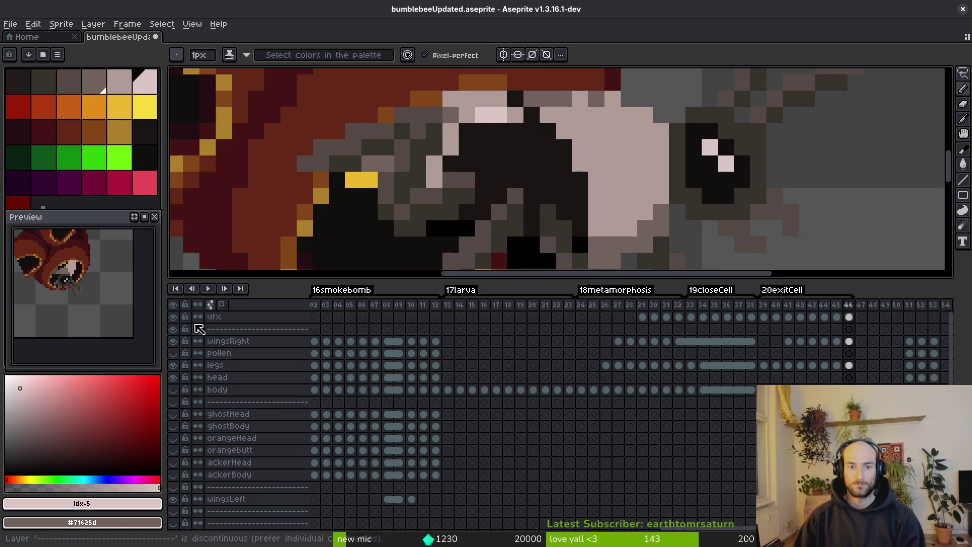
pyautogui.click(173, 364)
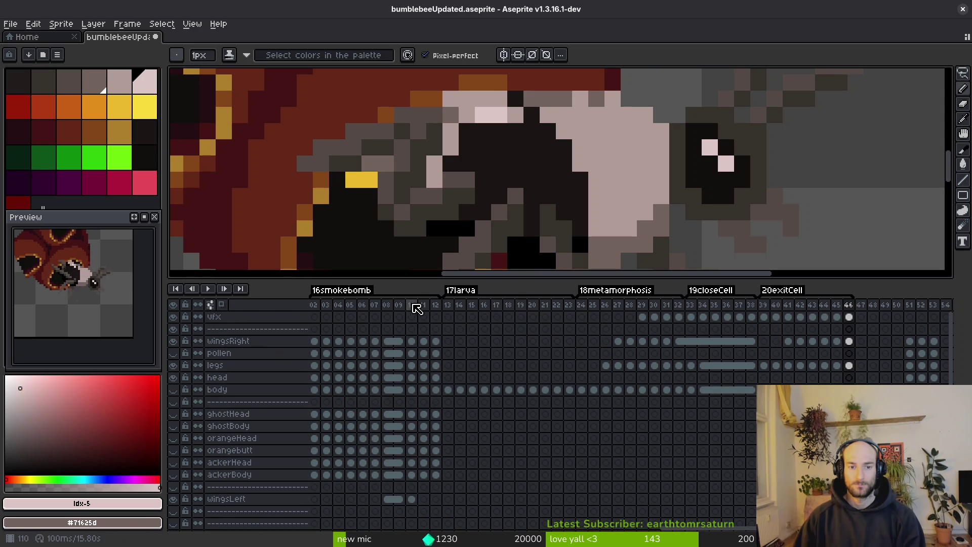
pyautogui.click(174, 365)
pyautogui.click(174, 365)
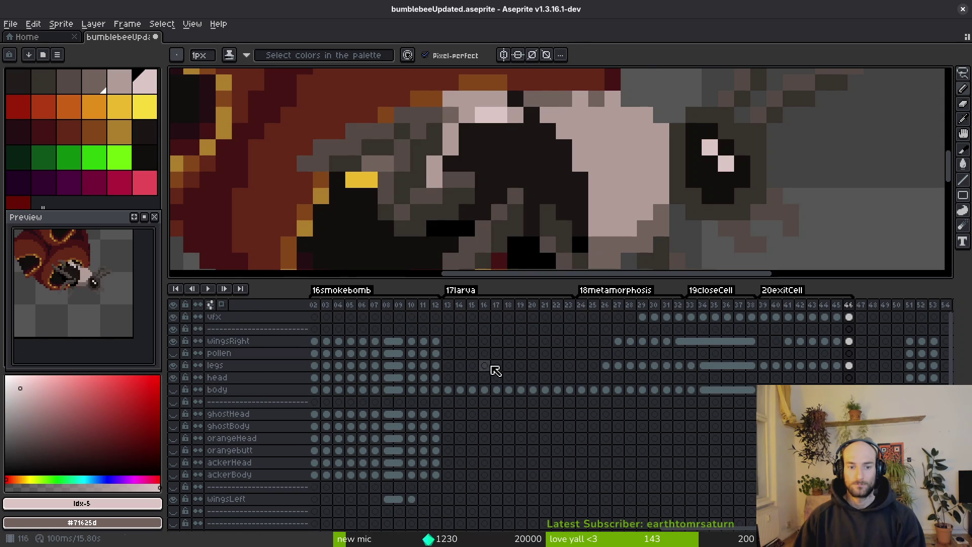
pyautogui.click(850, 368)
pyautogui.click(344, 181)
pyautogui.press('w')
pyautogui.click(369, 184)
pyautogui.press('Delete')
# Paste a pixel patch on eggcellBackbround and bucket-fill it pale pink #b19d99.
pyautogui.press('-')
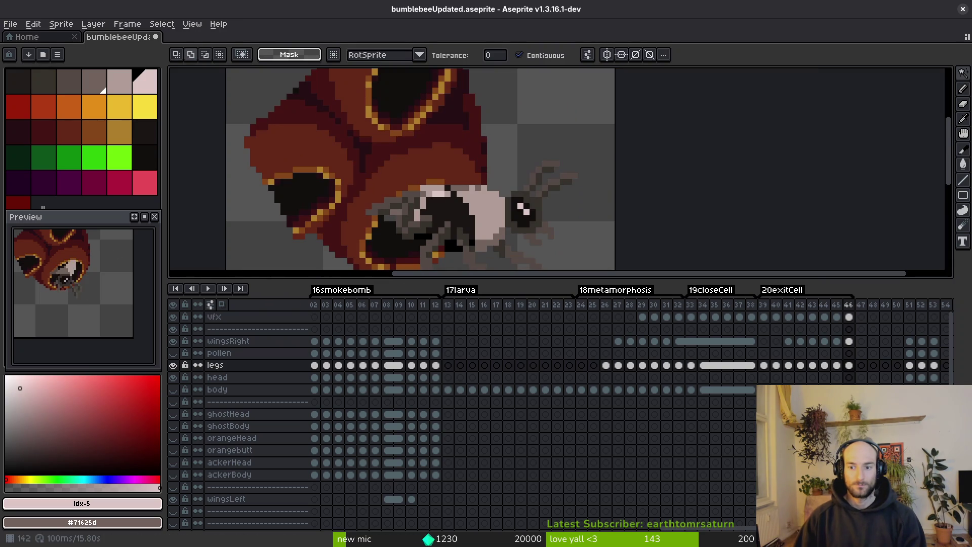
pyautogui.scroll(-3, 782, 380)
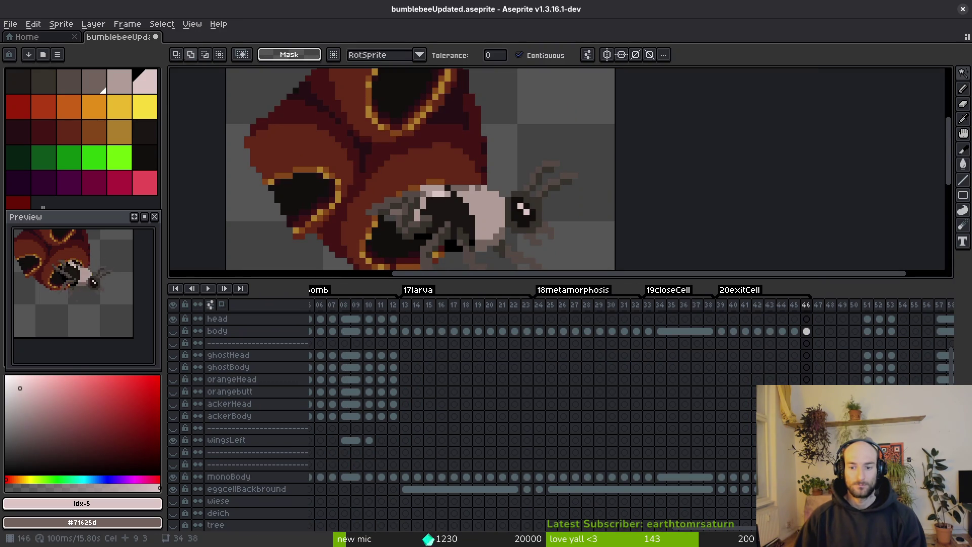
pyautogui.click(806, 488)
pyautogui.hotkey('ctrl', 'v')
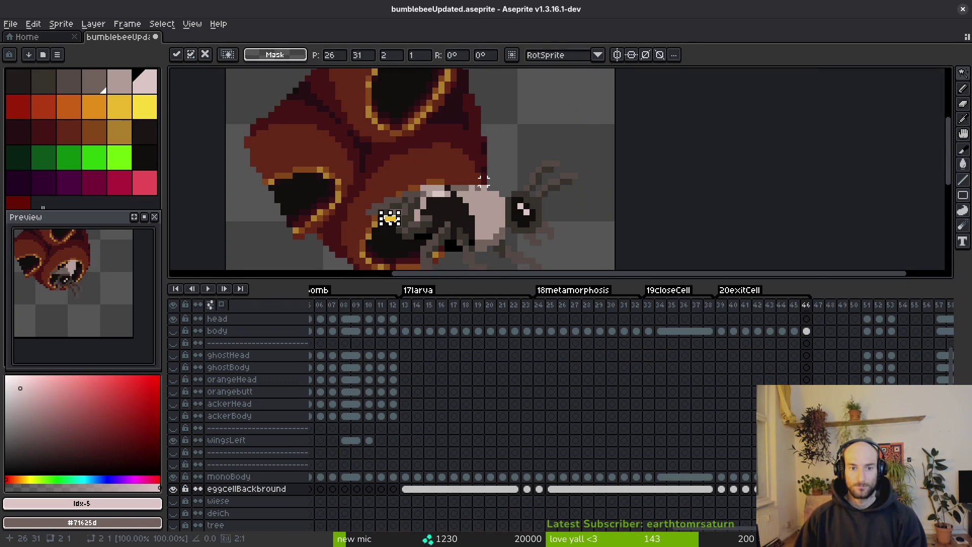
pyautogui.scroll(2, 447, 219)
pyautogui.keyDown('alt'); pyautogui.click(430, 167); pyautogui.keyUp('alt')
pyautogui.press('g')
pyautogui.click(344, 211)
pyautogui.scroll(-2, 344, 210)
# Compare against frame 43, then make the yellow body layer visible again on frame 46.
pyautogui.press(',')
pyautogui.press(',')
pyautogui.press(',')
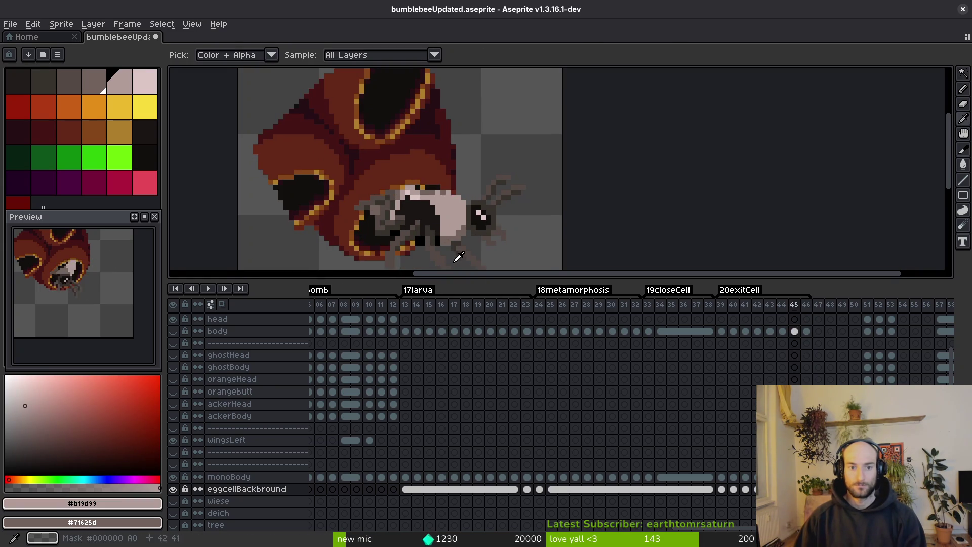
pyautogui.press('.')
pyautogui.press('.')
pyautogui.press('.')
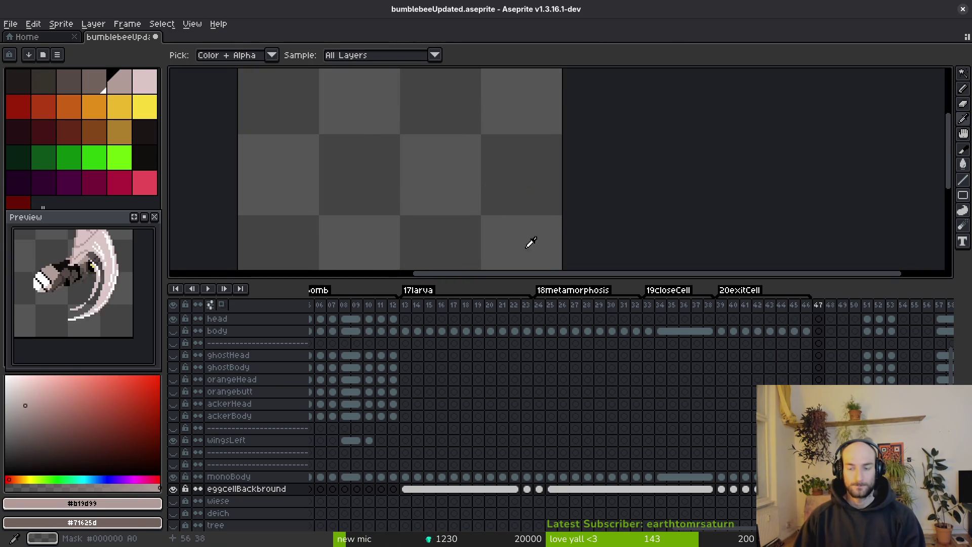
pyautogui.click(806, 331)
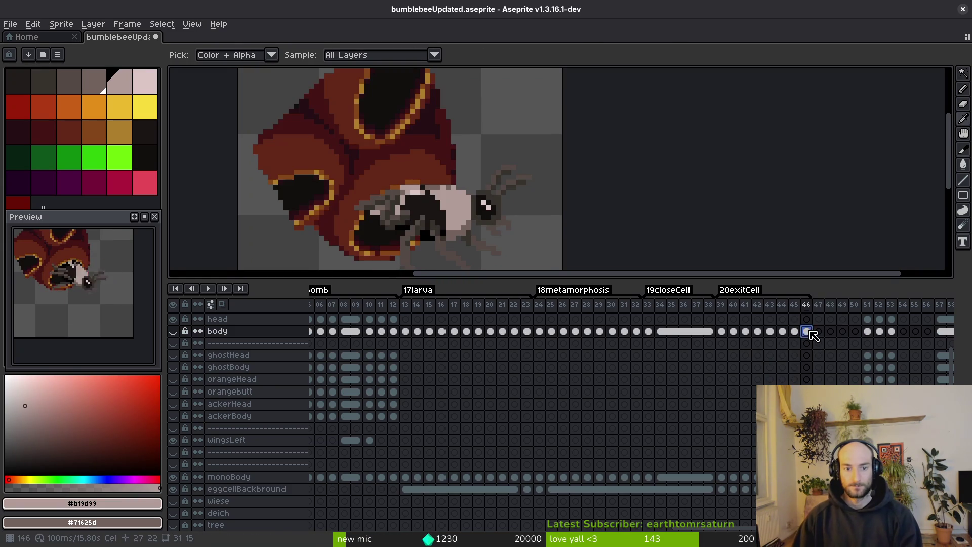
pyautogui.click(174, 331)
# Try a flood fill on the bee, then undo it twice.
pyautogui.press('g')
pyautogui.scroll(5, 330, 222)
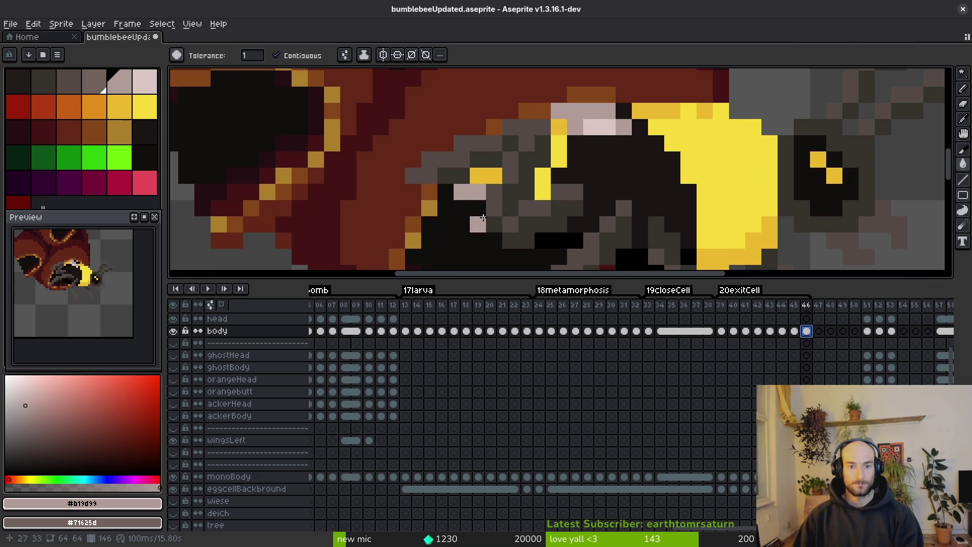
pyautogui.scroll(1, 486, 216)
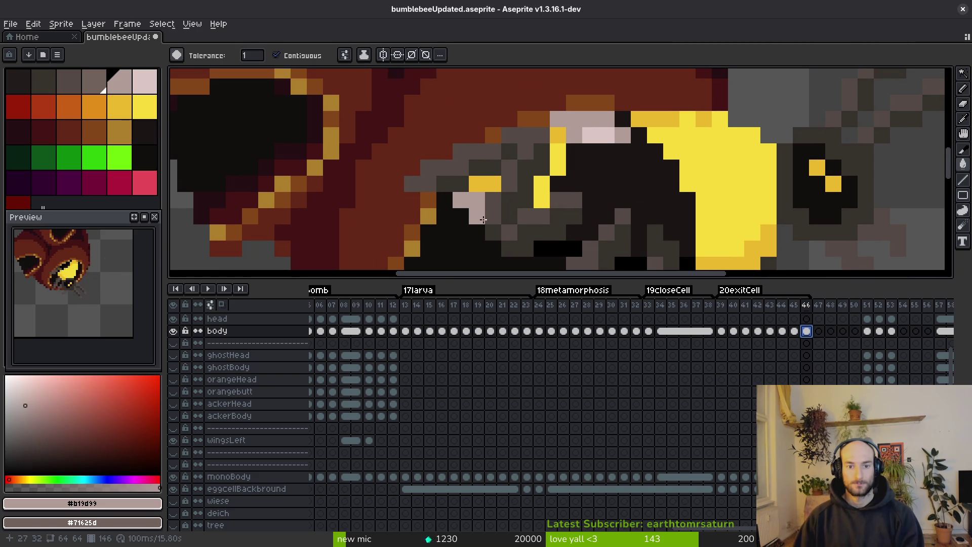
pyautogui.hotkey('ctrl', 'z')
pyautogui.hotkey('ctrl', 'z')
pyautogui.scroll(-2, 501, 233)
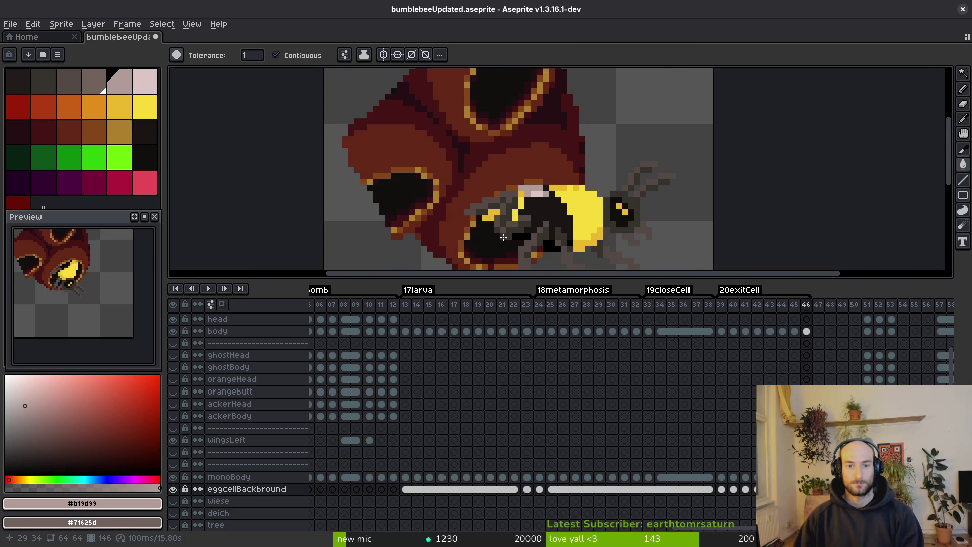
pyautogui.scroll(-2, 537, 233)
pyautogui.hotkey('ctrl', 'z')
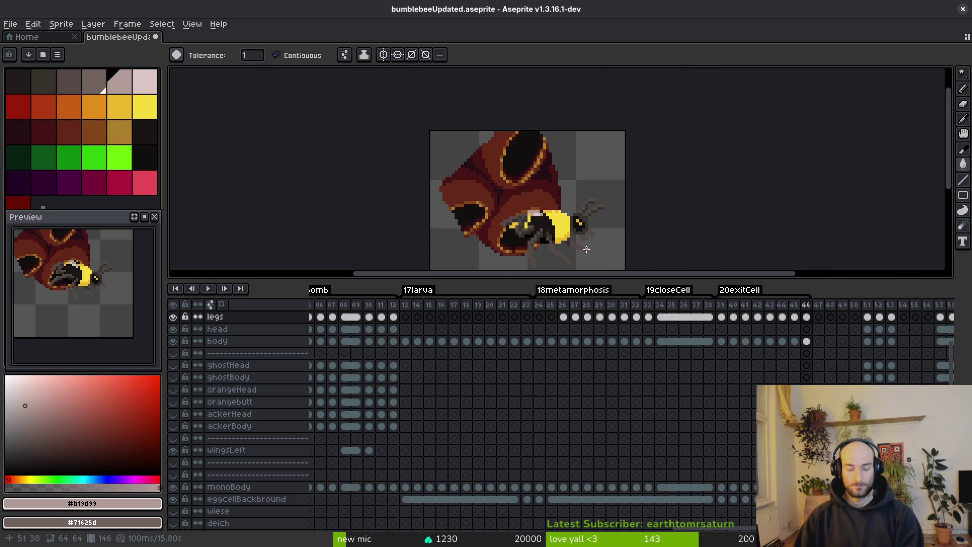
pyautogui.scroll(2, 588, 244)
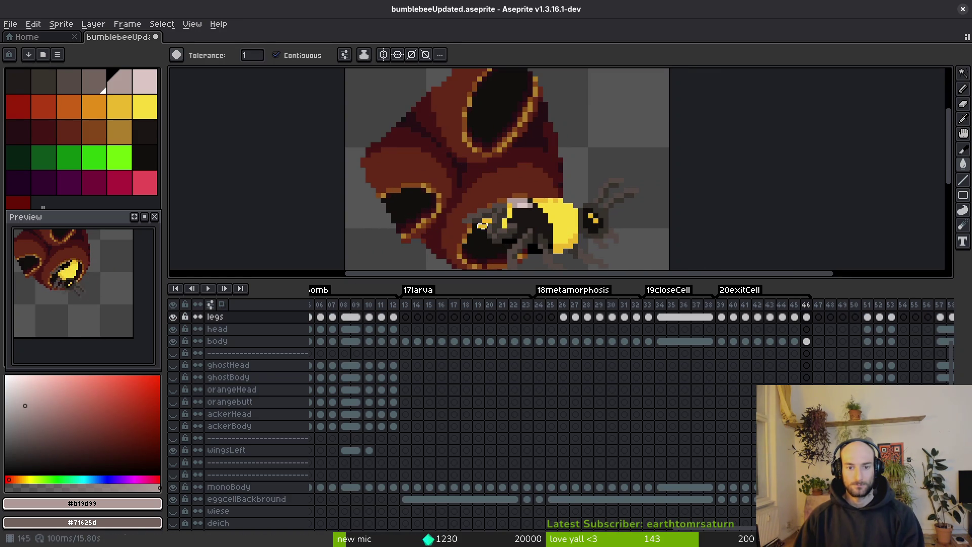
pyautogui.scroll(1, 532, 238)
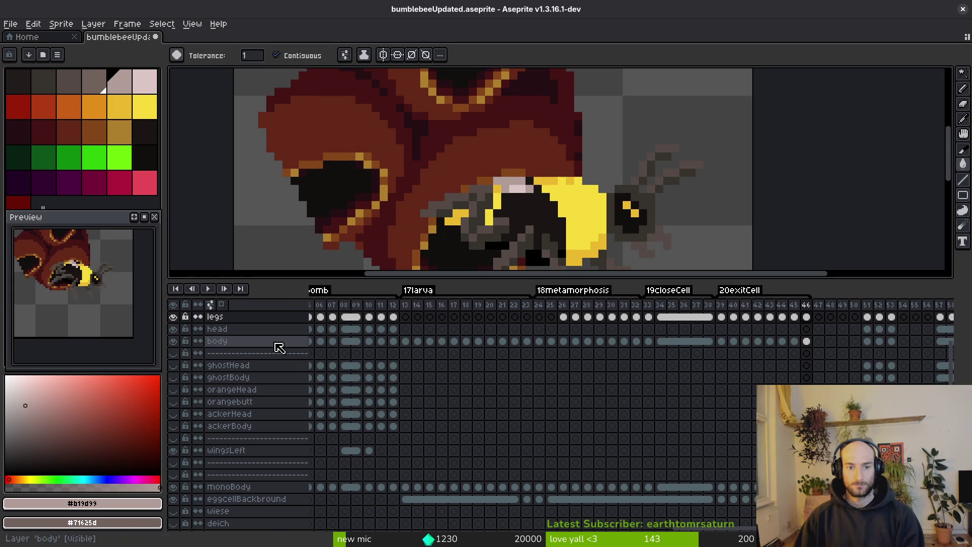
# Briefly hide and re-show the legs and body layers to inspect the bee.
pyautogui.click(178, 320)
pyautogui.click(179, 320)
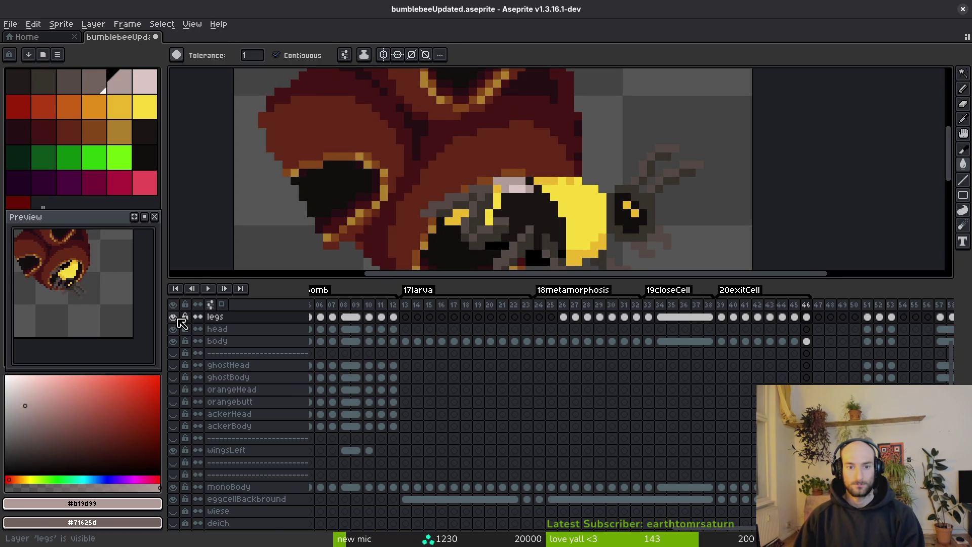
pyautogui.click(174, 341)
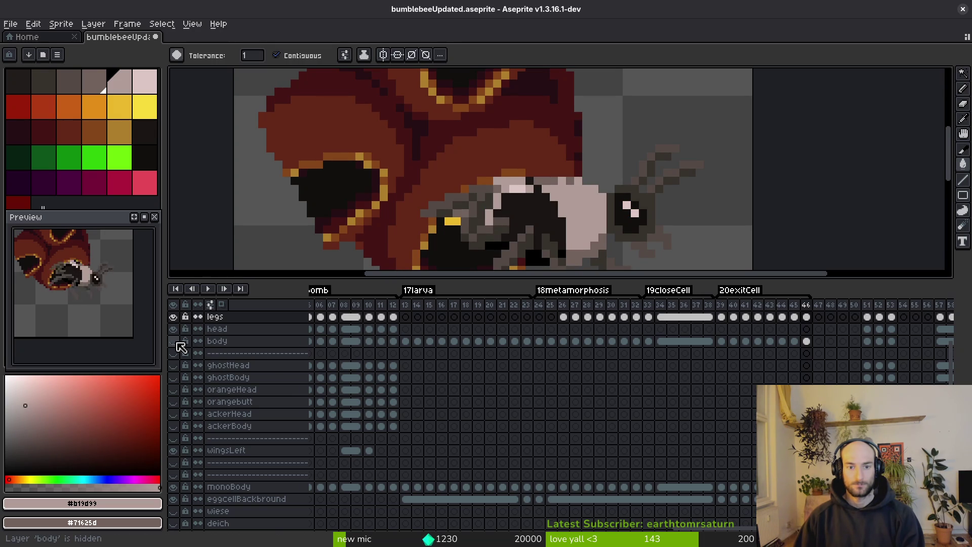
pyautogui.click(174, 341)
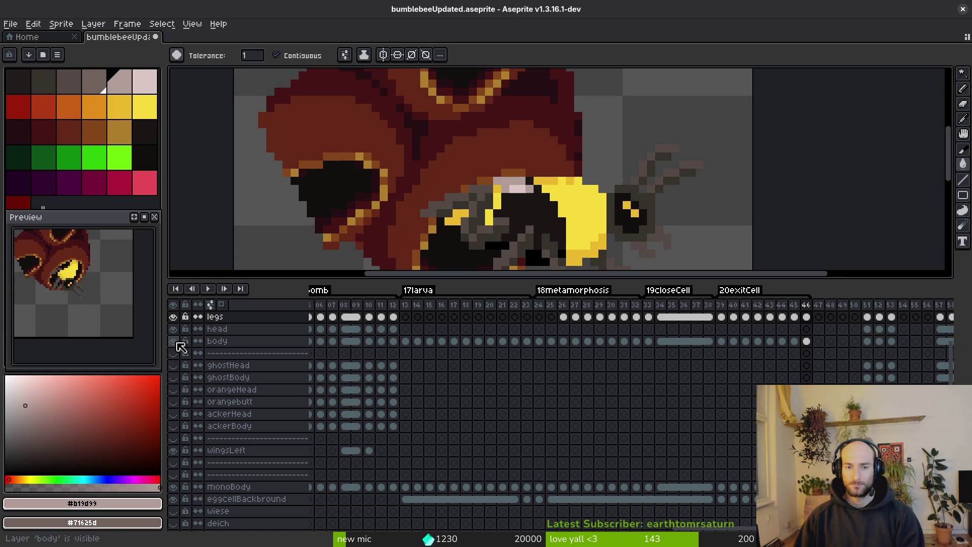
pyautogui.scroll(-2, 551, 223)
pyautogui.scroll(4, 552, 223)
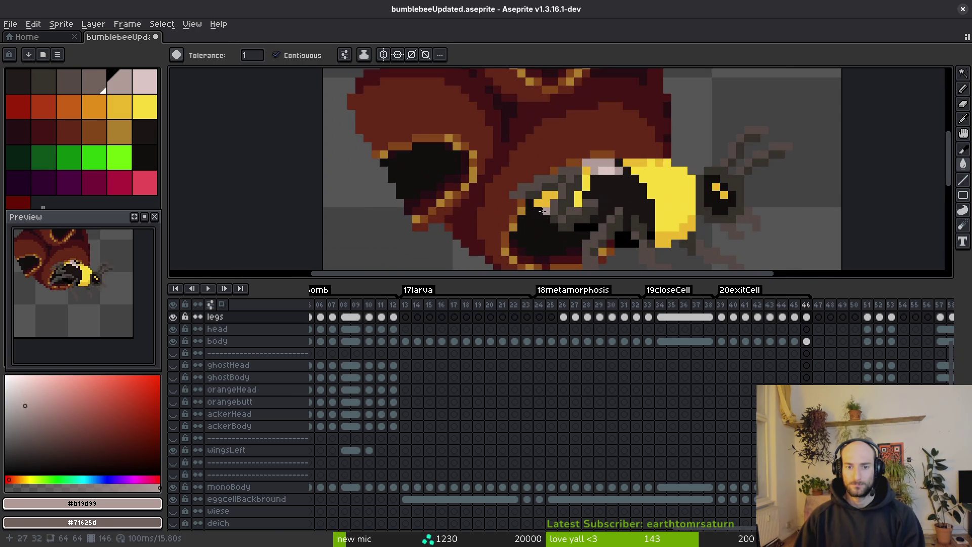
# Paint the yellow pixel row on the bee's body dark with the Pencil.
pyautogui.press('b')
pyautogui.moveTo(568, 190); pyautogui.dragTo(535, 190)
pyautogui.keyDown('alt'); pyautogui.click(560, 211); pyautogui.keyUp('alt')
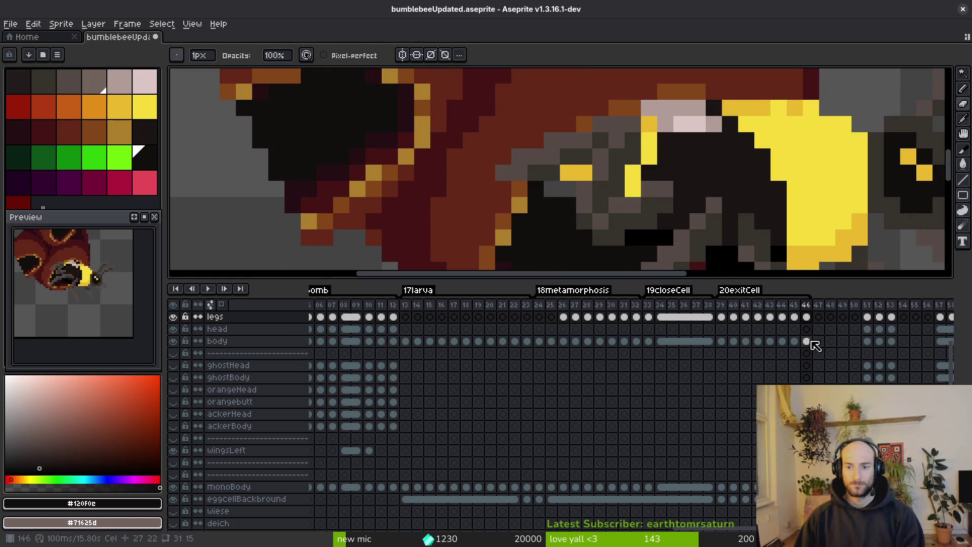
pyautogui.scroll(3, 785, 353)
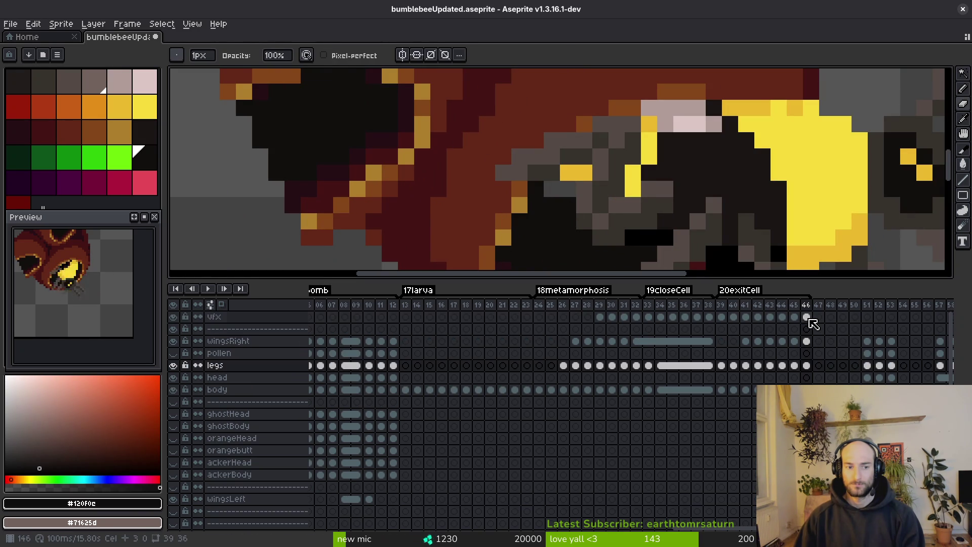
# Sample the darker yellow #eab82e from the frame-46 bee on the vfx layer.
pyautogui.click(809, 318)
pyautogui.scroll(-4, 582, 240)
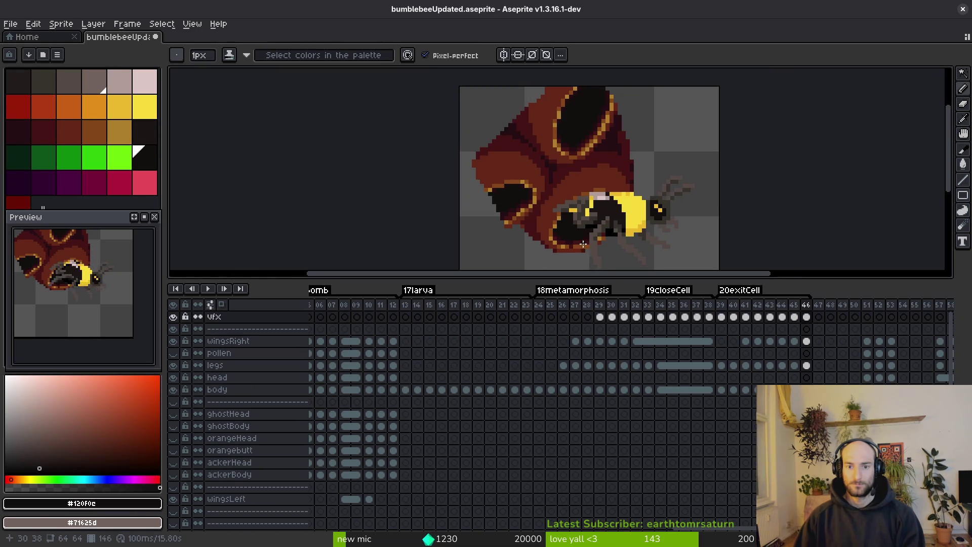
pyautogui.scroll(3, 586, 240)
pyautogui.keyDown('alt'); pyautogui.click(562, 175); pyautogui.keyUp('alt')
pyautogui.scroll(-3, 575, 221)
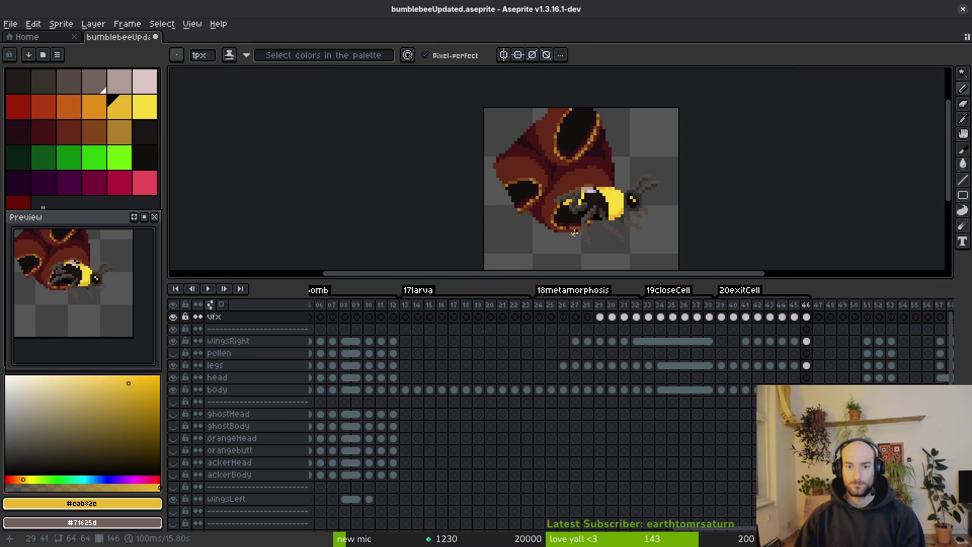
pyautogui.click(806, 317)
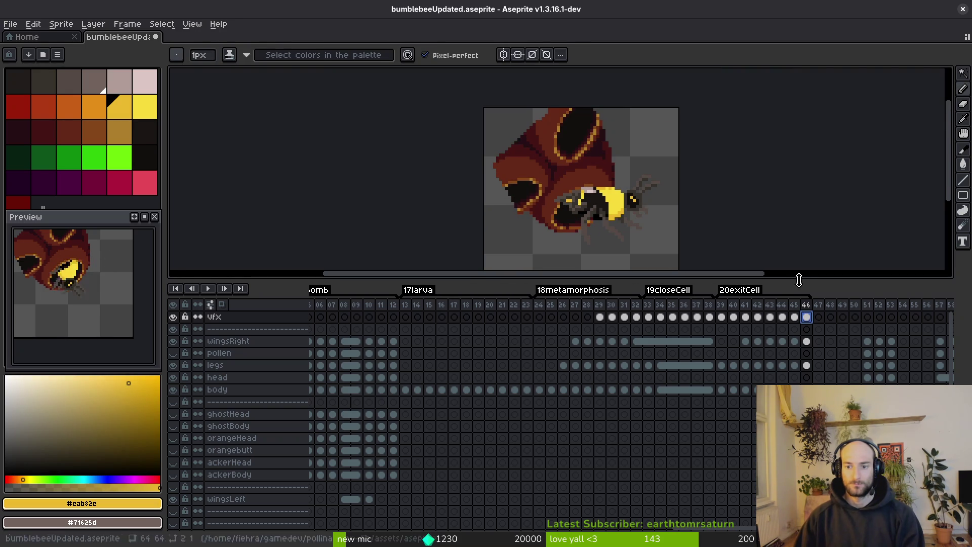
pyautogui.click(217, 389)
# Hide the yellow body layer, sample grey #71625d and paint a grey pixel on the bee.
pyautogui.scroll(6, 568, 214)
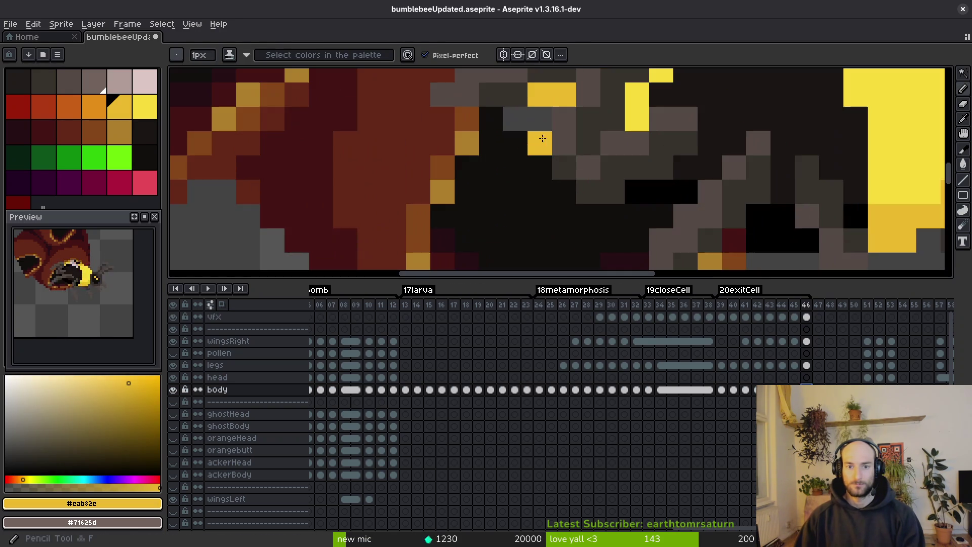
pyautogui.scroll(-3, 506, 405)
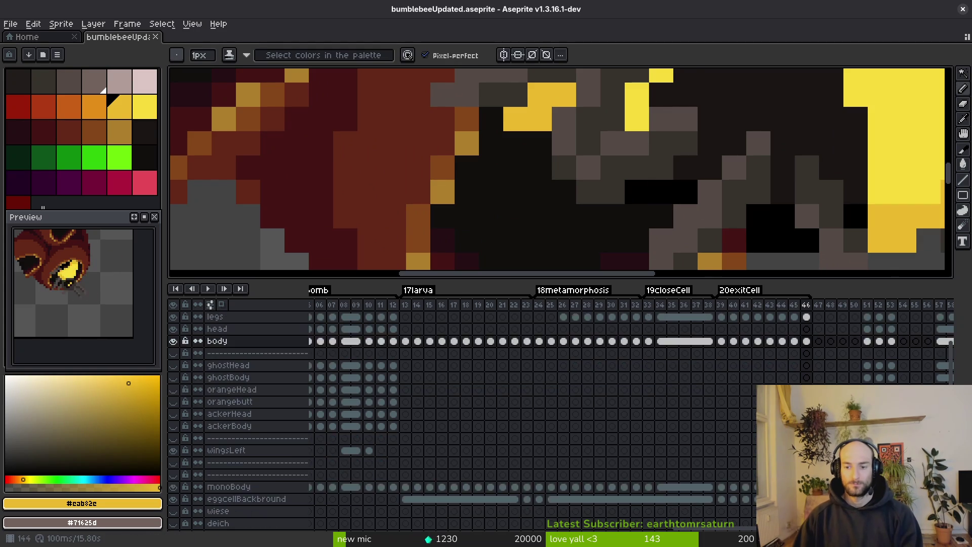
pyautogui.scroll(2, 707, 238)
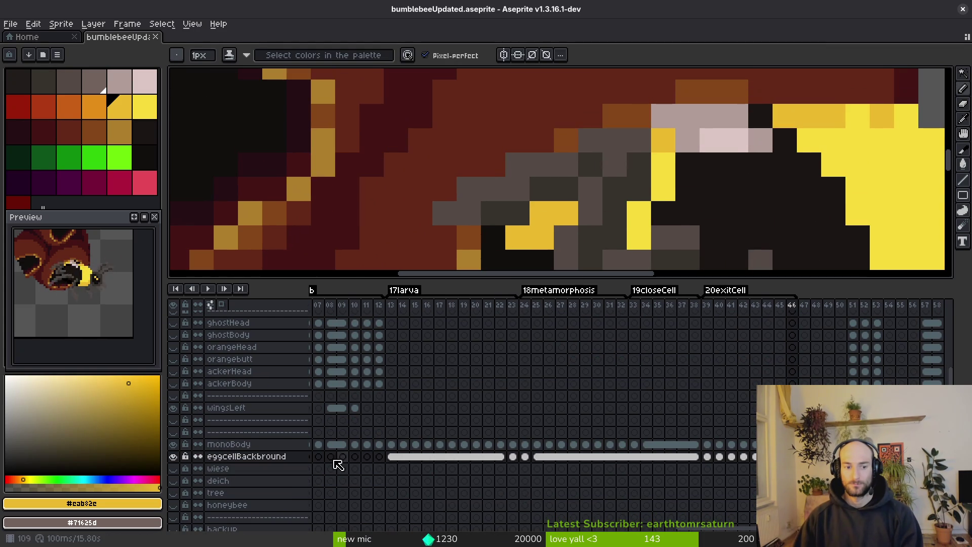
pyautogui.scroll(2, 194, 372)
pyautogui.click(173, 347)
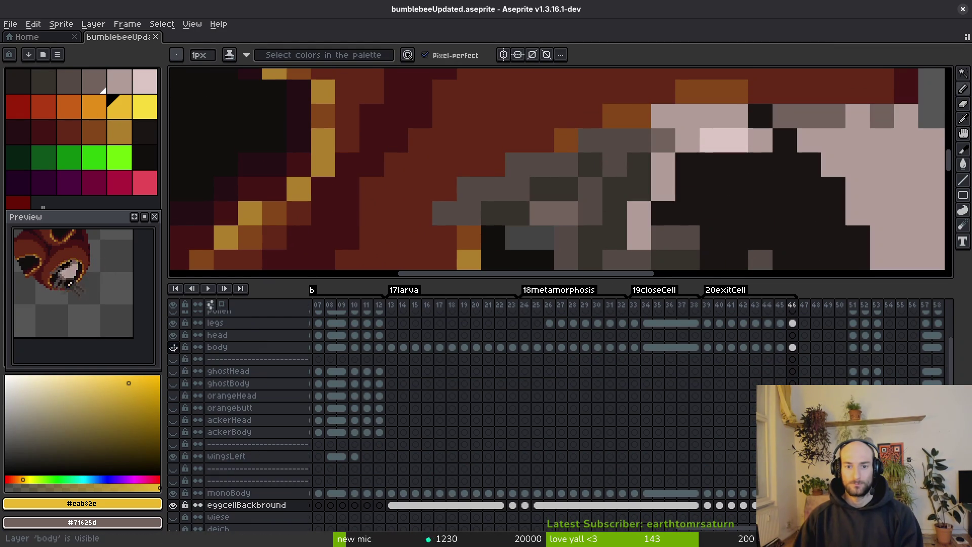
pyautogui.press('i')
pyautogui.click(567, 214)
pyautogui.press('b')
pyautogui.click(517, 238)
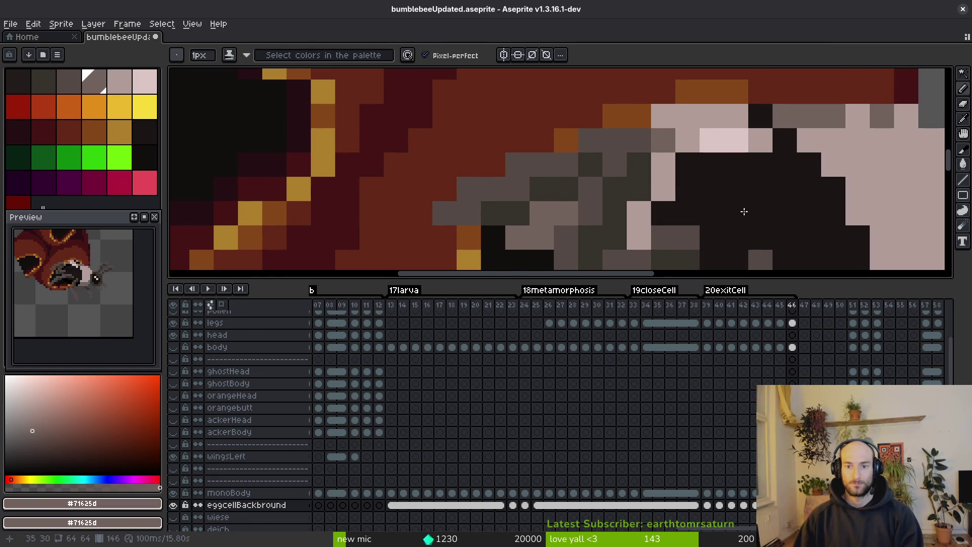
# Save the sprite file with Ctrl+S.
pyautogui.scroll(-3, 720, 184)
pyautogui.scroll(2, 618, 181)
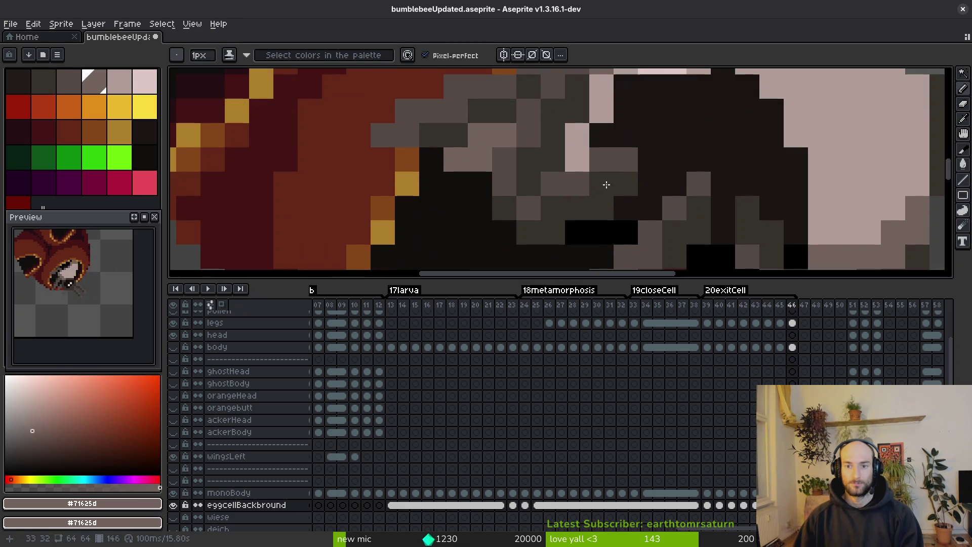
pyautogui.scroll(-4, 482, 152)
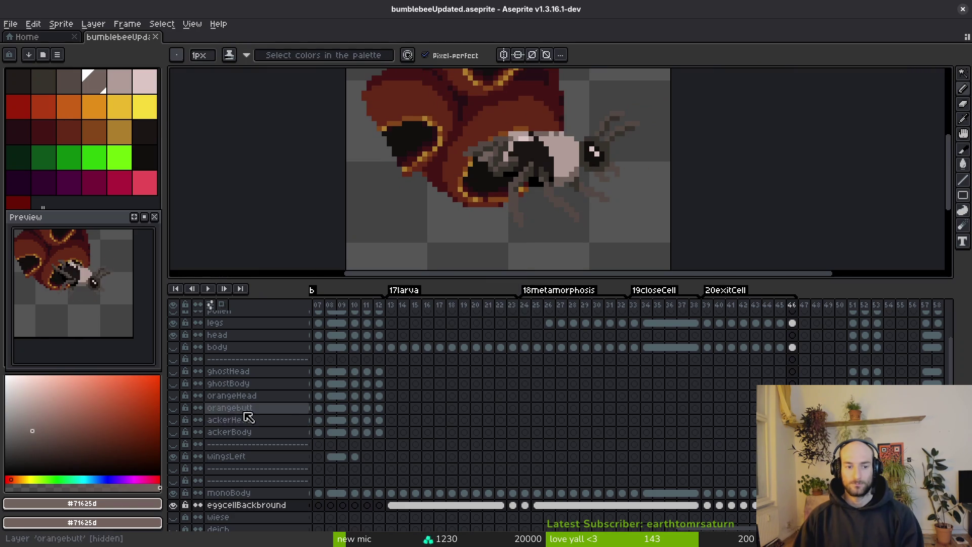
pyautogui.hotkey('ctrl', 's')
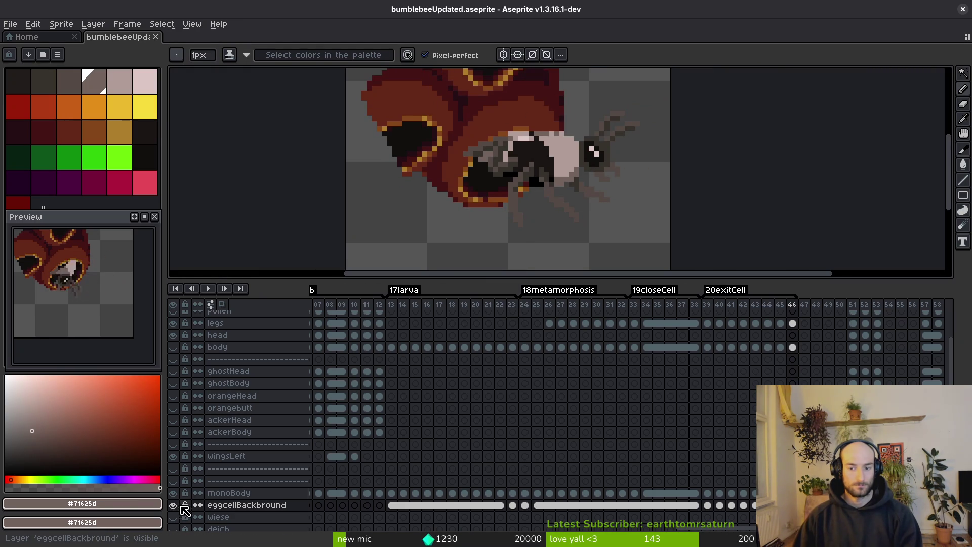
# On the monoBody layer, pick light pink #b19d99 from the body and save again.
pyautogui.click(228, 492)
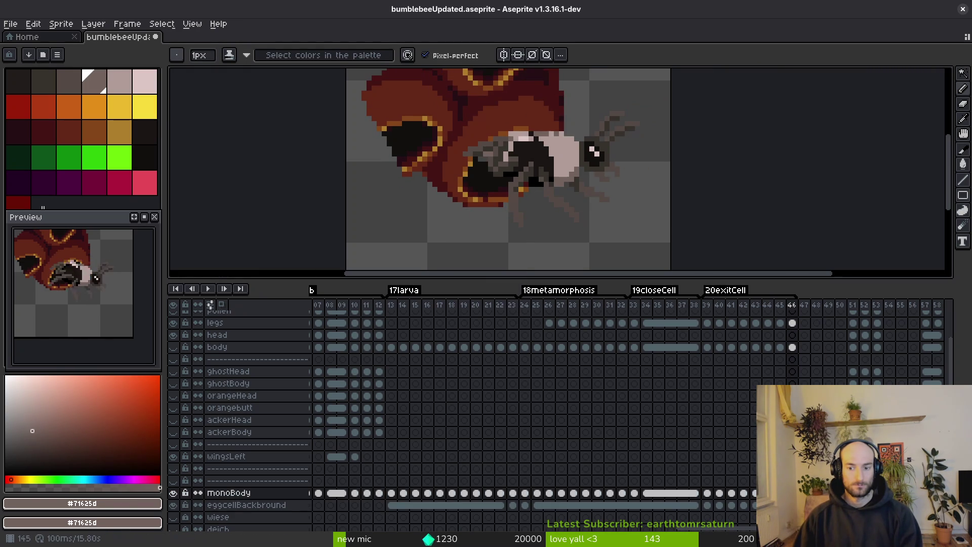
pyautogui.scroll(4, 458, 189)
pyautogui.scroll(-4, 538, 147)
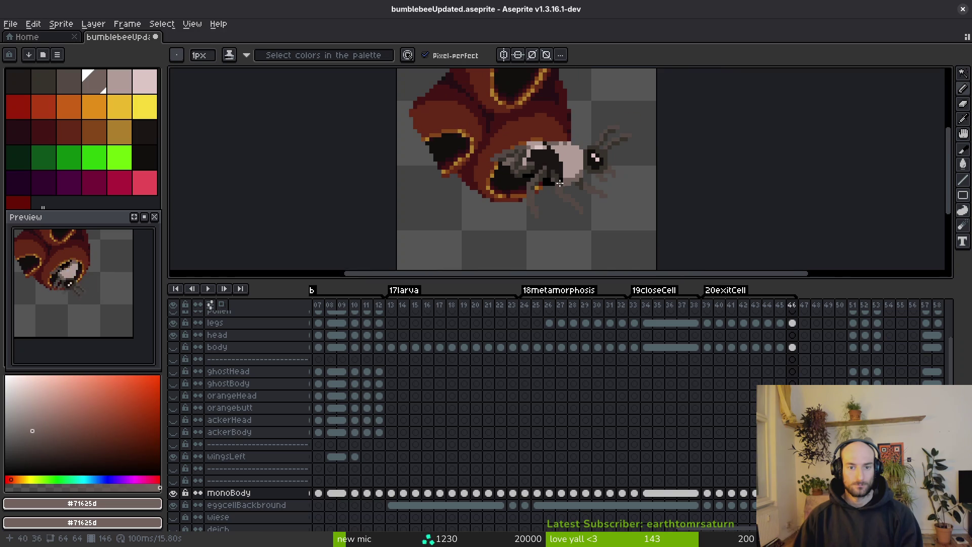
pyautogui.scroll(4, 562, 193)
pyautogui.keyDown('alt'); pyautogui.click(426, 126); pyautogui.keyUp('alt')
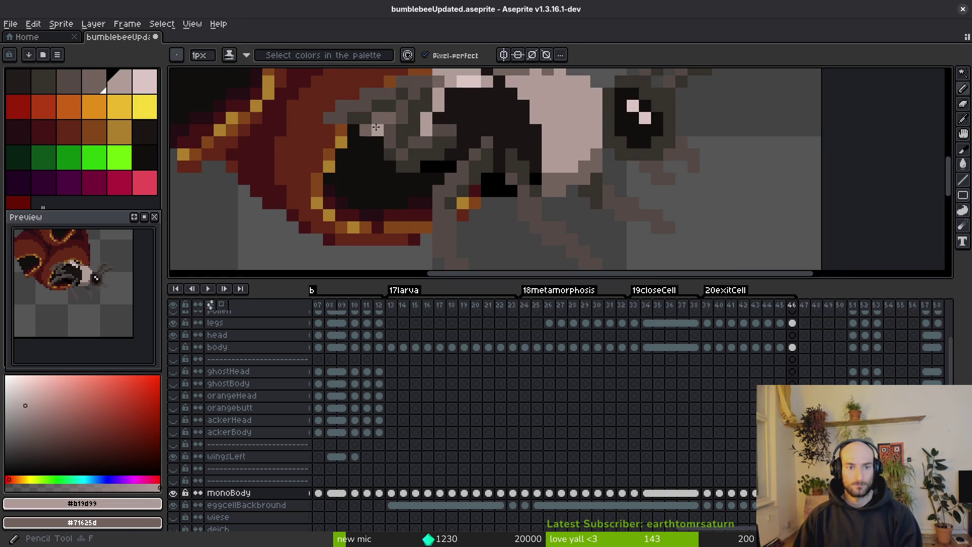
pyautogui.scroll(2, 442, 126)
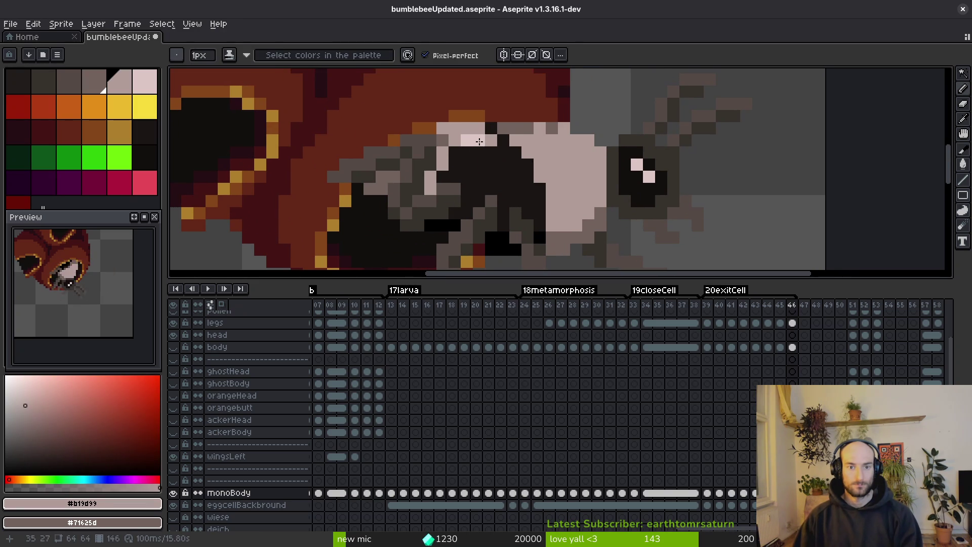
pyautogui.scroll(-5, 479, 141)
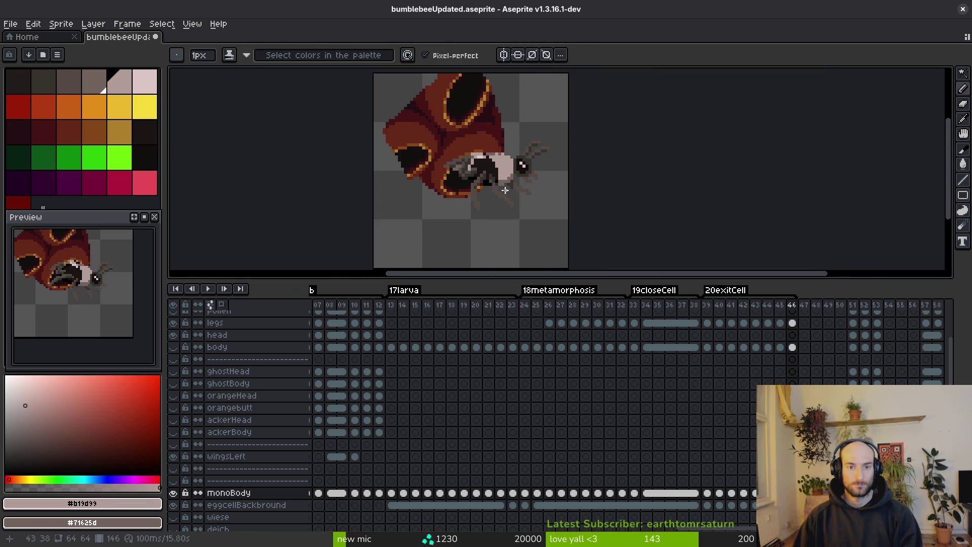
pyautogui.hotkey('ctrl', 's')
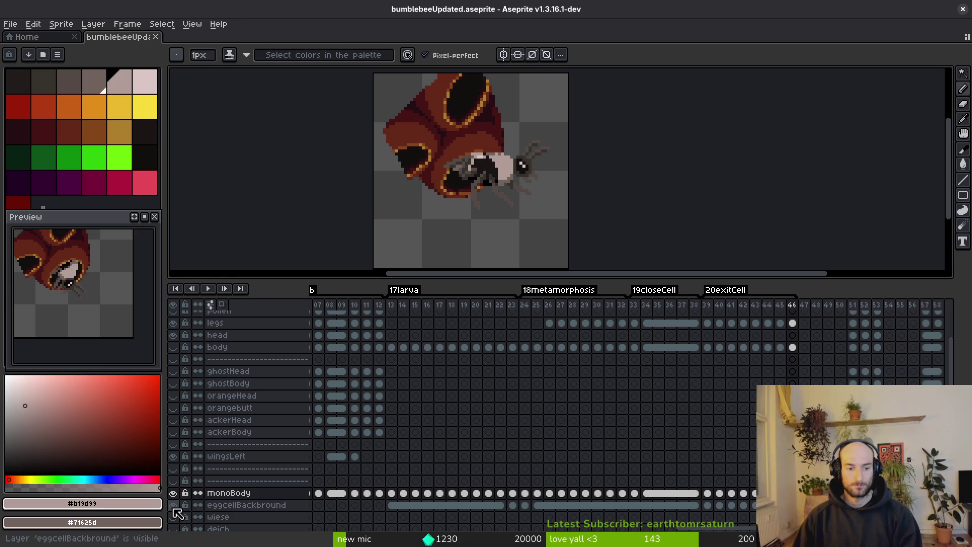
pyautogui.click(243, 505)
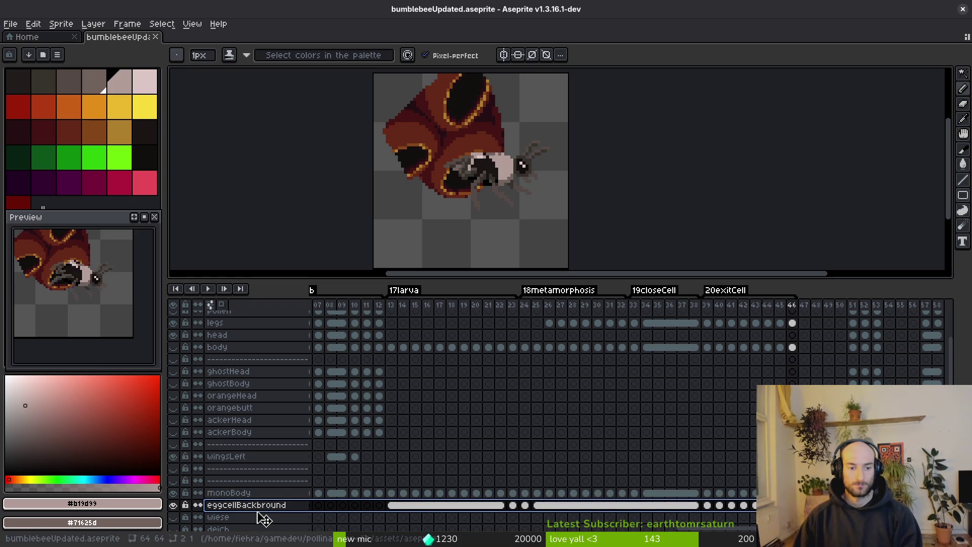
# Move eggcellBackbround down just above backup, place the dashed separator below it, and save.
pyautogui.moveTo(263, 516)
pyautogui.mouseDown()
pyautogui.moveTo(267, 482)
pyautogui.moveTo(264, 512)
pyautogui.moveTo(259, 505)
pyautogui.mouseUp()
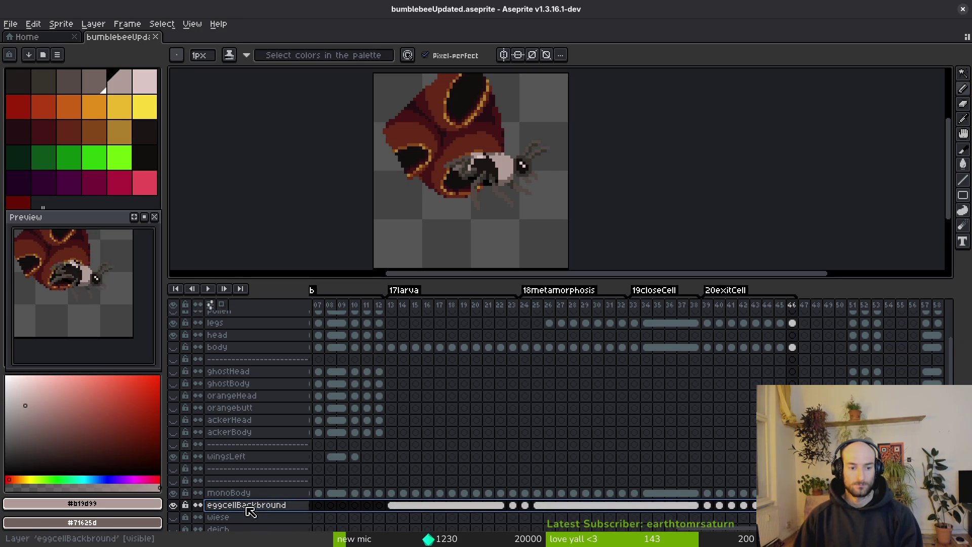
pyautogui.scroll(-3, 258, 505)
pyautogui.moveTo(258, 452); pyautogui.dragTo(257, 510)
pyautogui.moveTo(251, 424)
pyautogui.mouseDown()
pyautogui.moveTo(267, 430)
pyautogui.moveTo(265, 516)
pyautogui.mouseUp()
pyautogui.hotkey('ctrl', 's')
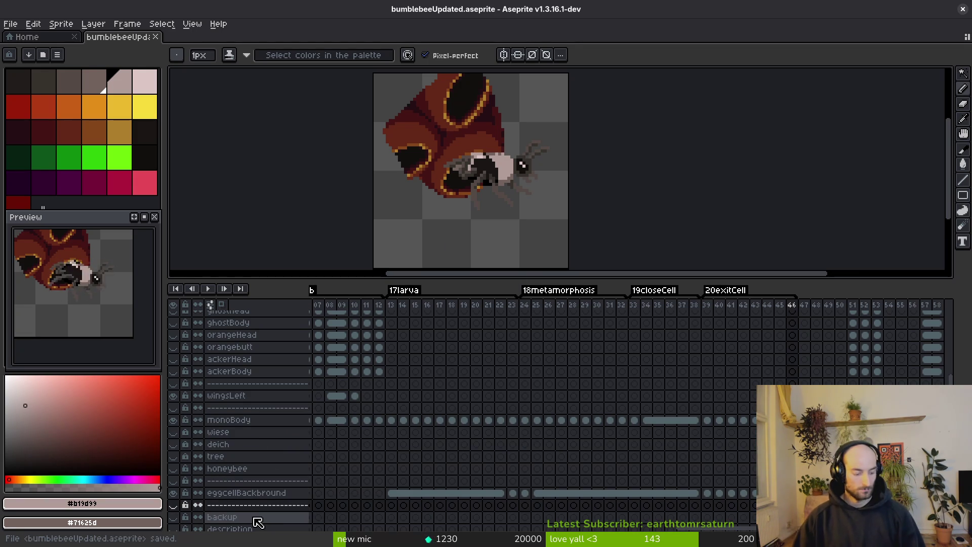
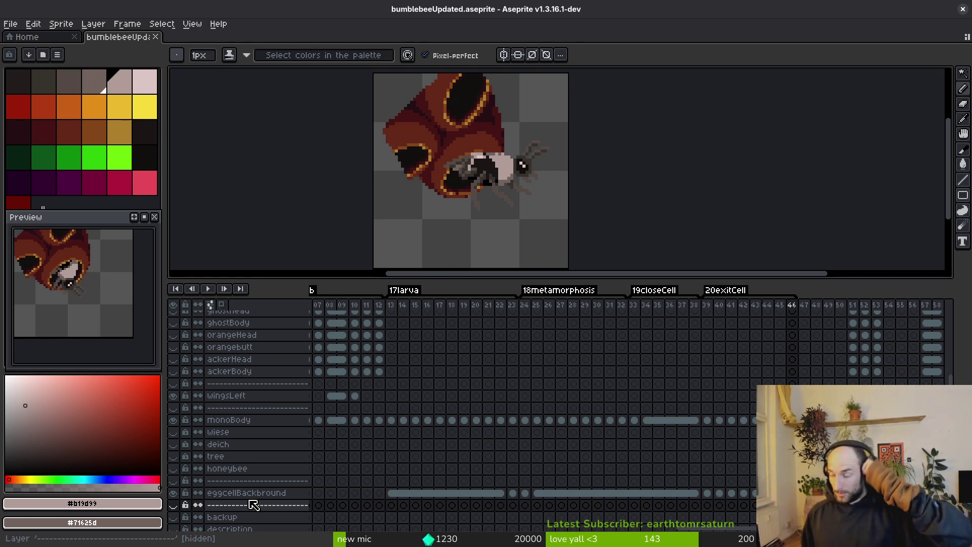
# Return to Aseprite and save the bumblebee file.
pyautogui.press('super')
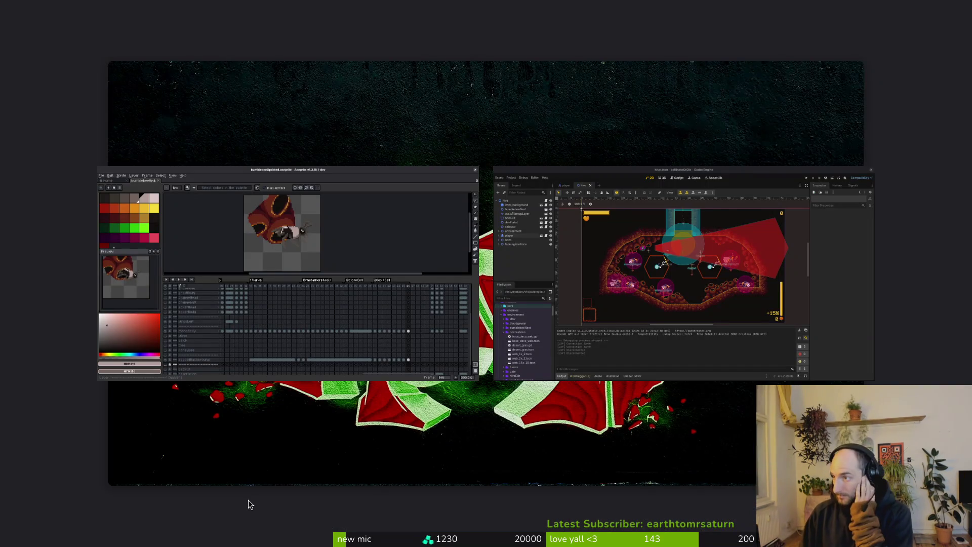
pyautogui.press('super')
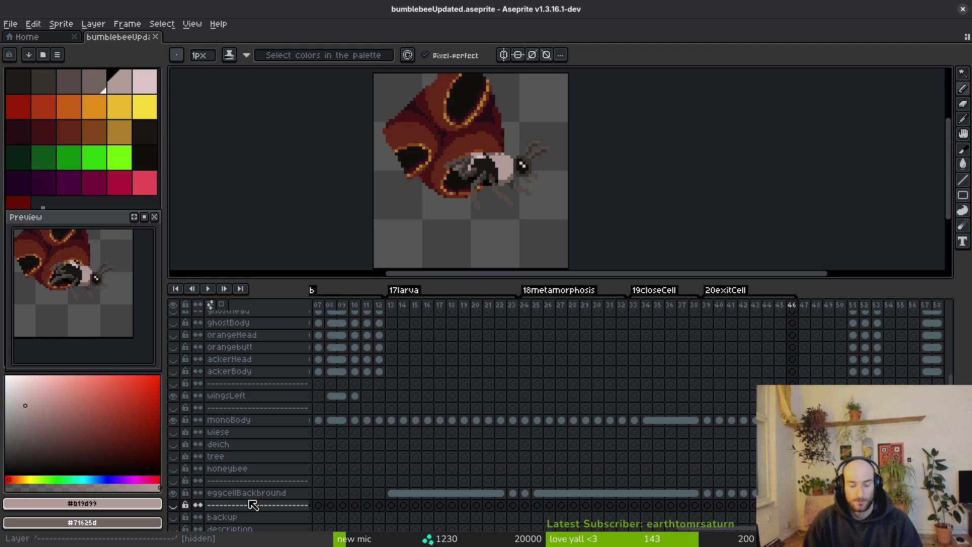
pyautogui.hotkey('ctrl', 's')
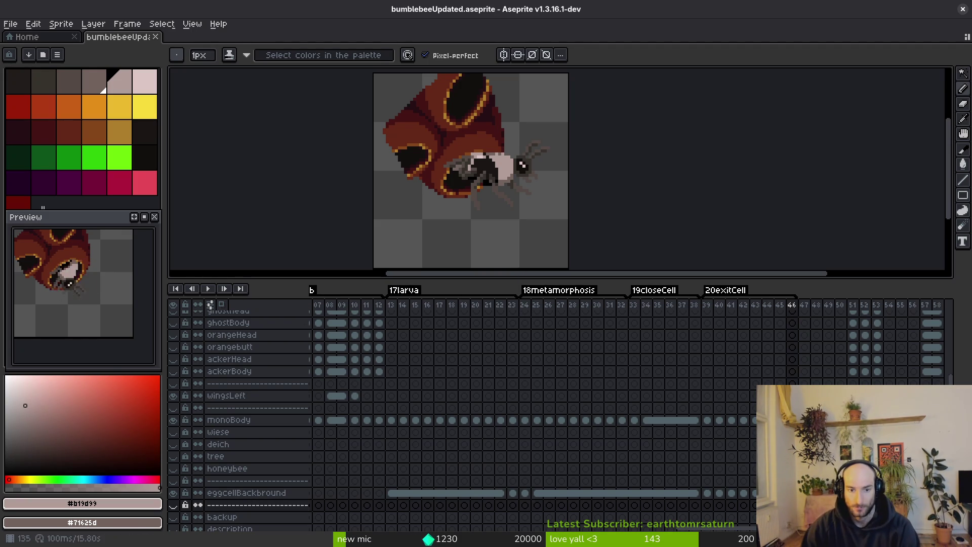
# Hide the monoBody layer and make the yellow-and-black body layer visible.
pyautogui.scroll(1, 250, 462)
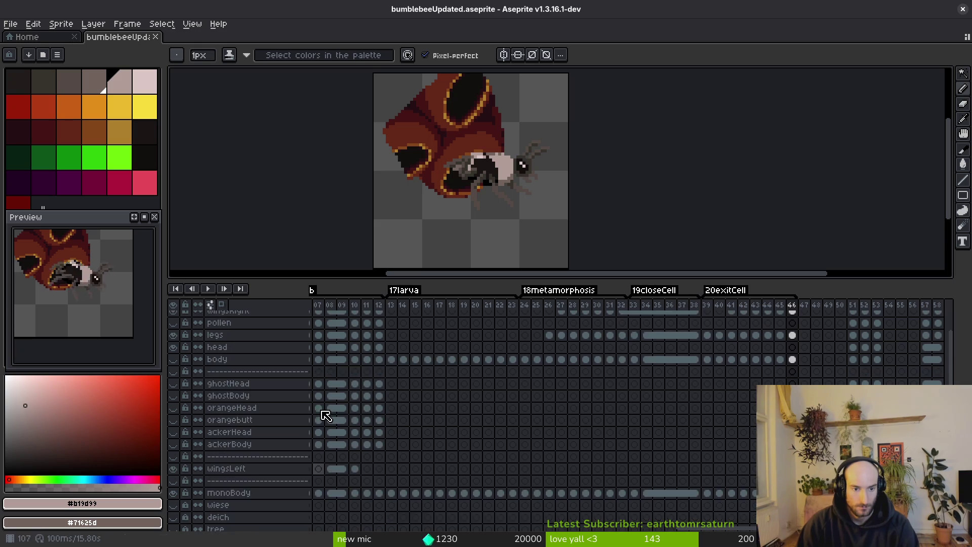
pyautogui.scroll(-5, 294, 395)
pyautogui.scroll(3, 230, 405)
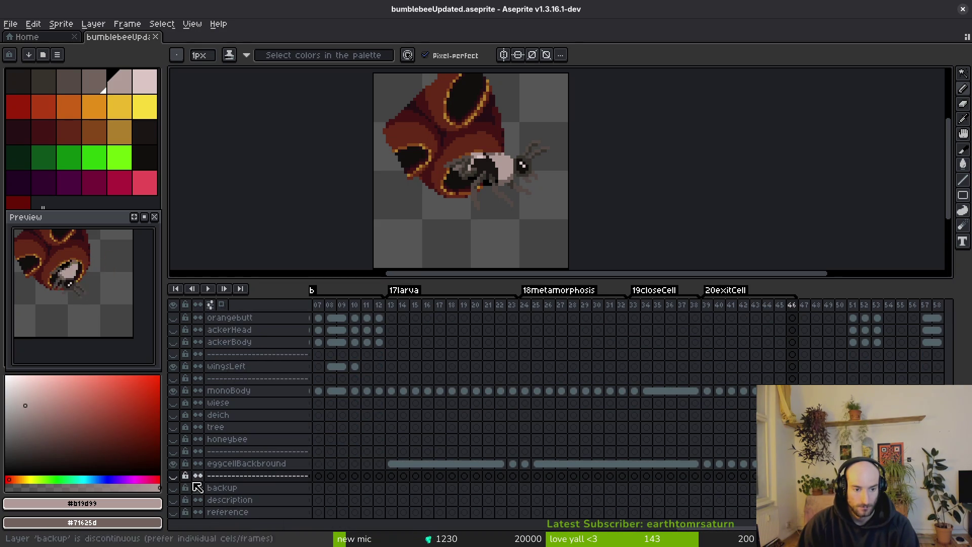
pyautogui.click(174, 393)
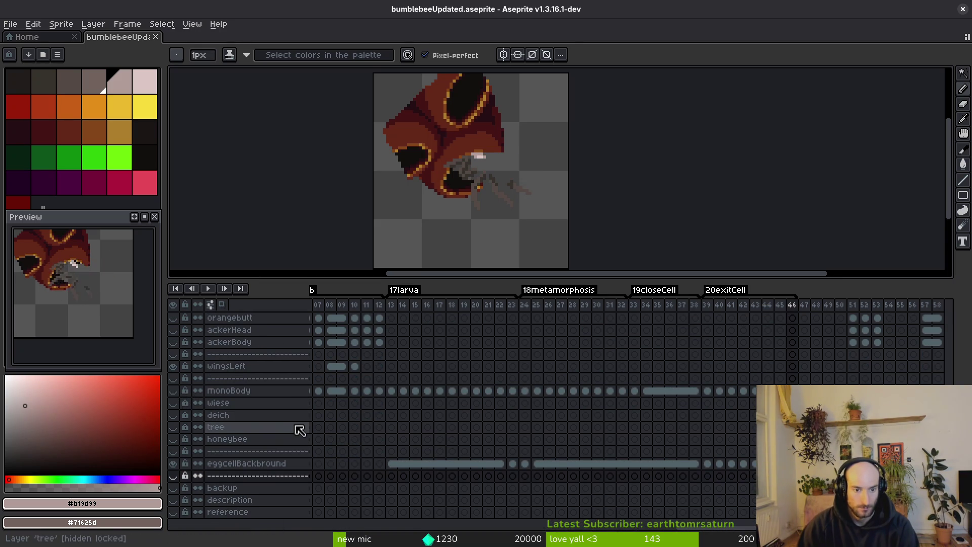
pyautogui.scroll(5, 216, 364)
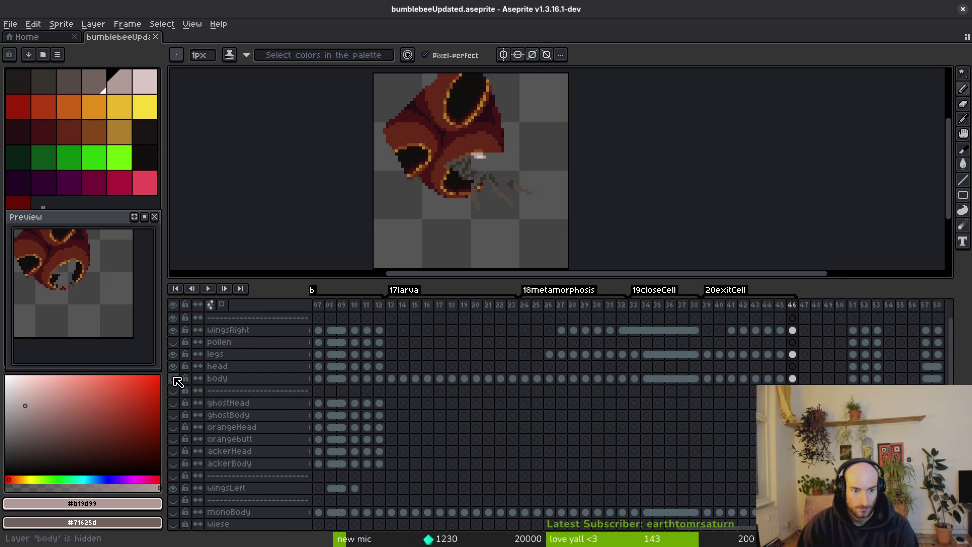
pyautogui.click(173, 378)
pyautogui.scroll(-3, 385, 428)
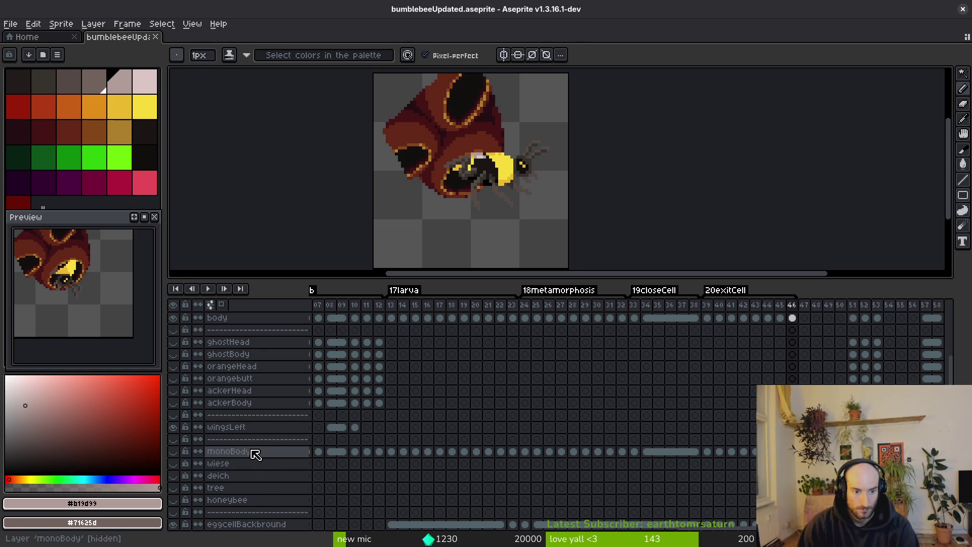
pyautogui.scroll(-2, 256, 454)
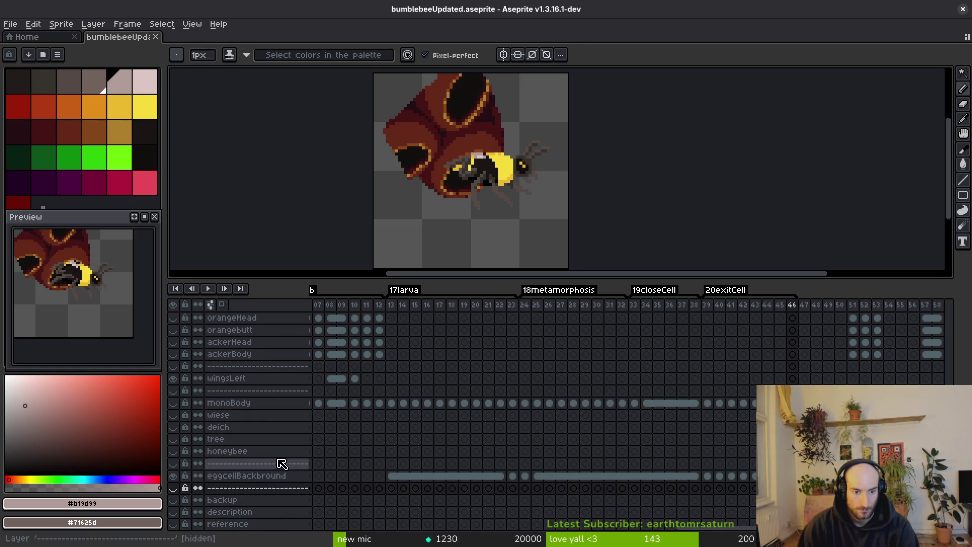
pyautogui.scroll(5, 400, 426)
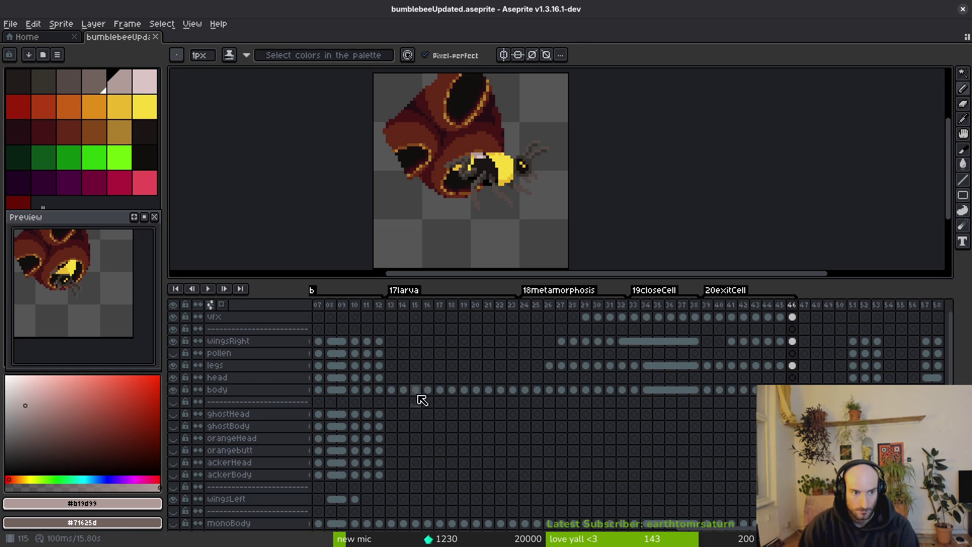
pyautogui.scroll(-5, 518, 211)
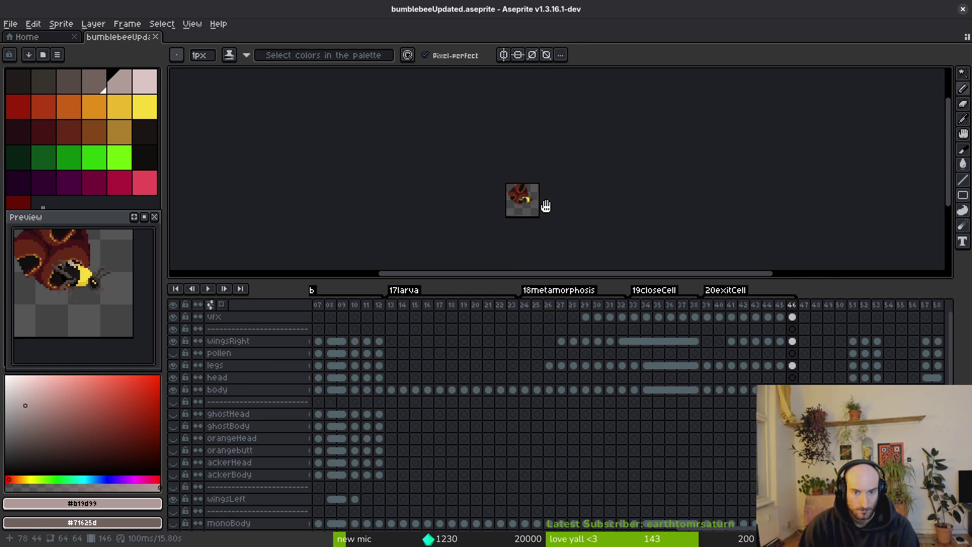
# Export the sprite sheet as PNG over art/player/bumblebee-Sheet.png, confirming the overwrite.
pyautogui.hotkey('ctrl', 'e')
pyautogui.click(317, 178)
pyautogui.hotkey('ctrl', 'alt', 'shift', 's')
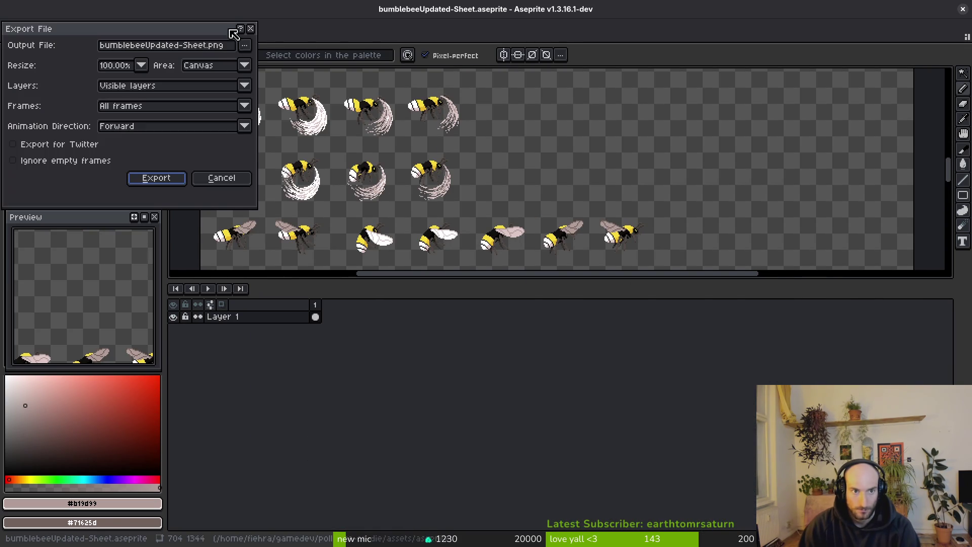
pyautogui.click(245, 45)
pyautogui.click(264, 59)
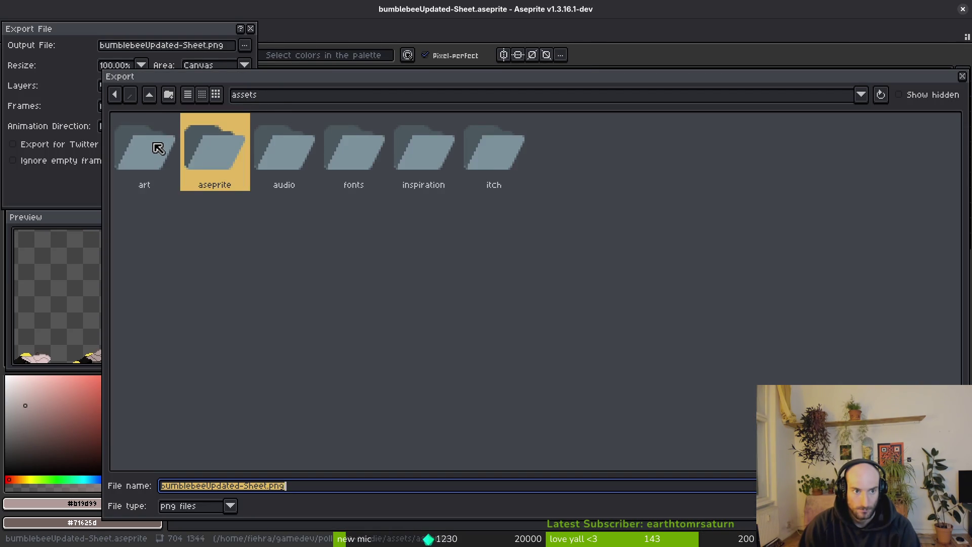
pyautogui.doubleClick(160, 146)
pyautogui.doubleClick(905, 158)
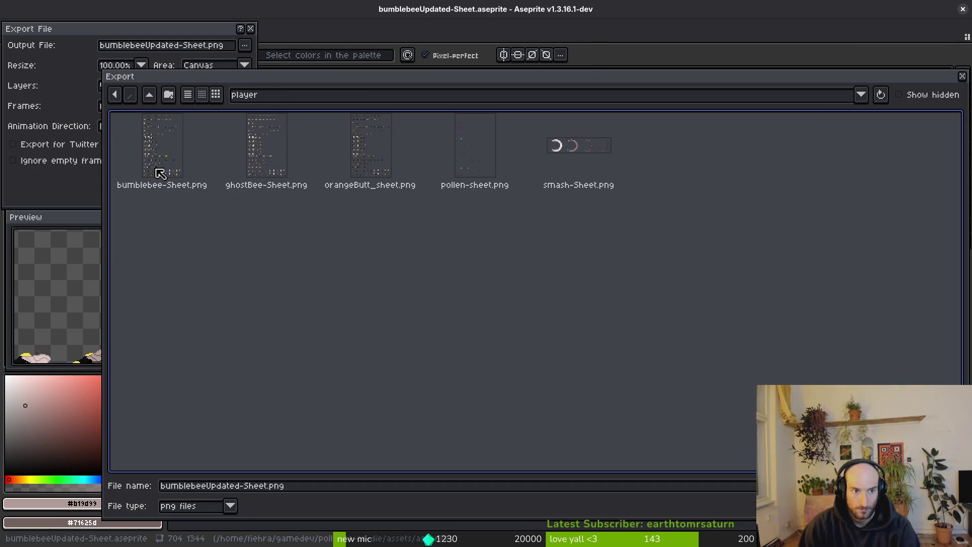
pyautogui.click(157, 188)
pyautogui.press('Return')
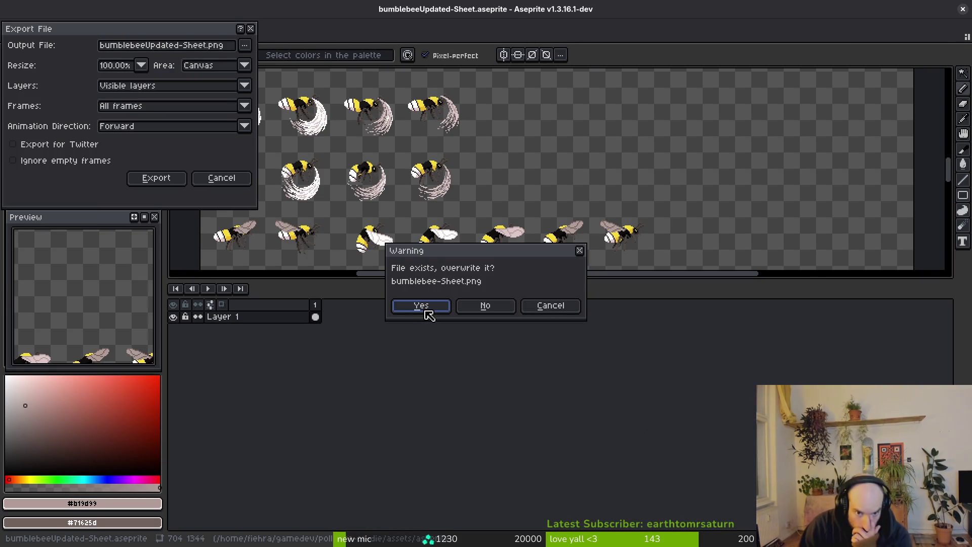
pyautogui.click(424, 308)
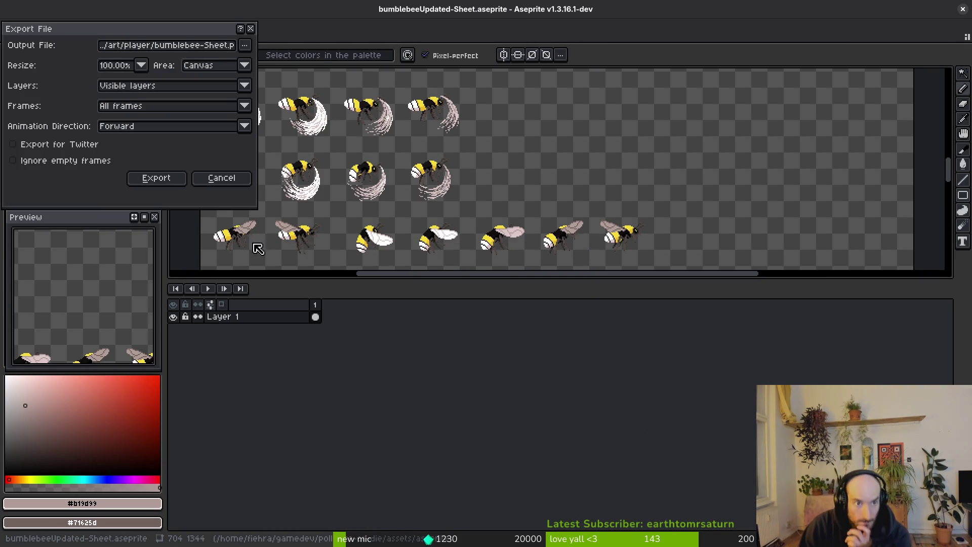
pyautogui.click(165, 185)
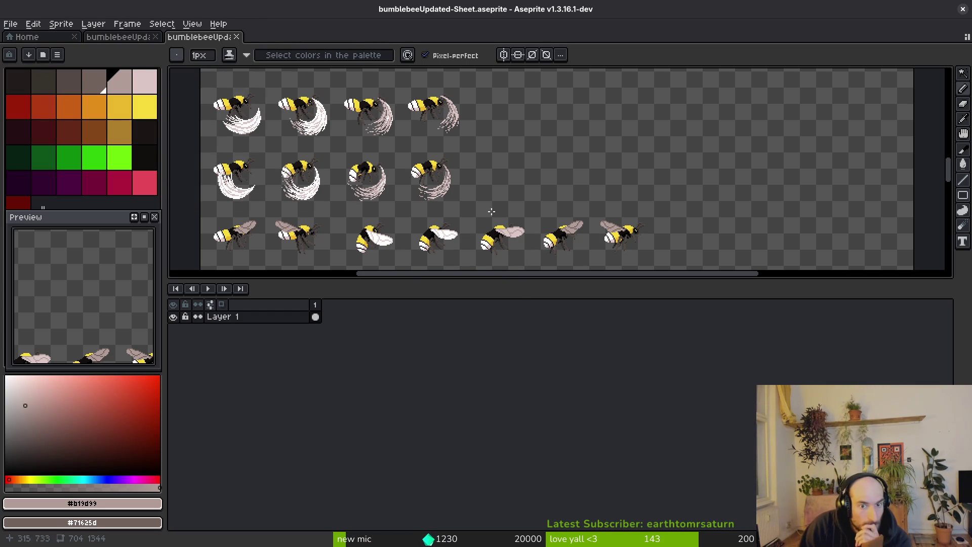
pyautogui.click(237, 37)
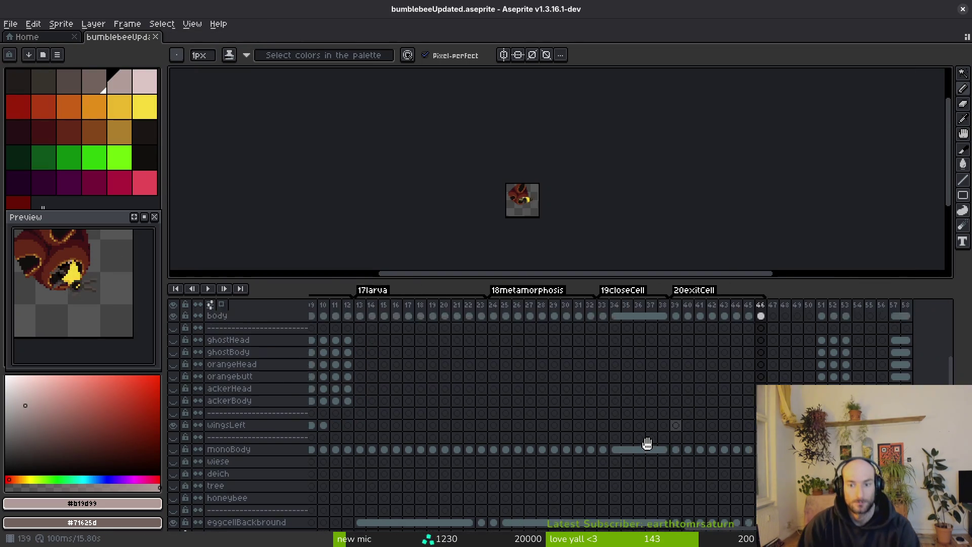
# Copy monoBody's cels from frame 13 through 46.
pyautogui.scroll(7, 653, 438)
pyautogui.hscroll(-5, 654, 439)
pyautogui.scroll(-3, 566, 433)
pyautogui.hscroll(-1, 567, 434)
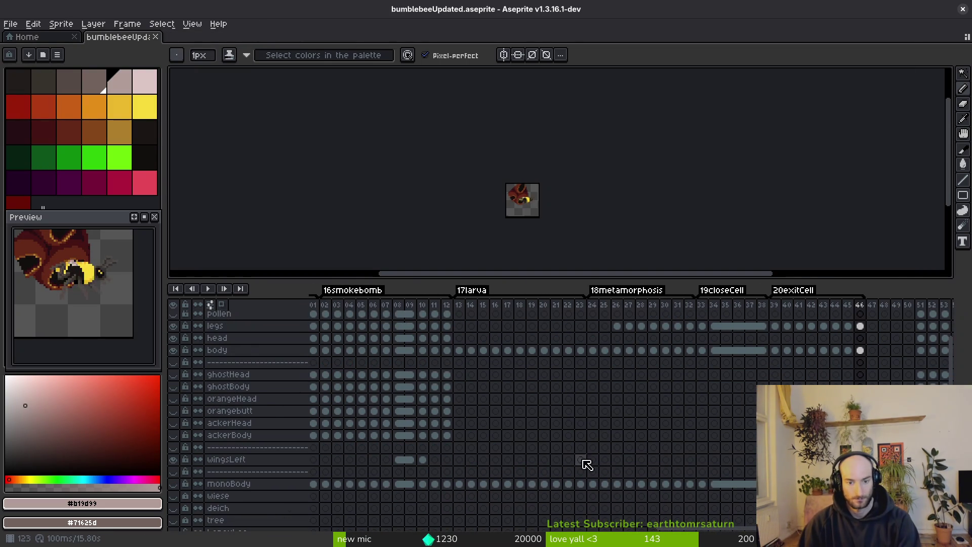
pyautogui.scroll(3, 537, 432)
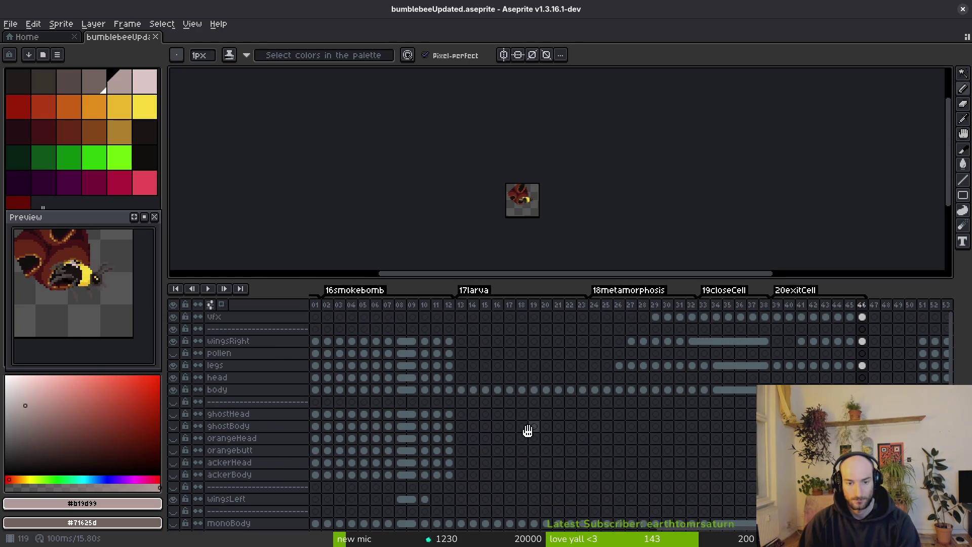
pyautogui.click(461, 523)
pyautogui.moveTo(450, 462)
pyautogui.mouseDown()
pyautogui.moveTo(503, 436)
pyautogui.moveTo(647, 440)
pyautogui.moveTo(463, 391)
pyautogui.mouseUp()
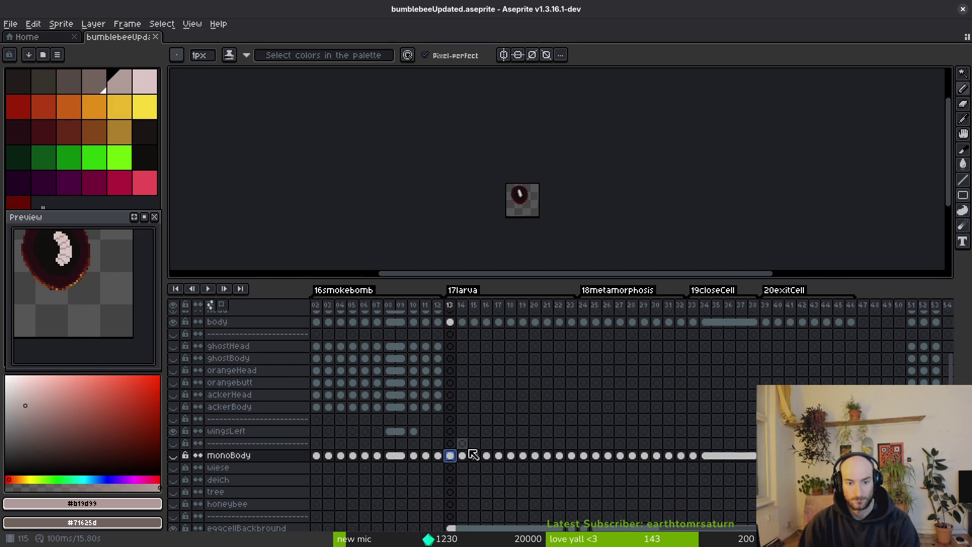
pyautogui.moveTo(451, 456); pyautogui.dragTo(851, 455)
pyautogui.hotkey('ctrl', 'c')
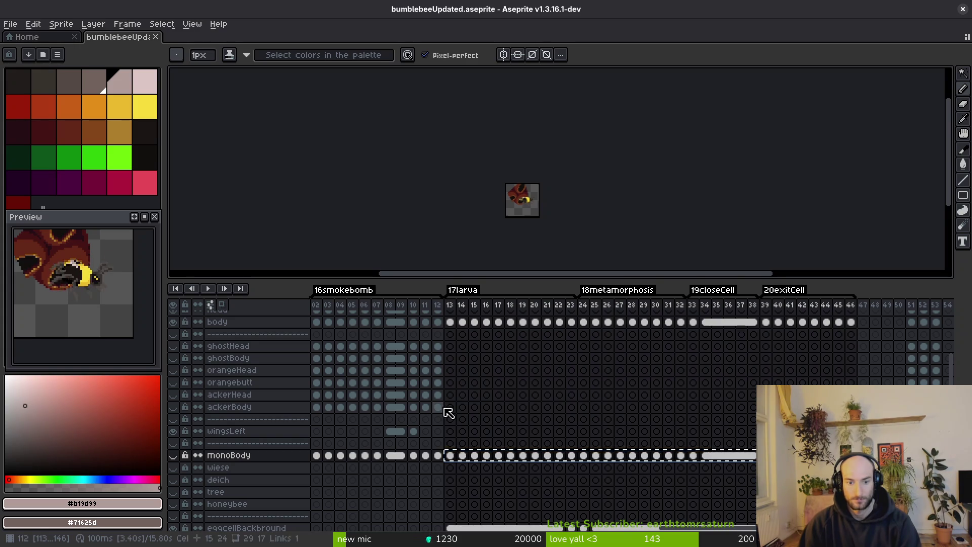
# Paste the copied cels at frame 13 of ackerBody, orangebutt and ghostBody.
pyautogui.click(450, 407)
pyautogui.hotkey('ctrl', 'v')
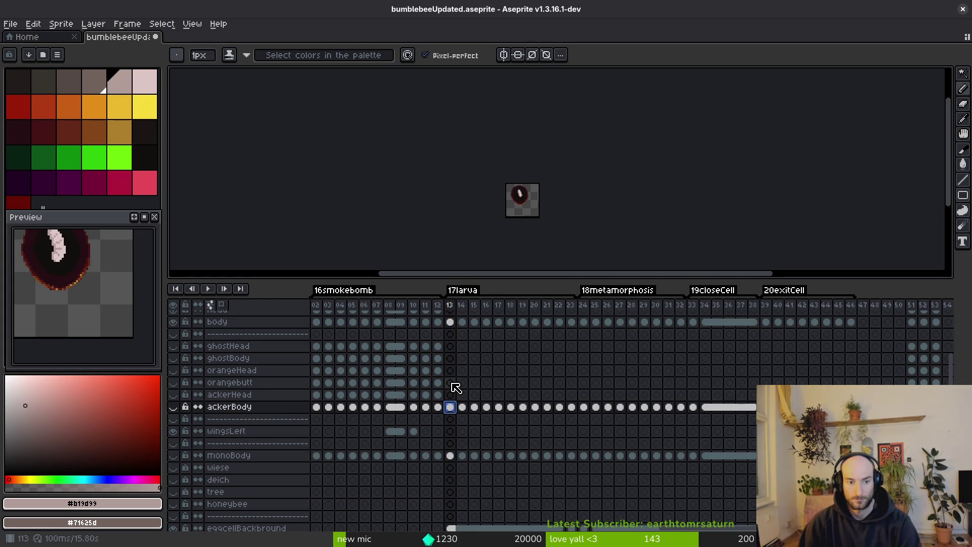
pyautogui.click(450, 383)
pyautogui.hotkey('ctrl', 'v')
pyautogui.click(450, 359)
pyautogui.hotkey('ctrl', 'v')
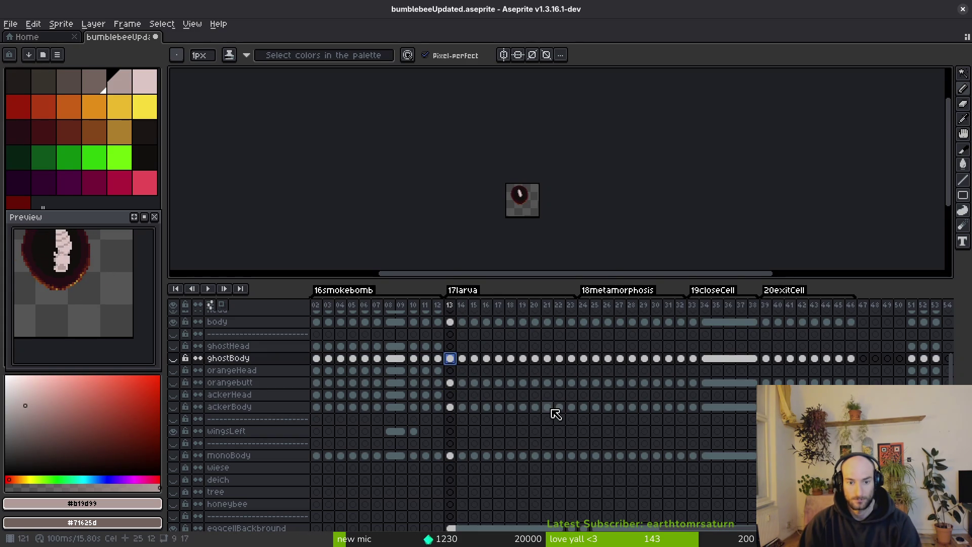
# Hide the eggcellBackbround layer and select the body cel at frame 13.
pyautogui.click(450, 407)
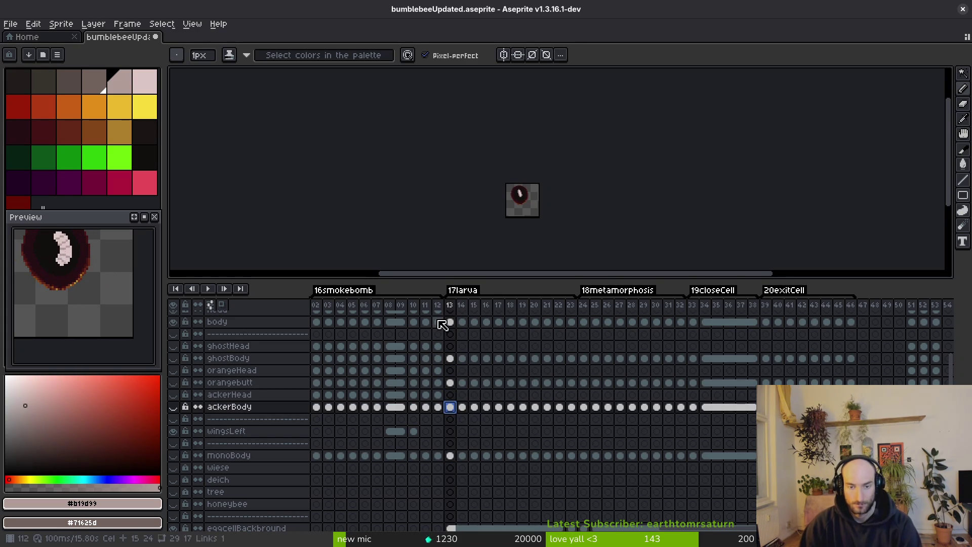
pyautogui.scroll(3, 501, 197)
pyautogui.scroll(-5, 262, 422)
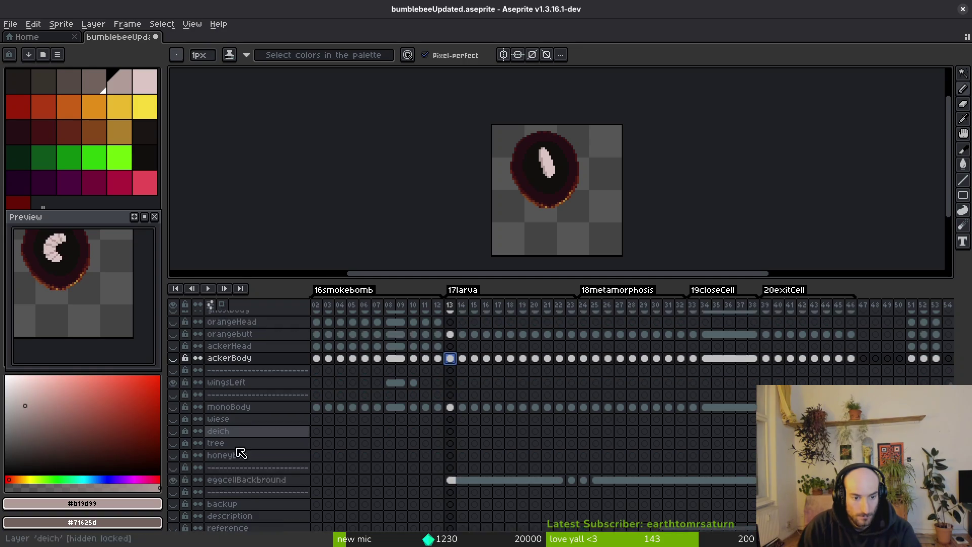
pyautogui.click(174, 467)
pyautogui.scroll(1, 261, 397)
pyautogui.scroll(5, 262, 396)
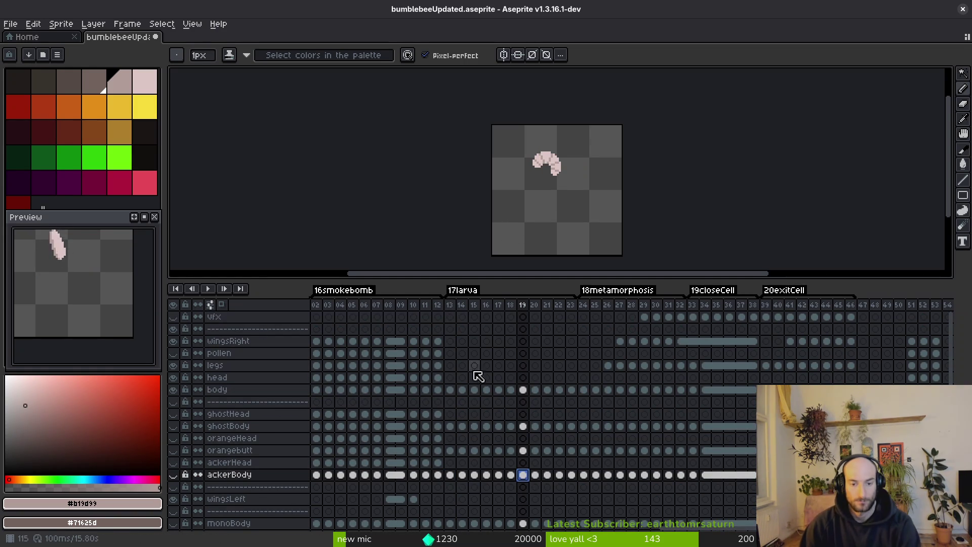
pyautogui.click(451, 390)
pyautogui.moveTo(455, 397); pyautogui.dragTo(458, 476)
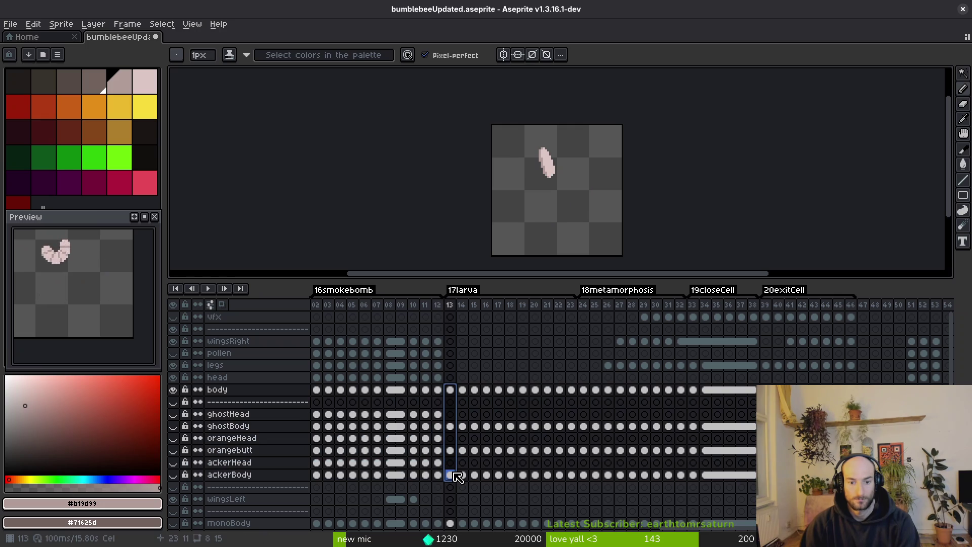
pyautogui.click(451, 393)
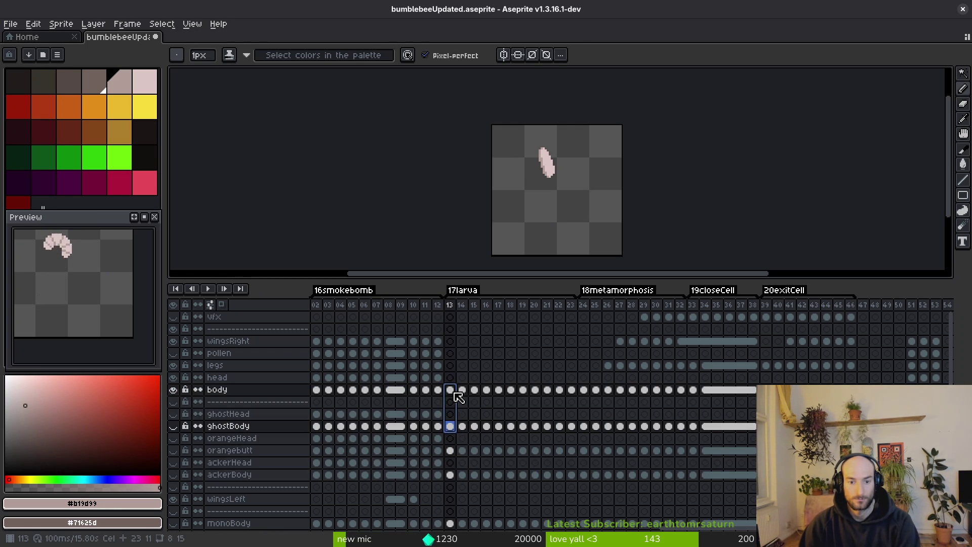
# Dismiss the cel menu and step through the frames to frame 28.
pyautogui.rightClick(453, 393)
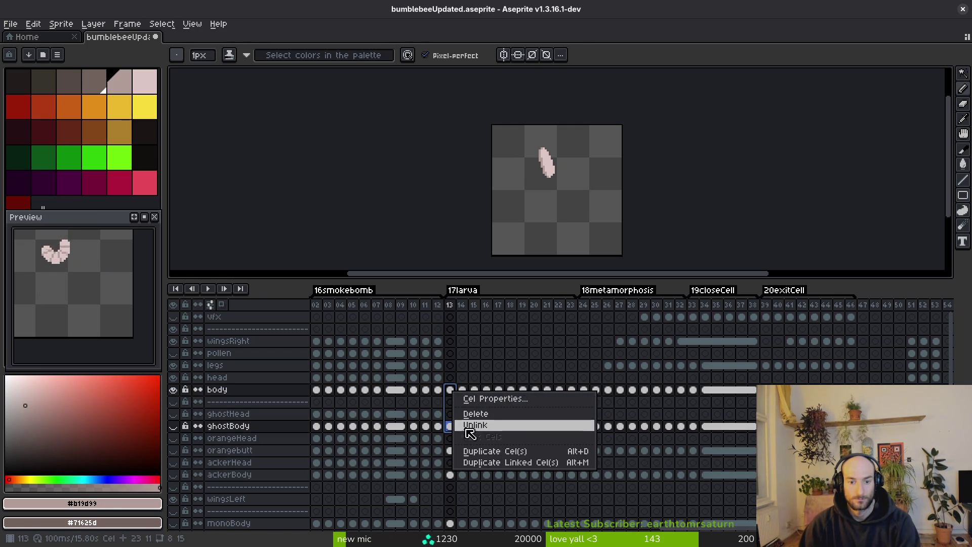
pyautogui.click(450, 400)
pyautogui.click(455, 429)
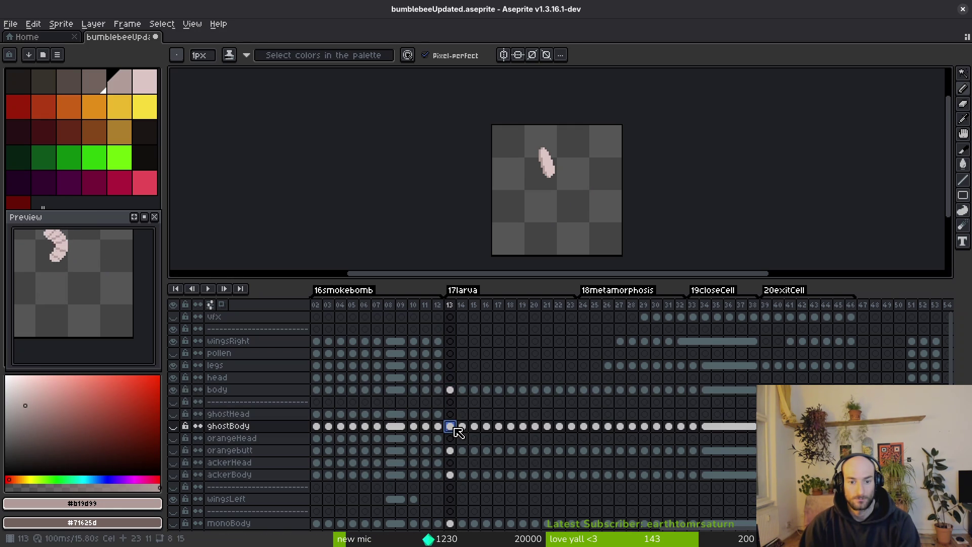
pyautogui.click(462, 391)
pyautogui.press('Right')
pyautogui.press('Right')
pyautogui.press('Right')
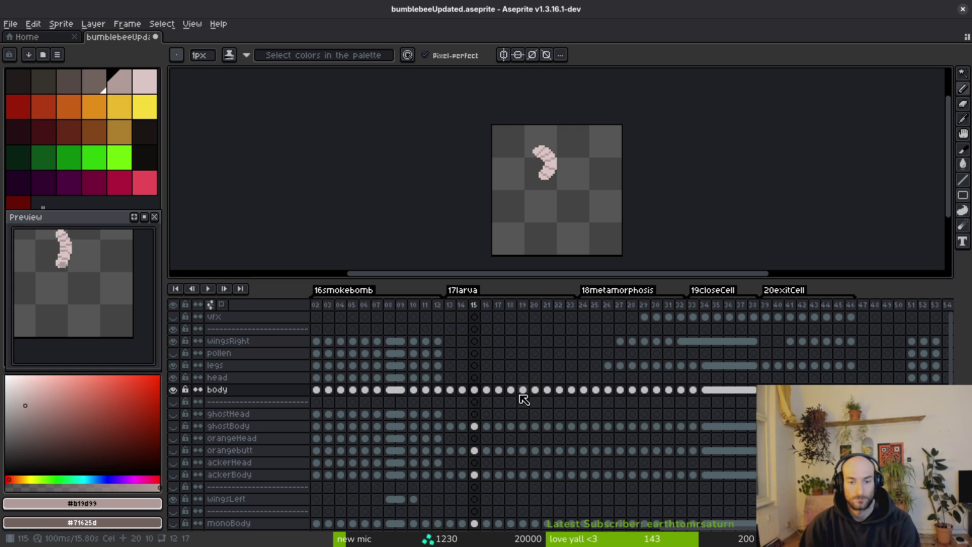
pyautogui.press('Left')
pyautogui.press('Left')
pyautogui.press('i')
pyautogui.scroll(2, 577, 206)
pyautogui.press('Right')
pyautogui.press('Right')
pyautogui.press('Right')
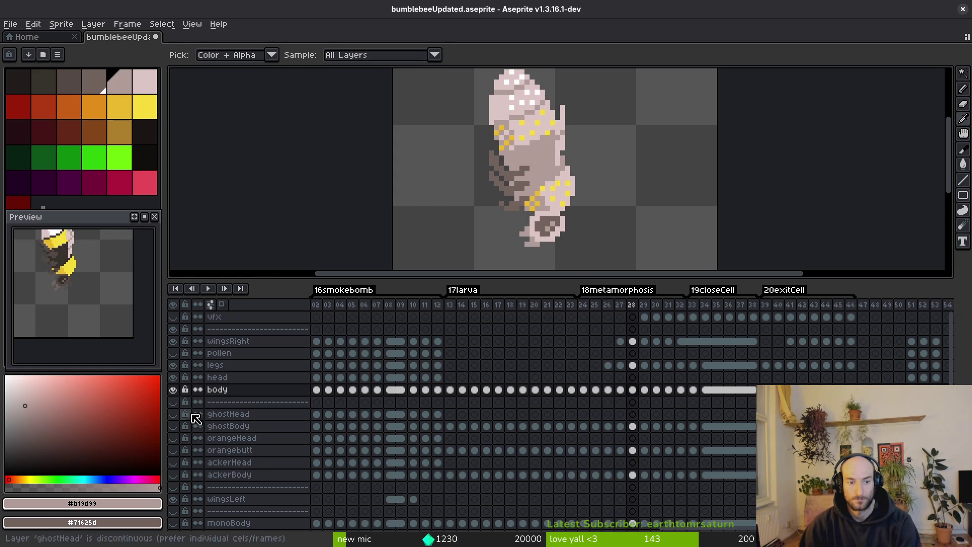
# Hide the body layer and show the ghostBody layer at frame 28.
pyautogui.click(173, 390)
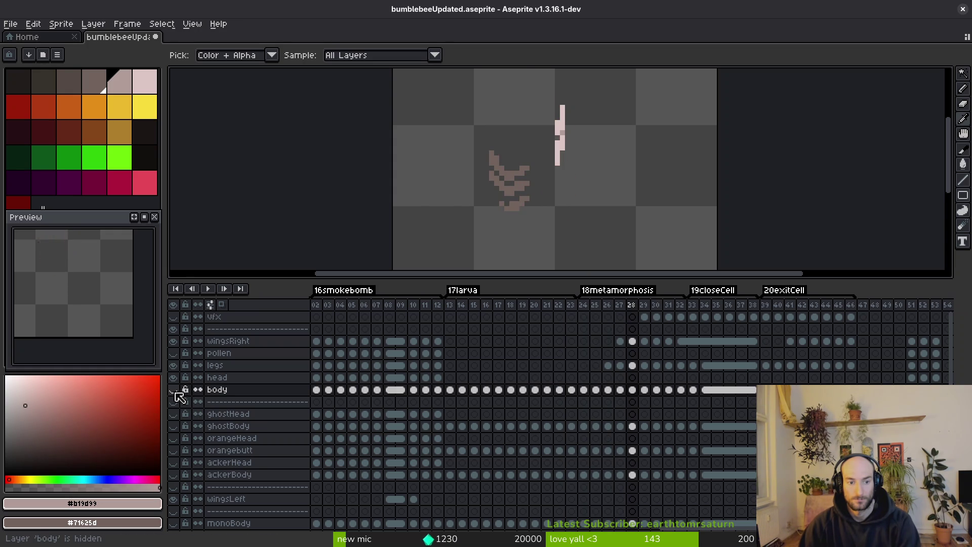
pyautogui.click(634, 426)
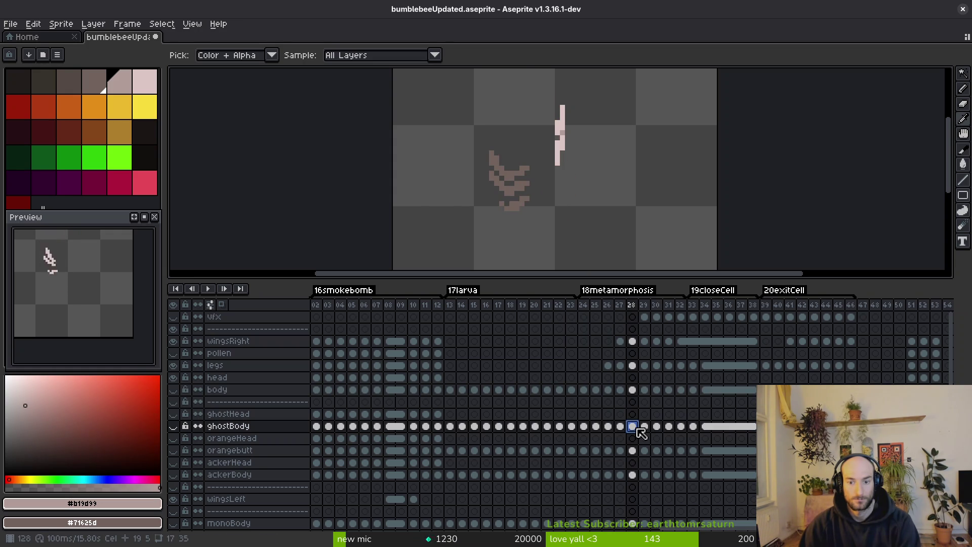
pyautogui.click(173, 426)
# With the pencil active, review the larva poses at frames 20, 22, 23 and 26.
pyautogui.press('b')
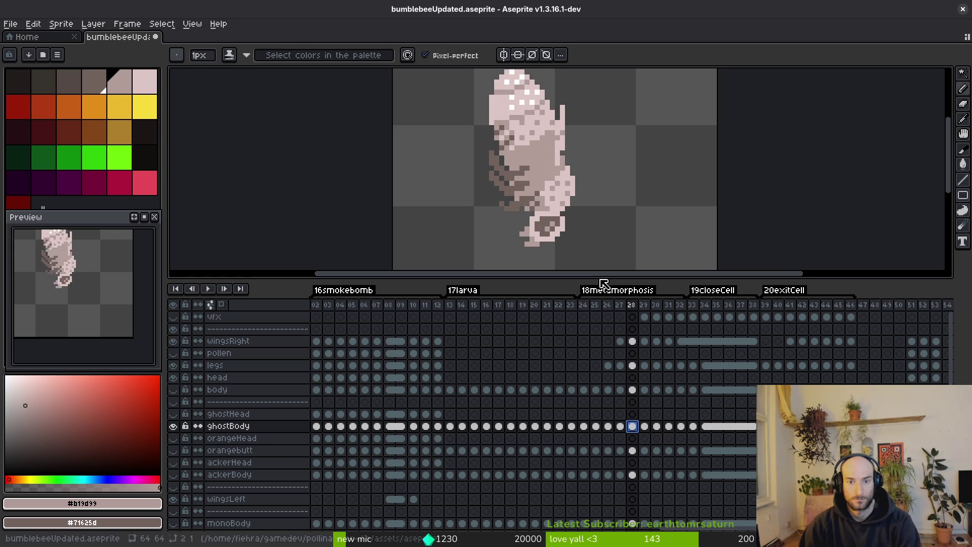
pyautogui.scroll(1, 538, 138)
pyautogui.hscroll(-1, 589, 415)
pyautogui.hscroll(5, 589, 415)
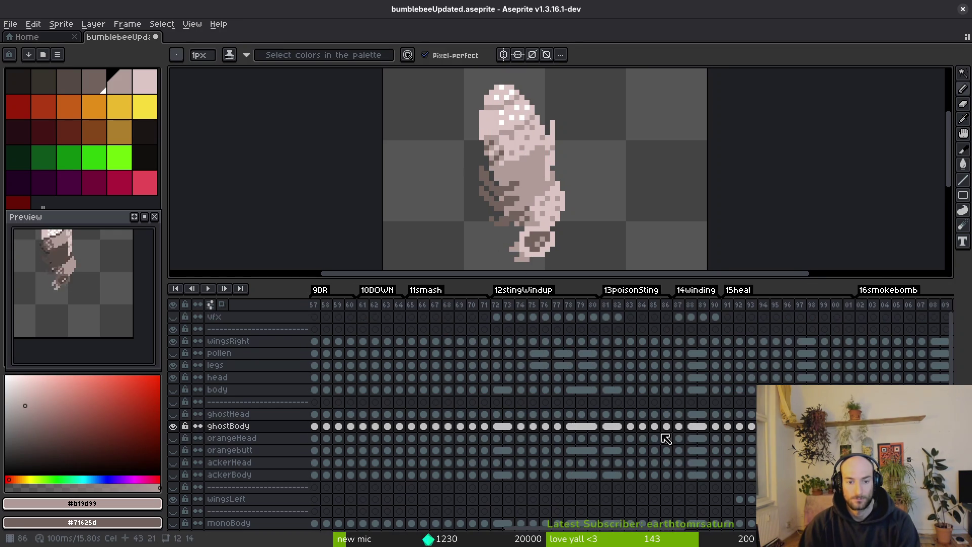
pyautogui.click(503, 432)
pyautogui.hscroll(2, 575, 442)
pyautogui.hscroll(1, 575, 441)
pyautogui.hscroll(4, 676, 441)
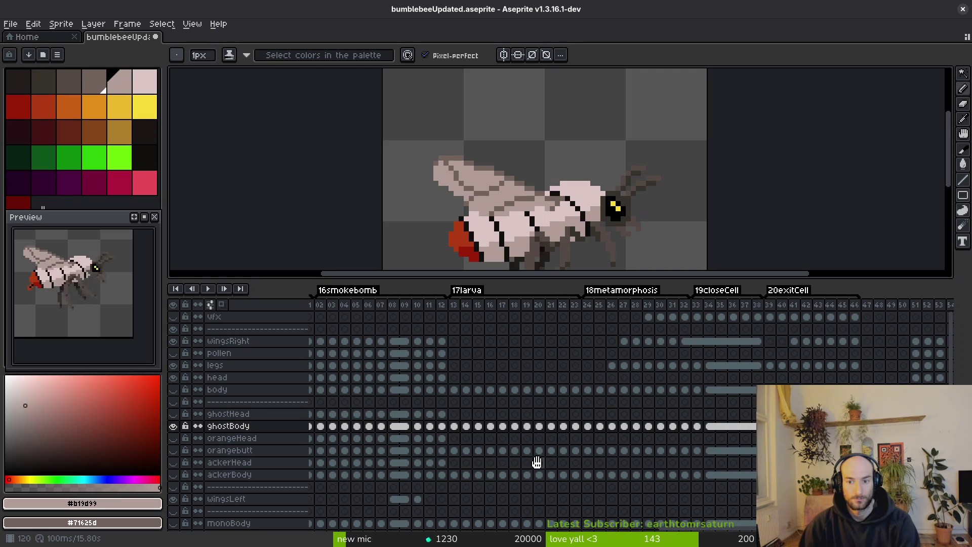
pyautogui.hscroll(3, 613, 457)
pyautogui.moveTo(565, 458); pyautogui.dragTo(733, 461)
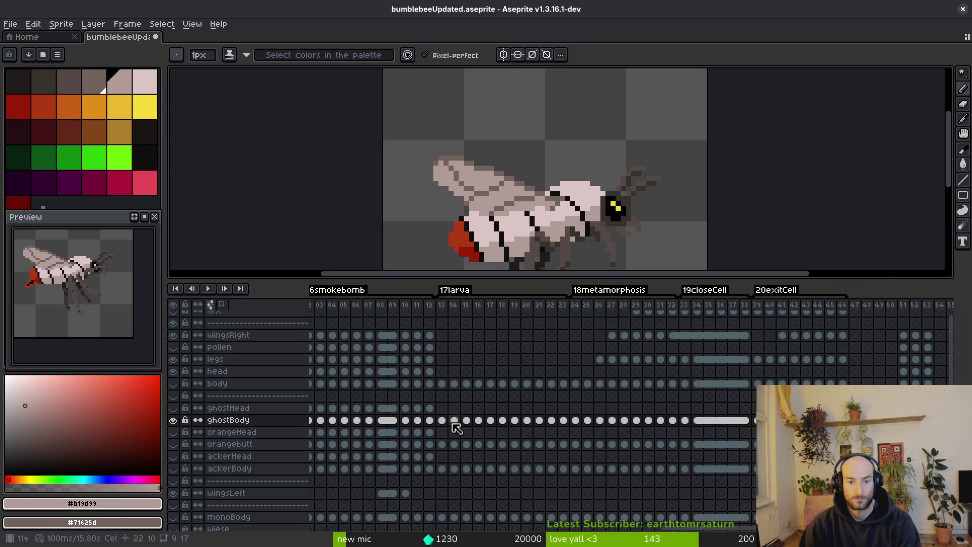
pyautogui.click(527, 420)
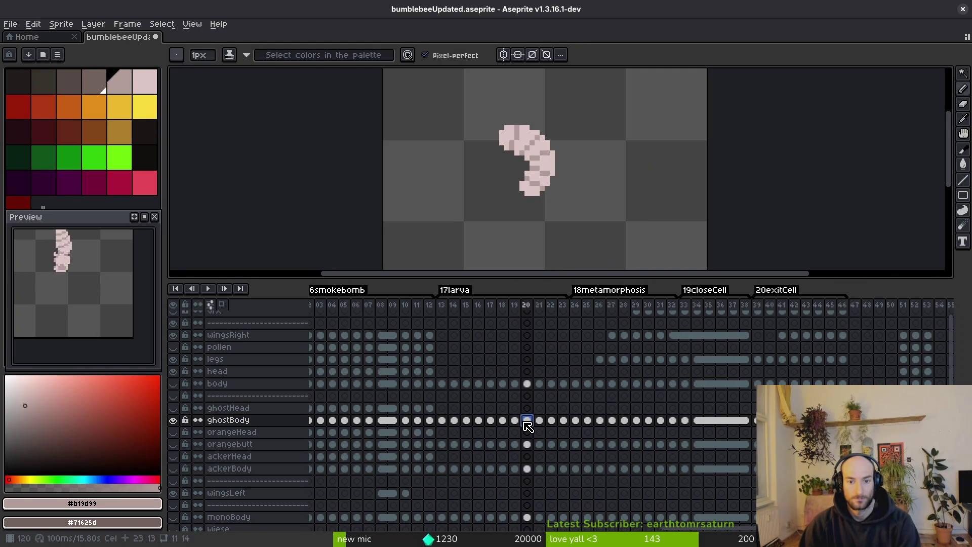
pyautogui.click(551, 420)
pyautogui.click(564, 421)
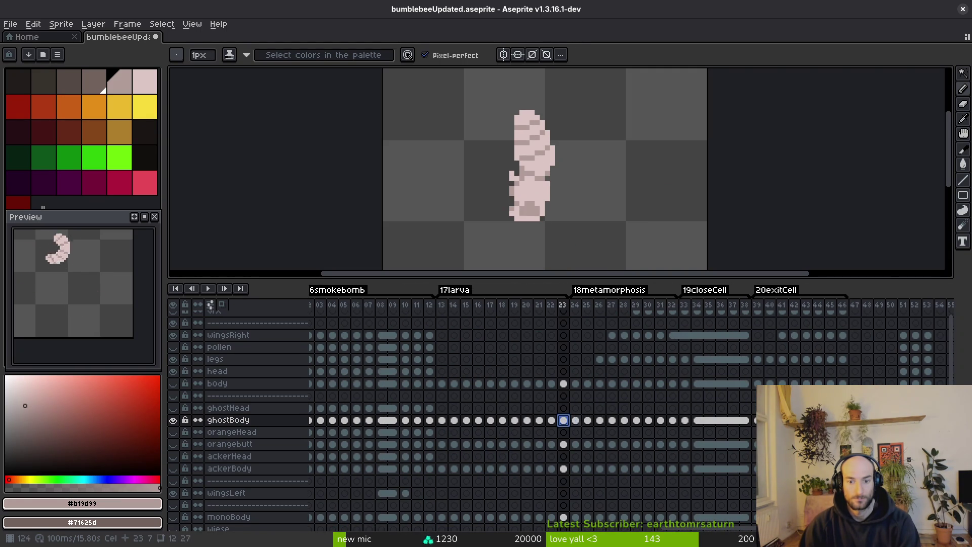
pyautogui.click(600, 420)
# At frame 28, pick the cap spots' white and replace it with dark red.
pyautogui.press('alt')
pyautogui.press('Right')
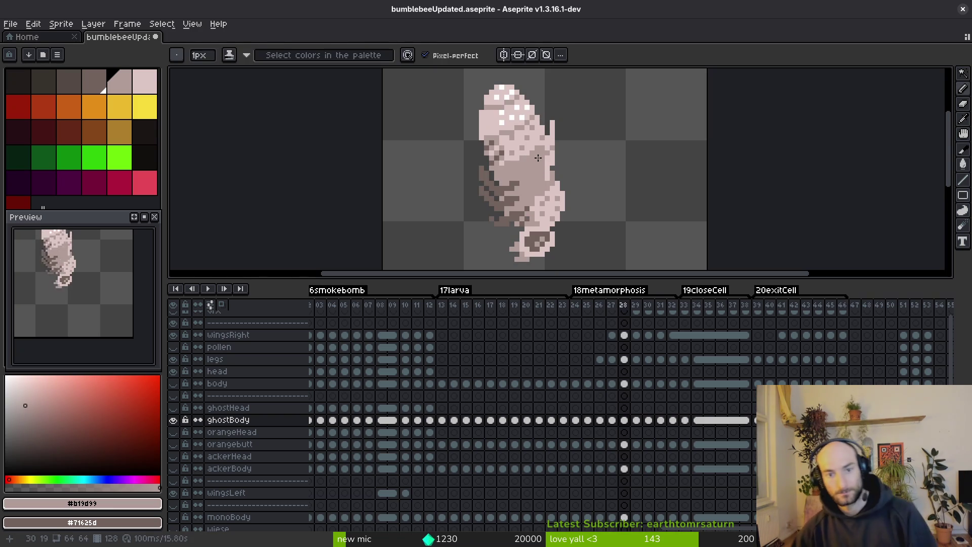
pyautogui.press('Right')
pyautogui.scroll(2, 570, 134)
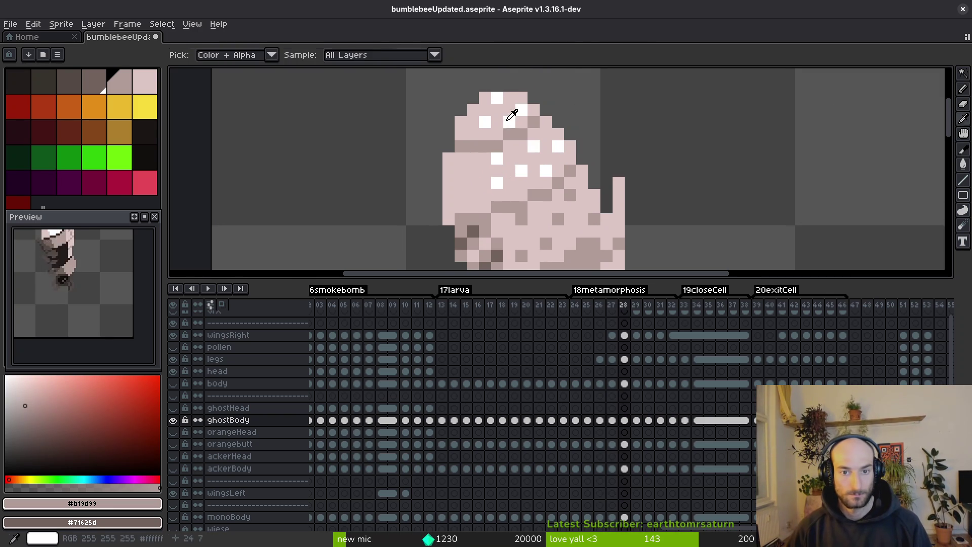
pyautogui.keyDown('alt'); pyautogui.click(509, 122); pyautogui.keyUp('alt')
pyautogui.rightClick(28, 119)
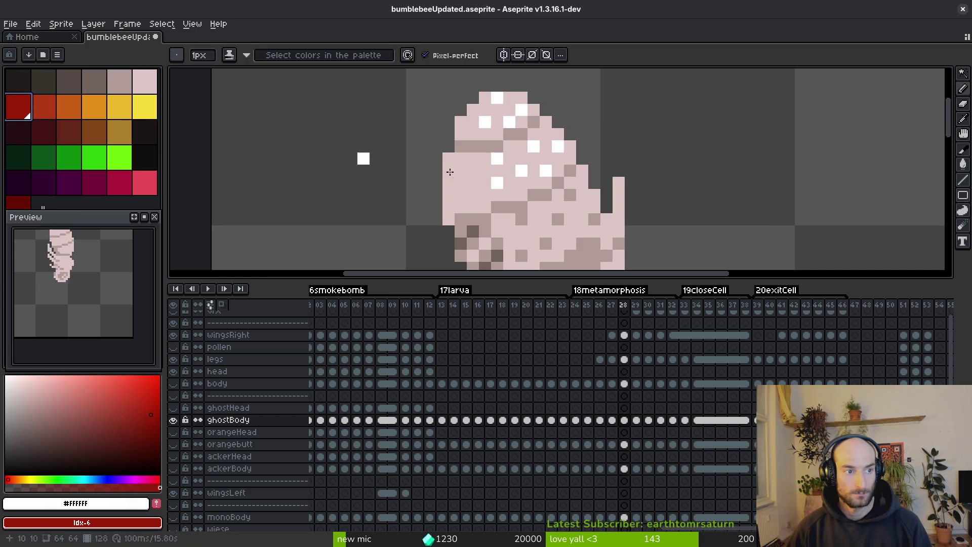
pyautogui.hotkey('shift', 'r')
pyautogui.click(737, 144)
pyautogui.scroll(-2, 716, 145)
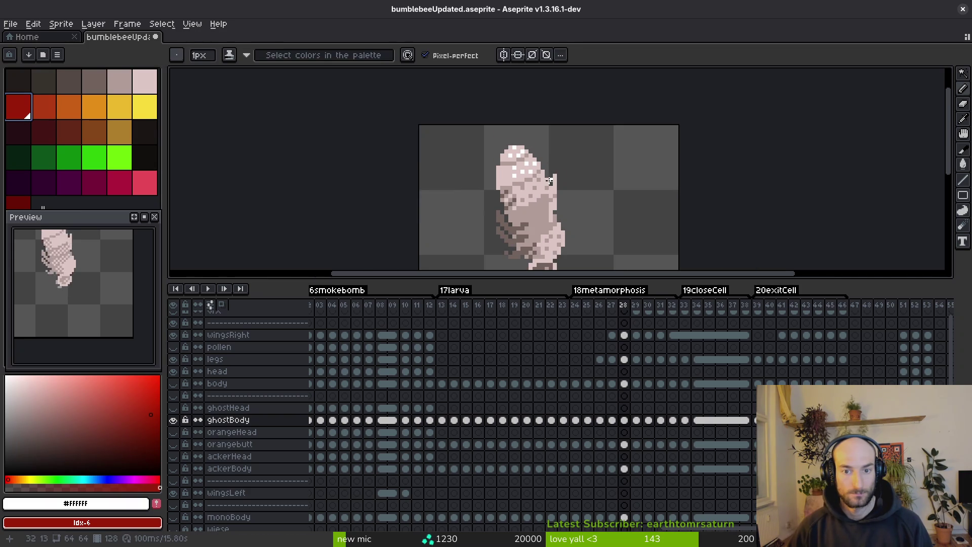
pyautogui.scroll(1, 715, 145)
# Redo the replacement, recolouring the white cap spots with the brighter red.
pyautogui.hotkey('shift', 'r')
pyautogui.click(738, 145)
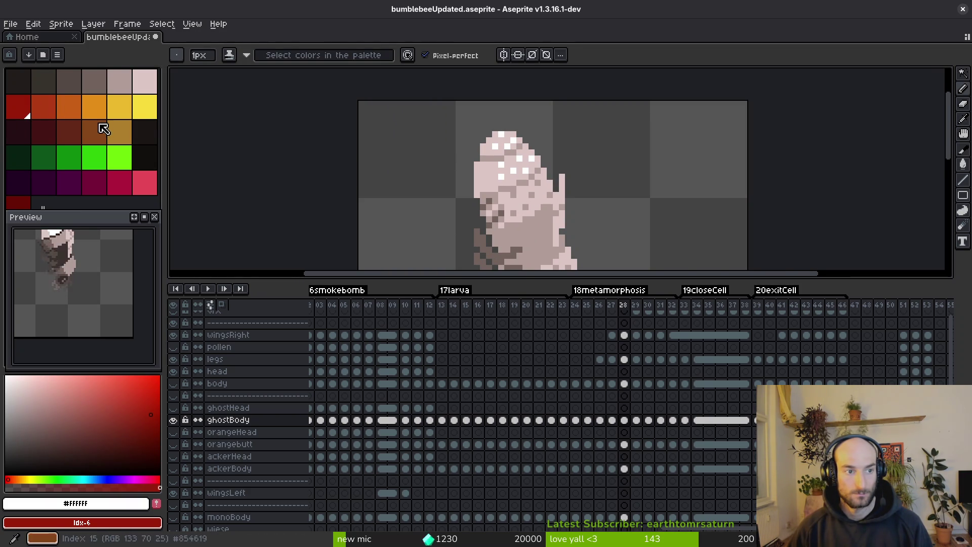
pyautogui.rightClick(47, 105)
pyautogui.hotkey('shift', 'r')
pyautogui.click(738, 146)
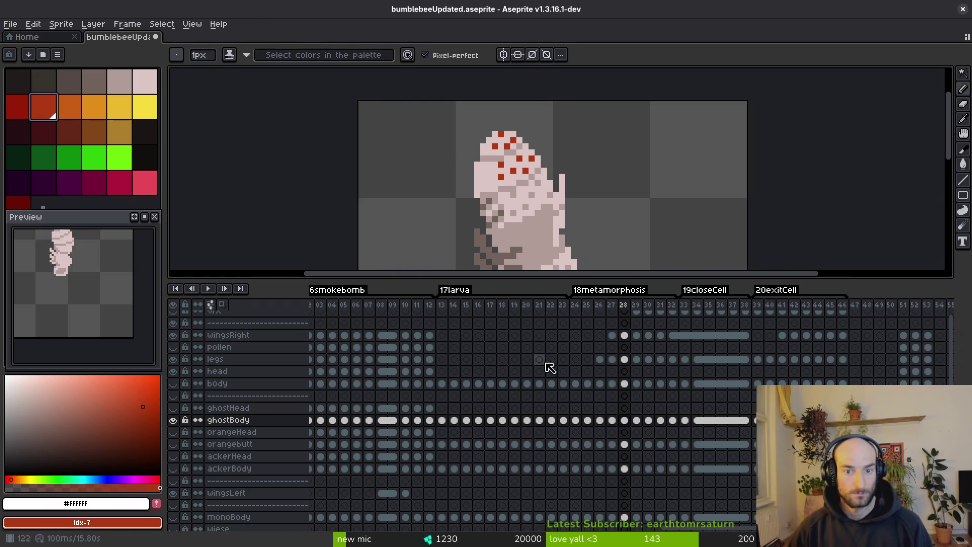
# Rectangle-select the whole bee on ghostBody frame 8, then go to the Home screen.
pyautogui.hscroll(-5, 392, 394)
pyautogui.scroll(3, 523, 204)
pyautogui.hscroll(-5, 478, 408)
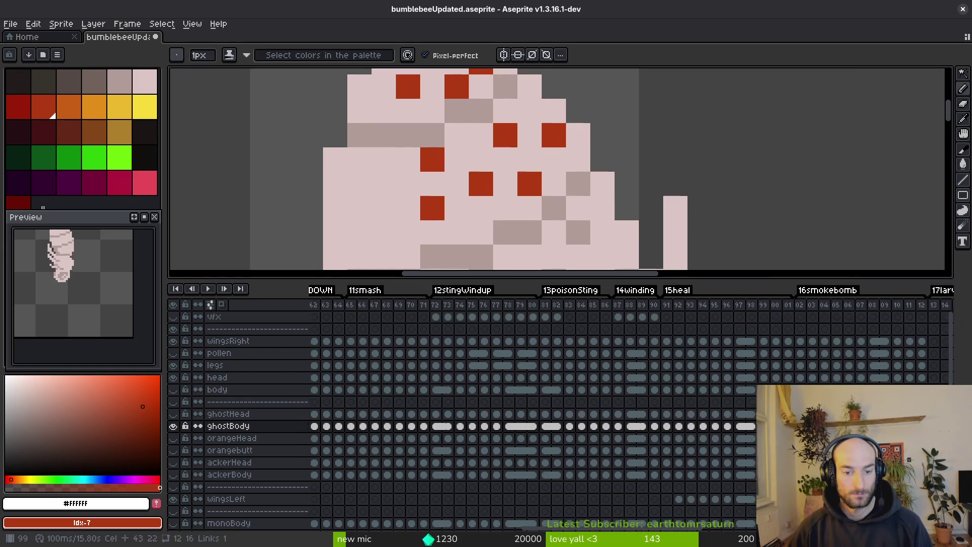
pyautogui.hscroll(-5, 479, 408)
pyautogui.click(405, 428)
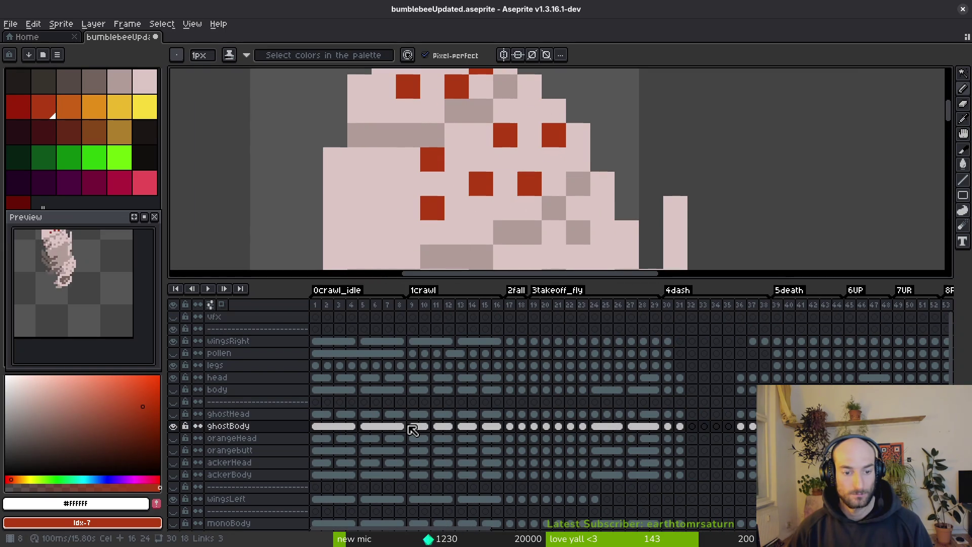
pyautogui.click(403, 427)
pyautogui.scroll(-4, 551, 218)
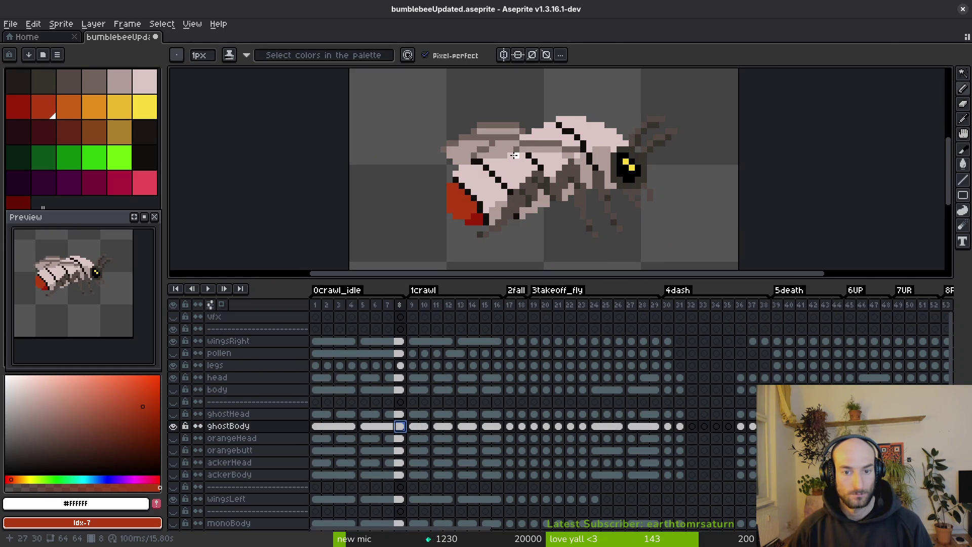
pyautogui.press('m')
pyautogui.moveTo(369, 91); pyautogui.dragTo(716, 261)
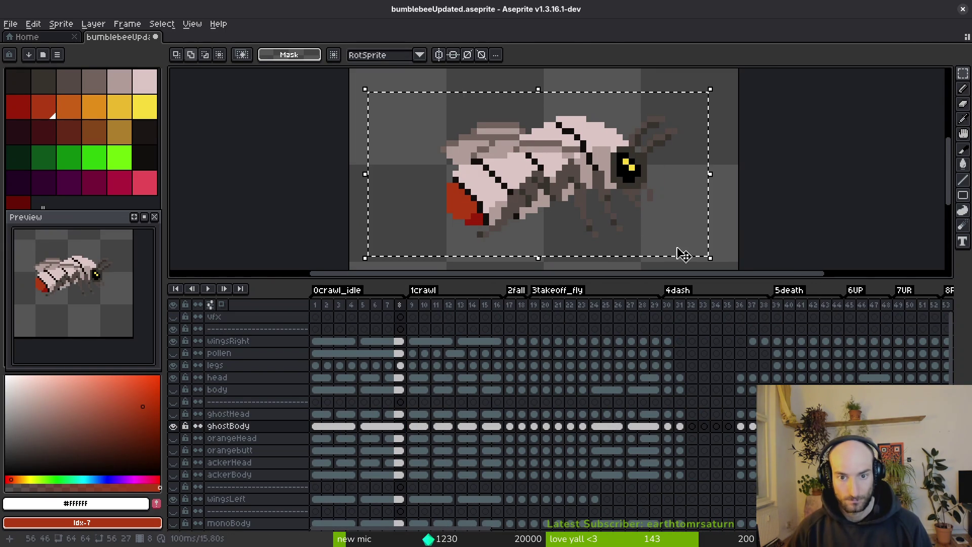
pyautogui.click(48, 37)
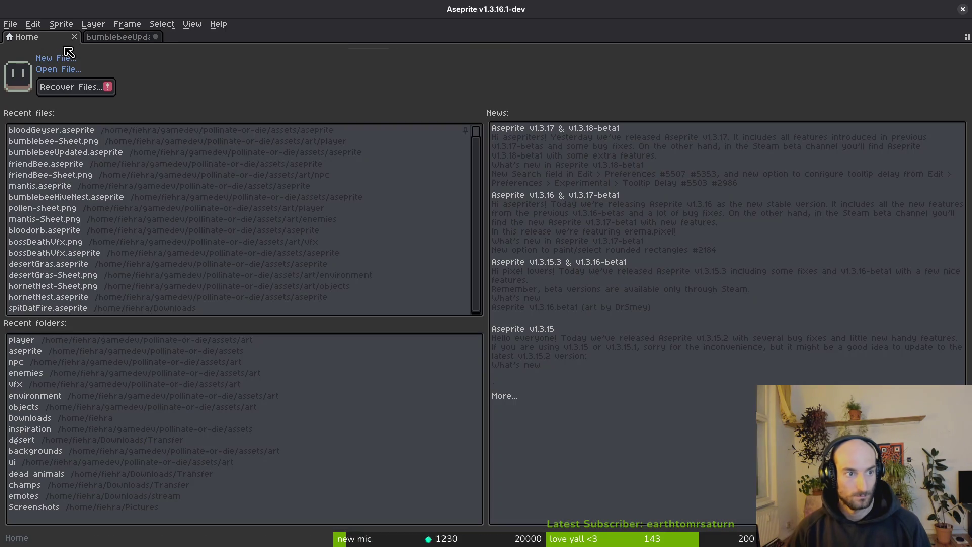
# Reopen bumblebeeUpdated.aseprite in a docked second tab and make ghostBody visible.
pyautogui.click(66, 153)
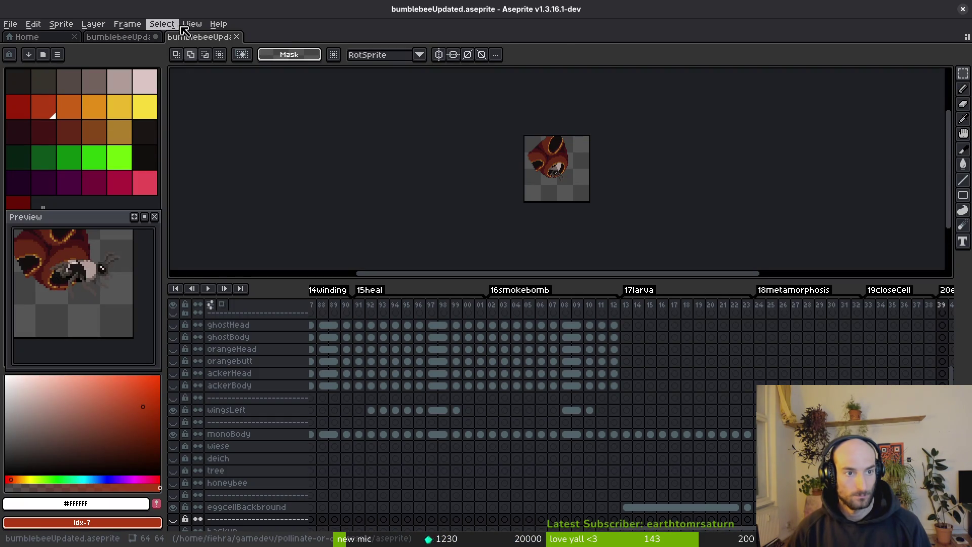
pyautogui.moveTo(212, 41)
pyautogui.mouseDown()
pyautogui.moveTo(193, 152)
pyautogui.moveTo(226, 89)
pyautogui.mouseUp()
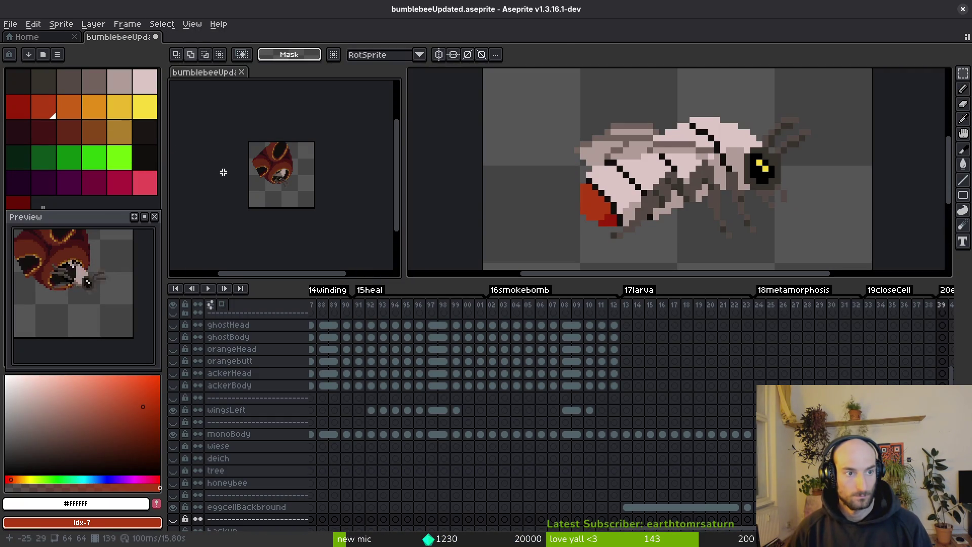
pyautogui.scroll(5, 738, 390)
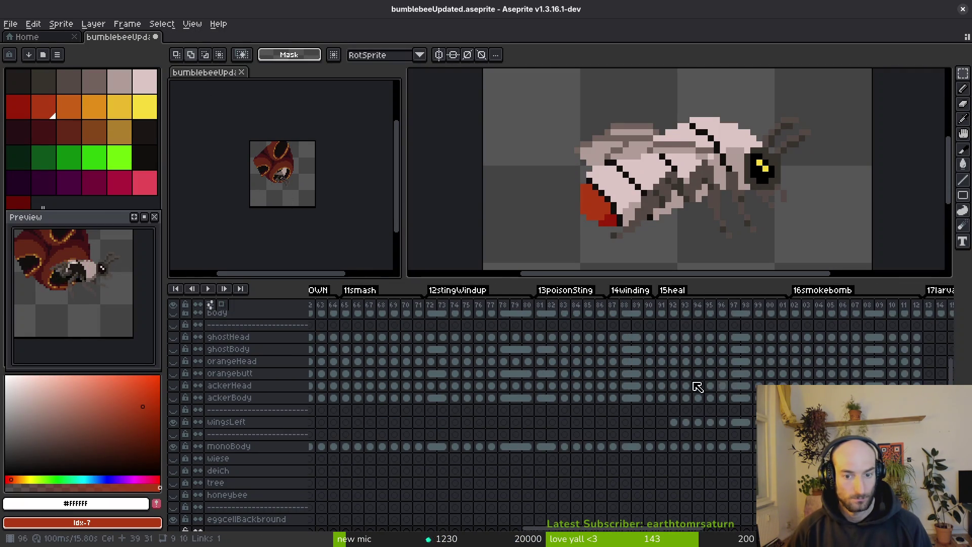
pyautogui.hscroll(5, 407, 449)
pyautogui.hscroll(-4, 473, 424)
pyautogui.scroll(-1, 473, 424)
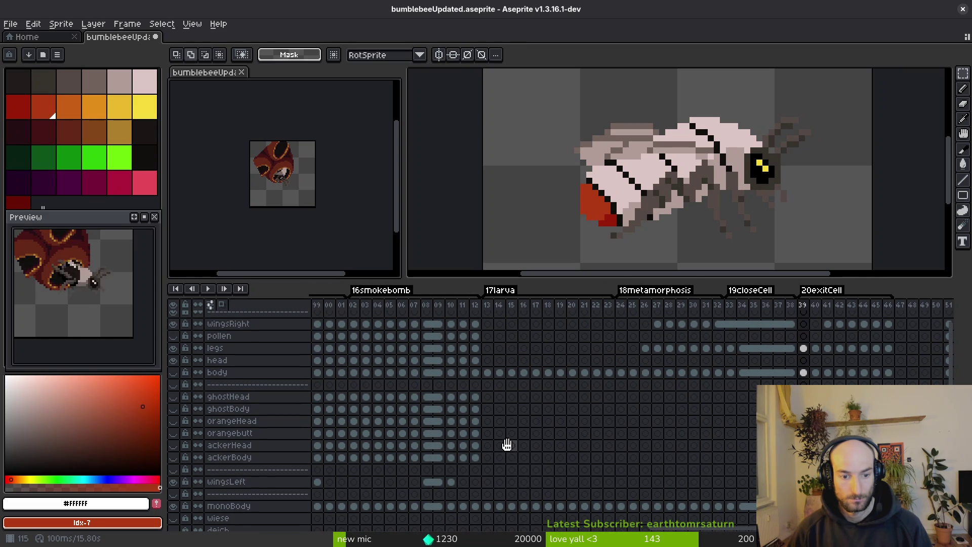
pyautogui.hscroll(-10, 436, 427)
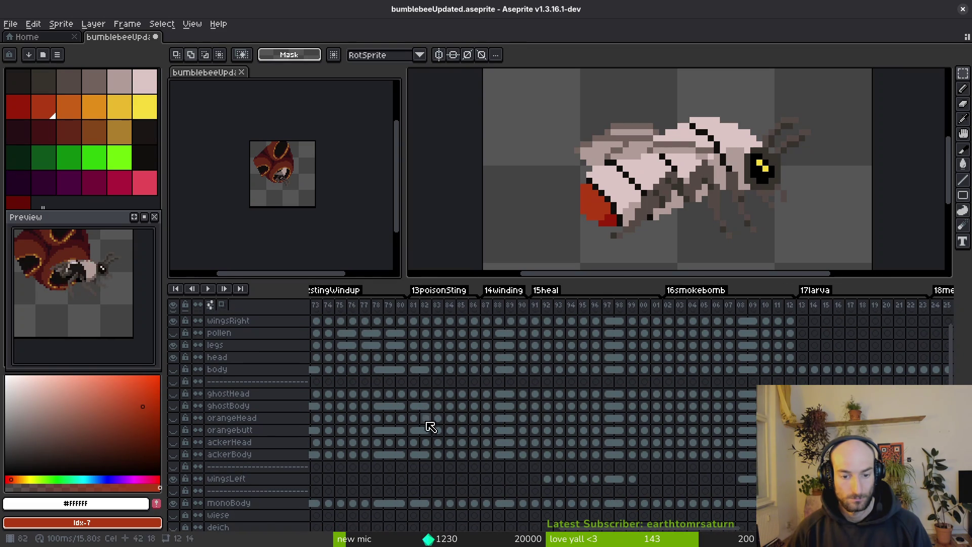
pyautogui.click(365, 405)
pyautogui.click(173, 406)
# Jump to the timeline start, then show the ghostBody larva cel at frame 26.
pyautogui.scroll(3, 255, 193)
pyautogui.press('Home')
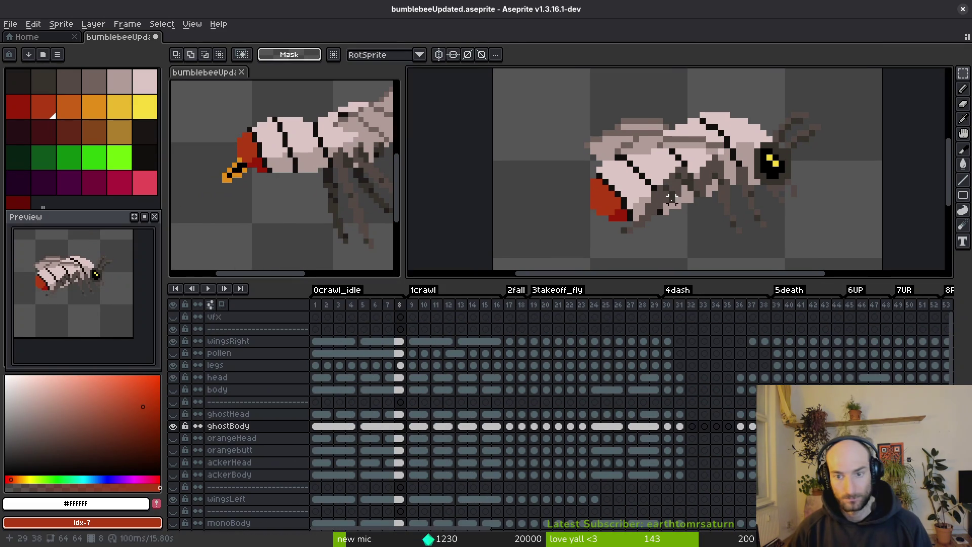
pyautogui.hscroll(20, 705, 414)
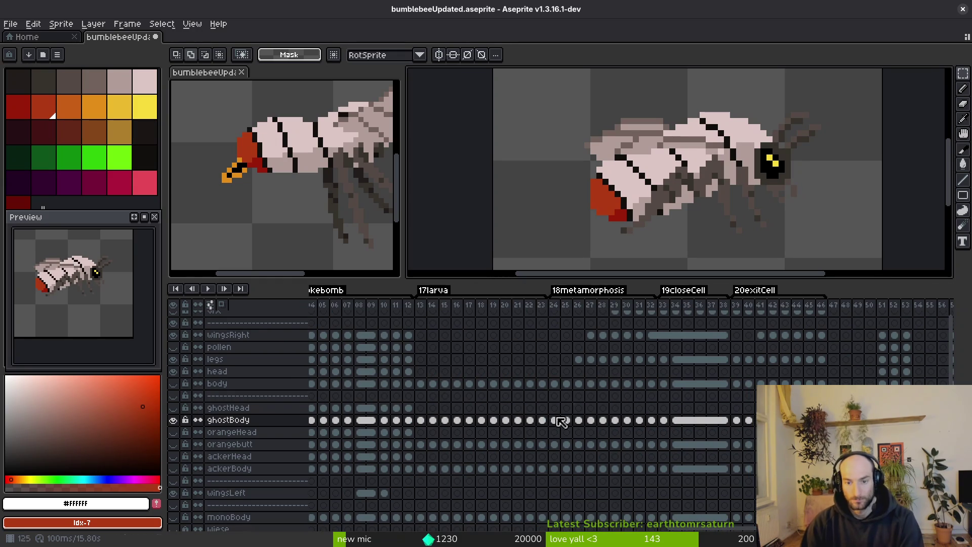
pyautogui.click(617, 425)
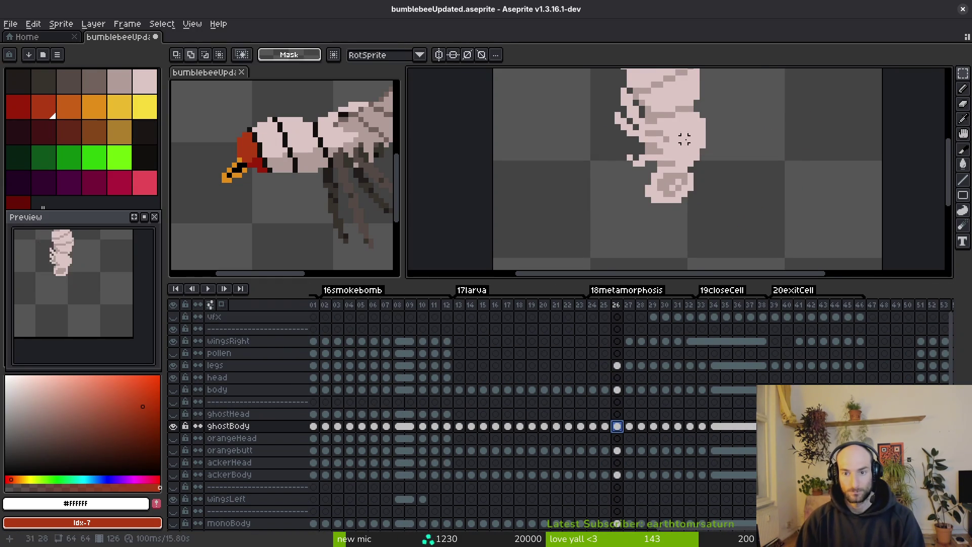
# Go to ghostBody frame 28 and sample its pale pink body colour for the Pencil.
pyautogui.scroll(-1, 573, 227)
pyautogui.press('Right')
pyautogui.press('Right')
pyautogui.scroll(3, 581, 181)
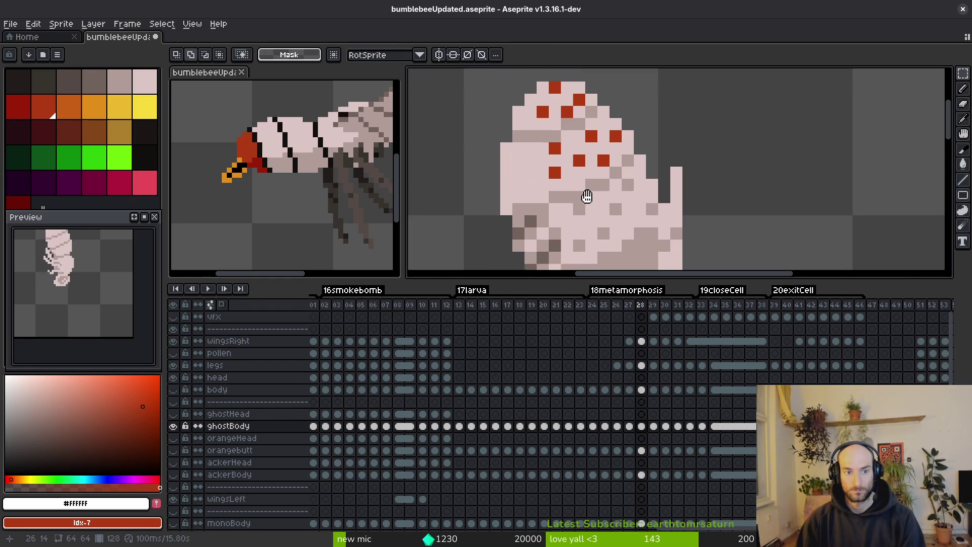
pyautogui.press('b')
pyautogui.keyDown('alt'); pyautogui.click(555, 175); pyautogui.keyUp('alt')
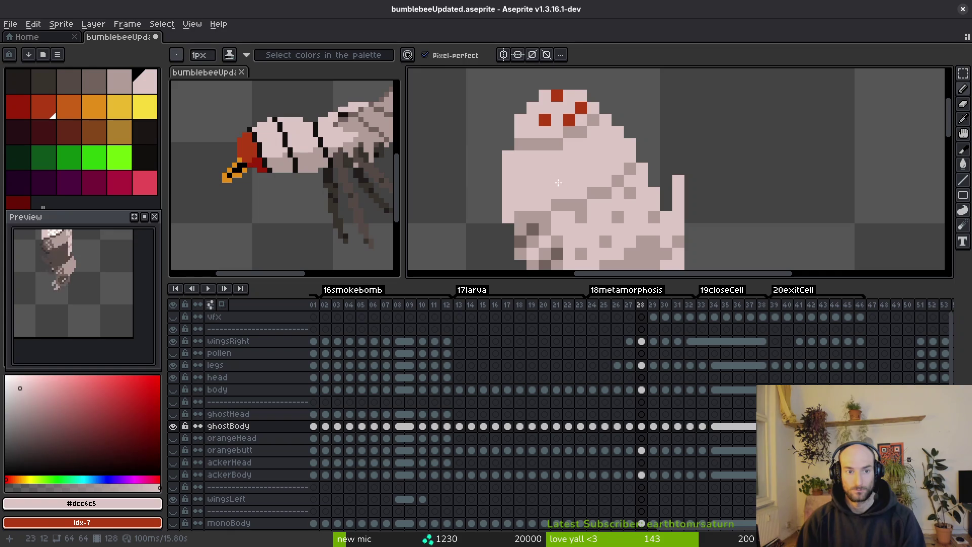
pyautogui.scroll(-2, 558, 182)
pyautogui.scroll(1, 537, 167)
pyautogui.scroll(-1, 519, 148)
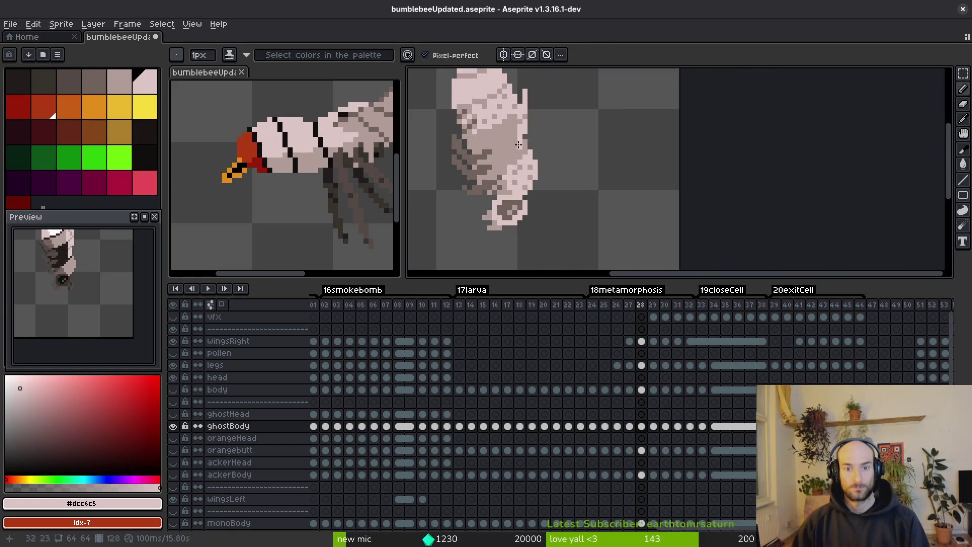
pyautogui.scroll(1, 519, 148)
# Sample the mid-grey shade #b19d99 on frame 29 and compare it against frame 28.
pyautogui.press('Right')
pyautogui.scroll(-1, 537, 182)
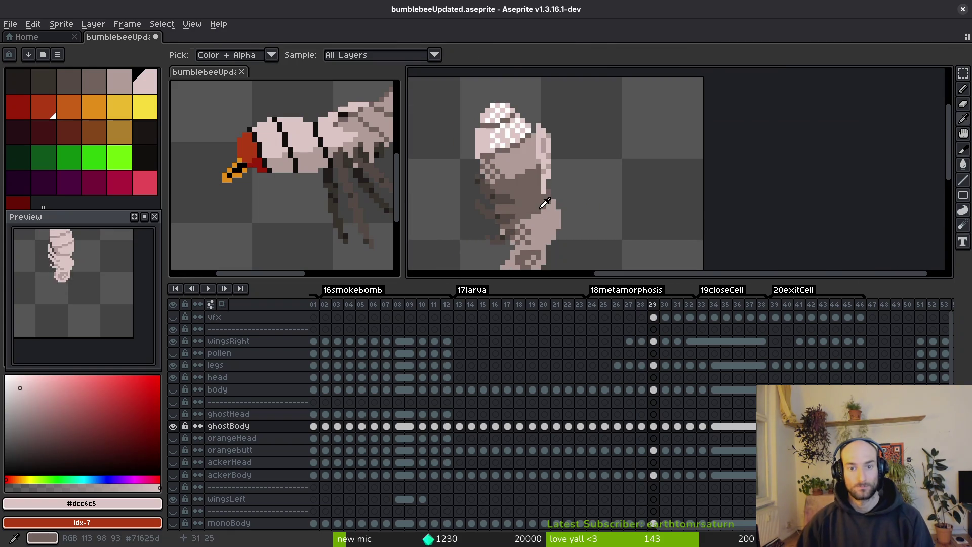
pyautogui.scroll(2, 528, 181)
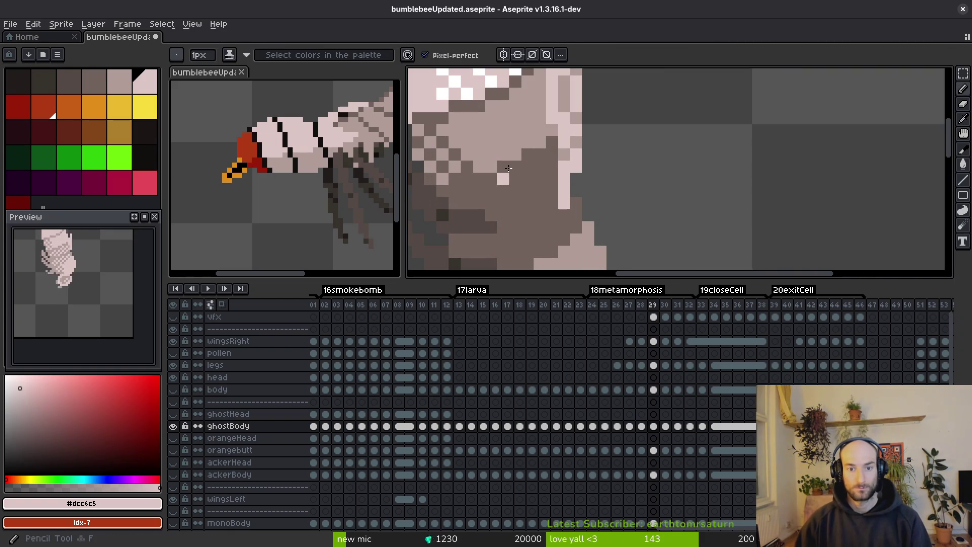
pyautogui.keyDown('alt'); pyautogui.click(505, 178); pyautogui.keyUp('alt')
pyautogui.scroll(-2, 526, 183)
pyautogui.press('Left')
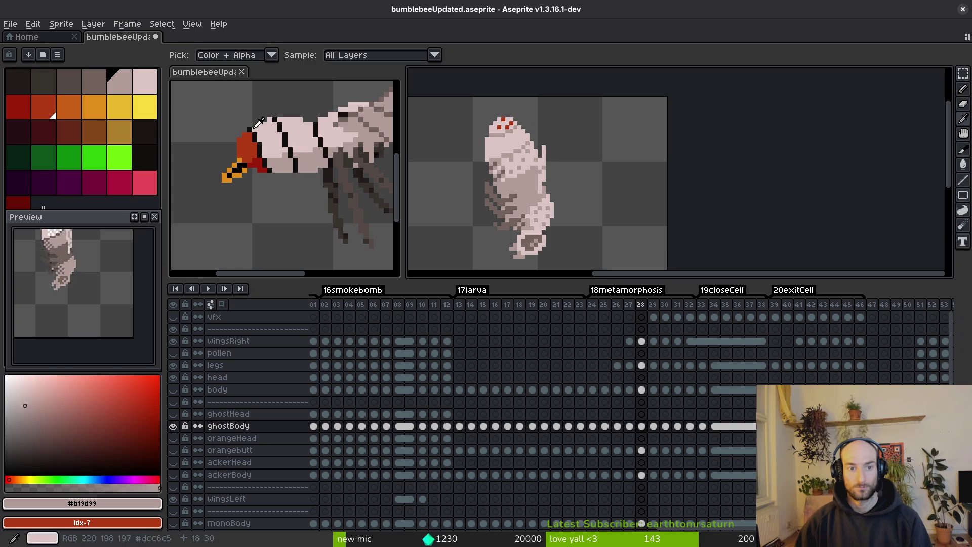
pyautogui.press('Right')
pyautogui.press('Left')
pyautogui.press('Left')
pyautogui.press('Right')
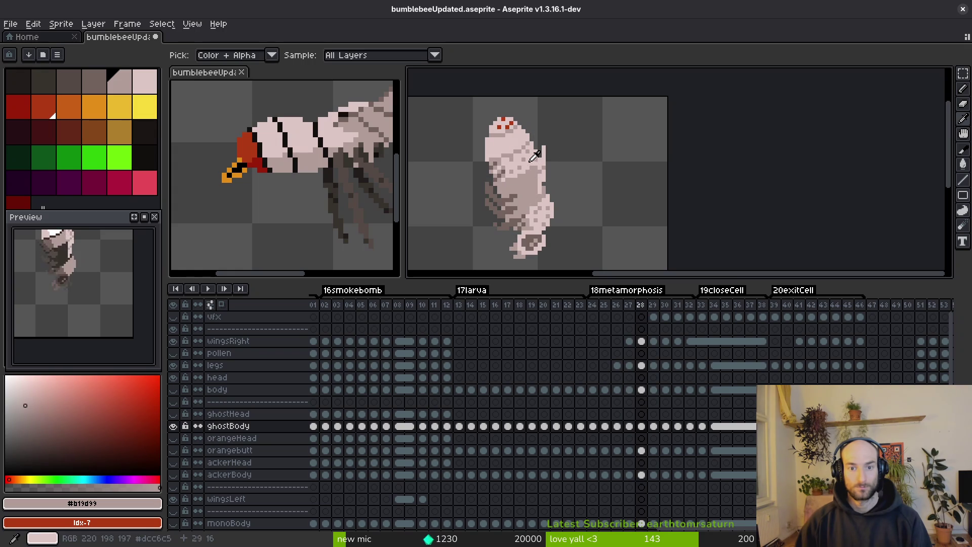
pyautogui.scroll(3, 518, 154)
# Repaint the dark shading pixels on frame 28 in light pink #dcc6c5.
pyautogui.keyDown('alt'); pyautogui.click(522, 157); pyautogui.keyUp('alt')
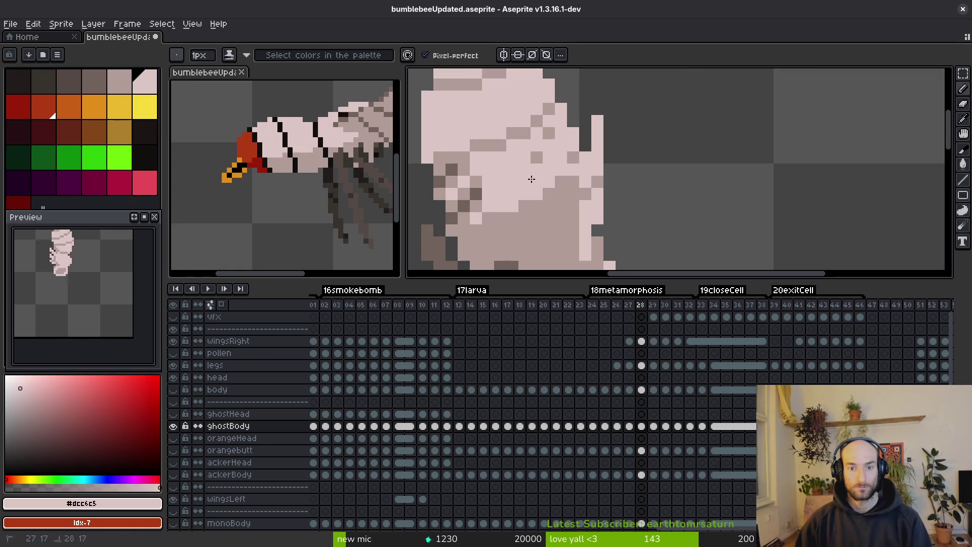
pyautogui.moveTo(471, 196); pyautogui.dragTo(463, 206)
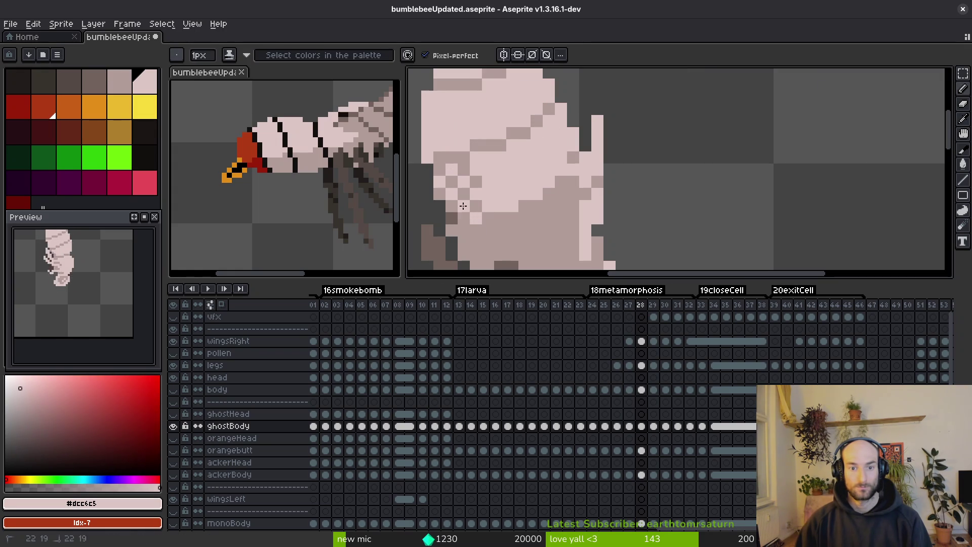
pyautogui.press('Right')
pyautogui.scroll(-2, 531, 177)
pyautogui.scroll(3, 556, 160)
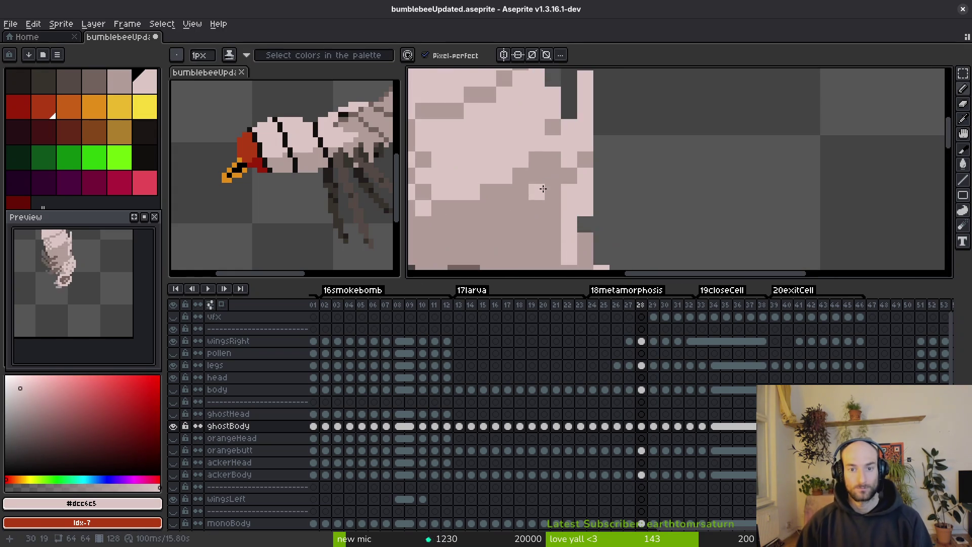
pyautogui.press('Left')
pyautogui.scroll(-2, 542, 182)
pyautogui.scroll(3, 580, 162)
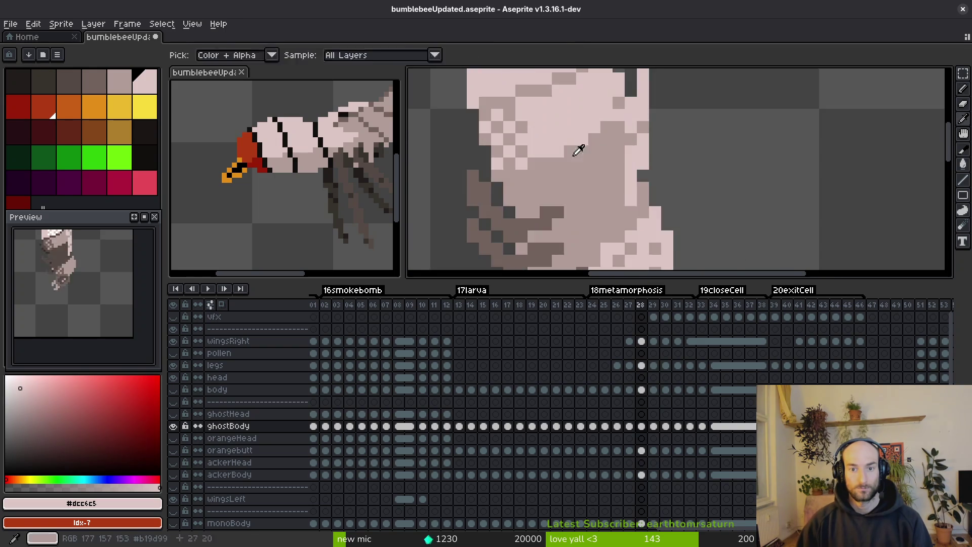
# Flip between frames 28 and 29 to check the repainted shading, ending on frame 28.
pyautogui.press('Right')
pyautogui.press('Left')
pyautogui.press('Right')
pyautogui.scroll(-3, 563, 160)
pyautogui.press('Left')
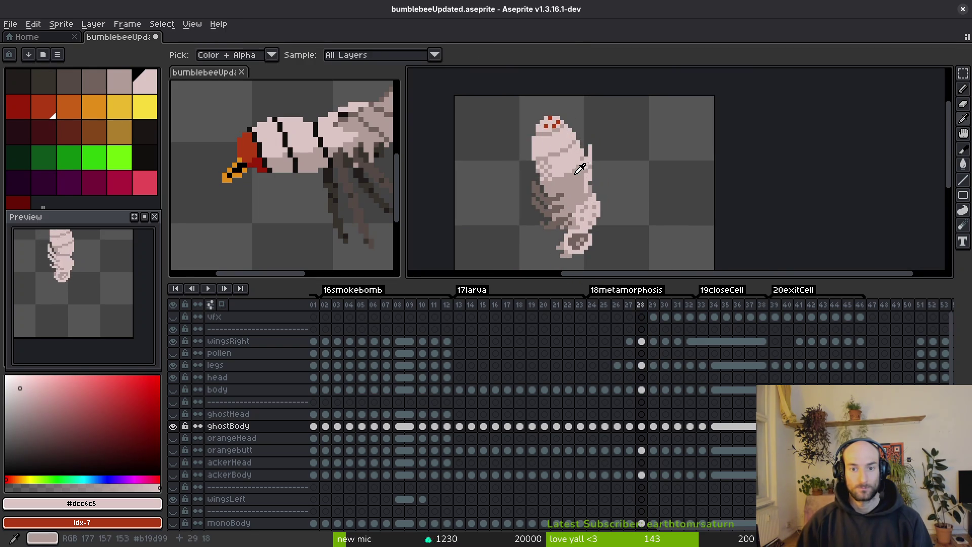
pyautogui.press('Right')
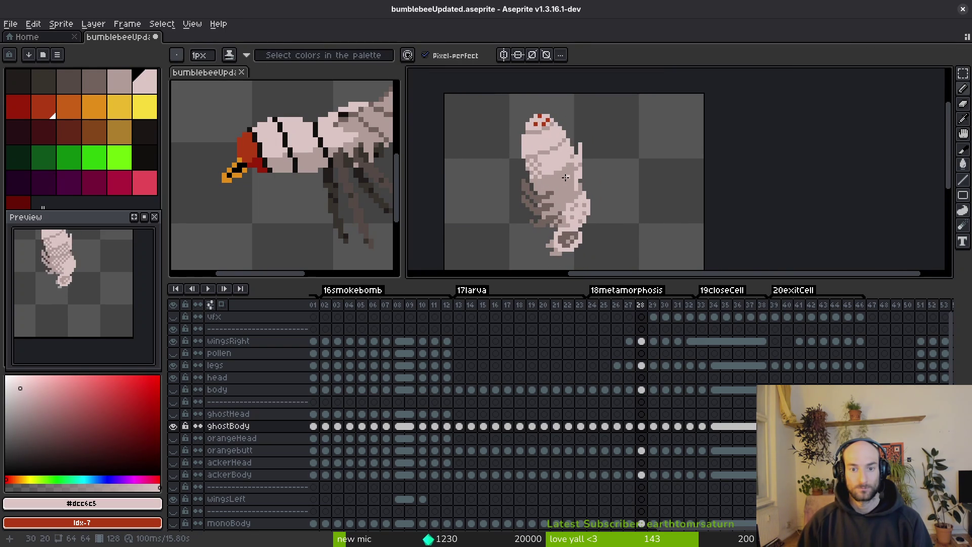
pyautogui.scroll(4, 537, 180)
pyautogui.press('Left')
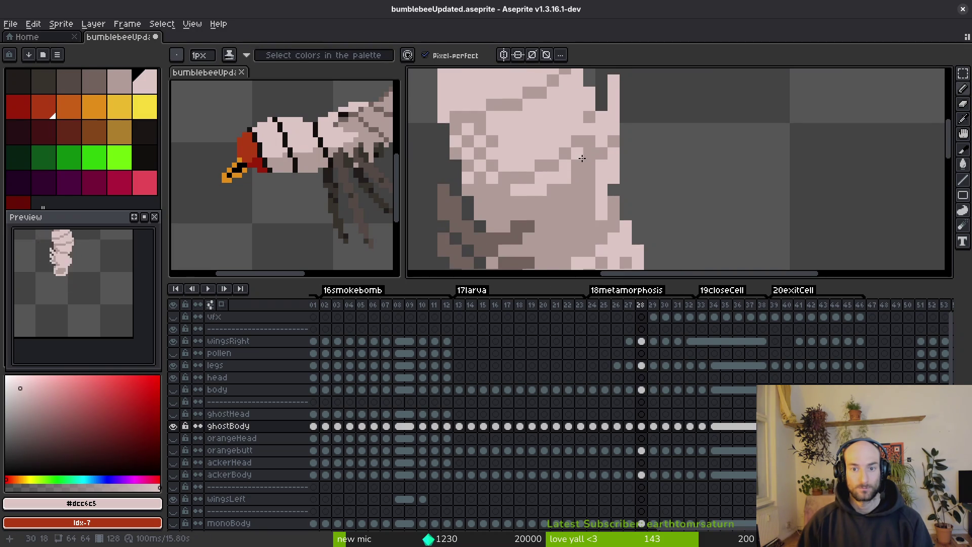
pyautogui.scroll(-3, 579, 163)
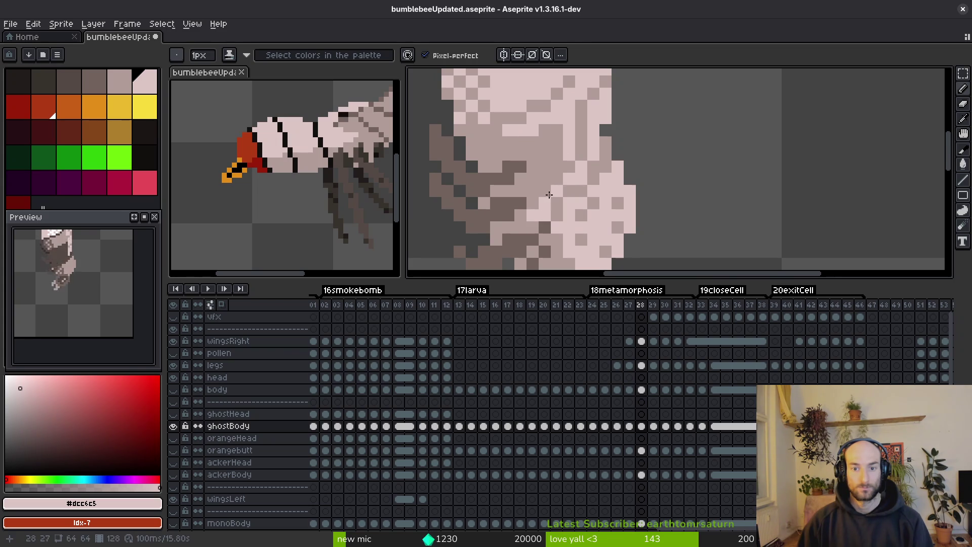
pyautogui.scroll(-3, 545, 210)
pyautogui.scroll(3, 565, 213)
# Try flood-filling a shaded area with light pink, then undo the unwanted fill.
pyautogui.press('g')
pyautogui.press('b')
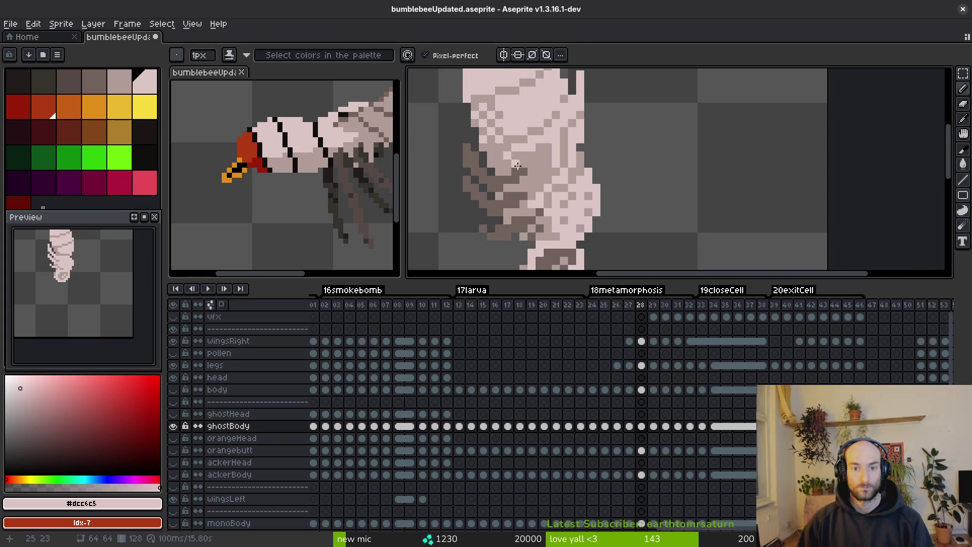
pyautogui.press('g')
pyautogui.click(523, 173)
pyautogui.hotkey('ctrl', 'z')
pyautogui.press('b')
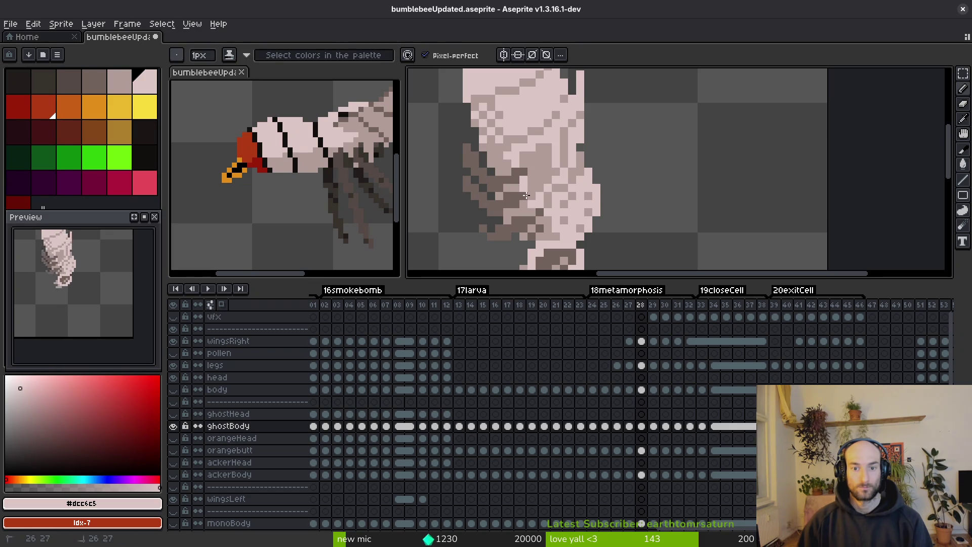
pyautogui.press('g')
pyautogui.scroll(-3, 544, 194)
pyautogui.scroll(3, 565, 193)
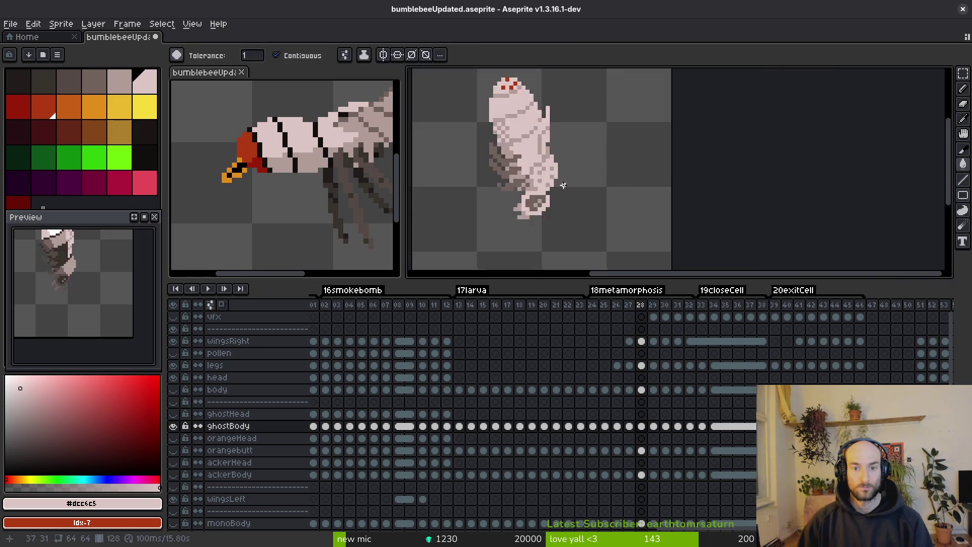
pyautogui.scroll(2, 541, 172)
pyautogui.press('b')
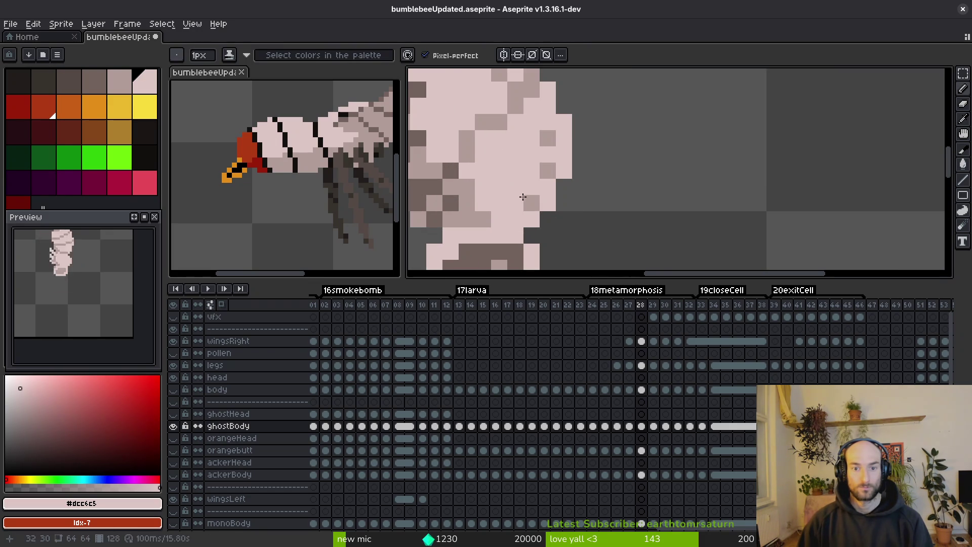
pyautogui.scroll(-4, 546, 139)
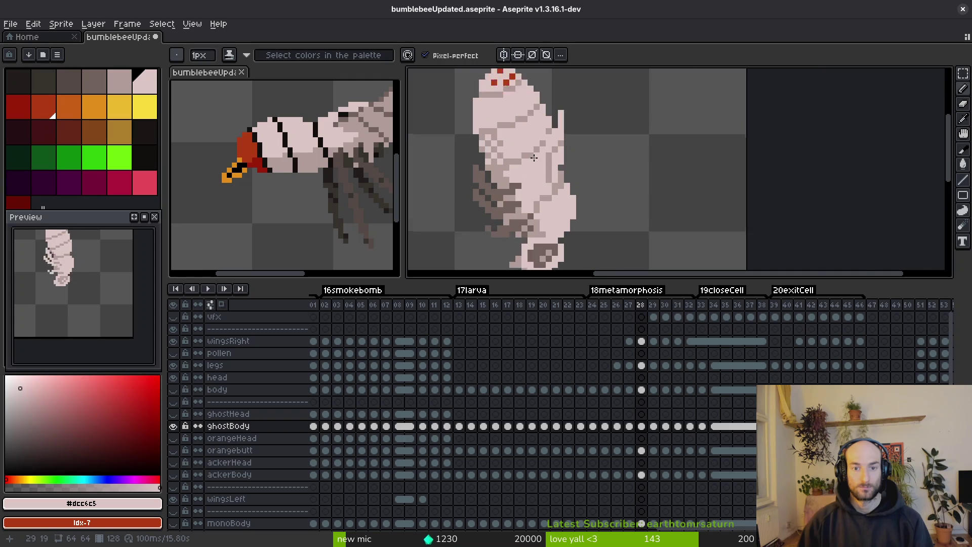
# Check frame 27, then pick the cap's white colour on frame 28.
pyautogui.press('Left')
pyautogui.scroll(-2, 544, 177)
pyautogui.press('i')
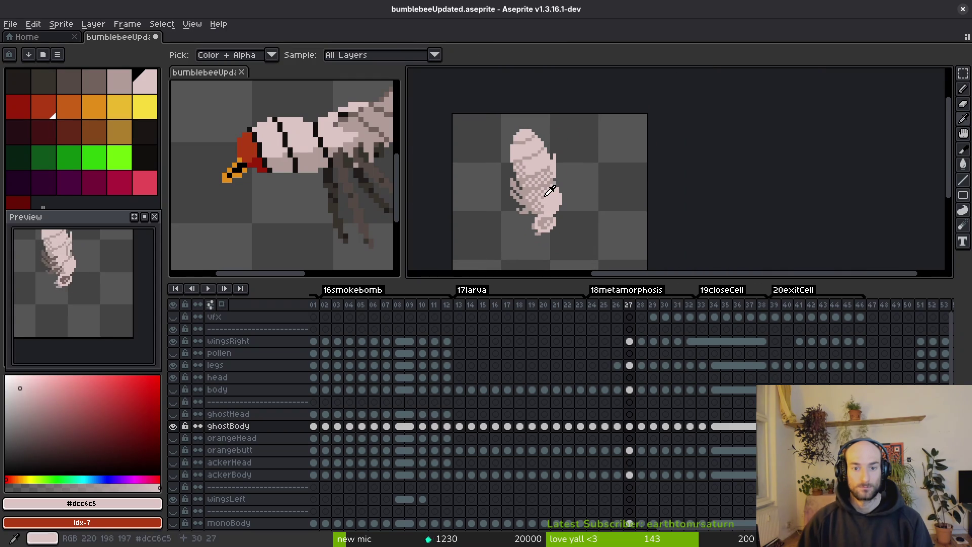
pyautogui.press('Right')
pyautogui.press('Right')
pyautogui.scroll(2, 527, 157)
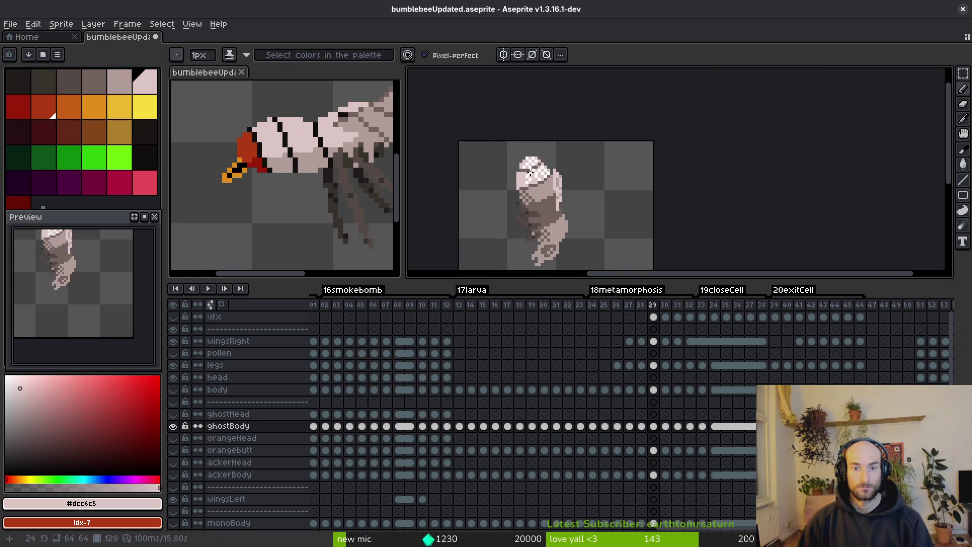
pyautogui.click(525, 157)
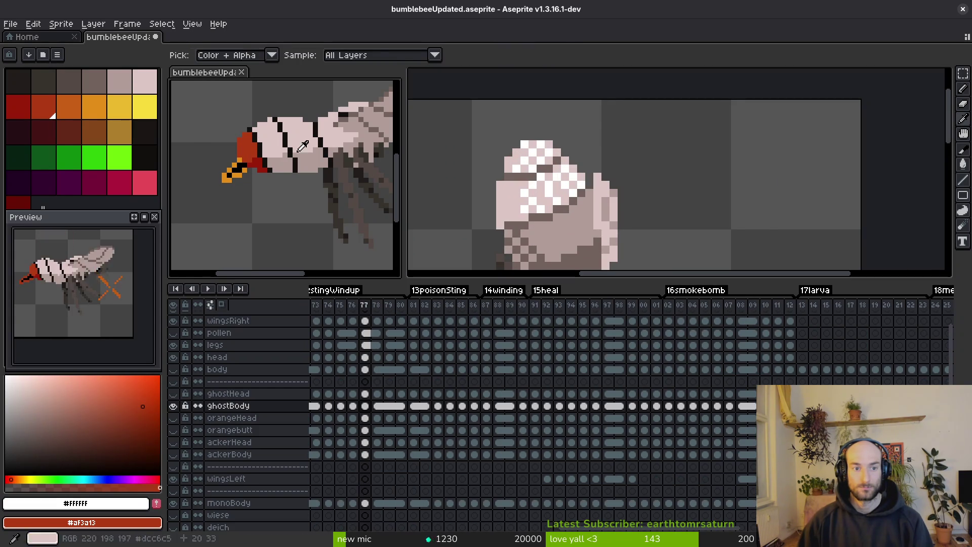
# Replace the white on the cap with red #af3a13.
pyautogui.hotkey('shift', 'r')
pyautogui.click(738, 145)
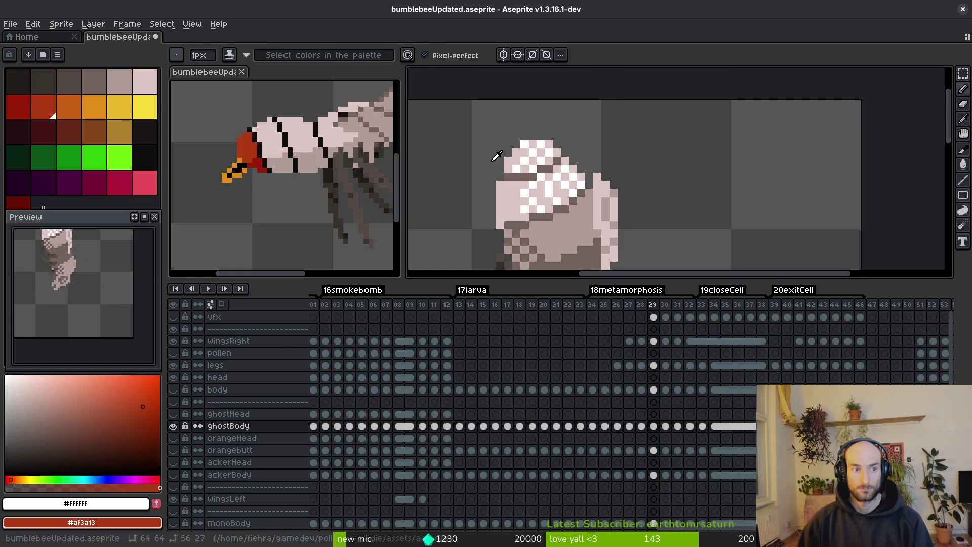
pyautogui.hotkey('shift', 'r')
pyautogui.click(741, 148)
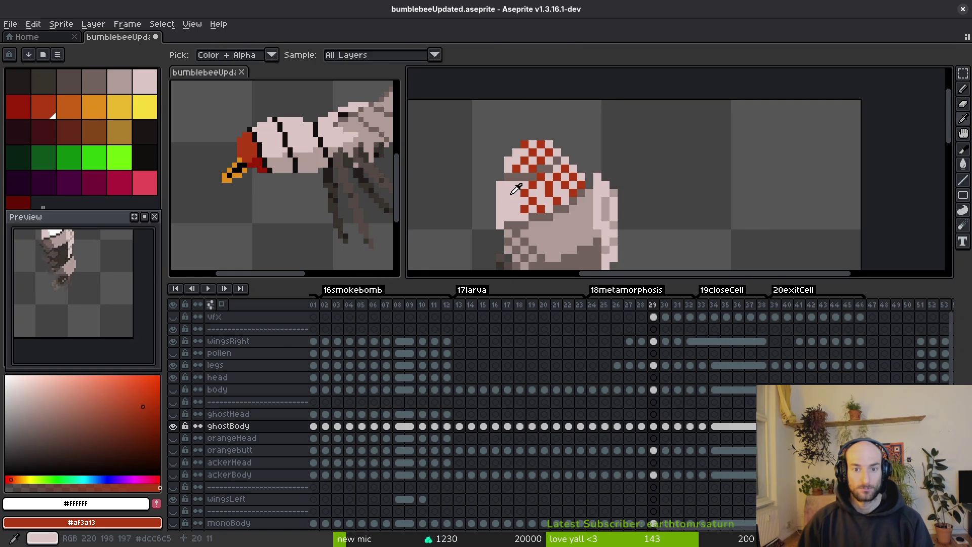
# Repaint parts of the red cap and stray red pixels on the body in light pink.
pyautogui.keyDown('alt'); pyautogui.click(516, 189); pyautogui.keyUp('alt')
pyautogui.scroll(1, 528, 198)
pyautogui.moveTo(562, 171); pyautogui.dragTo(599, 168)
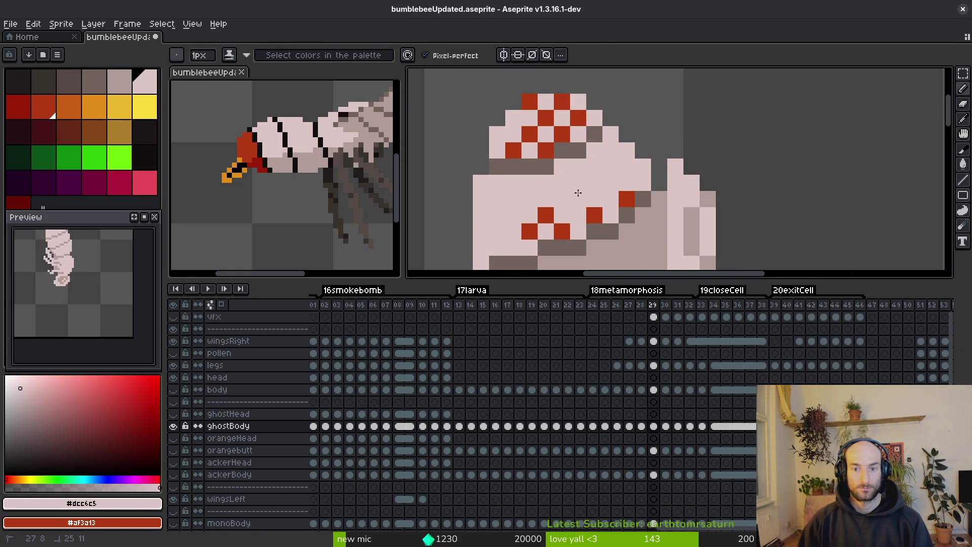
pyautogui.click(626, 199)
pyautogui.click(529, 232)
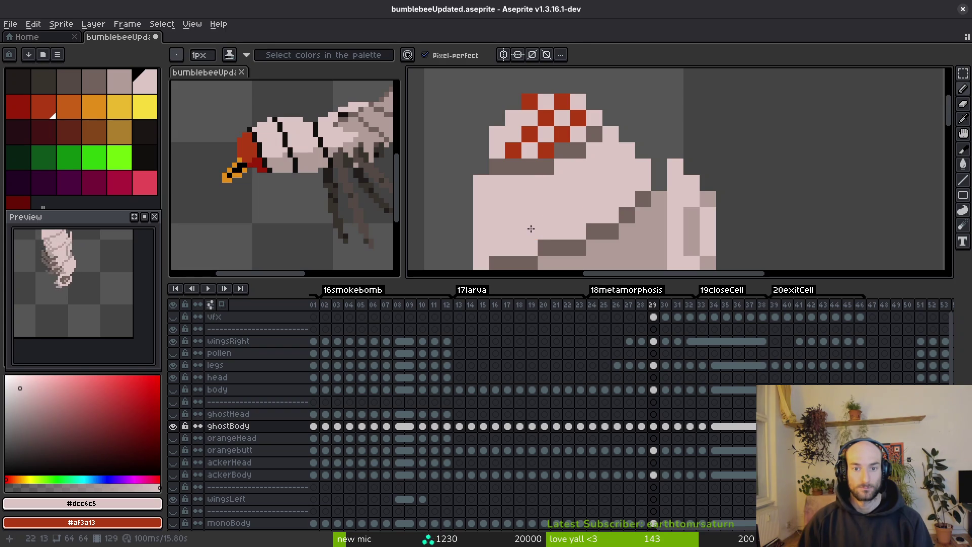
pyautogui.scroll(-3, 531, 229)
pyautogui.scroll(2, 526, 141)
# Sample #b19d99 and #dcc6c5 from the body and add light pink pixels.
pyautogui.press('g')
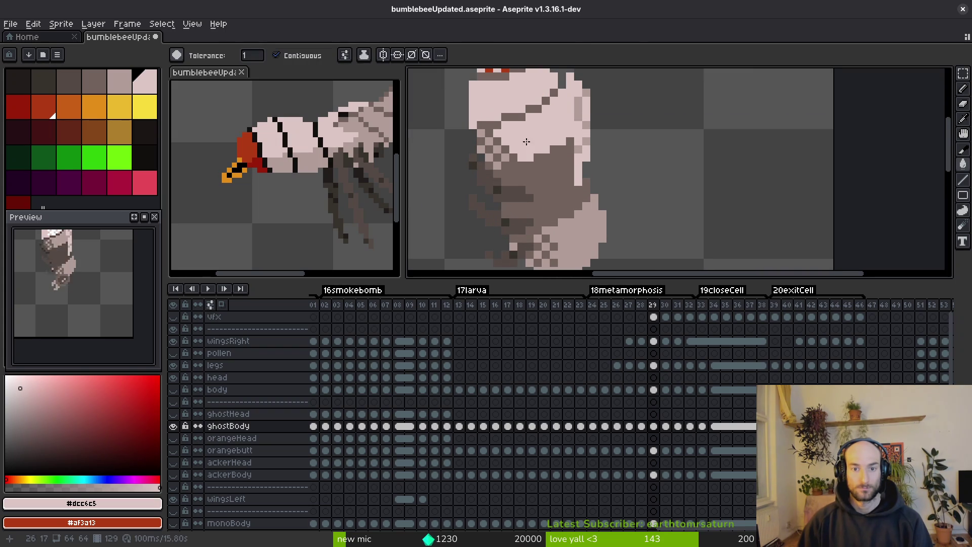
pyautogui.scroll(2, 527, 140)
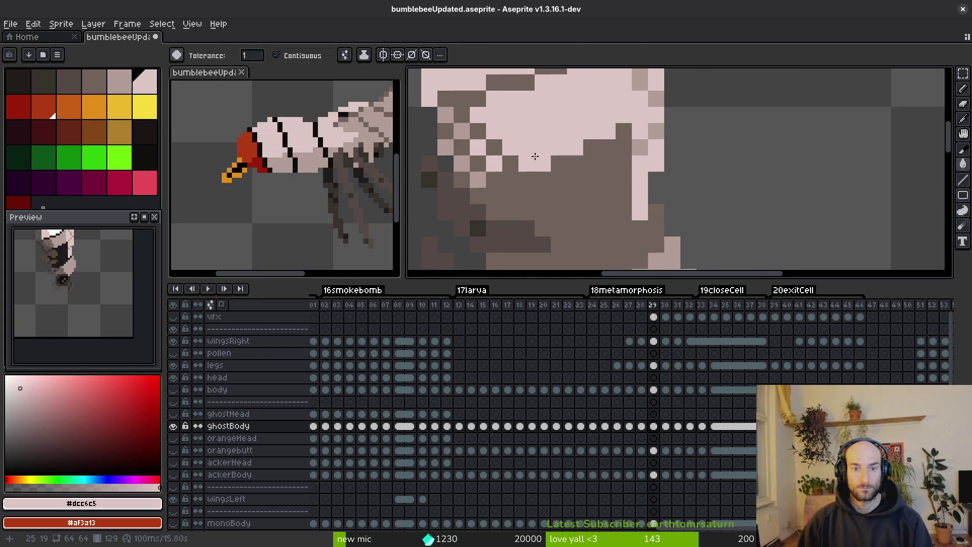
pyautogui.press('i')
pyautogui.click(484, 140)
pyautogui.press('b')
pyautogui.press('i')
pyautogui.click(525, 115)
pyautogui.press('b')
pyautogui.click(494, 163)
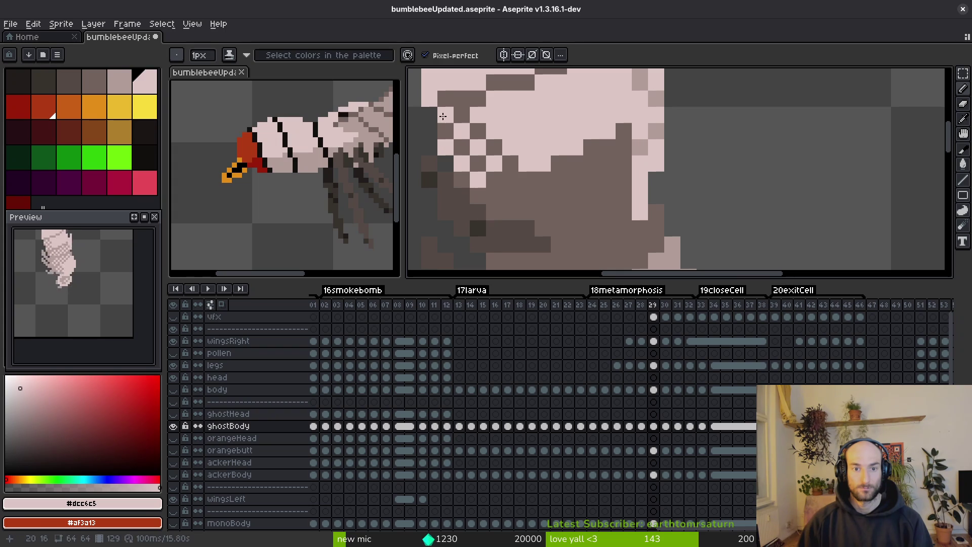
# Select the left checkered patch and set up replacing #71625d with #b19d99.
pyautogui.press('m')
pyautogui.moveTo(443, 116); pyautogui.dragTo(452, 169)
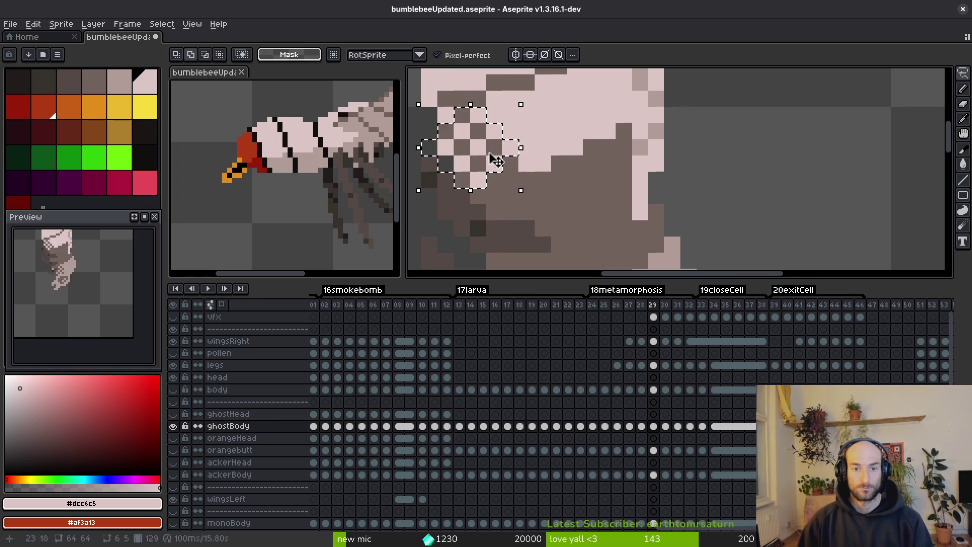
pyautogui.press('i')
pyautogui.click(495, 158)
pyautogui.rightClick(535, 148)
pyautogui.hotkey('shift', 'r')
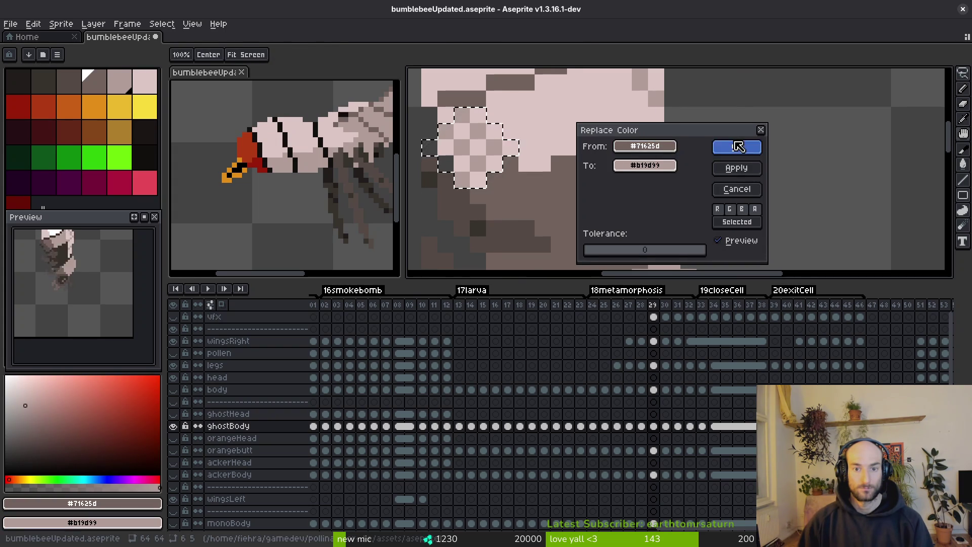
# Apply the #71625d-to-#b19d99 replacement and sample the #b19d99 mid-tone.
pyautogui.click(737, 145)
pyautogui.scroll(-1, 574, 190)
pyautogui.press('i')
pyautogui.click(510, 112)
pyautogui.press('b')
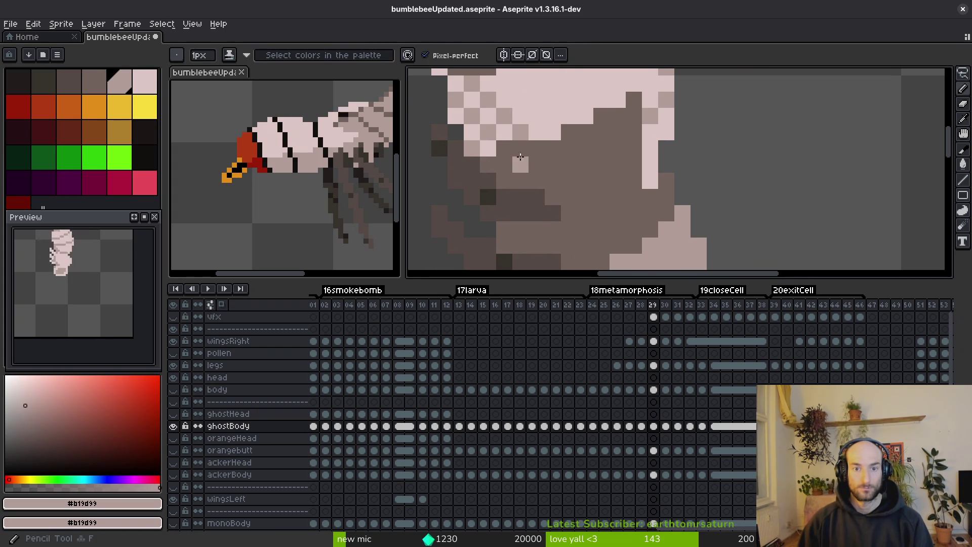
# Draw a light pink stroke, a #b19d99 vertical line, and light pink pixels down the body.
pyautogui.press('i')
pyautogui.click(571, 152)
pyautogui.press('b')
pyautogui.moveTo(571, 149); pyautogui.dragTo(608, 133)
pyautogui.keyDown('alt'); pyautogui.click(637, 116); pyautogui.keyUp('alt')
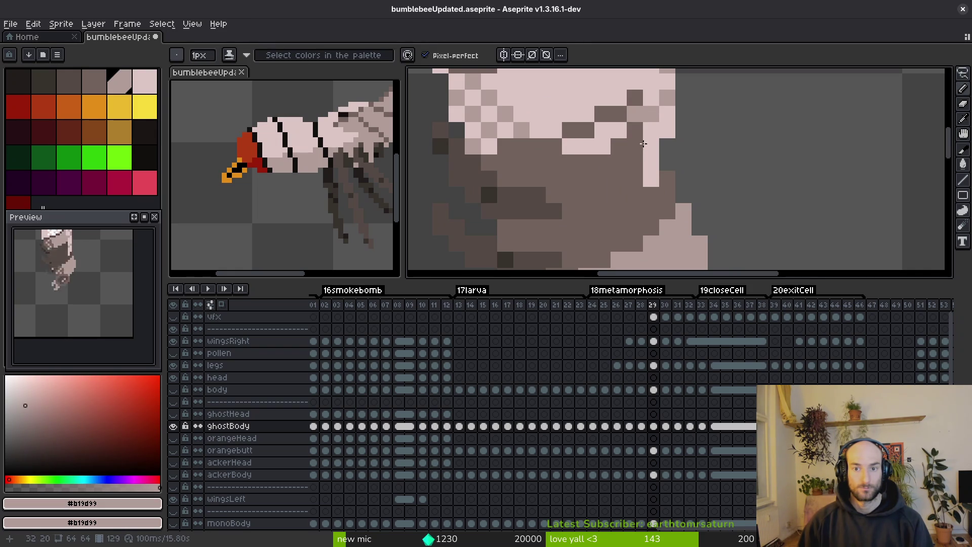
pyautogui.moveTo(641, 132); pyautogui.dragTo(637, 190)
pyautogui.keyDown('alt'); pyautogui.click(651, 167); pyautogui.keyUp('alt')
pyautogui.moveTo(618, 152)
pyautogui.mouseDown()
pyautogui.moveTo(618, 200)
pyautogui.moveTo(665, 211)
pyautogui.mouseUp()
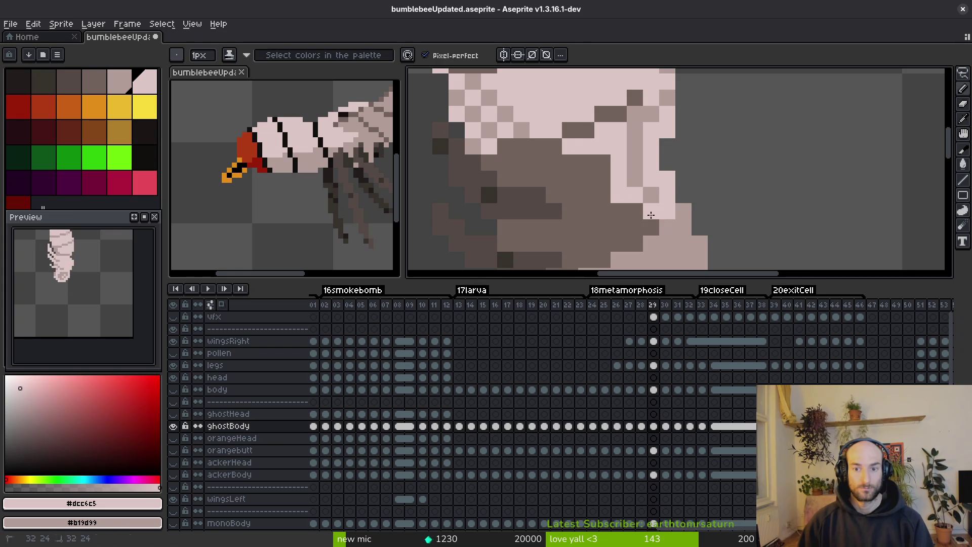
# Paint a light pink column down the lower body and flood-fill a dark area light pink.
pyautogui.scroll(-1, 566, 175)
pyautogui.click(565, 175)
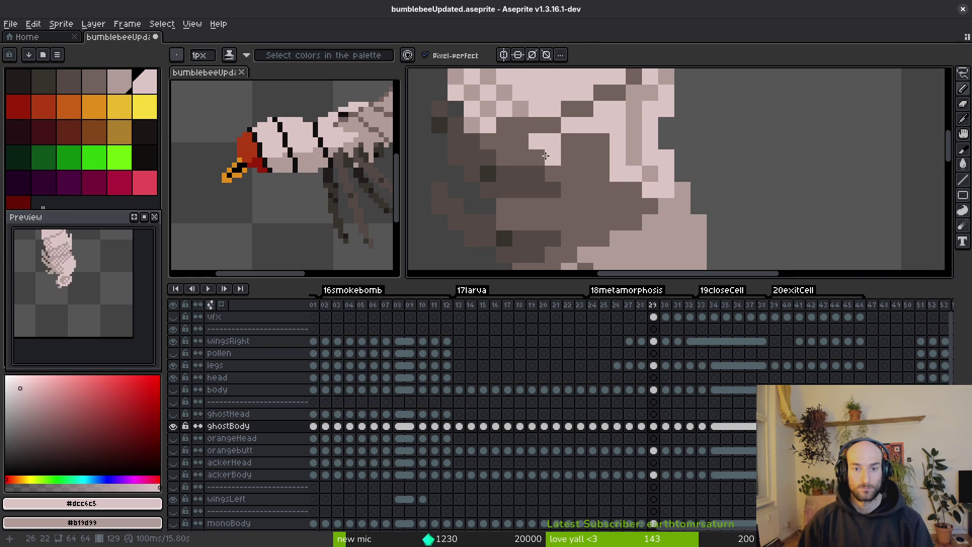
pyautogui.moveTo(562, 174)
pyautogui.mouseDown()
pyautogui.moveTo(569, 225)
pyautogui.moveTo(616, 210)
pyautogui.mouseUp()
pyautogui.press('g')
pyautogui.click(590, 184)
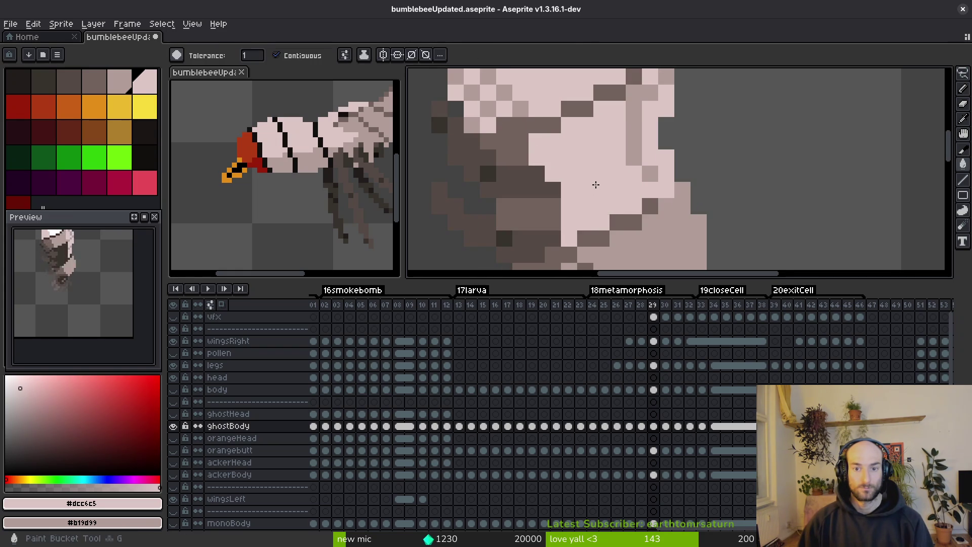
pyautogui.scroll(-3, 590, 184)
pyautogui.scroll(3, 591, 185)
# Fill the remaining dark patches of the lower shading with #b19d99 and lighter tones.
pyautogui.keyDown('alt'); pyautogui.click(534, 112); pyautogui.keyUp('alt')
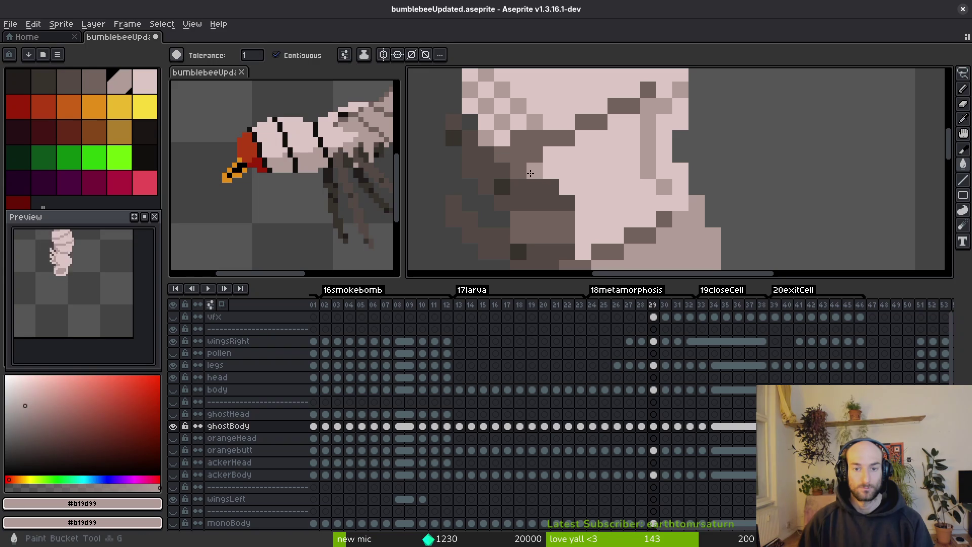
pyautogui.click(540, 217)
pyautogui.scroll(-1, 540, 215)
pyautogui.press('b')
pyautogui.scroll(1, 540, 214)
pyautogui.moveTo(540, 207)
pyautogui.mouseDown()
pyautogui.moveTo(526, 192)
pyautogui.moveTo(547, 202)
pyautogui.mouseUp()
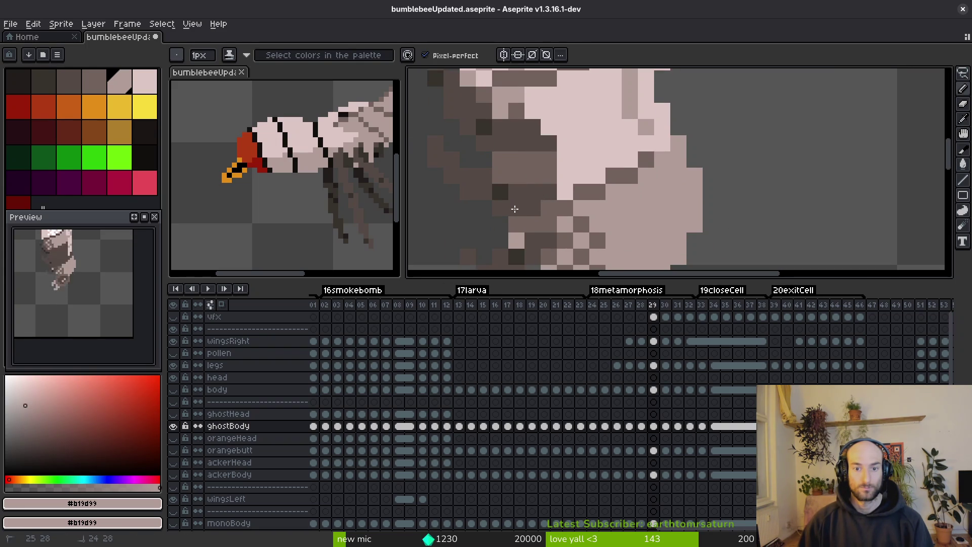
pyautogui.press('g')
pyautogui.click(531, 158)
pyautogui.scroll(-1, 534, 167)
pyautogui.scroll(1, 537, 178)
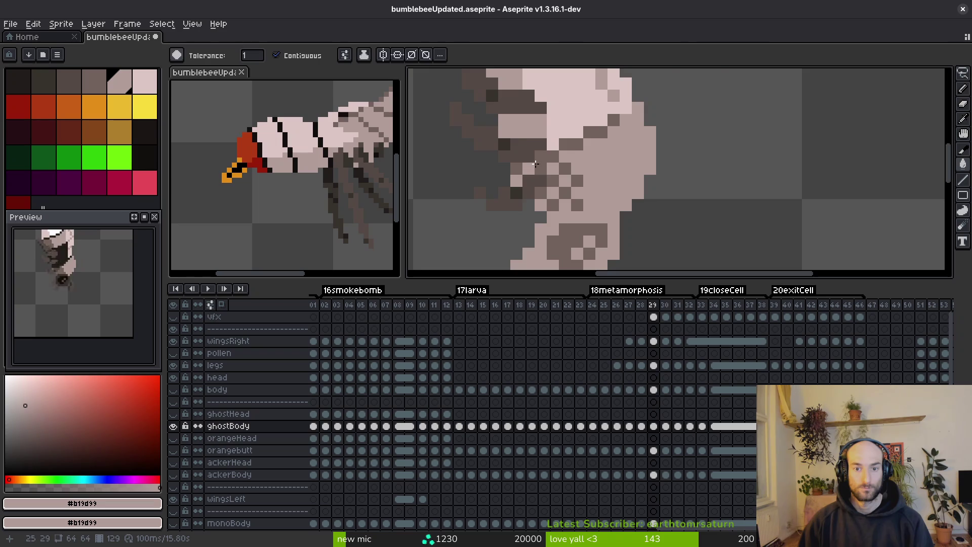
pyautogui.scroll(-5, 531, 165)
# Compare frame 29 against frame 28, then advance to frame 30.
pyautogui.press('Left')
pyautogui.press('alt')
pyautogui.press('Right')
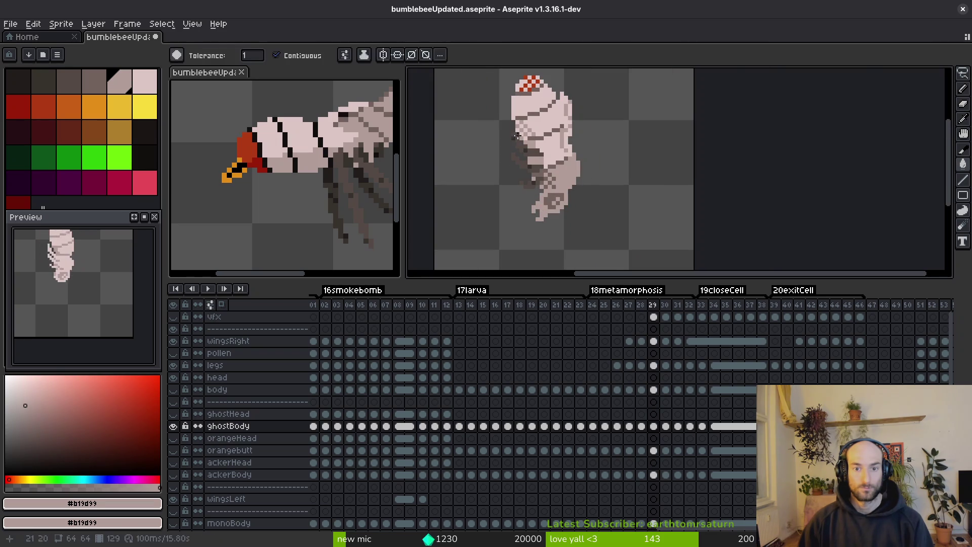
pyautogui.scroll(3, 572, 182)
pyautogui.press('b')
pyautogui.press('.')
# Flip between ghostBody frames 29 and 30 to compare them, ending on frame 30.
pyautogui.scroll(3, 601, 187)
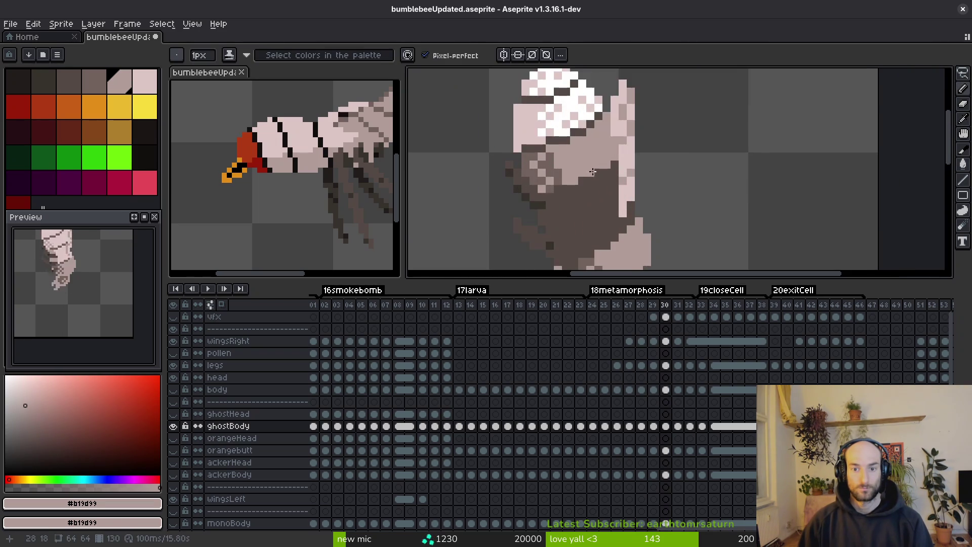
pyautogui.scroll(-2, 557, 192)
pyautogui.press('.')
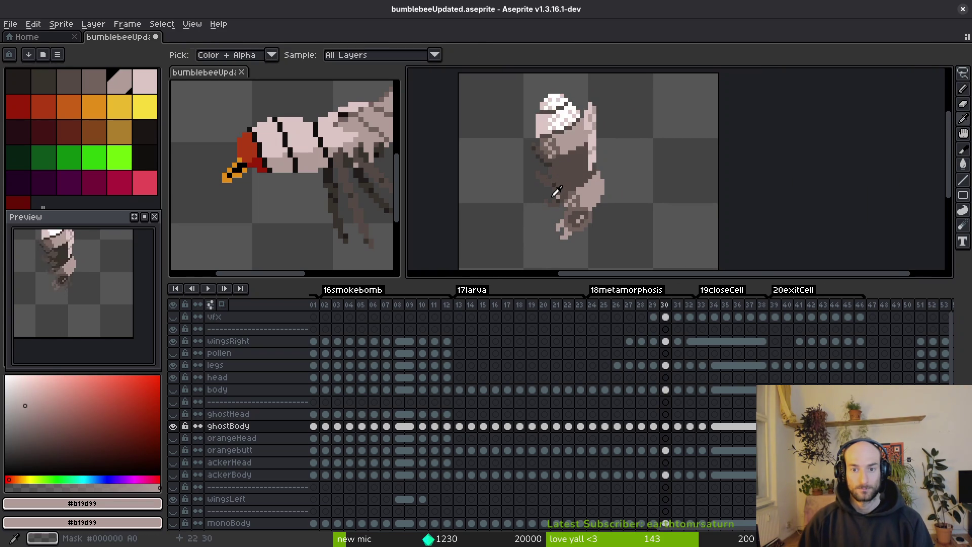
pyautogui.press('.')
pyautogui.press('.')
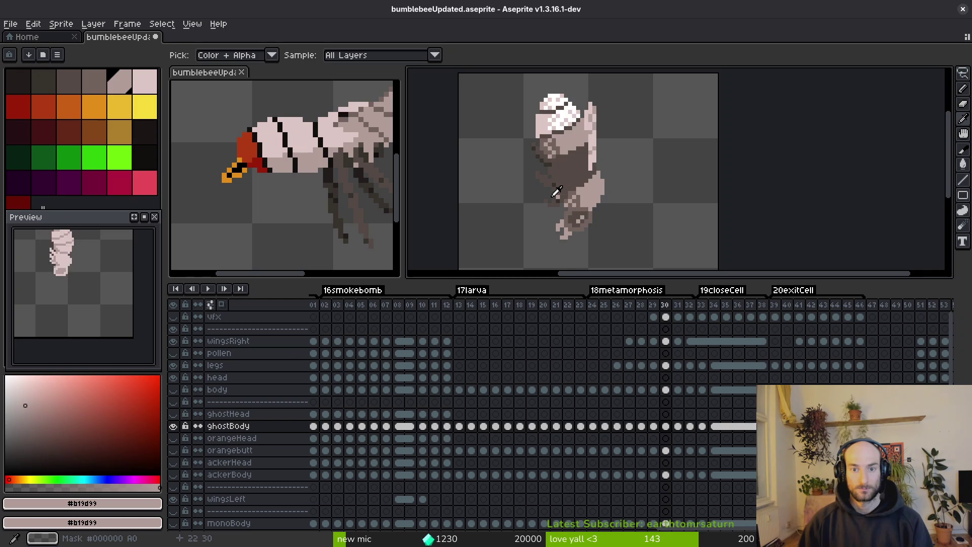
pyautogui.click(666, 426)
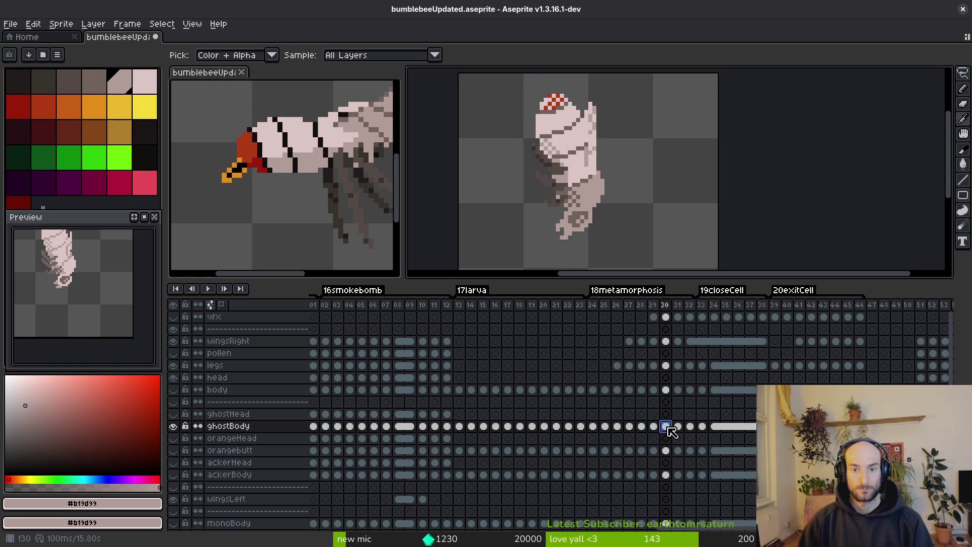
pyautogui.press(',')
pyautogui.press('.')
pyautogui.press(',')
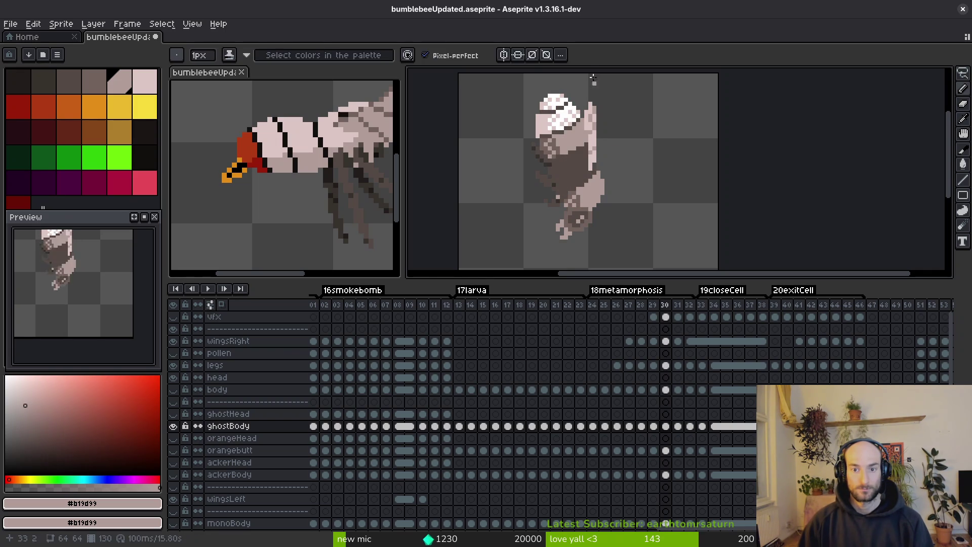
pyautogui.press('.')
pyautogui.press(',')
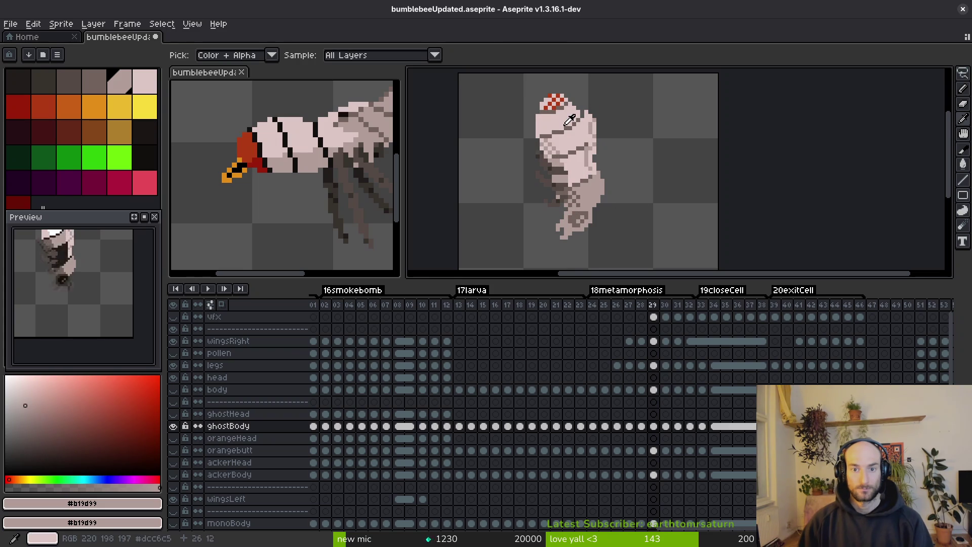
pyautogui.press('.')
pyautogui.scroll(3, 570, 131)
# Replace the cap's white #FFFFFF with red idx-7 on frame 30.
pyautogui.click(570, 137)
pyautogui.rightClick(45, 106)
pyautogui.hotkey('shift', 'r')
pyautogui.click(735, 147)
# Bucket-fill the stray red pixels on the body with light pink #dcc6c5.
pyautogui.click(15, 105)
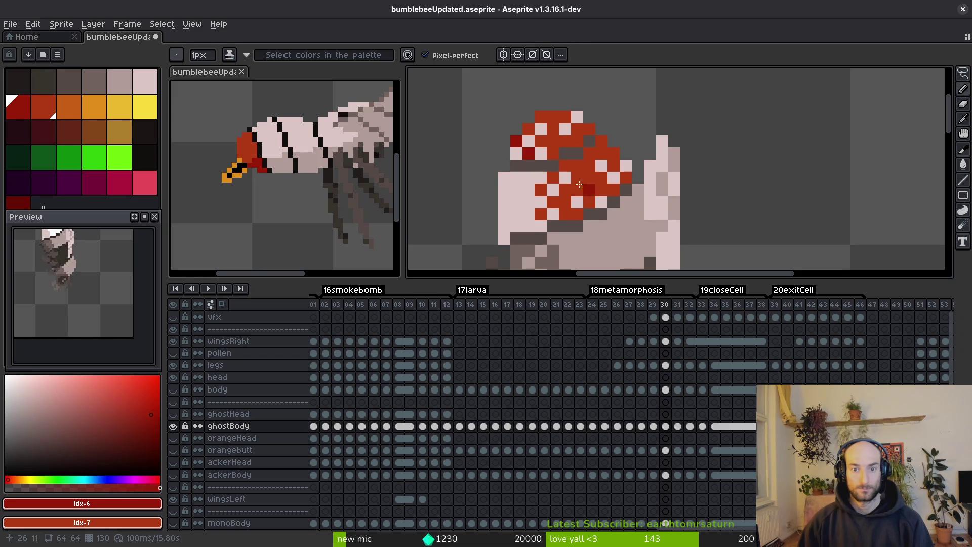
pyautogui.moveTo(589, 189); pyautogui.dragTo(577, 153)
pyautogui.keyDown('alt'); pyautogui.click(562, 152); pyautogui.keyUp('alt')
pyautogui.press('g')
pyautogui.click(561, 155)
pyautogui.click(539, 143)
pyautogui.click(527, 153)
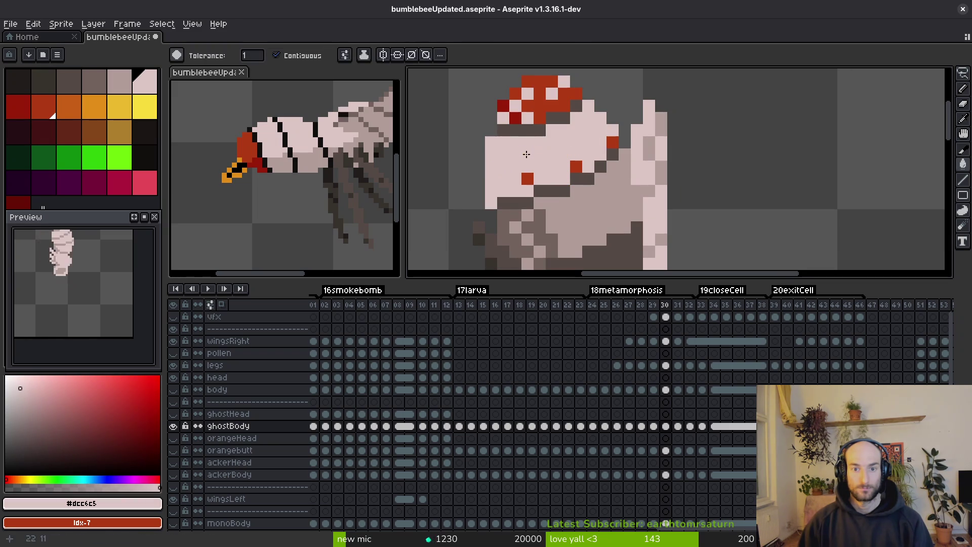
# Pencil mid-tone #b19d99 shading along the body's left edge.
pyautogui.keyDown('alt'); pyautogui.click(580, 176); pyautogui.keyUp('alt')
pyautogui.press('b')
pyautogui.moveTo(515, 142)
pyautogui.mouseDown()
pyautogui.moveTo(496, 197)
pyautogui.moveTo(491, 175)
pyautogui.moveTo(491, 183)
pyautogui.mouseUp()
pyautogui.click(516, 191)
pyautogui.click(492, 201)
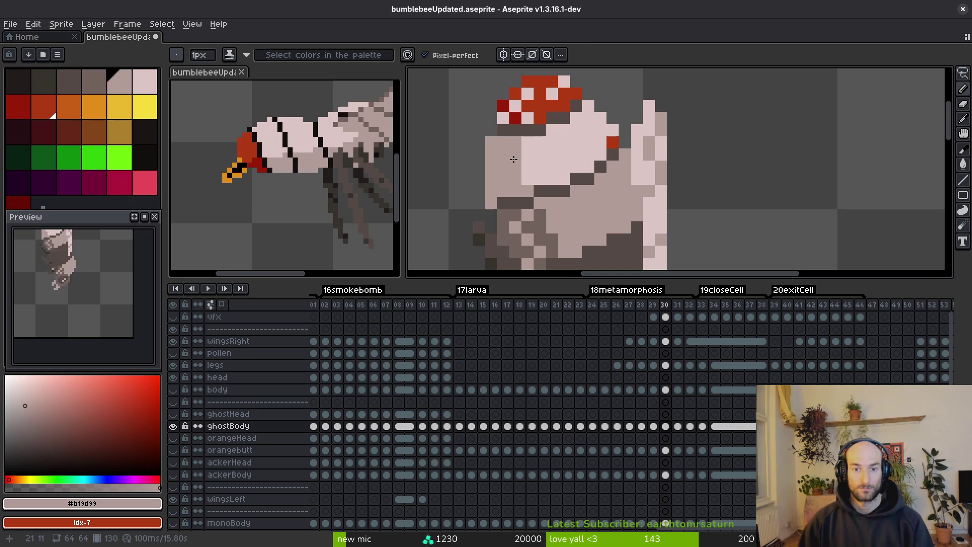
pyautogui.scroll(-5, 553, 170)
pyautogui.scroll(1, 533, 157)
pyautogui.keyDown('alt'); pyautogui.click(533, 157); pyautogui.keyUp('alt')
pyautogui.scroll(-2, 557, 172)
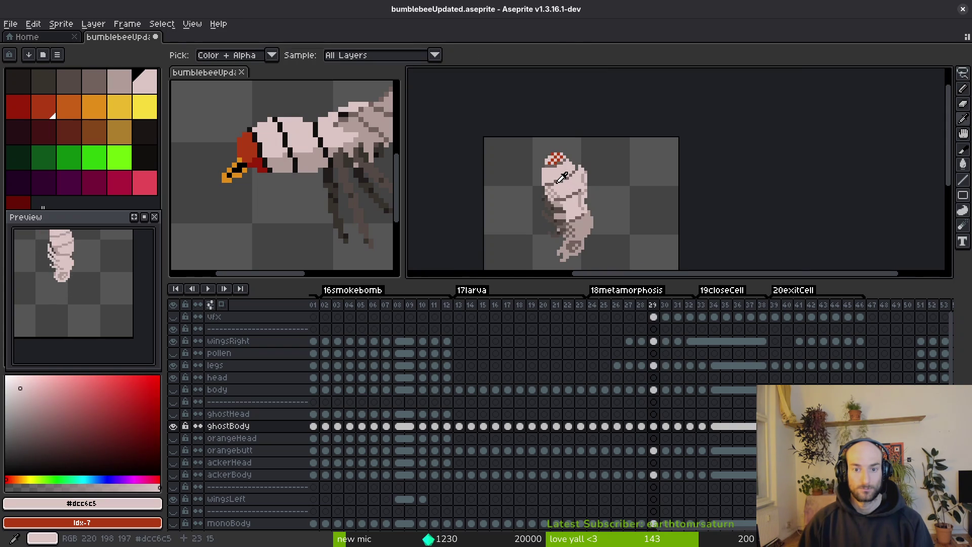
# Add three more mid-tone #b19d99 shading pixels on the body.
pyautogui.keyDown('alt'); pyautogui.click(553, 170); pyautogui.keyUp('alt')
pyautogui.scroll(3, 552, 170)
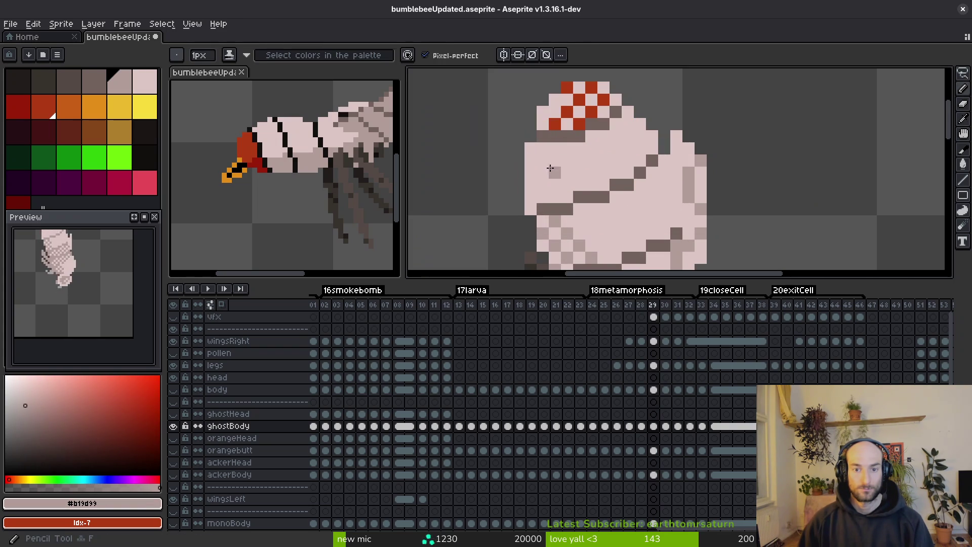
pyautogui.click(554, 148)
pyautogui.click(554, 172)
pyautogui.click(530, 184)
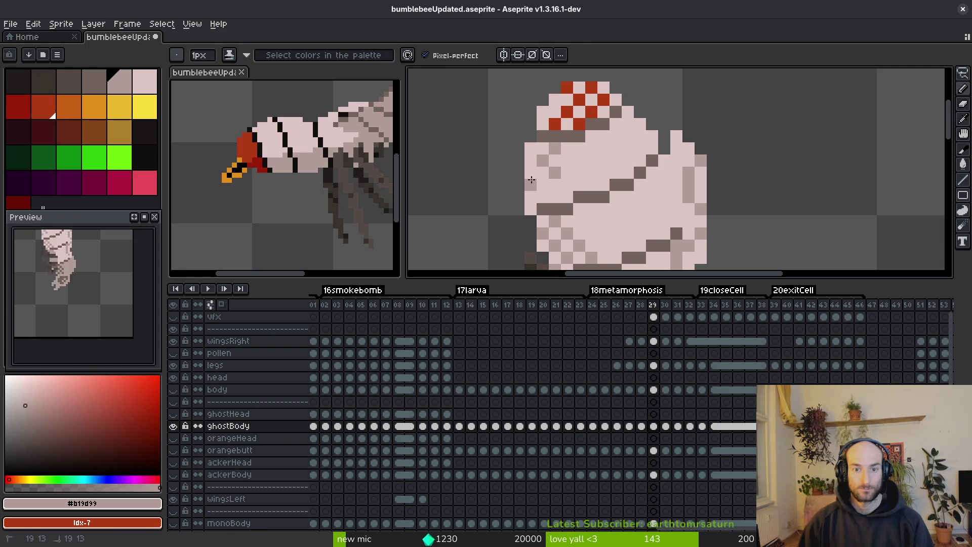
pyautogui.scroll(-2, 542, 194)
pyautogui.scroll(1, 557, 190)
# Step back to frame 28 and forward again to compare the neighbouring frames.
pyautogui.press('Left')
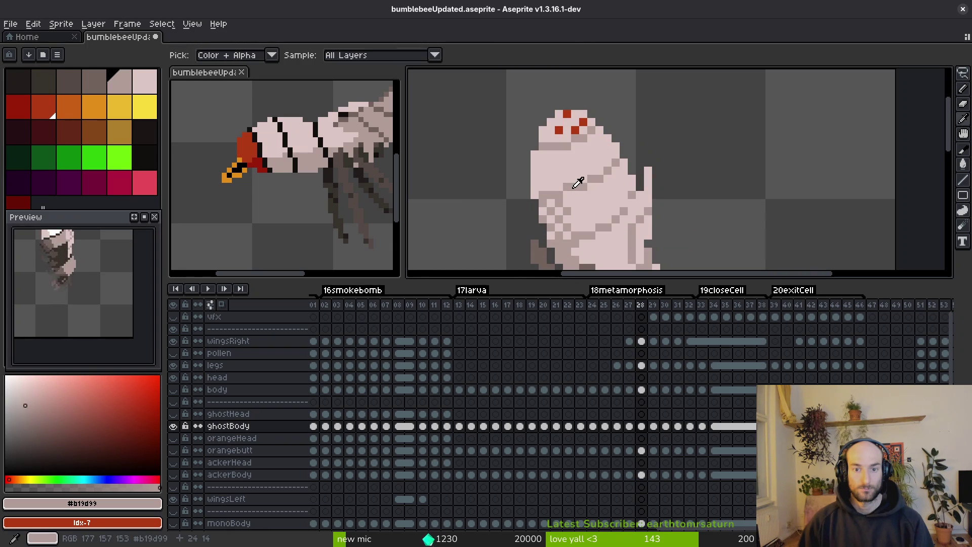
pyautogui.press('alt')
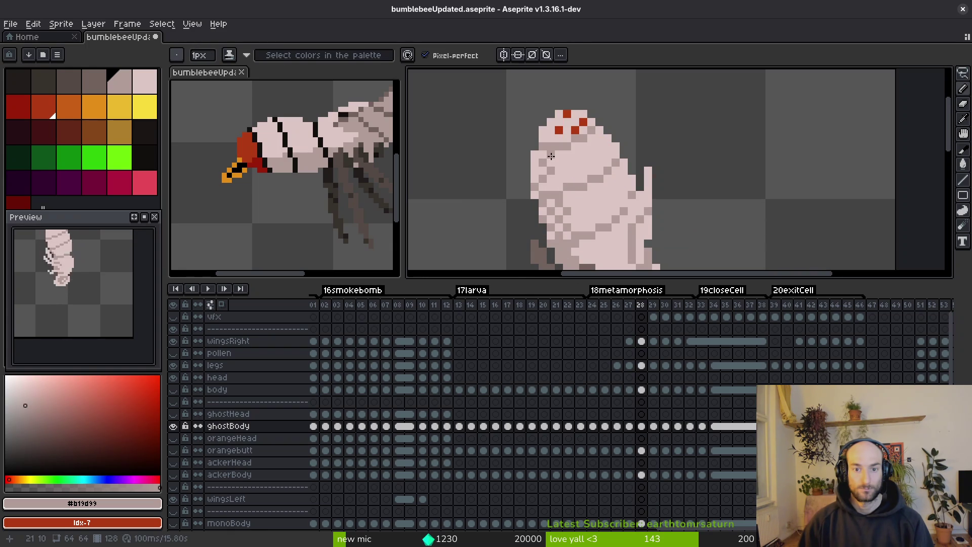
pyautogui.scroll(-1, 569, 177)
pyautogui.press('Right')
pyautogui.scroll(1, 541, 191)
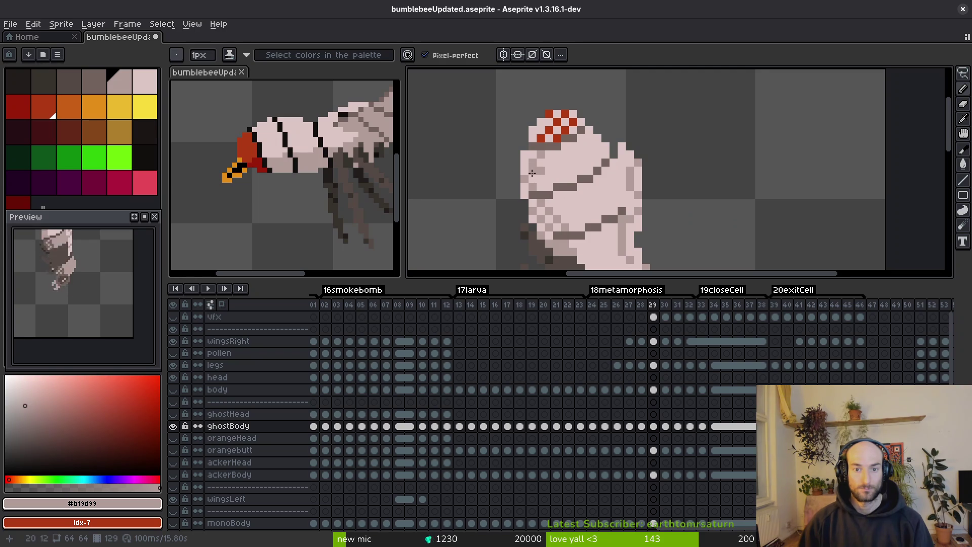
pyautogui.press('alt')
# Go to frame 30 and sample the pale pink #dcc6c5 from the body.
pyautogui.press('Left')
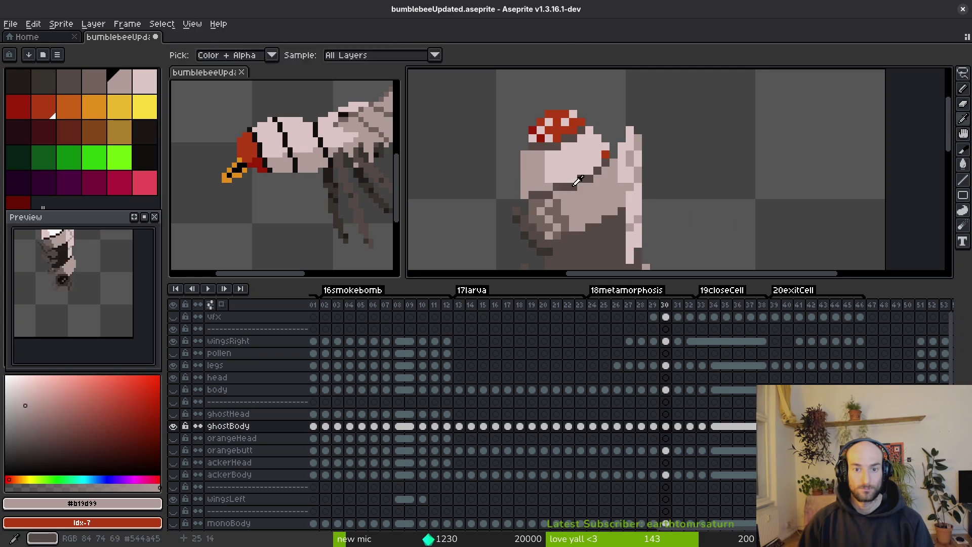
pyautogui.scroll(-1, 557, 173)
pyautogui.press('Right')
pyautogui.scroll(2, 568, 185)
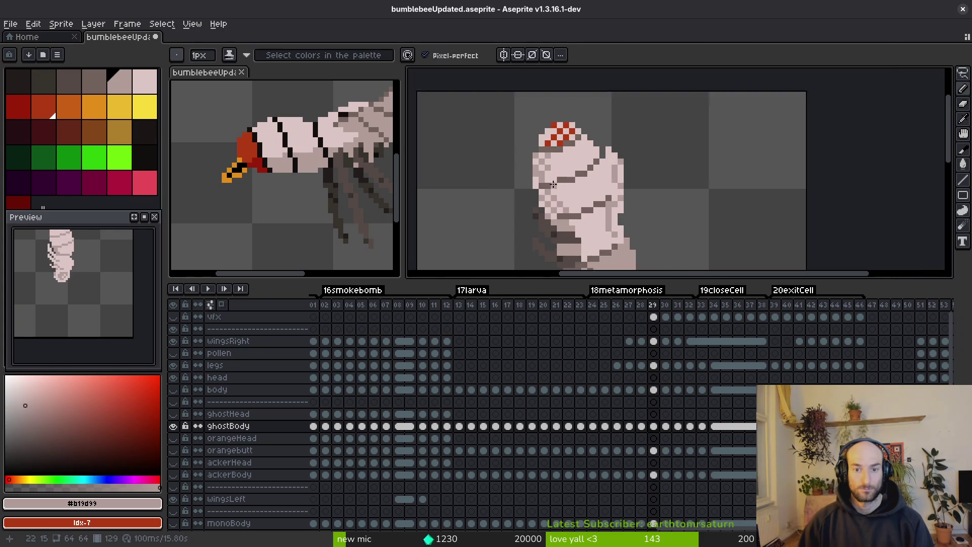
pyautogui.scroll(-2, 544, 178)
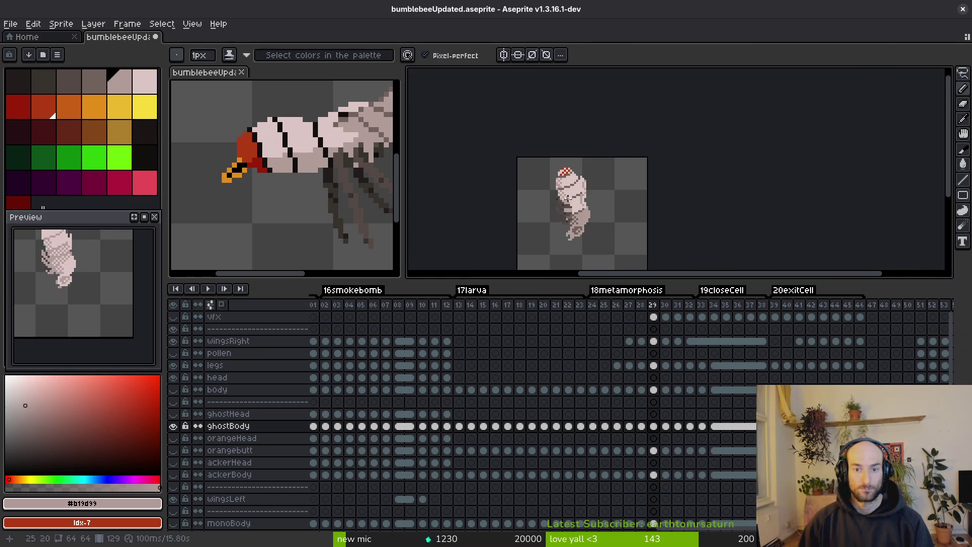
pyautogui.press('alt')
pyautogui.press('Right')
pyautogui.scroll(1, 567, 182)
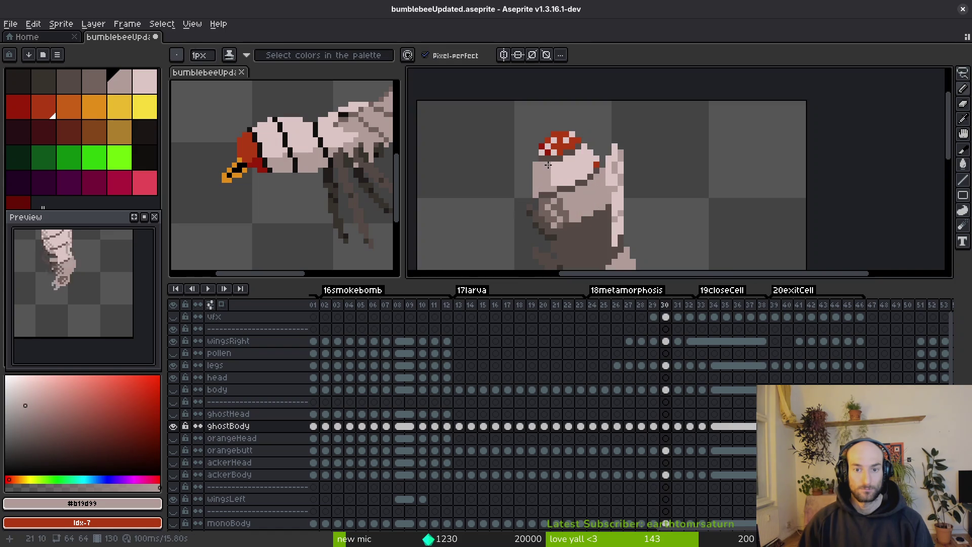
pyautogui.keyDown('alt'); pyautogui.rightClick(549, 172); pyautogui.keyUp('alt')
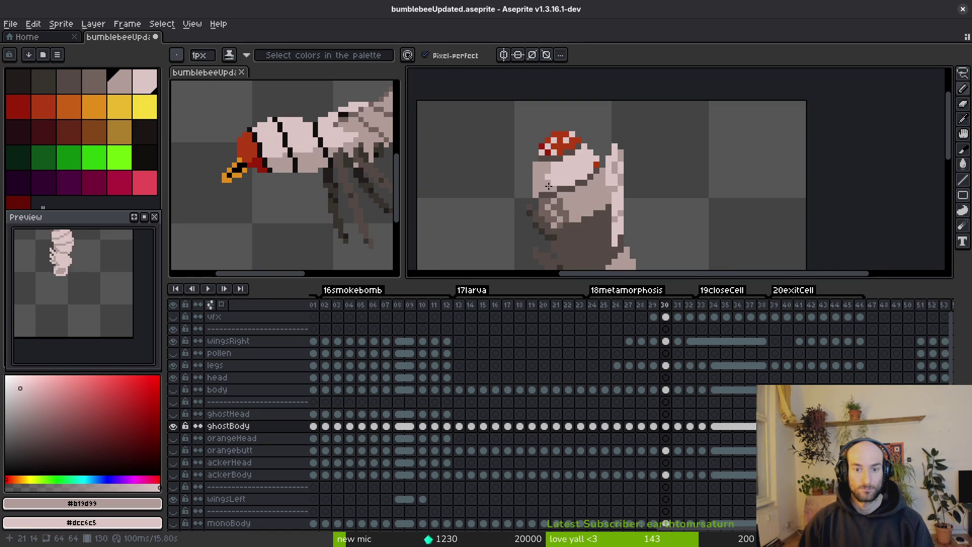
# Try flood-filling a dark body patch pale pink, then undo the fill.
pyautogui.scroll(-2, 557, 187)
pyautogui.scroll(1, 567, 198)
pyautogui.press('Left')
pyautogui.press('alt')
pyautogui.press('Right')
pyautogui.scroll(2, 578, 192)
pyautogui.keyDown('alt'); pyautogui.click(578, 175); pyautogui.keyUp('alt')
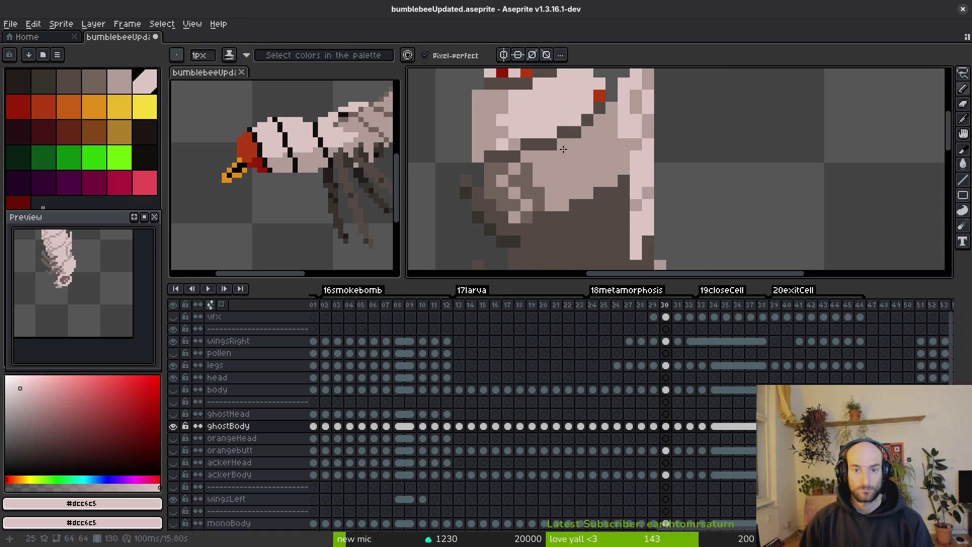
pyautogui.click(577, 175)
pyautogui.scroll(-1, 575, 173)
pyautogui.scroll(-2, 580, 166)
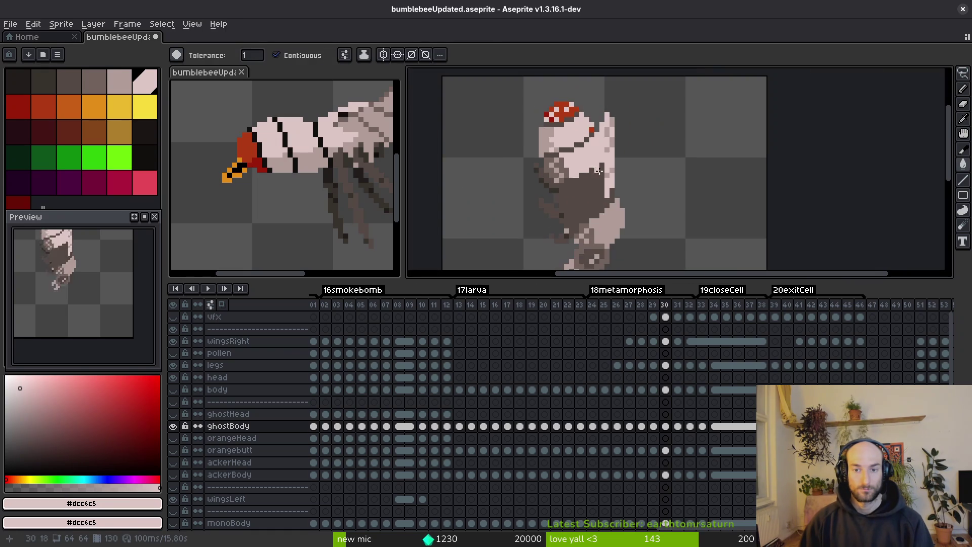
pyautogui.hotkey('ctrl', 'z')
# Paint light pink pixels onto the upper body with the Pencil, undoing a stray fill.
pyautogui.scroll(2, 582, 162)
pyautogui.press('b')
pyautogui.moveTo(589, 129); pyautogui.dragTo(604, 156)
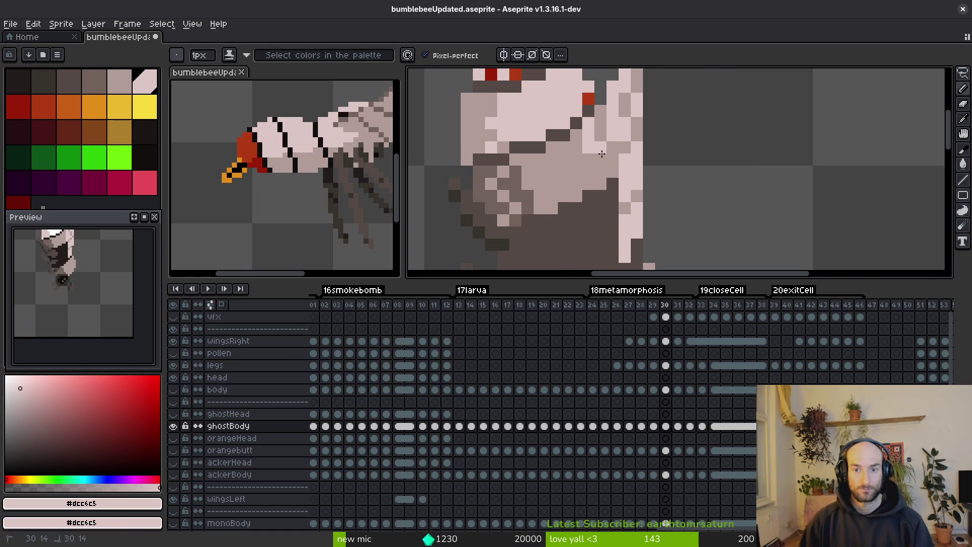
pyautogui.press('g')
pyautogui.click(552, 142)
pyautogui.scroll(-1, 541, 112)
pyautogui.scroll(-1, 541, 111)
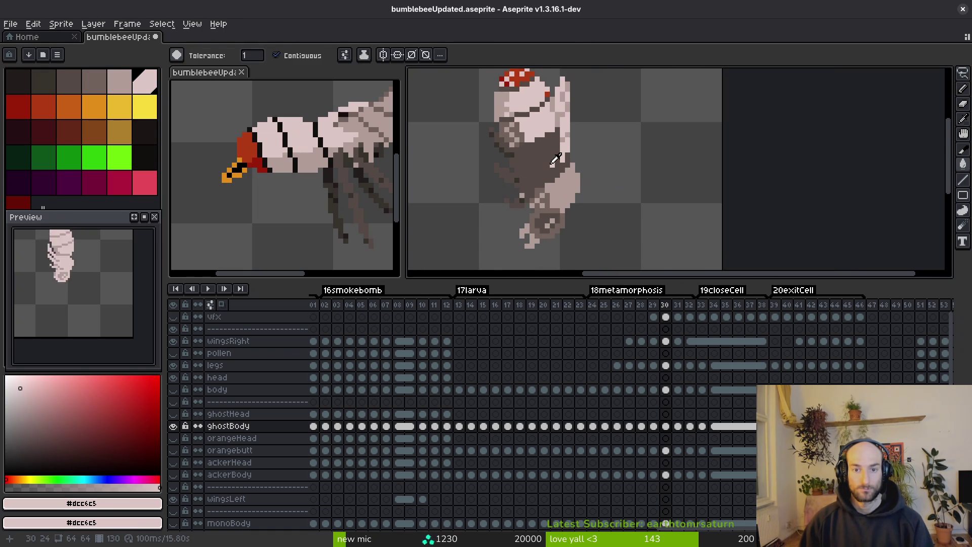
pyautogui.click(550, 155)
pyautogui.hotkey('ctrl', 'z')
# Add more light pink pixels along the body and a short vertical light stroke.
pyautogui.scroll(1, 536, 136)
pyautogui.press('b')
pyautogui.moveTo(542, 127); pyautogui.dragTo(557, 130)
pyautogui.click(558, 137)
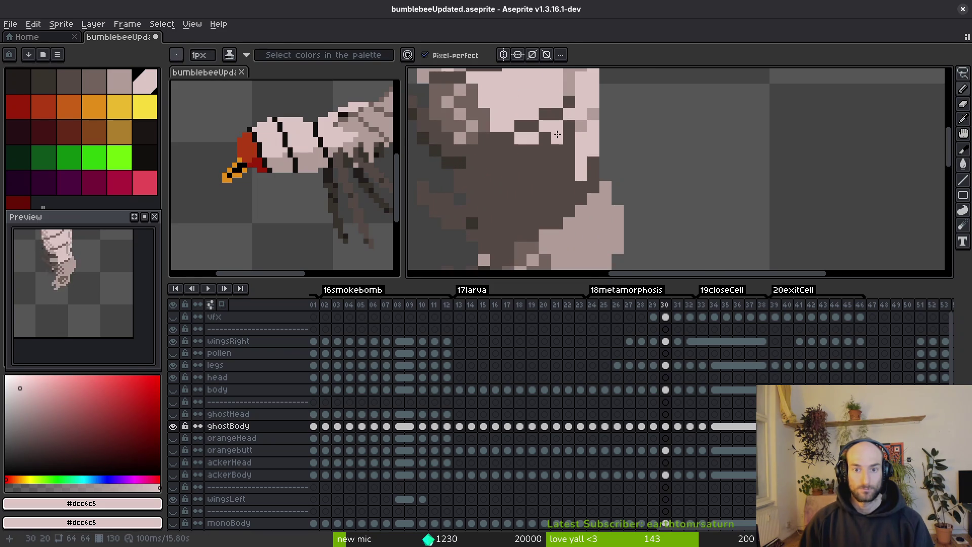
pyautogui.click(569, 186)
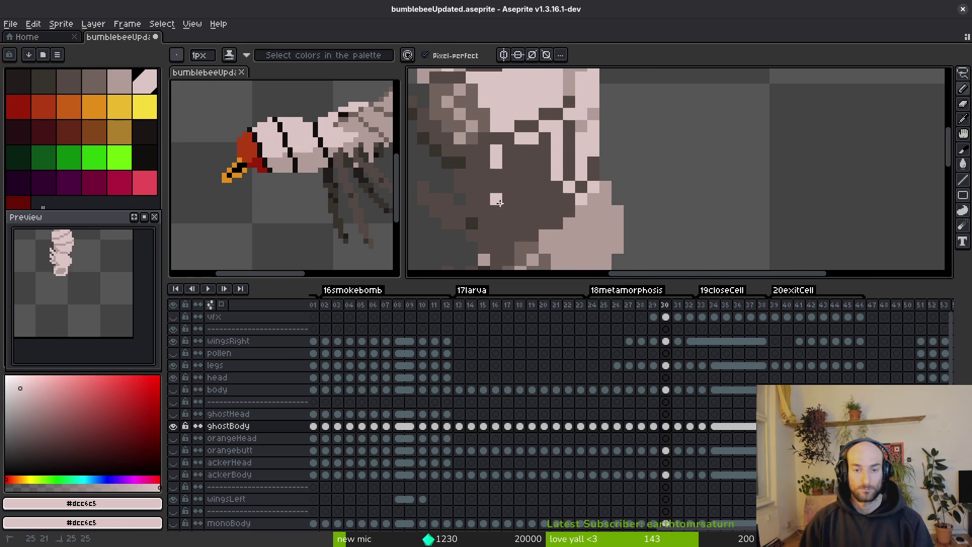
pyautogui.moveTo(509, 184); pyautogui.dragTo(510, 208)
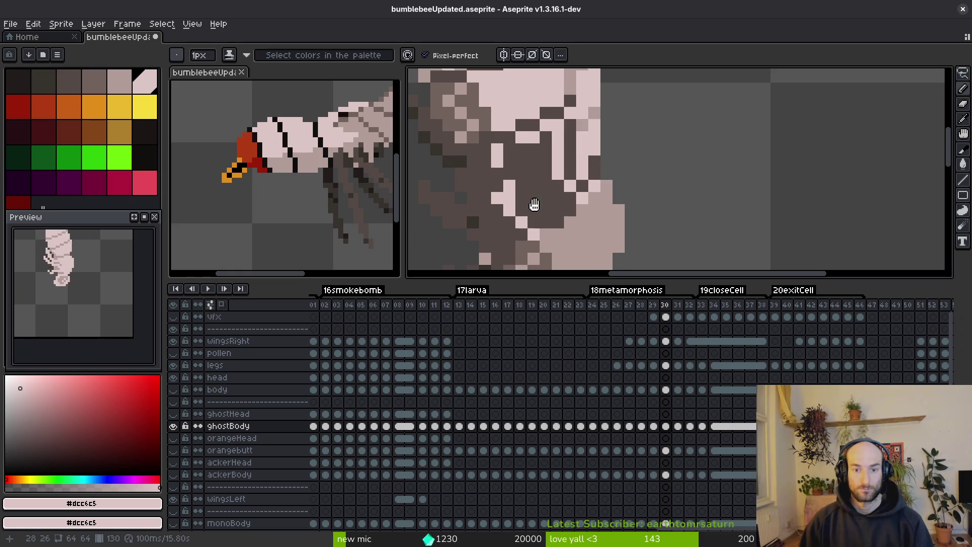
# Sample the mid-tone #b19d99 and compare frame 30 against frame 29.
pyautogui.scroll(-2, 535, 212)
pyautogui.scroll(2, 554, 201)
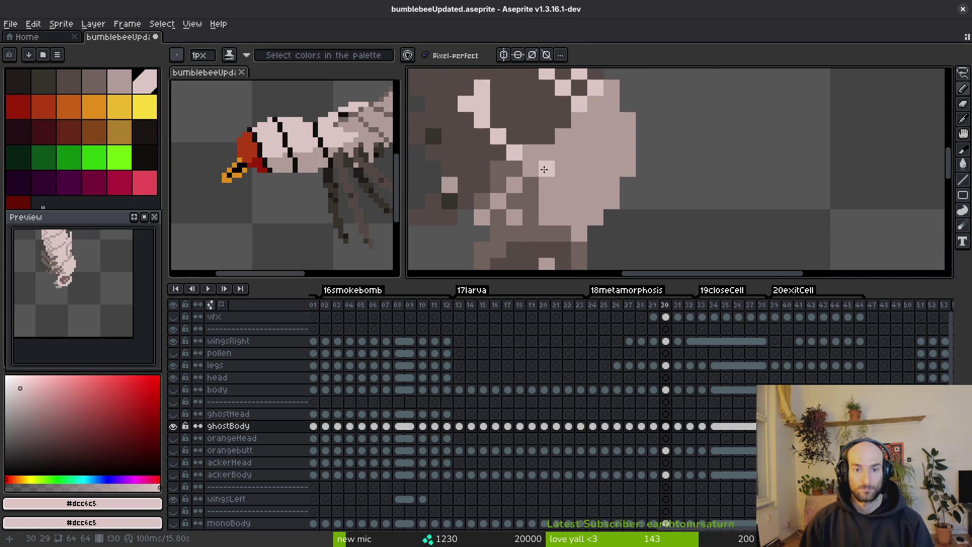
pyautogui.scroll(-2, 544, 172)
pyautogui.scroll(1, 521, 137)
pyautogui.press('alt')
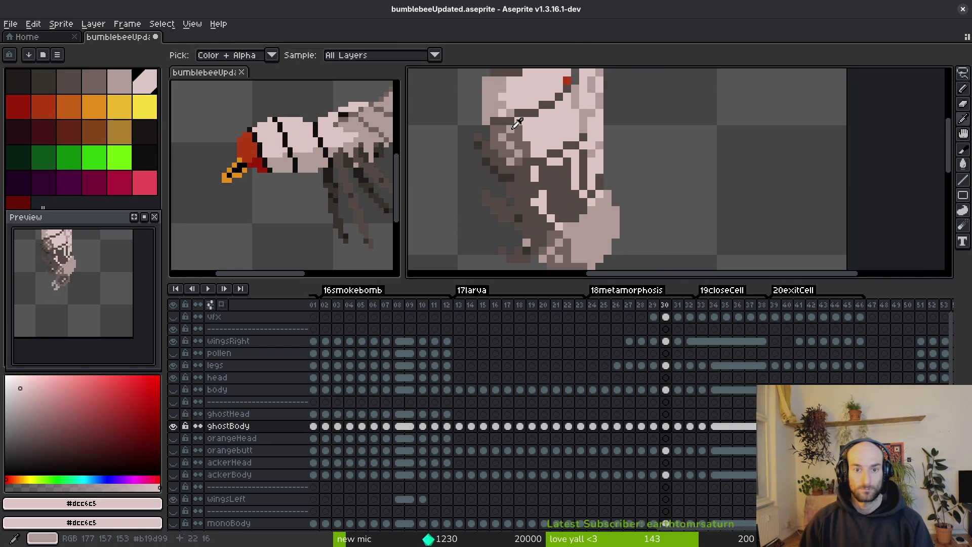
pyautogui.scroll(1, 512, 123)
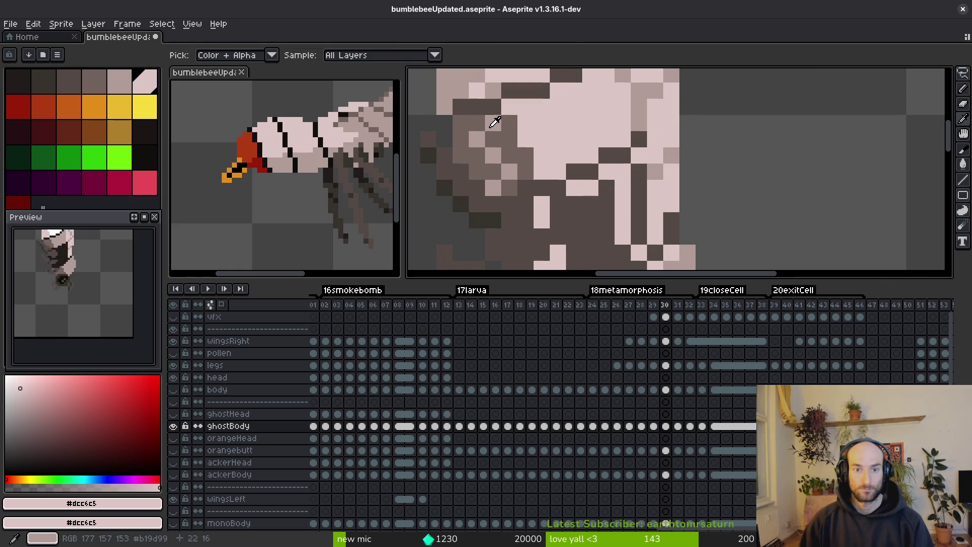
pyautogui.click(489, 119)
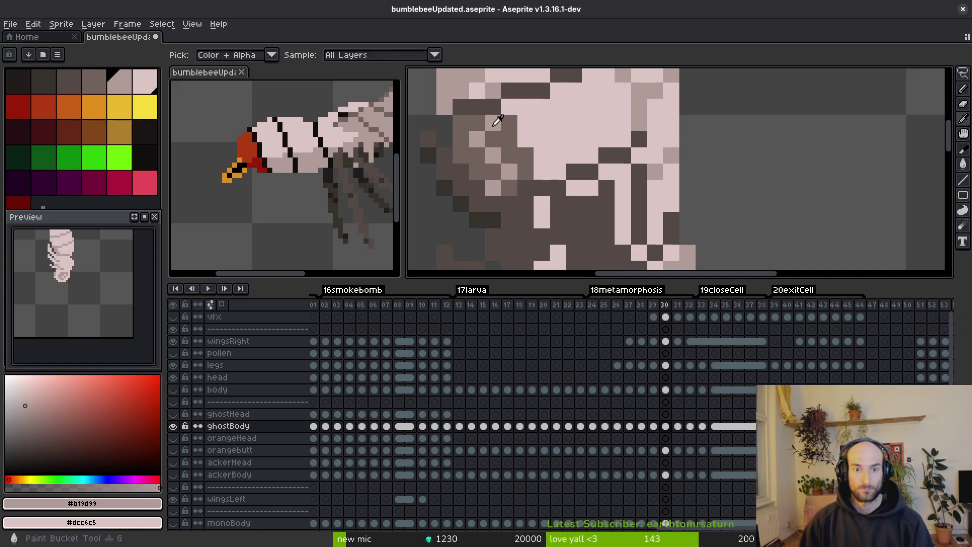
pyautogui.scroll(-2, 511, 147)
pyautogui.scroll(2, 518, 159)
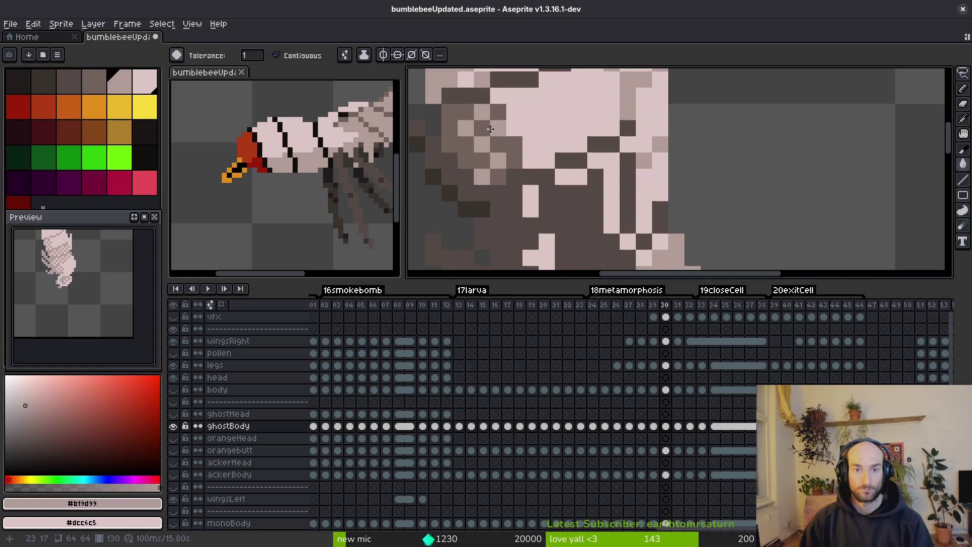
pyautogui.press('Left')
pyautogui.press('Right')
# Recolour the grey pixels on the body pale pink #dcc6c5.
pyautogui.scroll(-1, 536, 138)
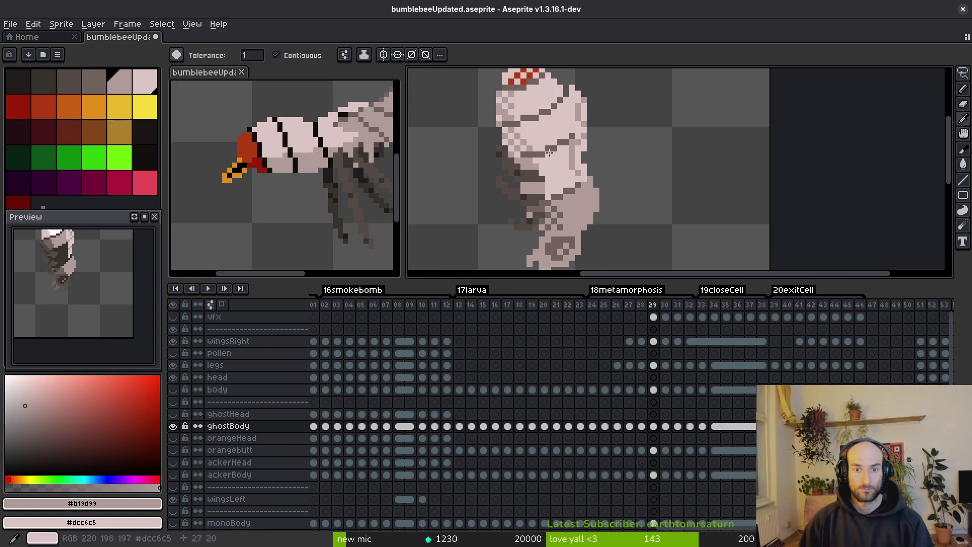
pyautogui.keyDown('alt'); pyautogui.click(538, 126); pyautogui.keyUp('alt')
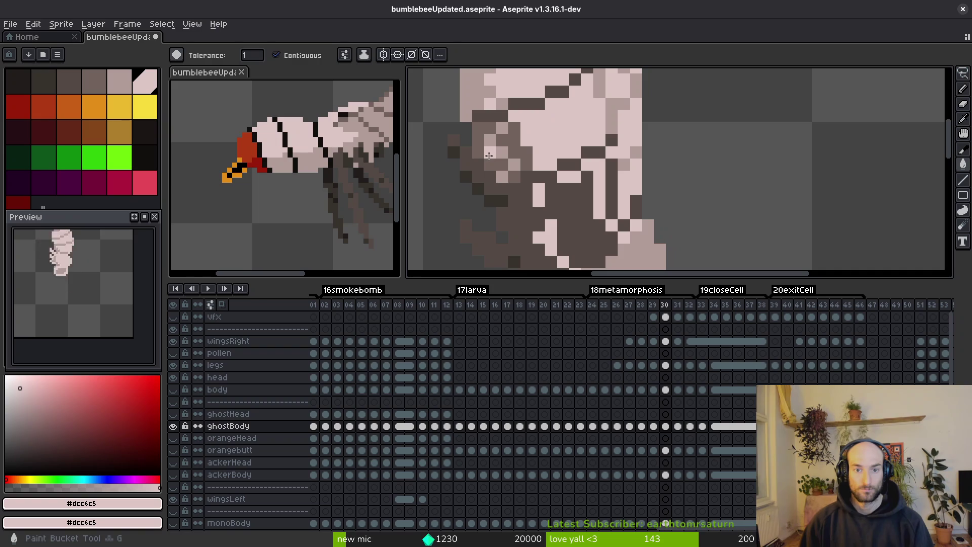
pyautogui.click(488, 156)
pyautogui.click(509, 137)
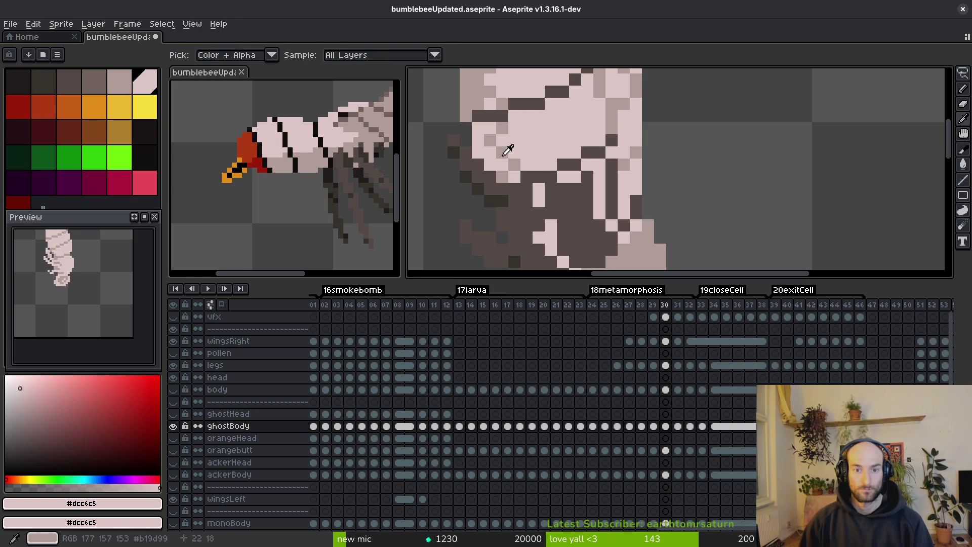
pyautogui.keyDown('alt'); pyautogui.click(506, 152); pyautogui.keyUp('alt')
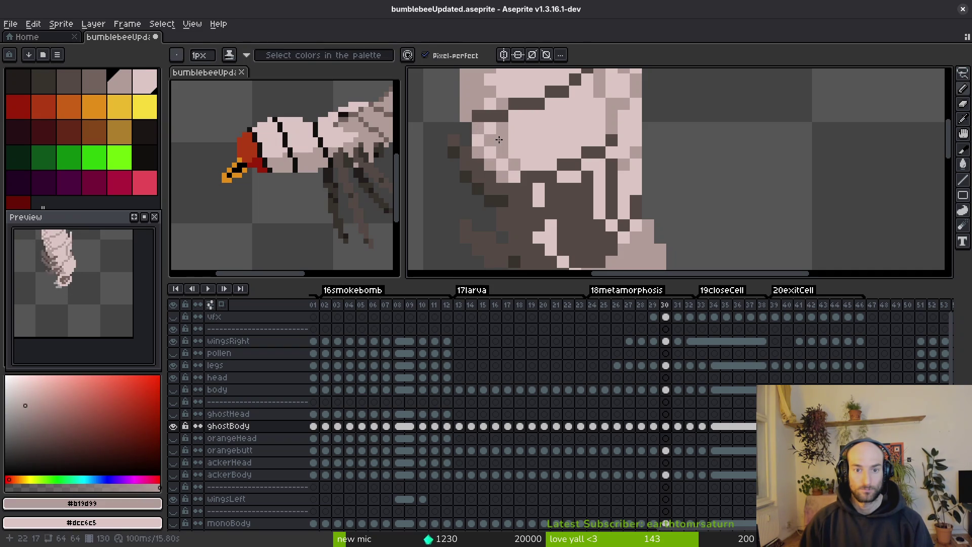
# Alternate #dcc6c5 and #b19d99 samples and paint a light stroke down the lower body.
pyautogui.scroll(-3, 513, 151)
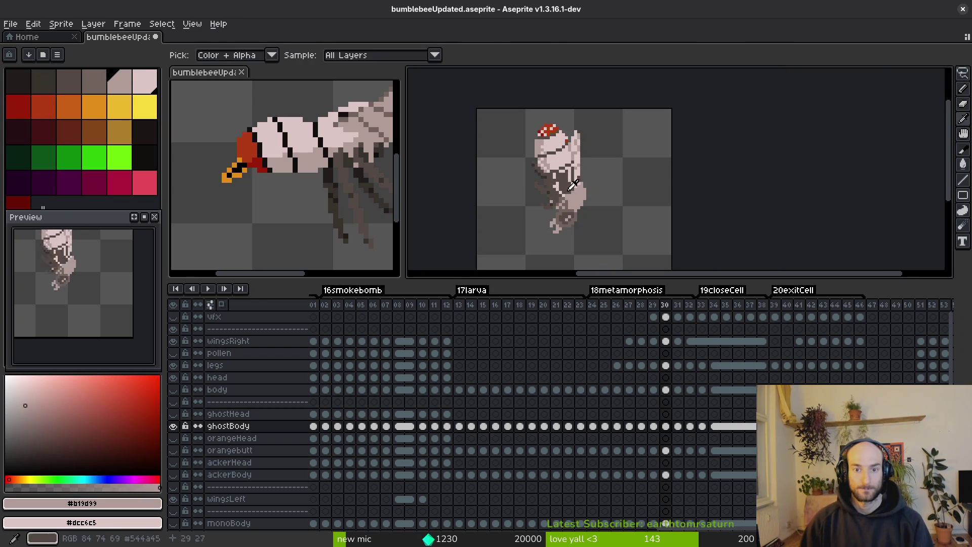
pyautogui.scroll(3, 535, 160)
pyautogui.scroll(-3, 558, 173)
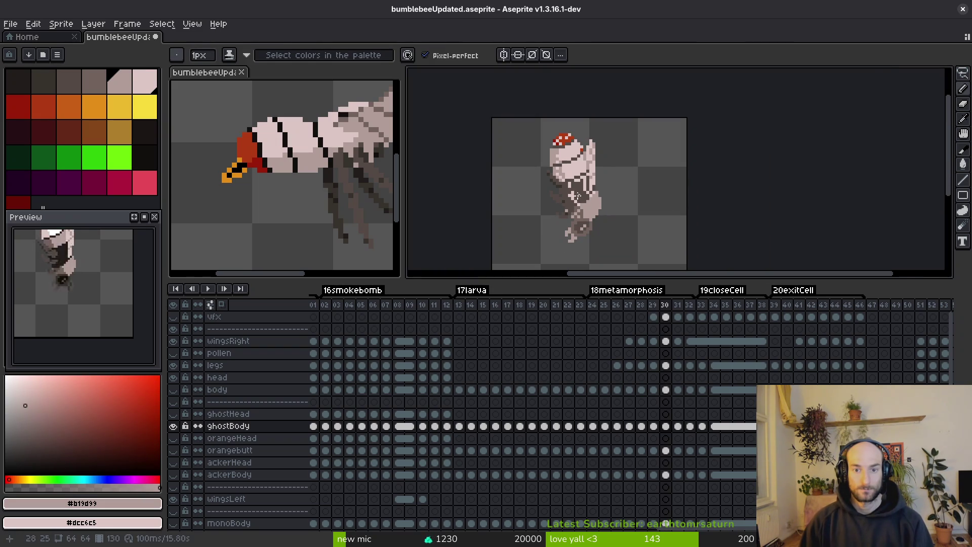
pyautogui.scroll(3, 577, 196)
pyautogui.keyDown('alt'); pyautogui.click(540, 154); pyautogui.keyUp('alt')
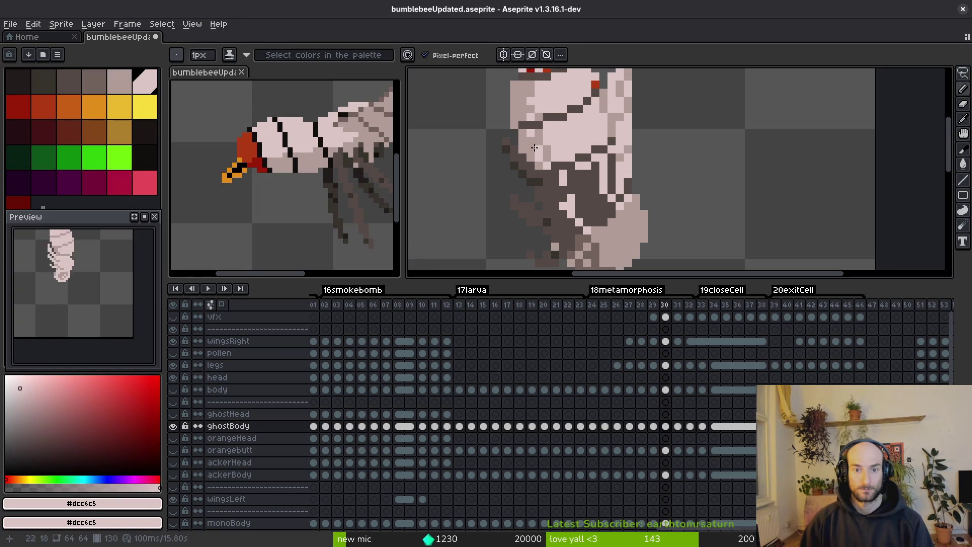
pyautogui.scroll(-3, 547, 152)
pyautogui.scroll(3, 553, 150)
pyautogui.keyDown('alt'); pyautogui.click(553, 151); pyautogui.keyUp('alt')
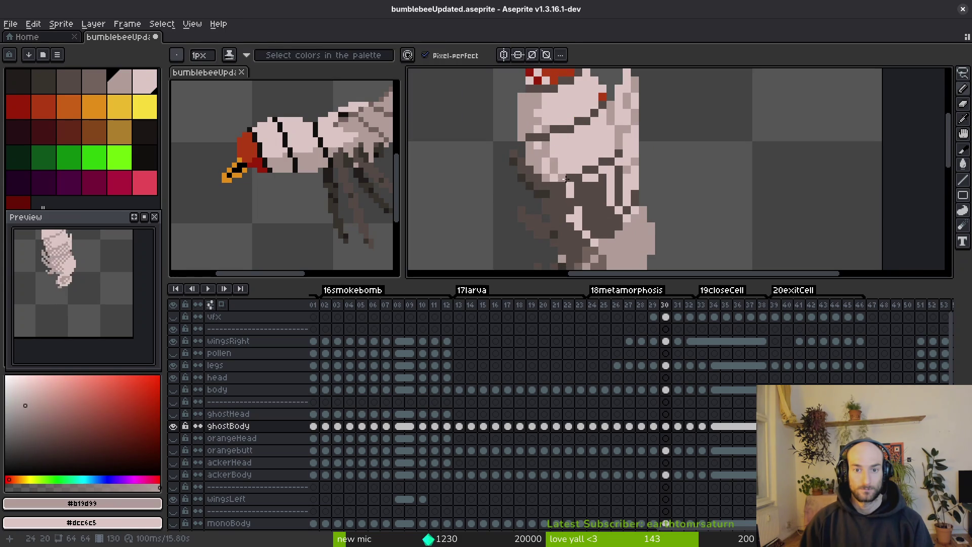
pyautogui.scroll(2, 557, 157)
pyautogui.scroll(-3, 556, 157)
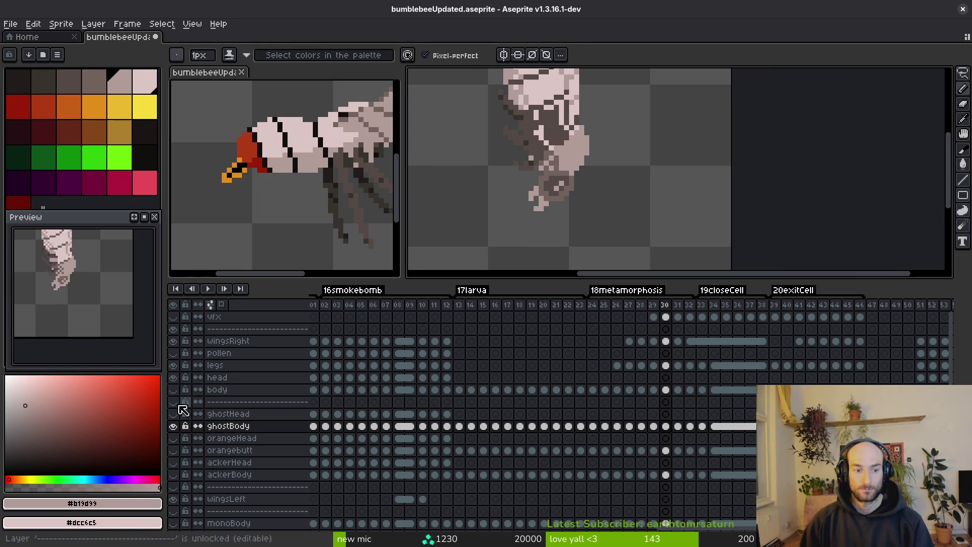
pyautogui.scroll(2, 546, 173)
pyautogui.scroll(2, 546, 173)
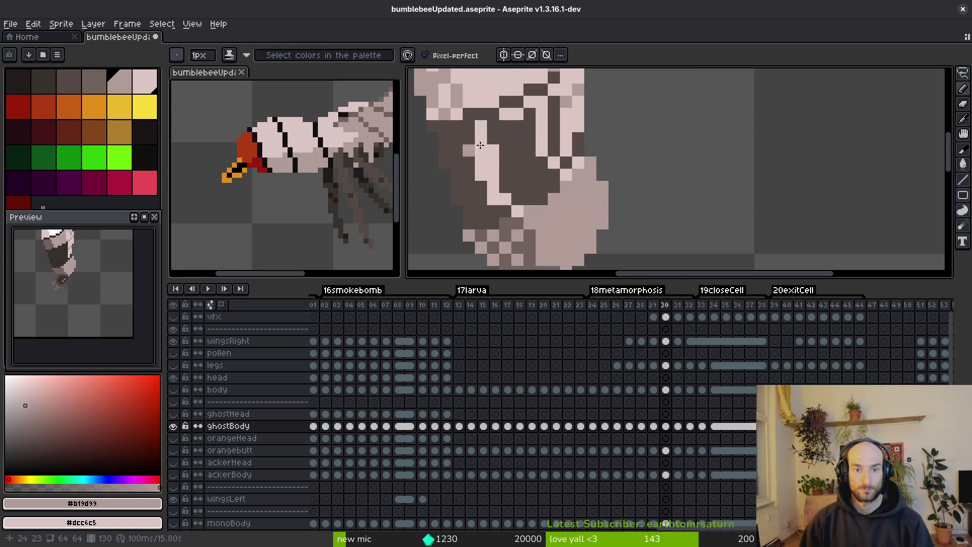
pyautogui.moveTo(463, 133)
pyautogui.mouseDown()
pyautogui.moveTo(447, 134)
pyautogui.moveTo(468, 205)
pyautogui.mouseUp()
# Flood-fill the small dark patches of the lower body light pink.
pyautogui.press('g')
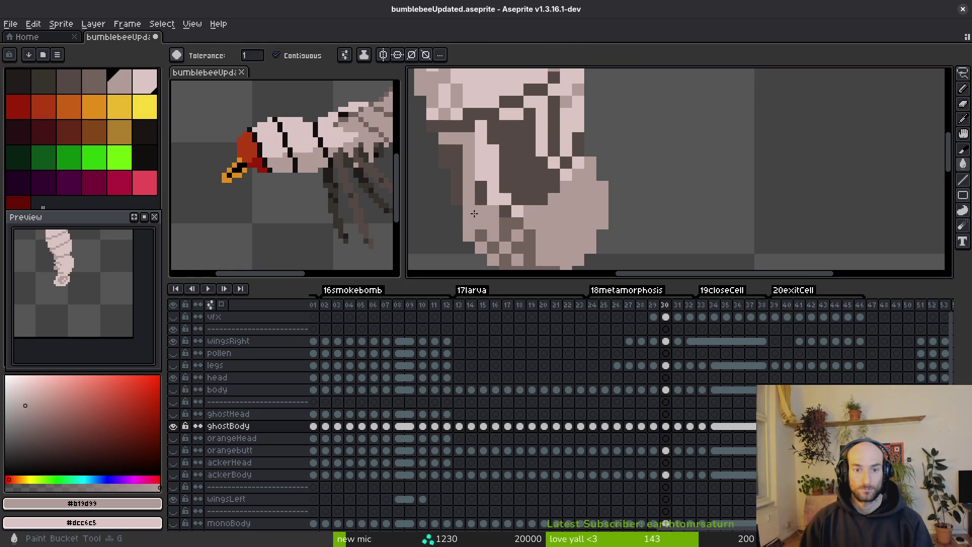
pyautogui.click(474, 215)
pyautogui.click(456, 174)
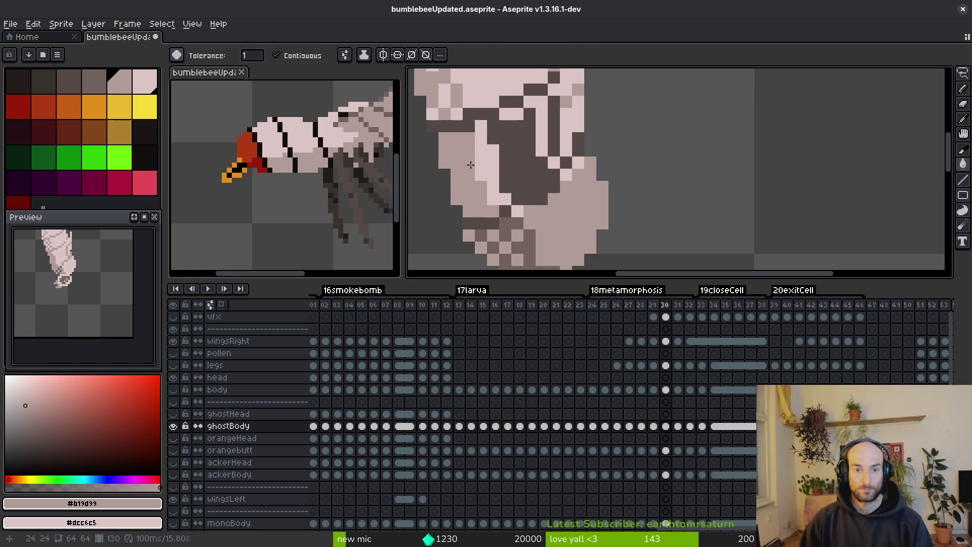
pyautogui.moveTo(469, 166); pyautogui.dragTo(544, 173)
pyautogui.keyDown('alt'); pyautogui.click(575, 157); pyautogui.keyUp('alt')
pyautogui.click(589, 162)
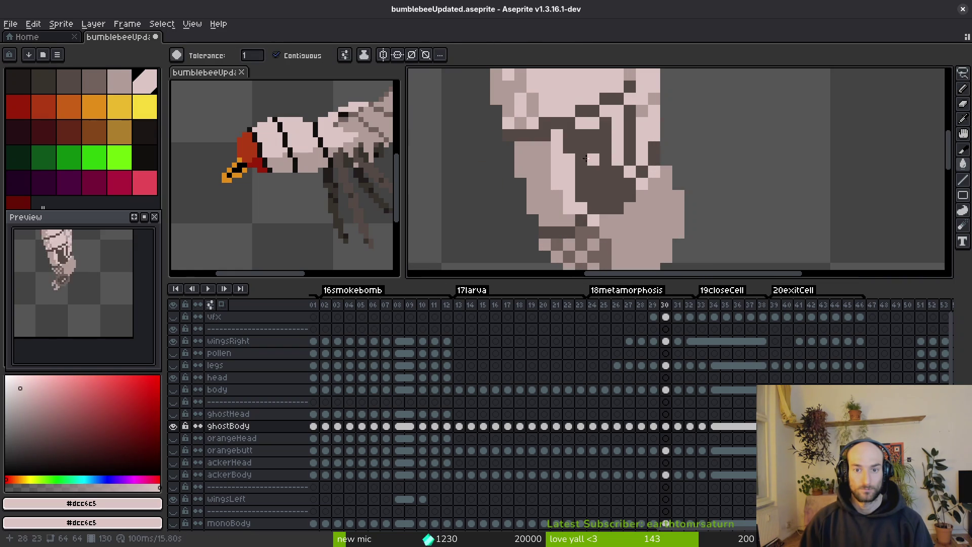
pyautogui.scroll(-2, 592, 163)
pyautogui.scroll(2, 610, 139)
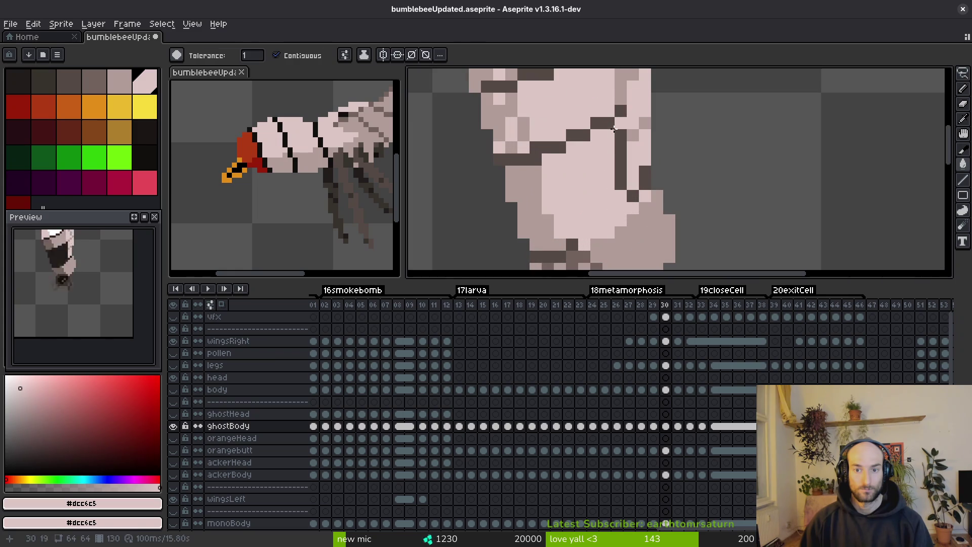
pyautogui.moveTo(610, 138)
pyautogui.mouseDown()
pyautogui.moveTo(542, 190)
pyautogui.moveTo(565, 160)
pyautogui.mouseUp()
# Re-pick the #b19d99 and #dcc6c5 shades for the Pencil and save bumblebeeUpdated.aseprite.
pyautogui.keyDown('alt'); pyautogui.click(565, 161); pyautogui.keyUp('alt')
pyautogui.scroll(-2, 525, 207)
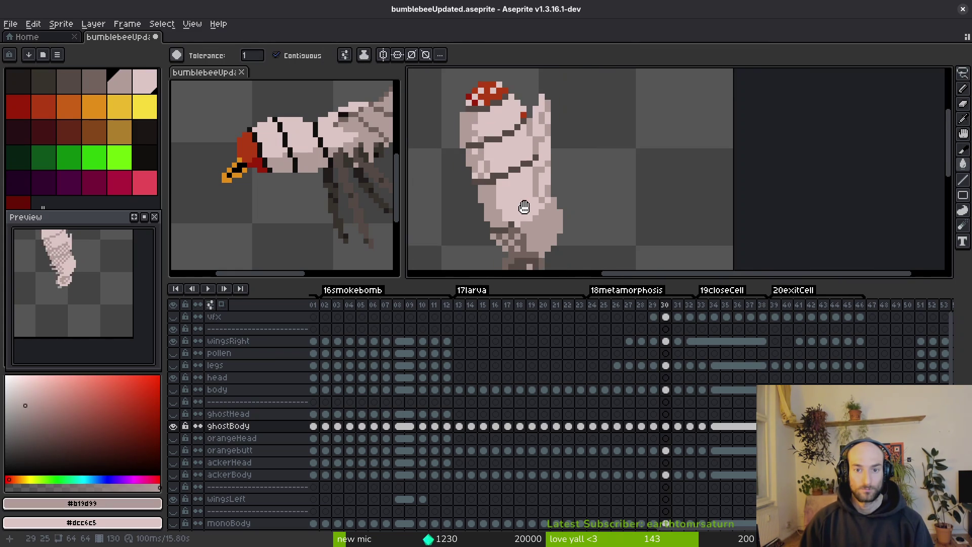
pyautogui.moveTo(524, 207); pyautogui.dragTo(543, 209)
pyautogui.scroll(3, 504, 163)
pyautogui.scroll(-3, 555, 187)
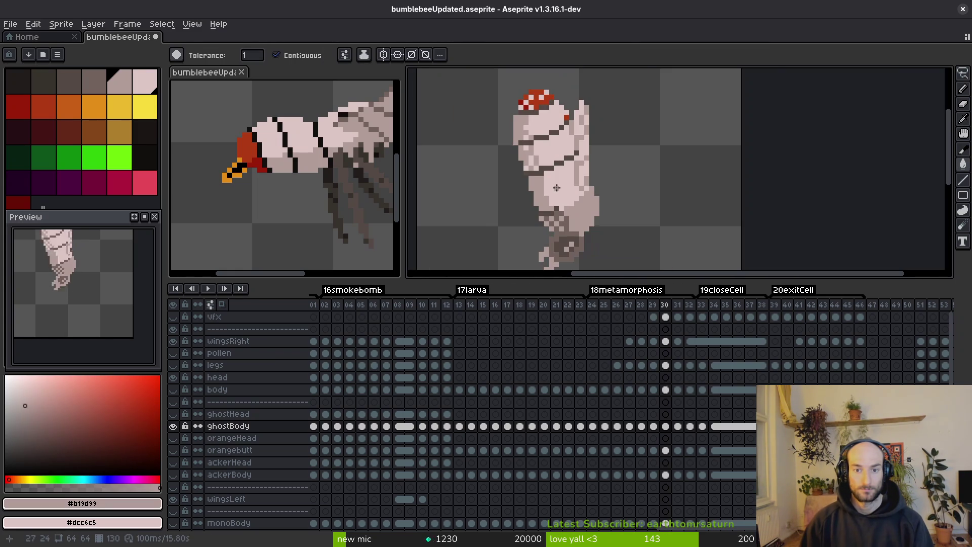
pyautogui.scroll(2, 556, 187)
pyautogui.keyDown('alt'); pyautogui.click(527, 167); pyautogui.keyUp('alt')
pyautogui.press('b')
pyautogui.keyDown('alt'); pyautogui.click(528, 180); pyautogui.keyUp('alt')
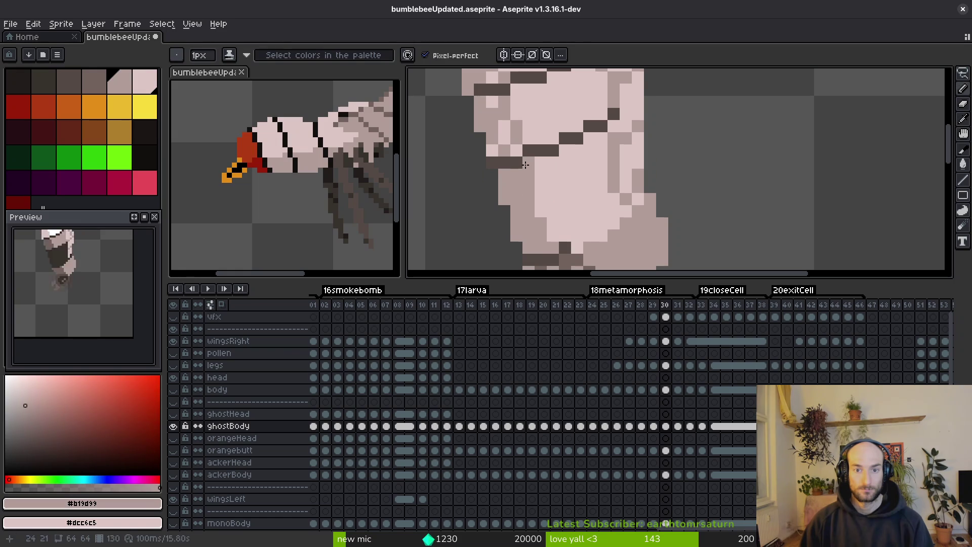
pyautogui.scroll(-3, 551, 198)
pyautogui.hotkey('ctrl', 's')
# Add a mid-tone #b19d99 pixel to the body shading.
pyautogui.scroll(4, 578, 216)
pyautogui.keyDown('alt'); pyautogui.click(579, 147); pyautogui.keyUp('alt')
pyautogui.keyDown('alt'); pyautogui.click(554, 178); pyautogui.keyUp('alt')
pyautogui.click(554, 177)
pyautogui.scroll(-2, 562, 167)
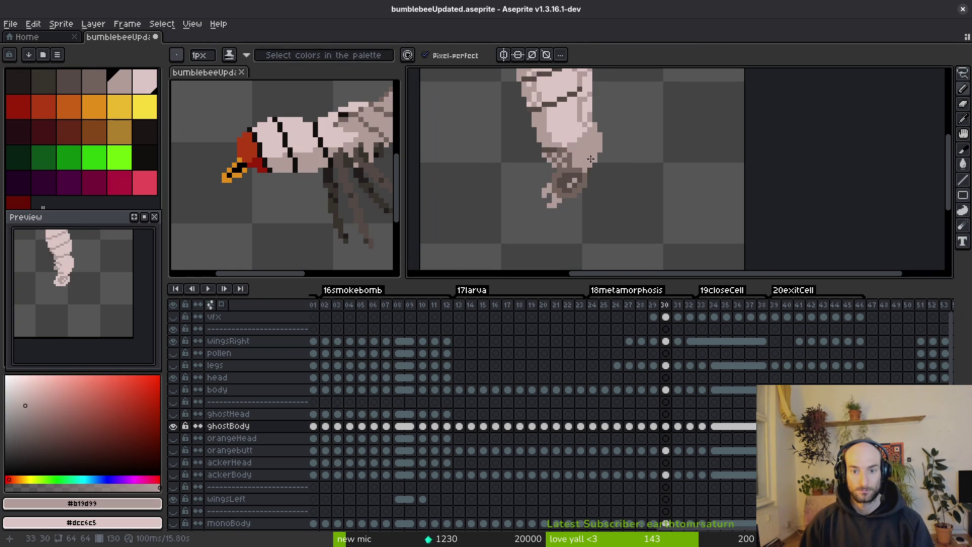
pyautogui.scroll(2, 567, 162)
pyautogui.scroll(-3, 571, 159)
pyautogui.scroll(5, 571, 160)
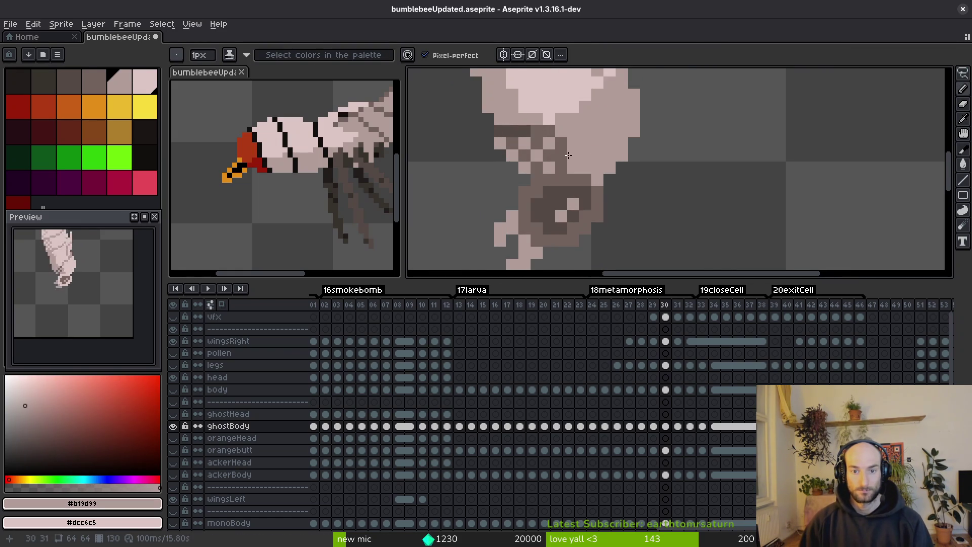
pyautogui.scroll(-4, 504, 138)
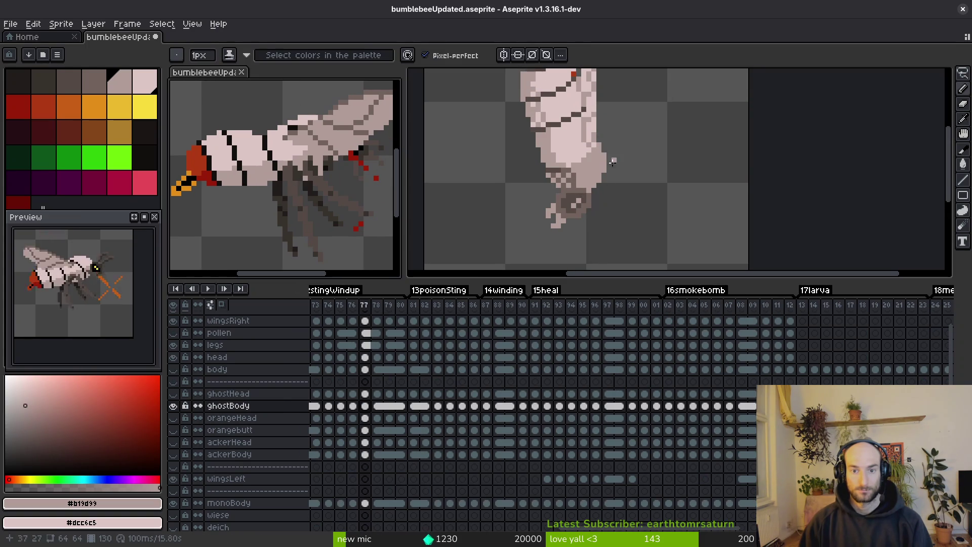
# Compare with frame 29 and sample the light pink, mid-tone and dark #71625d shades.
pyautogui.press('Left')
pyautogui.keyDown('alt'); pyautogui.click(626, 169); pyautogui.keyUp('alt')
pyautogui.press('Right')
pyautogui.keyDown('alt'); pyautogui.click(587, 152); pyautogui.keyUp('alt')
pyautogui.keyDown('alt'); pyautogui.click(575, 163); pyautogui.keyUp('alt')
pyautogui.scroll(2, 572, 164)
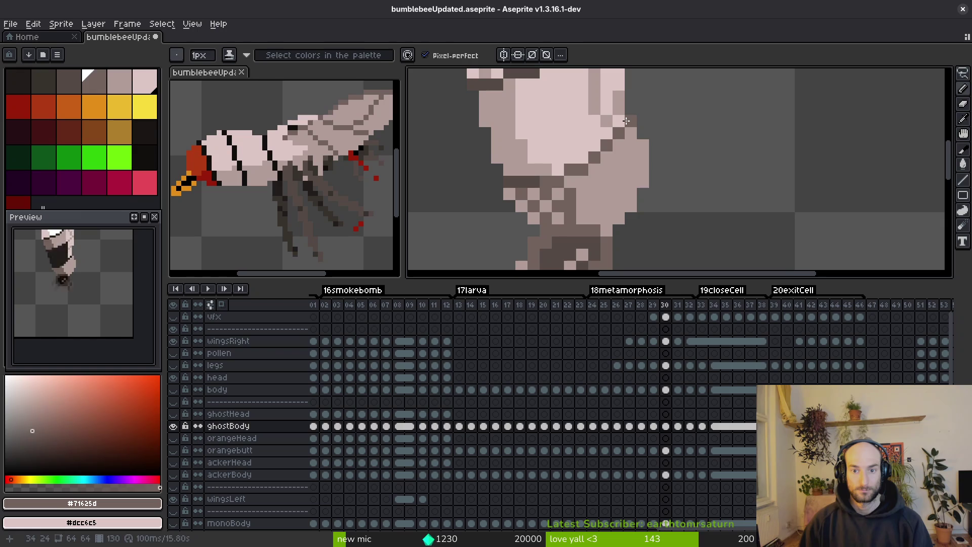
# Fill the area right of the dark diagonal light pink and cover dark lower-body pixels with mid-tone.
pyautogui.press('g')
pyautogui.keyDown('alt'); pyautogui.click(551, 123); pyautogui.keyUp('alt')
pyautogui.click(621, 183)
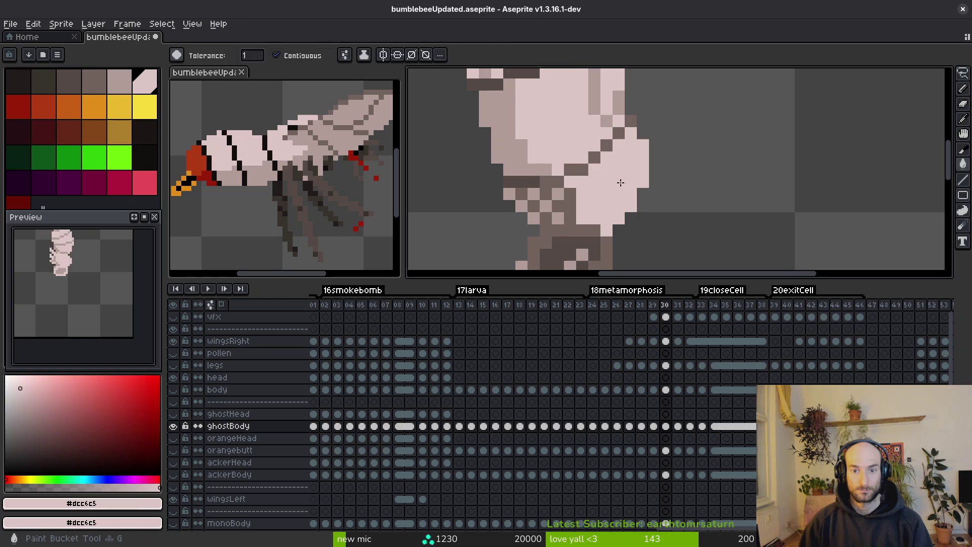
pyautogui.click(573, 200)
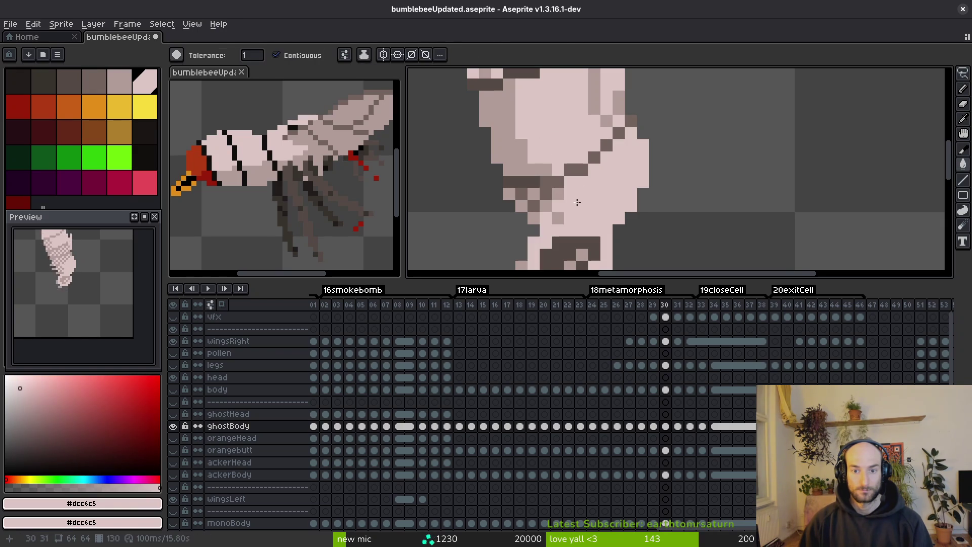
pyautogui.keyDown('alt'); pyautogui.click(545, 164); pyautogui.keyUp('alt')
pyautogui.moveTo(557, 197)
pyautogui.mouseDown()
pyautogui.moveTo(549, 216)
pyautogui.moveTo(529, 203)
pyautogui.mouseUp()
pyautogui.keyDown('alt'); pyautogui.click(566, 201); pyautogui.keyUp('alt')
pyautogui.scroll(-3, 566, 201)
# Save the sprite and flip between frames 30 and 31 to compare them.
pyautogui.hotkey('ctrl', 's')
pyautogui.scroll(3, 562, 191)
pyautogui.scroll(-3, 598, 205)
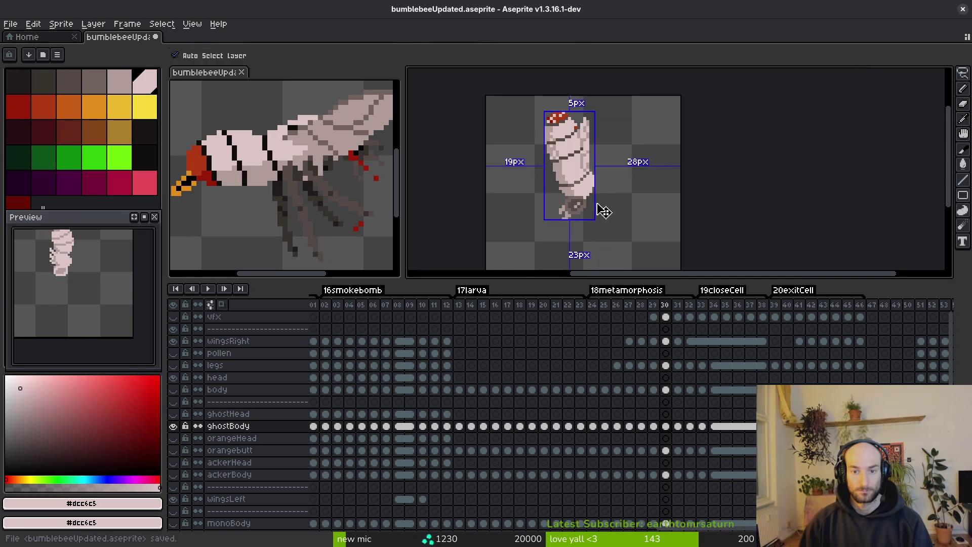
pyautogui.scroll(3, 576, 177)
pyautogui.scroll(-2, 608, 187)
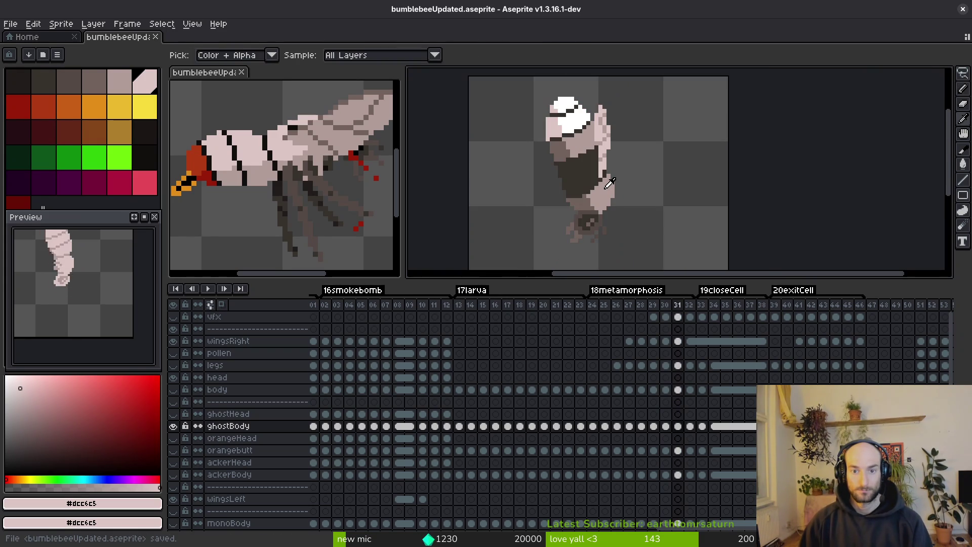
pyautogui.press('Right')
pyautogui.press('Left')
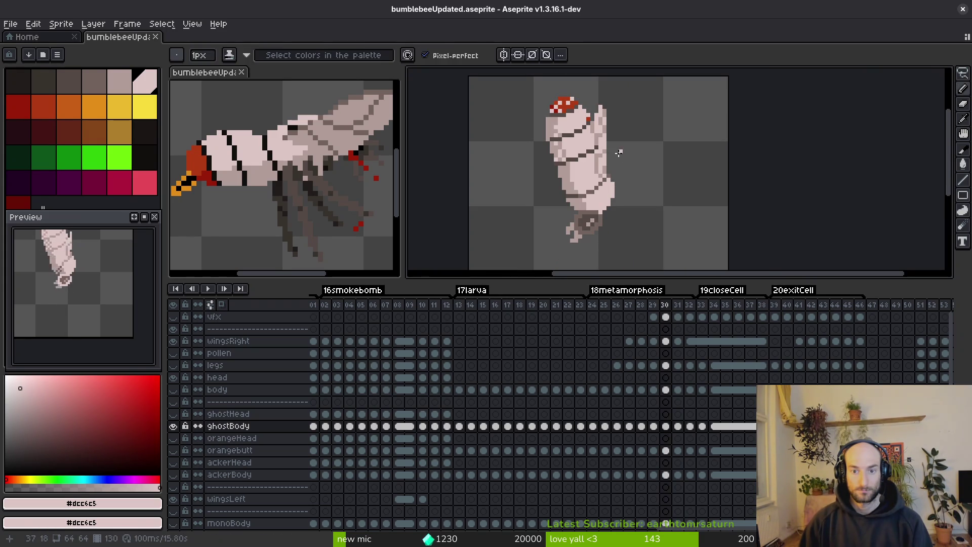
pyautogui.press('Right')
# Lasso-select the reshaded body on frame 30, save, and move on to frame 31.
pyautogui.hotkey('shift', 'w')
pyautogui.press('Left')
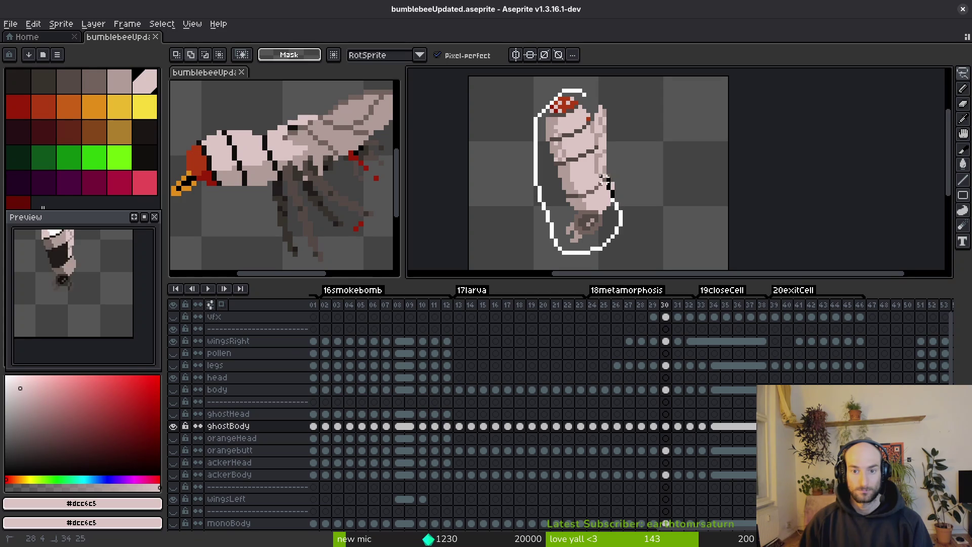
pyautogui.moveTo(587, 94); pyautogui.dragTo(587, 93)
pyautogui.press('Right')
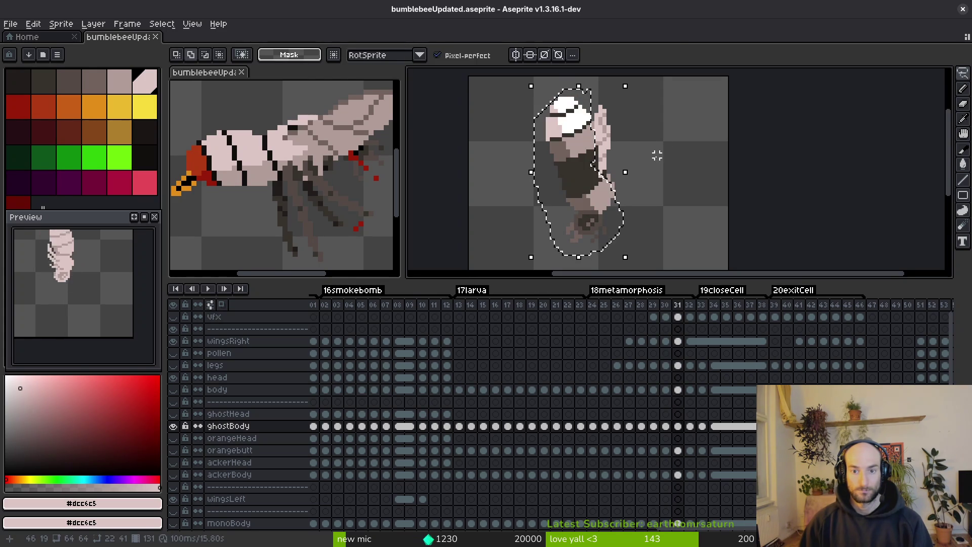
pyautogui.hotkey('ctrl', 's')
pyautogui.scroll(4, 596, 175)
# Touch up frame 31's side shading with mid-tone #b19d99 and light pink, checking beneath ghostBody.
pyautogui.press('b')
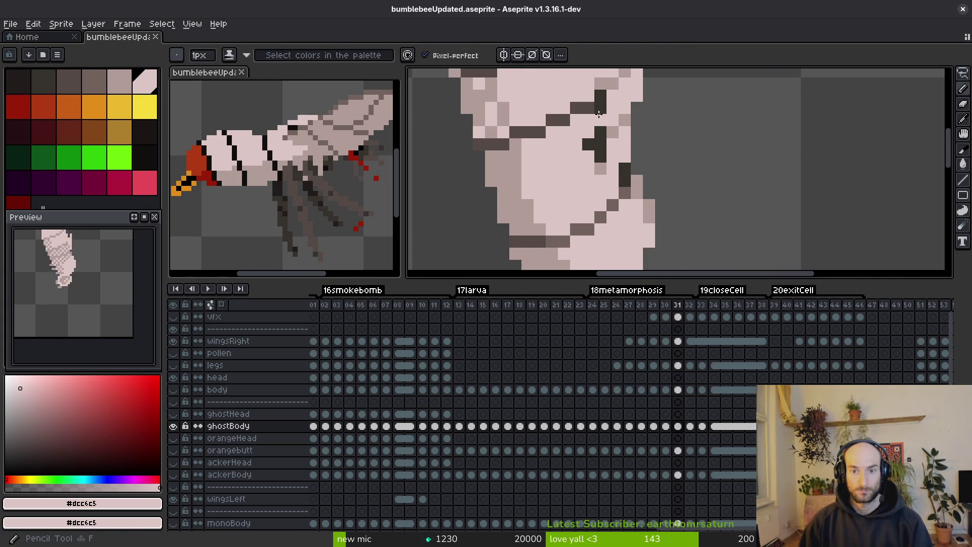
pyautogui.keyDown('alt'); pyautogui.click(599, 152); pyautogui.keyUp('alt')
pyautogui.keyDown('alt'); pyautogui.click(586, 134); pyautogui.keyUp('alt')
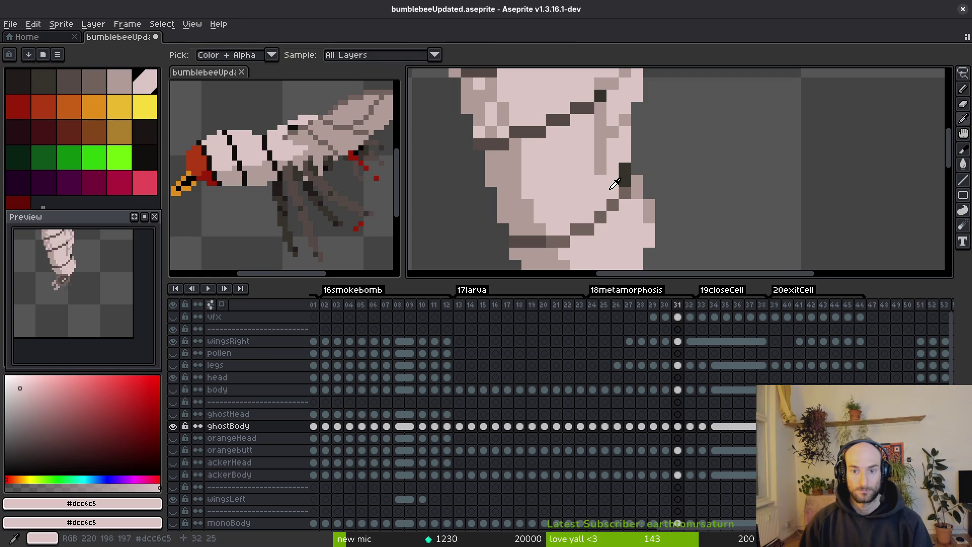
pyautogui.keyDown('alt'); pyautogui.click(601, 168); pyautogui.keyUp('alt')
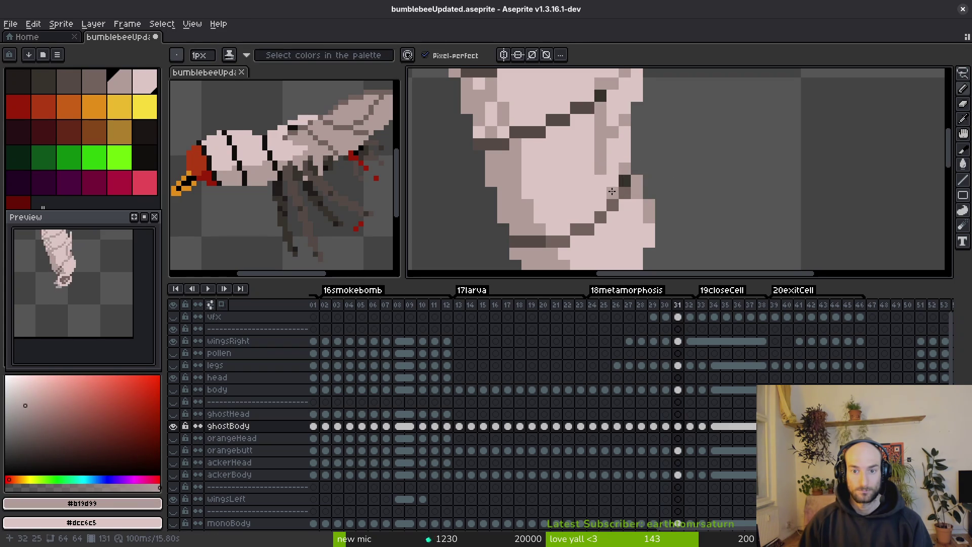
pyautogui.click(174, 426)
pyautogui.click(173, 426)
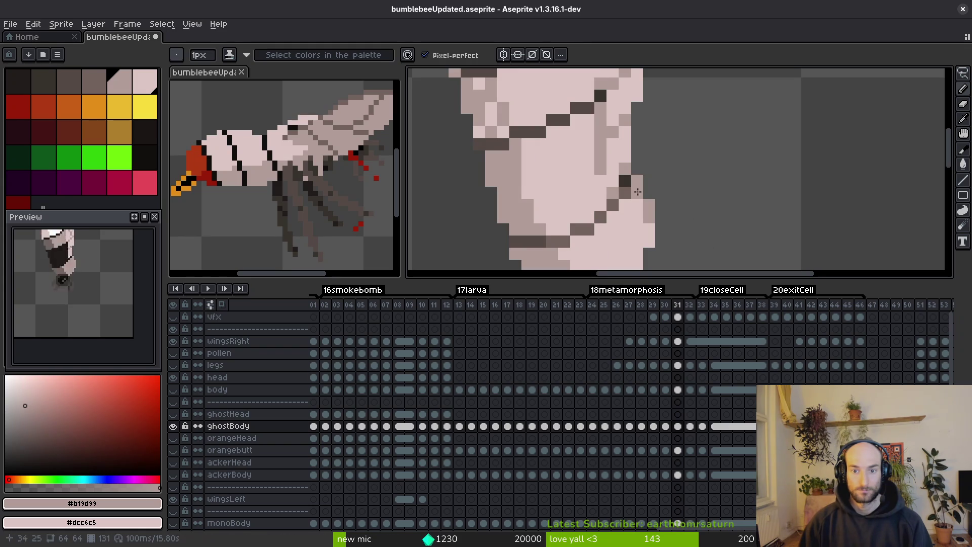
pyautogui.scroll(-2, 629, 182)
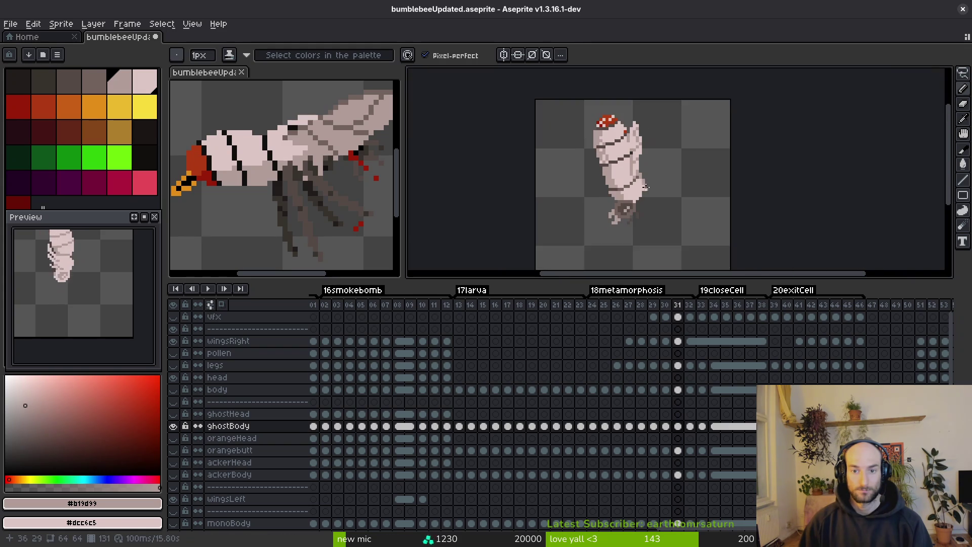
pyautogui.scroll(2, 629, 185)
# Sample the dark #544a45, mid-tone and light pink shades while comparing frames 29 and 30.
pyautogui.keyDown('alt'); pyautogui.click(624, 195); pyautogui.keyUp('alt')
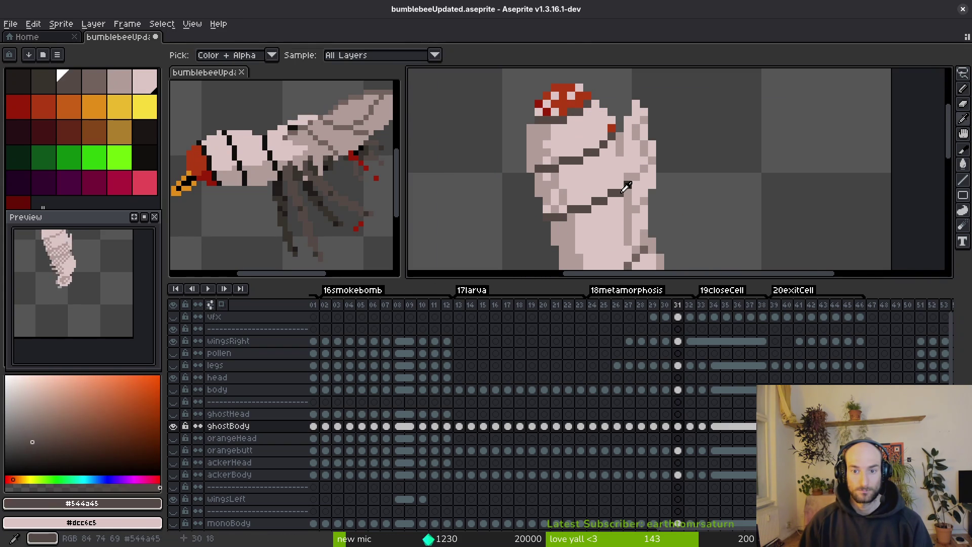
pyautogui.scroll(-2, 602, 210)
pyautogui.press('Left')
pyautogui.press('Left')
pyautogui.press('Right')
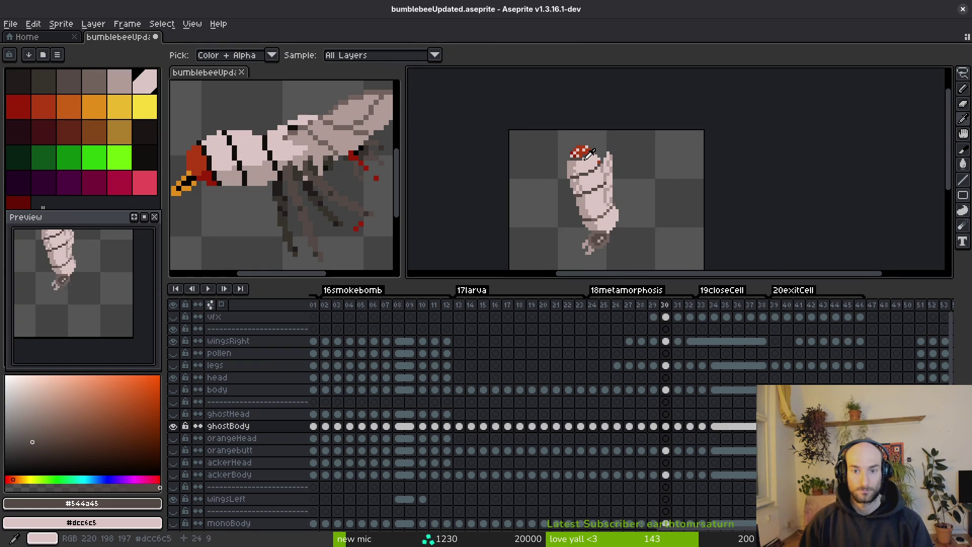
pyautogui.keyDown('alt'); pyautogui.click(608, 167); pyautogui.keyUp('alt')
pyautogui.scroll(2, 605, 160)
pyautogui.scroll(2, 616, 160)
pyautogui.keyDown('alt'); pyautogui.click(616, 160); pyautogui.keyUp('alt')
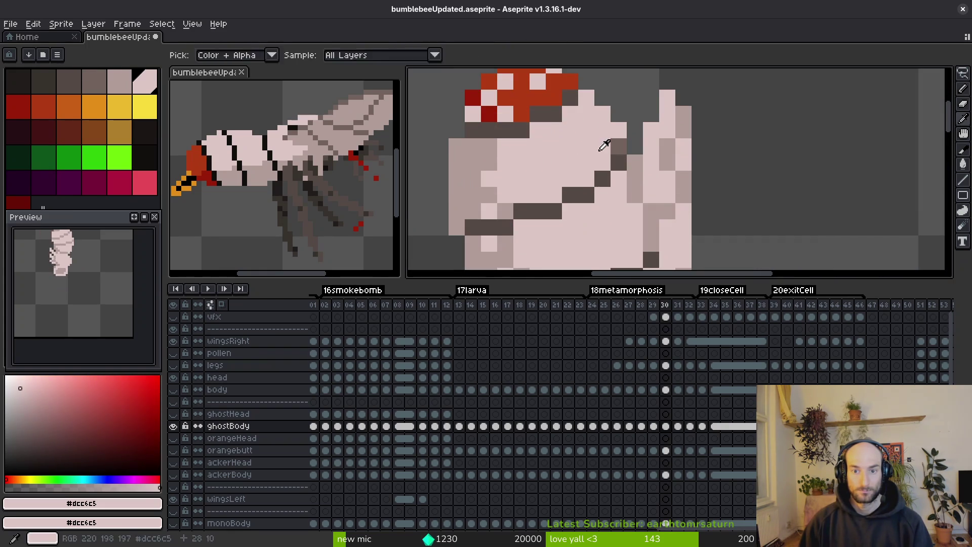
# Back on frame 31, paint a mid-tone pixel on the body side, then undo it.
pyautogui.press('Right')
pyautogui.scroll(-3, 612, 198)
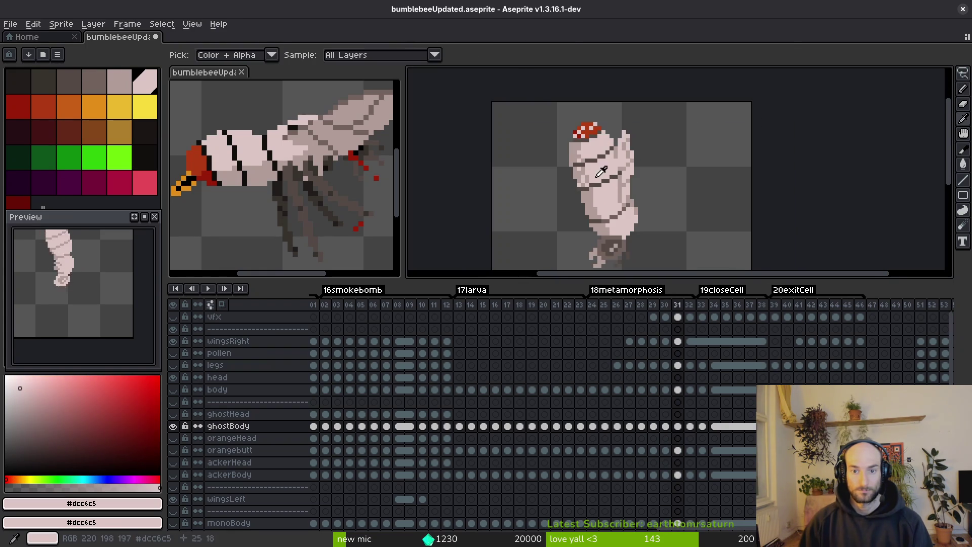
pyautogui.press('Left')
pyautogui.press('Right')
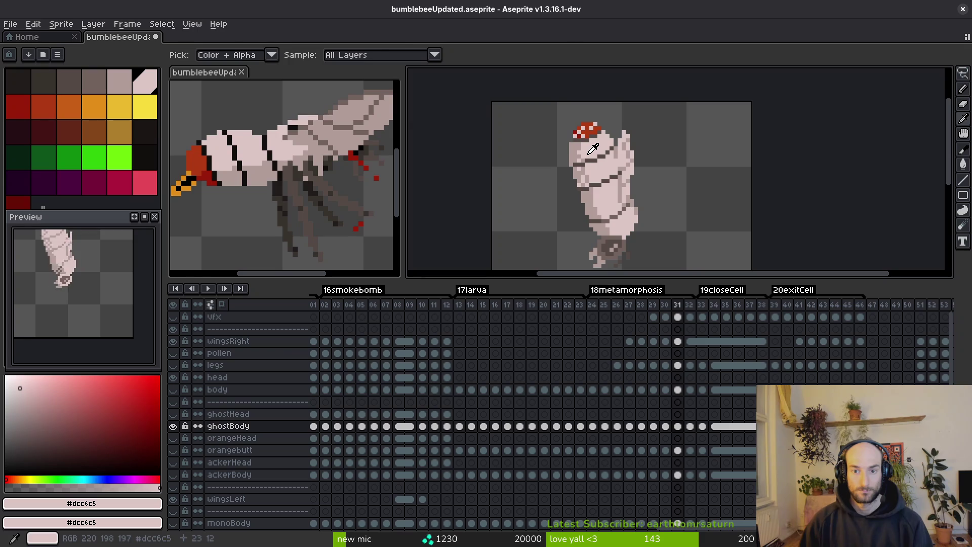
pyautogui.scroll(2, 592, 149)
pyautogui.keyDown('alt'); pyautogui.click(574, 150); pyautogui.keyUp('alt')
pyautogui.hotkey('ctrl', 'z')
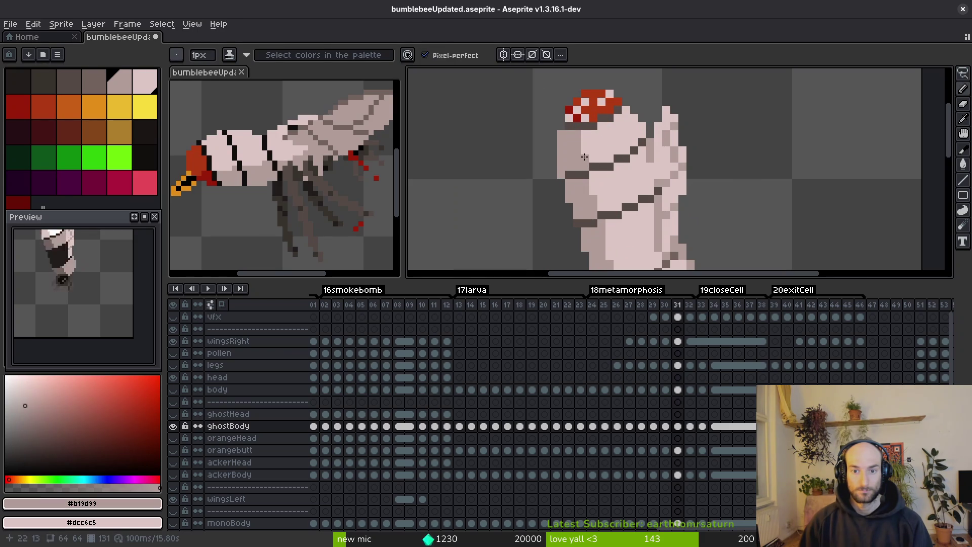
pyautogui.scroll(-2, 592, 165)
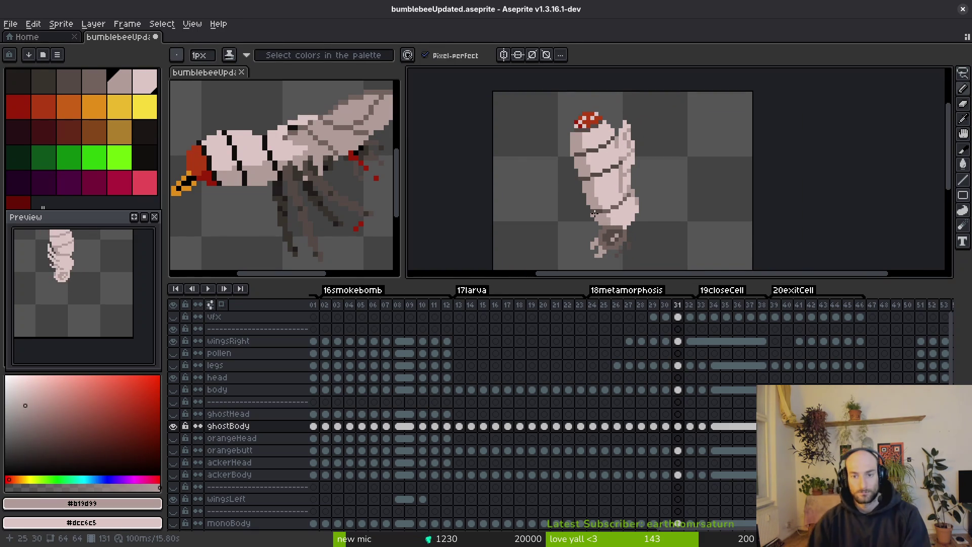
pyautogui.scroll(4, 586, 163)
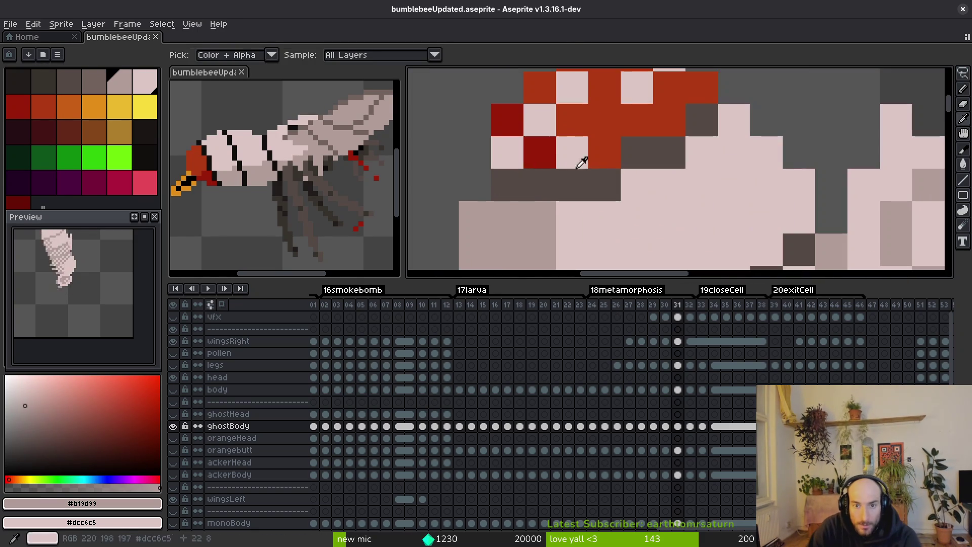
# Fill the red cap's light gaps on frame 31 with red, then sample darker red #981b08.
pyautogui.keyDown('alt'); pyautogui.click(586, 164); pyautogui.keyUp('alt')
pyautogui.click(507, 152)
pyautogui.keyDown('alt'); pyautogui.click(581, 147); pyautogui.keyUp('alt')
pyautogui.moveTo(567, 182); pyautogui.dragTo(561, 126)
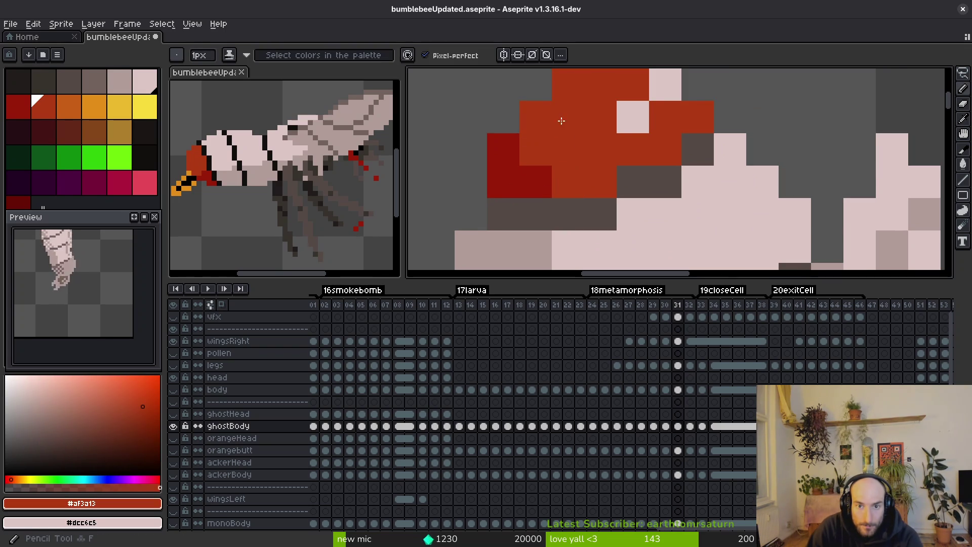
pyautogui.click(665, 84)
pyautogui.scroll(-1, 629, 177)
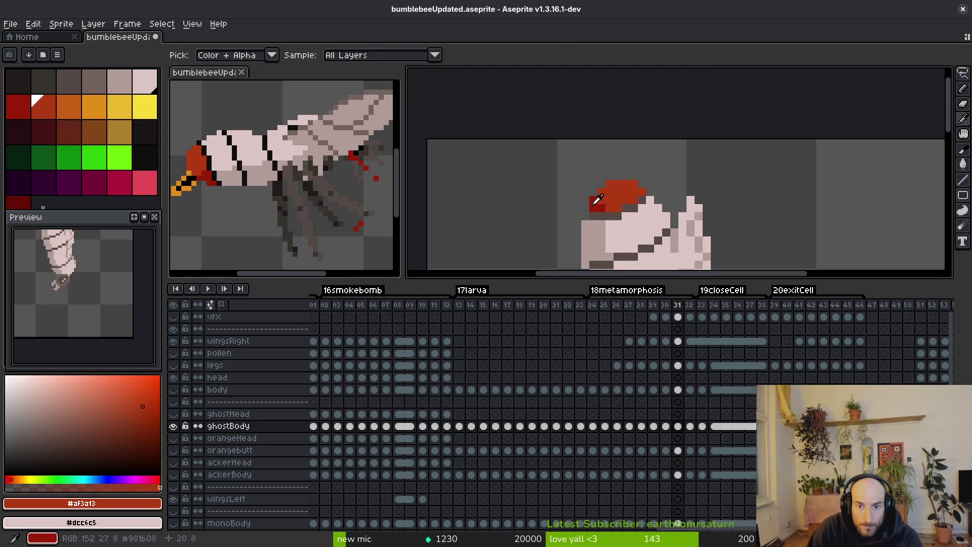
pyautogui.keyDown('alt'); pyautogui.click(600, 201); pyautogui.keyUp('alt')
pyautogui.scroll(-4, 595, 184)
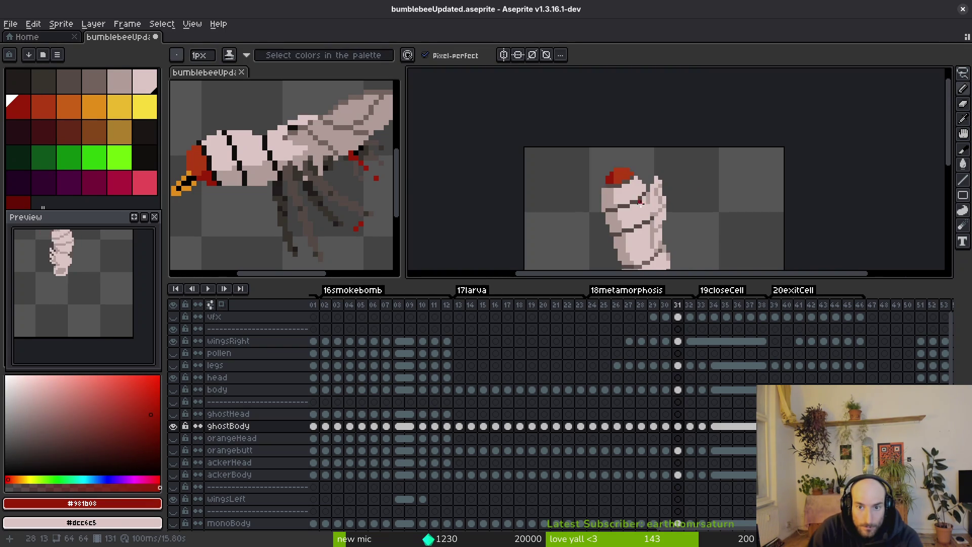
# Flip between frames 30, 31 and 32 to compare the cap.
pyautogui.press(',')
pyautogui.press('.')
pyautogui.press('.')
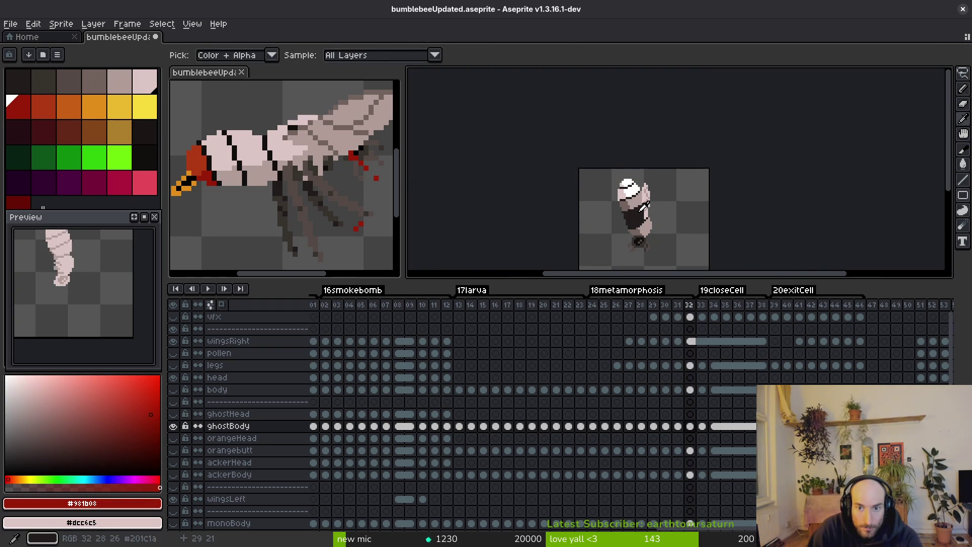
pyautogui.moveTo(652, 205); pyautogui.dragTo(644, 188)
pyautogui.scroll(2, 646, 195)
pyautogui.press(',')
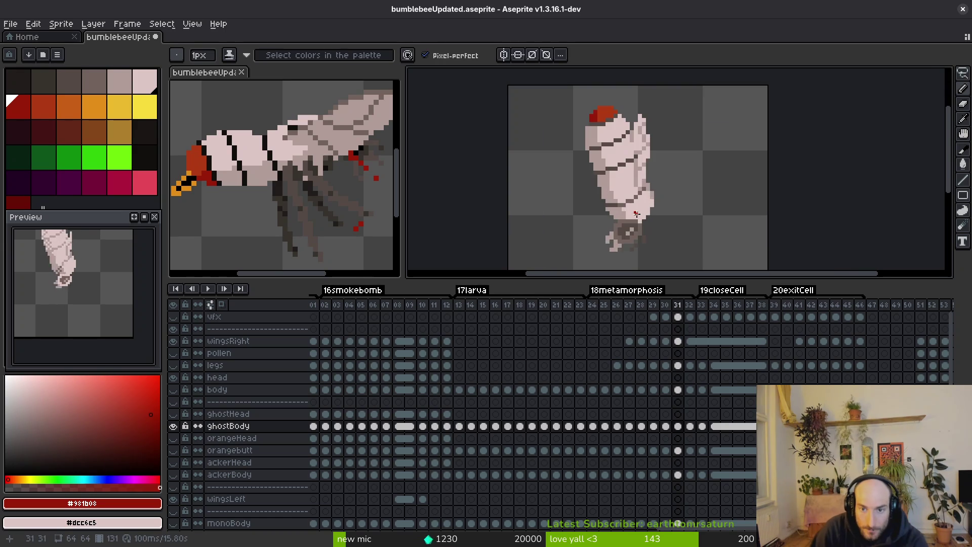
pyautogui.press('.')
pyautogui.press(',')
pyautogui.press('.')
pyautogui.press(',')
pyautogui.press('.')
pyautogui.press(',')
pyautogui.press('.')
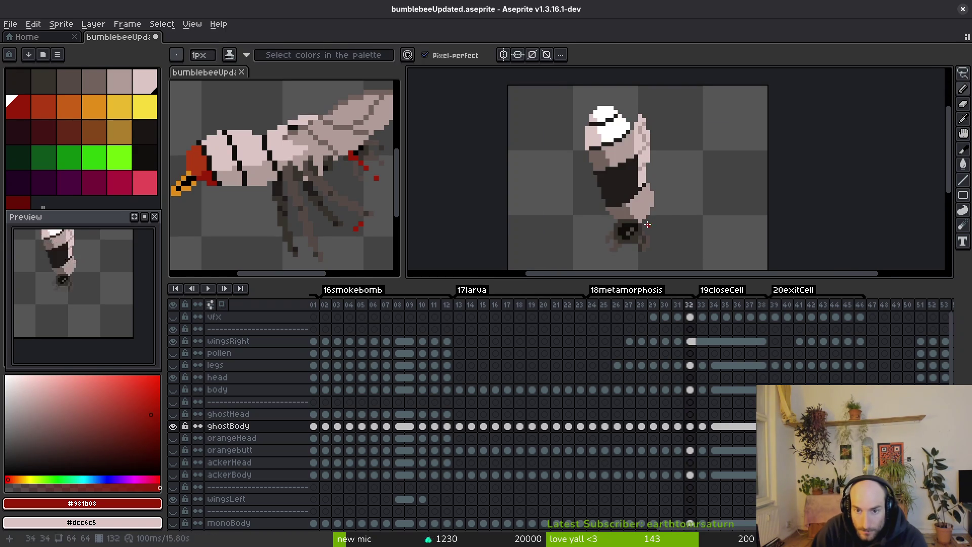
pyautogui.moveTo(668, 207); pyautogui.dragTo(656, 202)
pyautogui.press(',')
pyautogui.press(',')
pyautogui.press('.')
pyautogui.press('.')
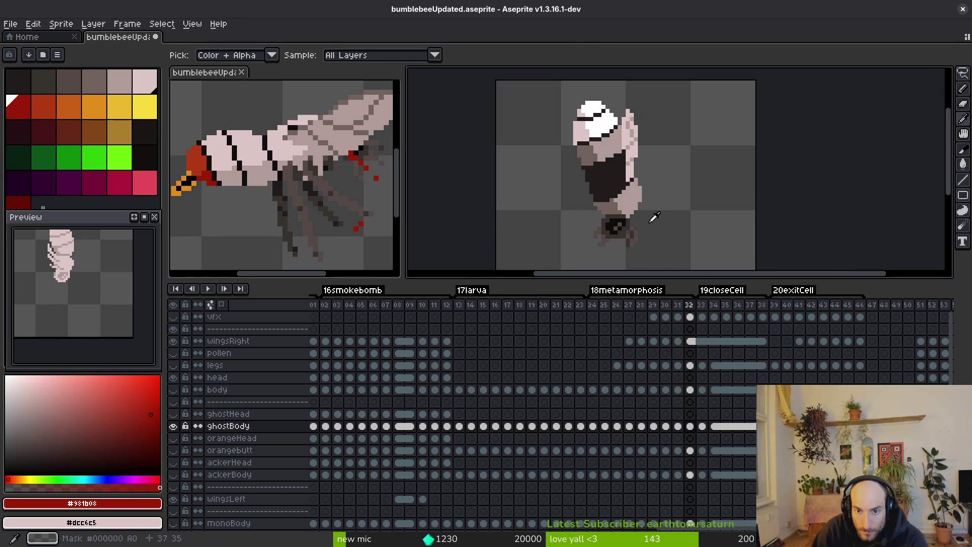
pyautogui.press(',')
pyautogui.moveTo(638, 213); pyautogui.dragTo(643, 209)
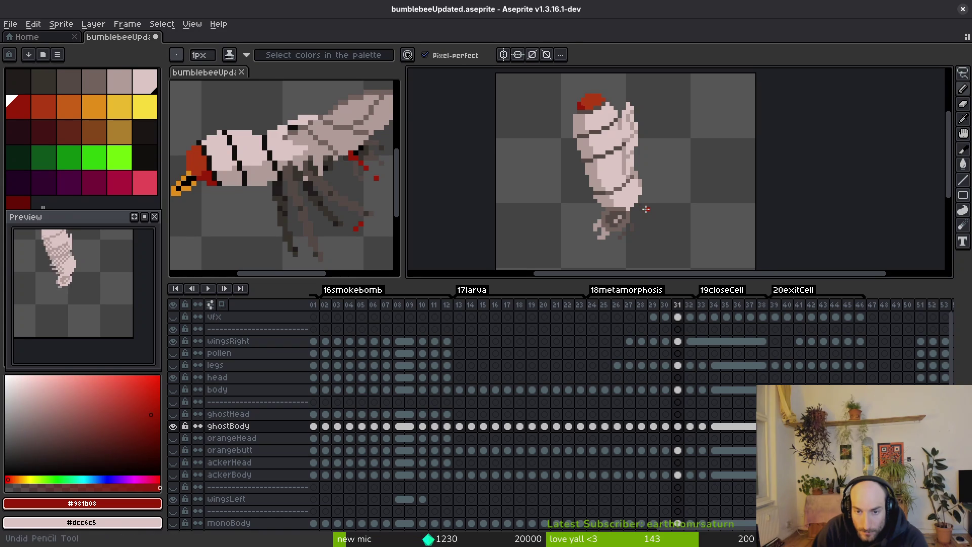
pyautogui.press(',')
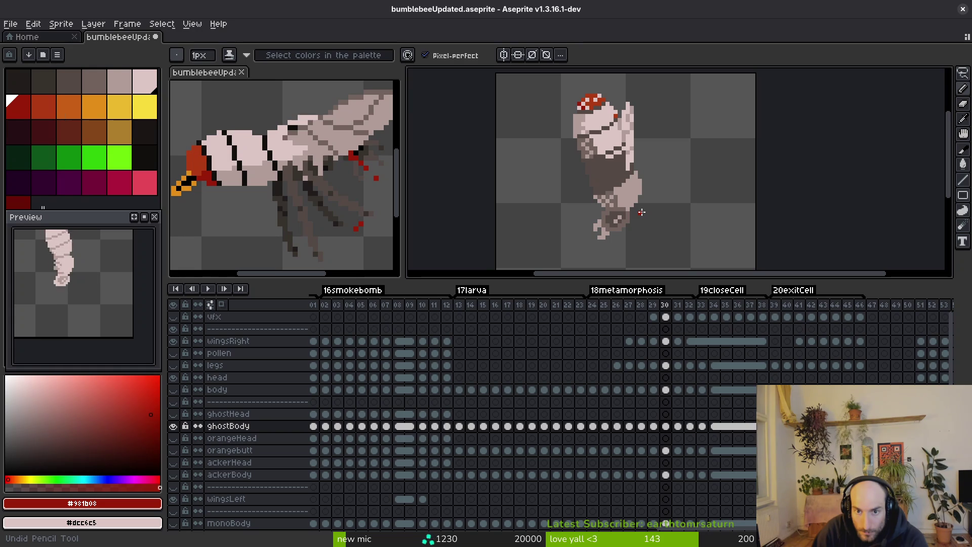
pyautogui.press('.')
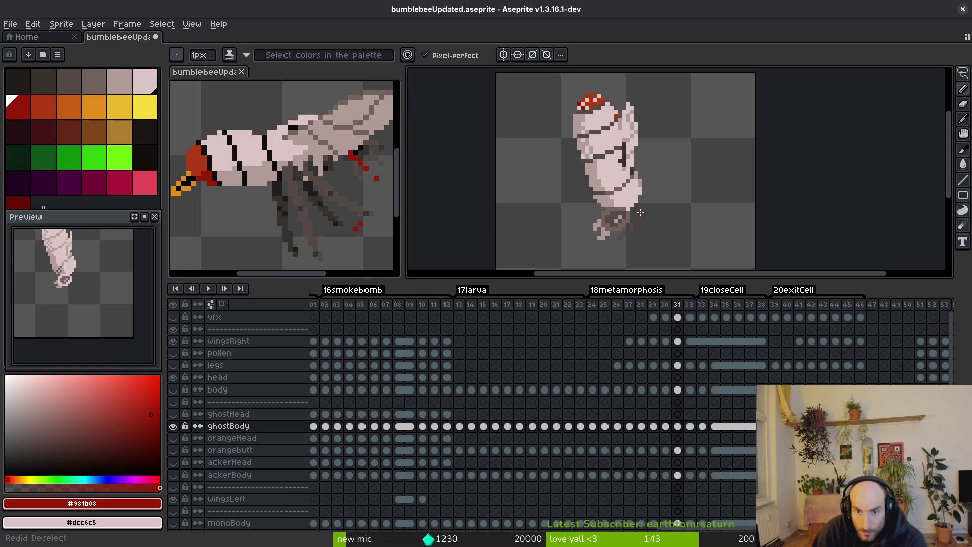
# Sample #36312c and #71625d, then lasso-select the dark blob at the tail end.
pyautogui.press('i')
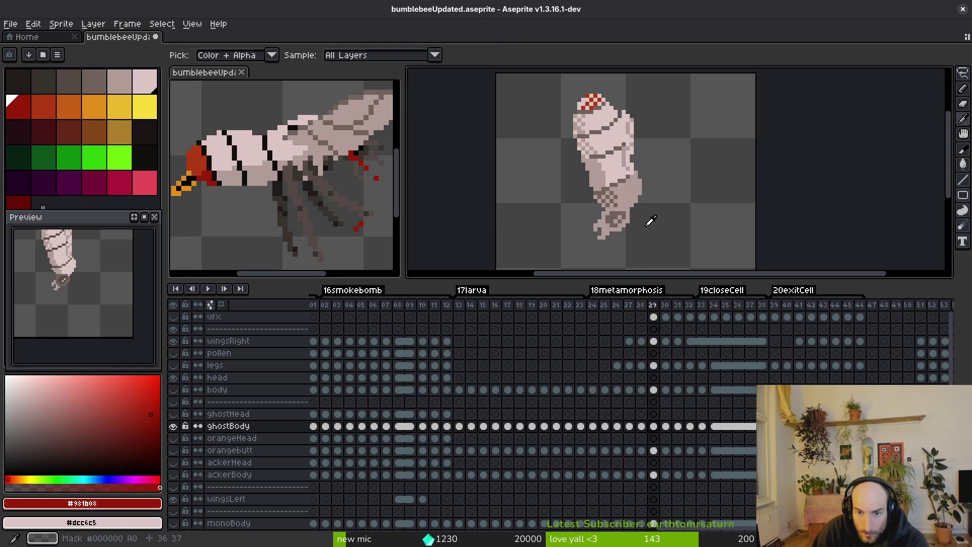
pyautogui.scroll(5, 643, 225)
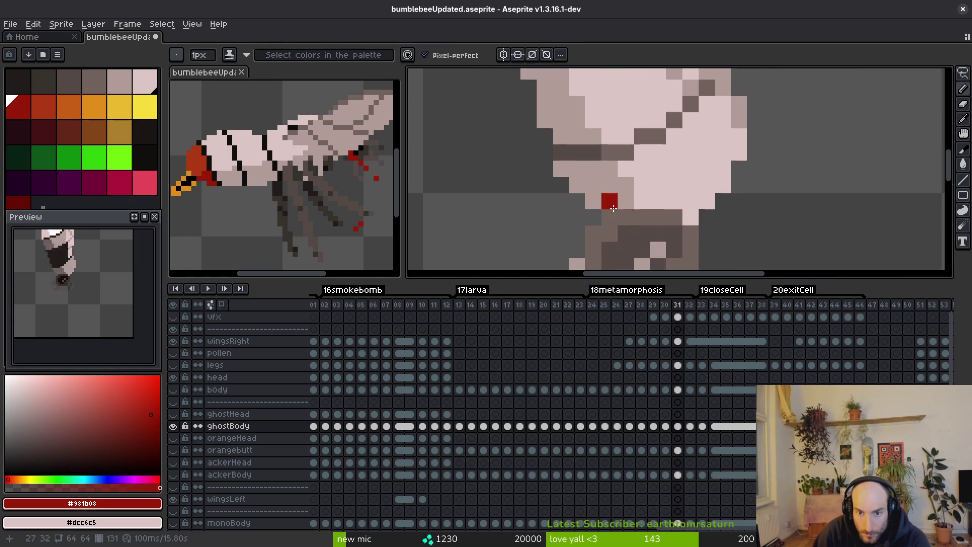
pyautogui.press('.')
pyautogui.click(629, 212)
pyautogui.press(',')
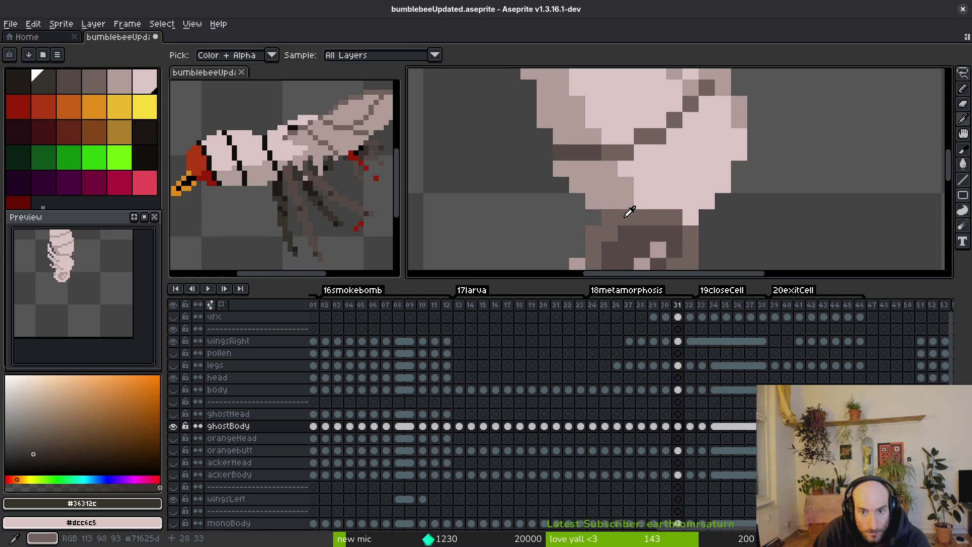
pyautogui.click(629, 212)
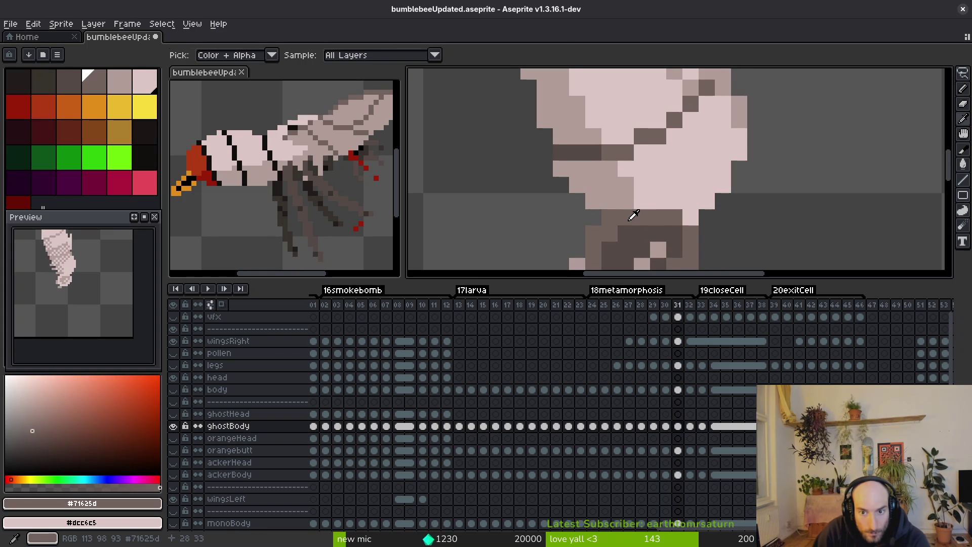
pyautogui.press('q')
pyautogui.press('.')
pyautogui.moveTo(537, 182)
pyautogui.mouseDown()
pyautogui.moveTo(527, 243)
pyautogui.moveTo(608, 174)
pyautogui.mouseUp()
# Replace #544a45 inside the tail selection with the darker palette colour idx-1.
pyautogui.press('i')
pyautogui.press(',')
pyautogui.scroll(3, 556, 205)
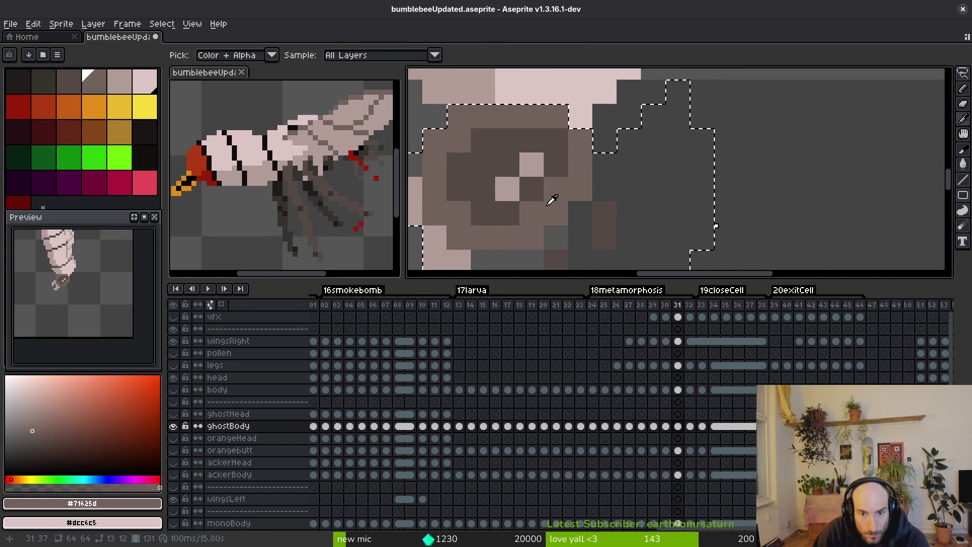
pyautogui.click(535, 185)
pyautogui.rightClick(43, 81)
pyautogui.hotkey('shift', 'r')
pyautogui.click(734, 145)
pyautogui.click(69, 81)
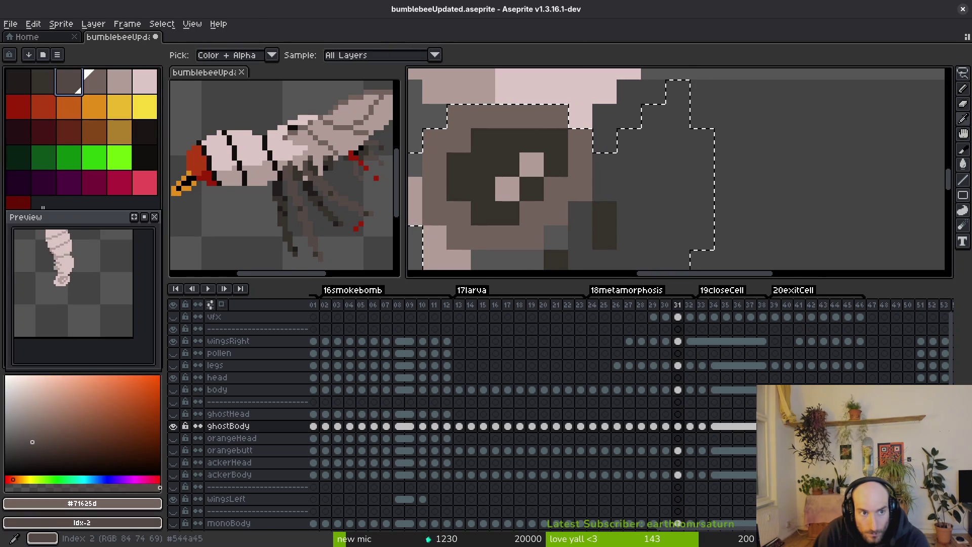
pyautogui.hotkey('shift', 'r')
pyautogui.press('Escape')
# Deselect the tail blob, sample #544a45, and compare frames 30–32 on the full bee.
pyautogui.scroll(-3, 694, 174)
pyautogui.press('i')
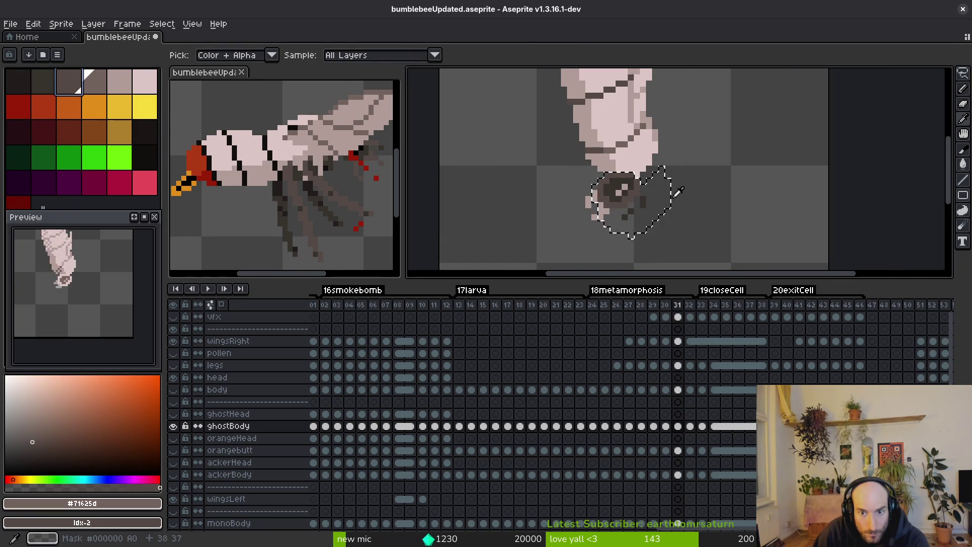
pyautogui.hotkey('ctrl', 'd')
pyautogui.scroll(2, 648, 205)
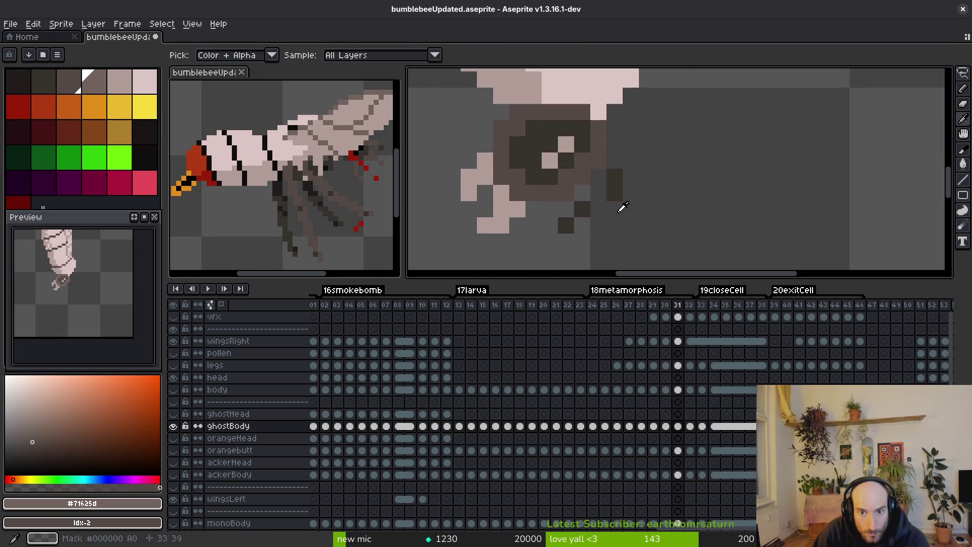
pyautogui.click(603, 163)
pyautogui.scroll(-3, 605, 167)
pyautogui.press('Left')
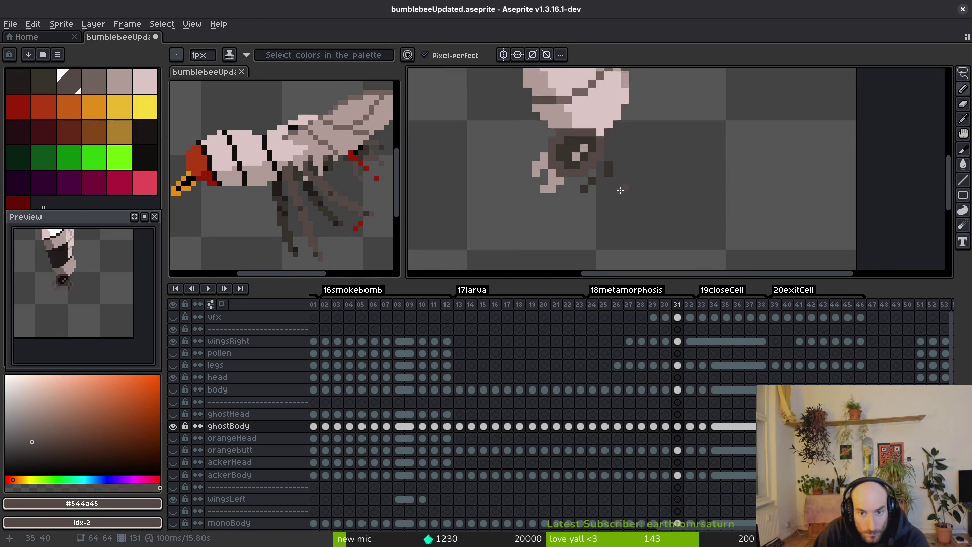
pyautogui.press('Right')
pyautogui.press('Right')
pyautogui.press('b')
pyautogui.scroll(3, 623, 188)
pyautogui.scroll(-3, 628, 190)
pyautogui.press('Left')
pyautogui.press('Right')
pyautogui.press('Left')
pyautogui.press('Left')
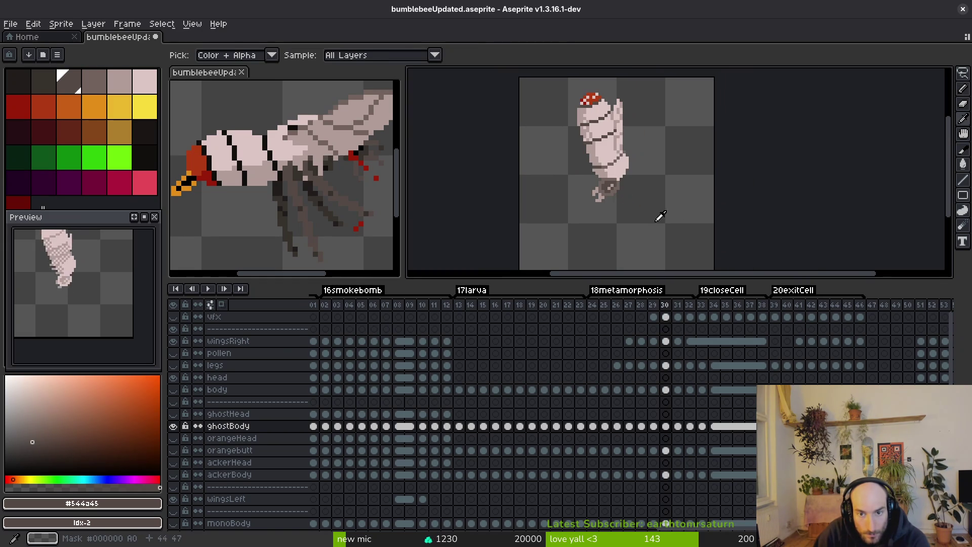
pyautogui.click(339, 209)
pyautogui.scroll(3, 339, 208)
pyautogui.scroll(-3, 310, 193)
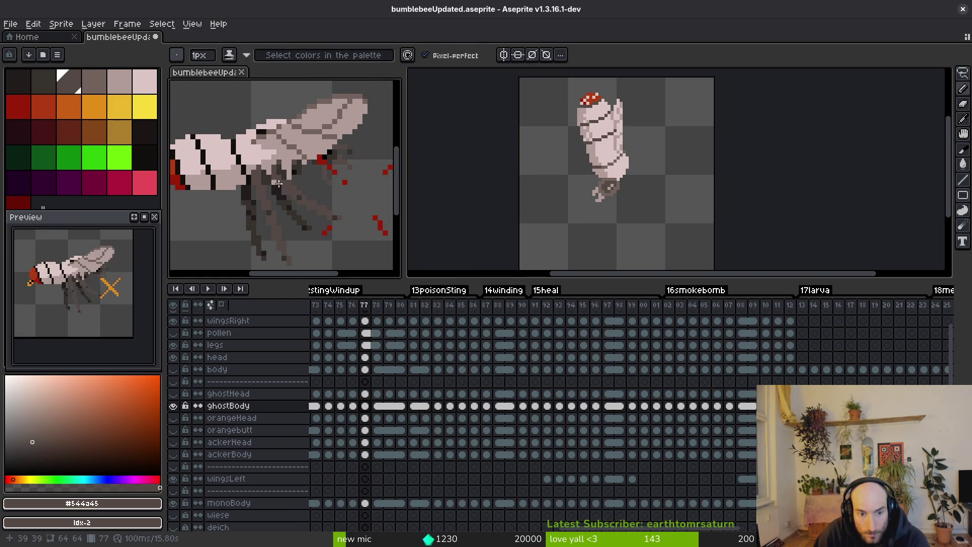
pyautogui.press('Left')
pyautogui.moveTo(300, 209)
pyautogui.mouseDown()
pyautogui.moveTo(316, 186)
pyautogui.moveTo(318, 196)
pyautogui.mouseUp()
pyautogui.moveTo(607, 151); pyautogui.dragTo(609, 168)
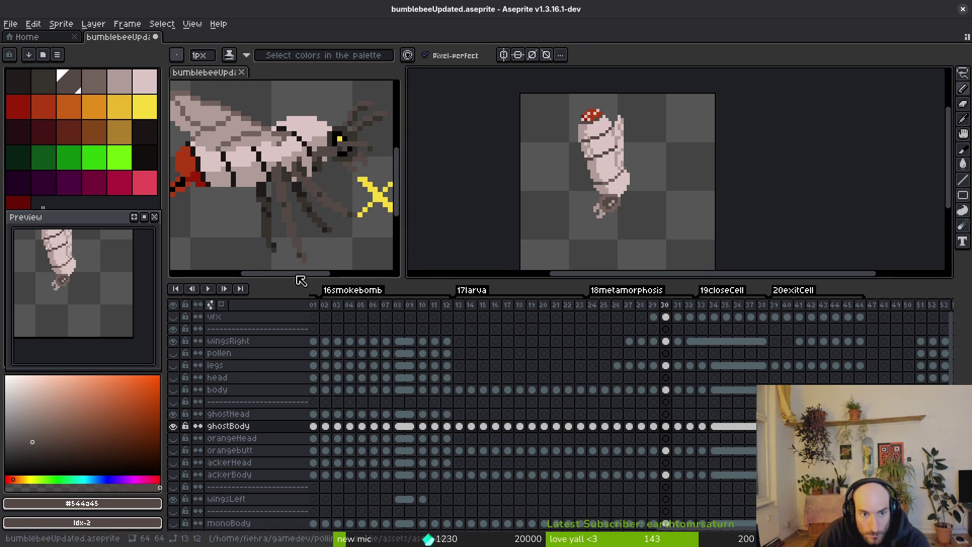
pyautogui.scroll(3, 351, 264)
pyautogui.scroll(-2, 351, 265)
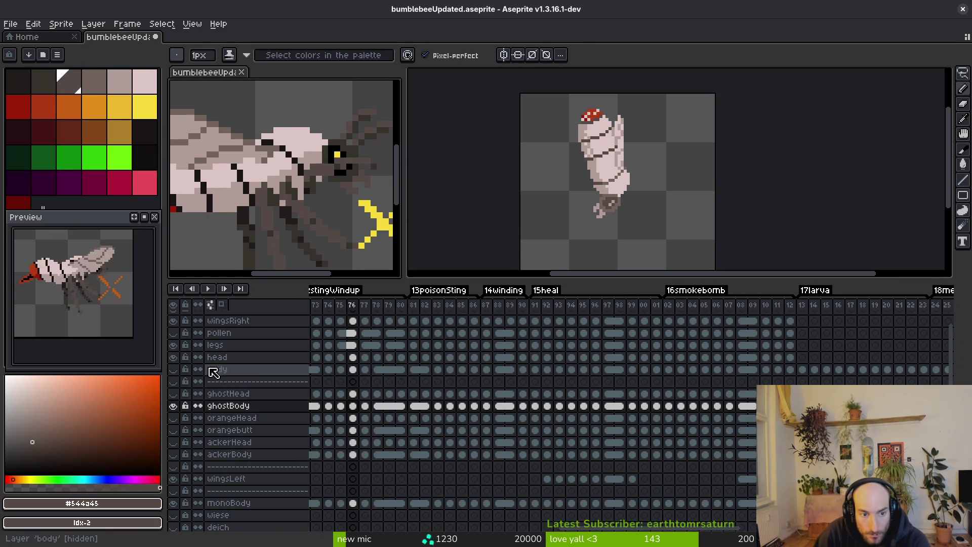
pyautogui.click(174, 358)
pyautogui.click(174, 357)
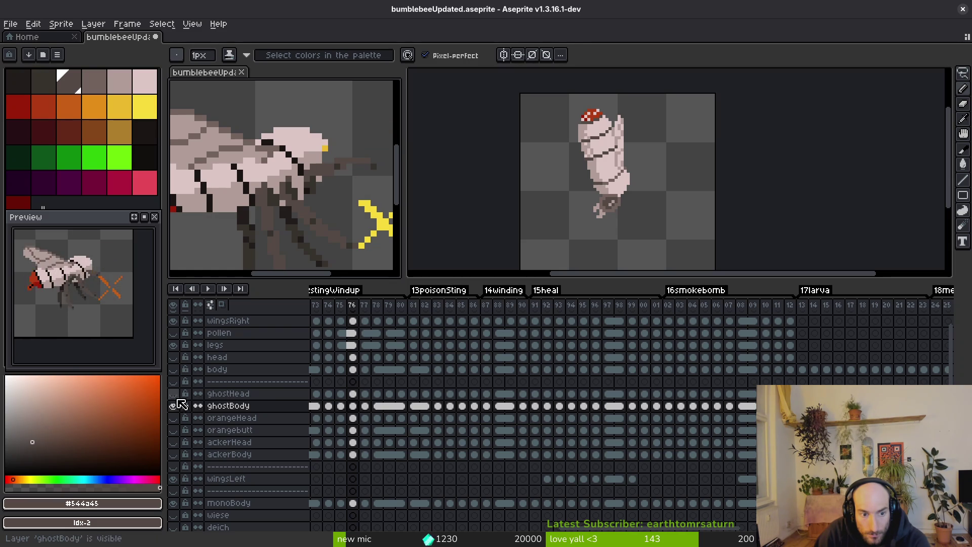
pyautogui.click(597, 201)
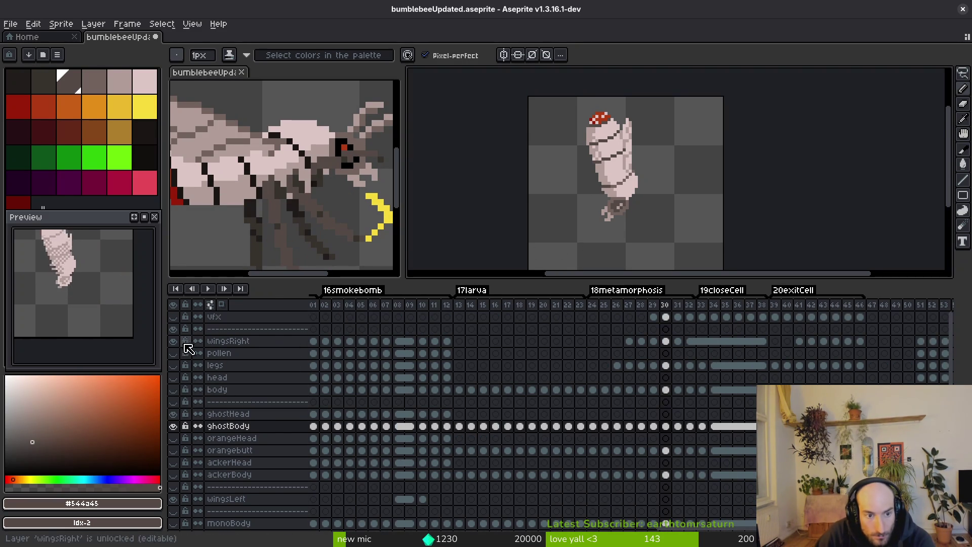
pyautogui.scroll(2, 727, 200)
pyautogui.press('i')
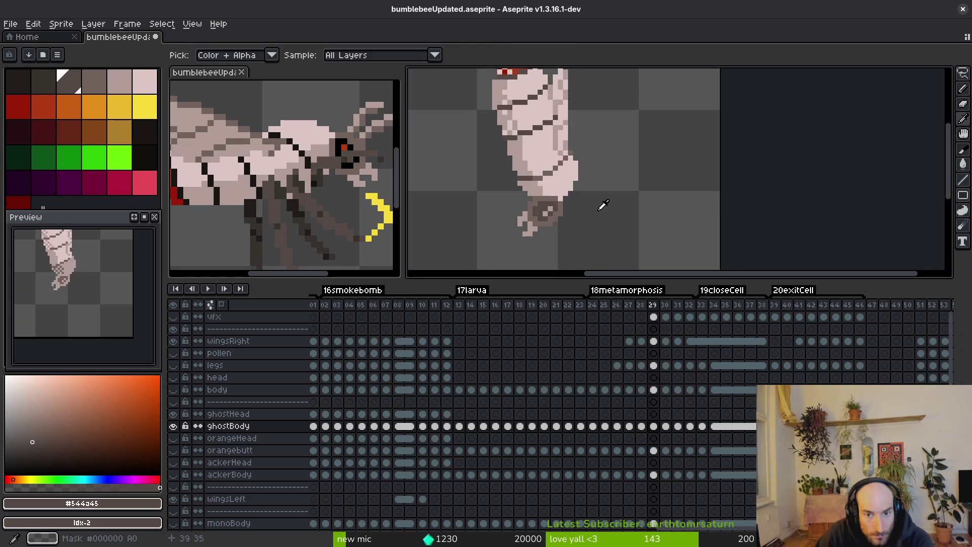
# Flip between frames 30, 31 and 32 to compare the tail end.
pyautogui.press('.')
pyautogui.press('.')
pyautogui.press(',')
pyautogui.press(',')
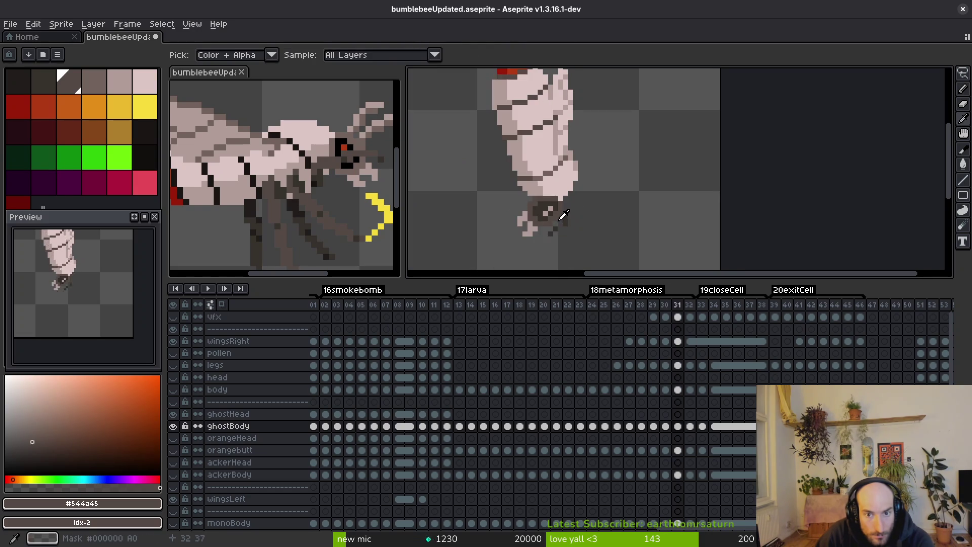
pyautogui.scroll(-2, 570, 213)
pyautogui.press('.')
pyautogui.press(',')
pyautogui.press('.')
pyautogui.press('b')
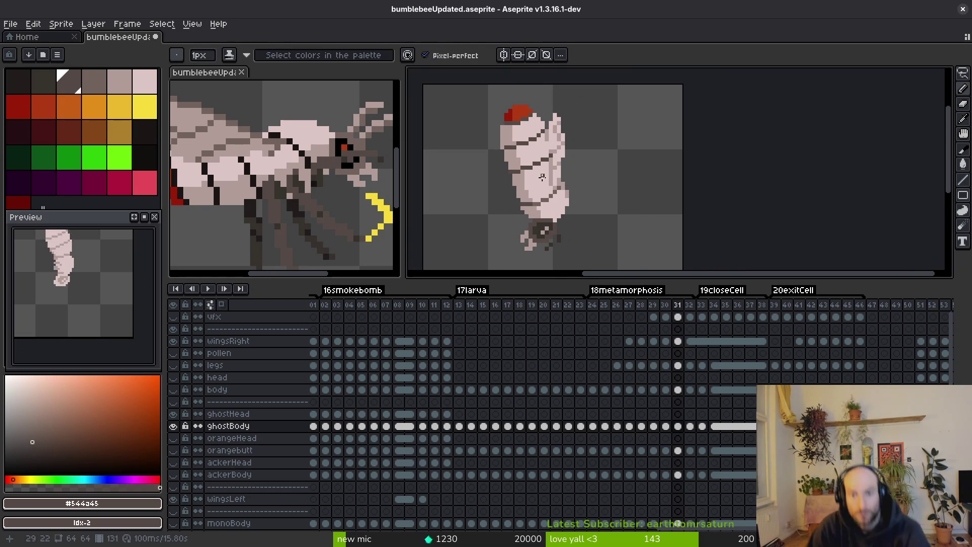
pyautogui.press('.')
pyautogui.press('alt')
pyautogui.press(',')
pyautogui.press('.')
pyautogui.press(',')
pyautogui.press('.')
pyautogui.press('.')
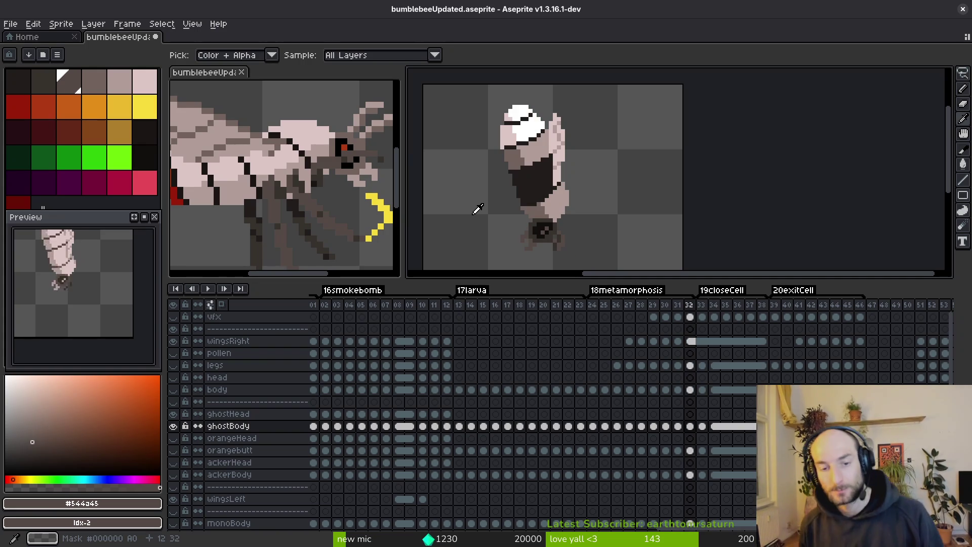
pyautogui.press('alt')
pyautogui.press(',')
pyautogui.press(',')
pyautogui.press(',')
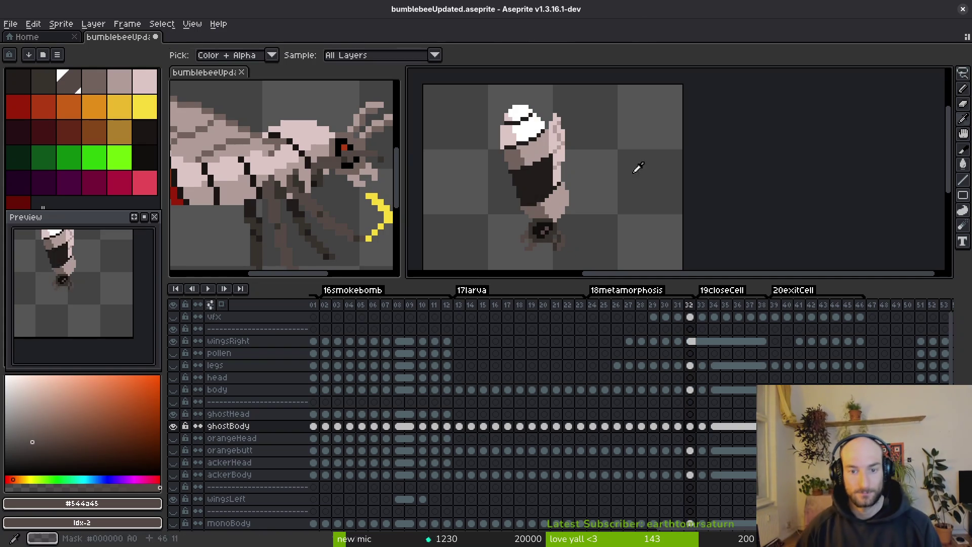
pyautogui.press('.')
pyautogui.scroll(2, 538, 195)
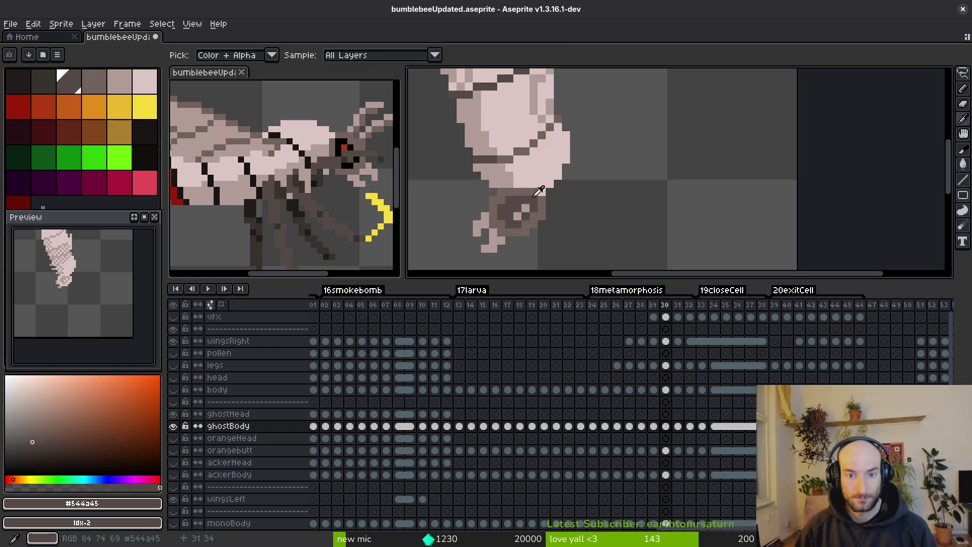
# Restore the tail selection on frame 31 and reapply the darkening colour replacement.
pyautogui.hotkey('ctrl', 'shift', 'd')
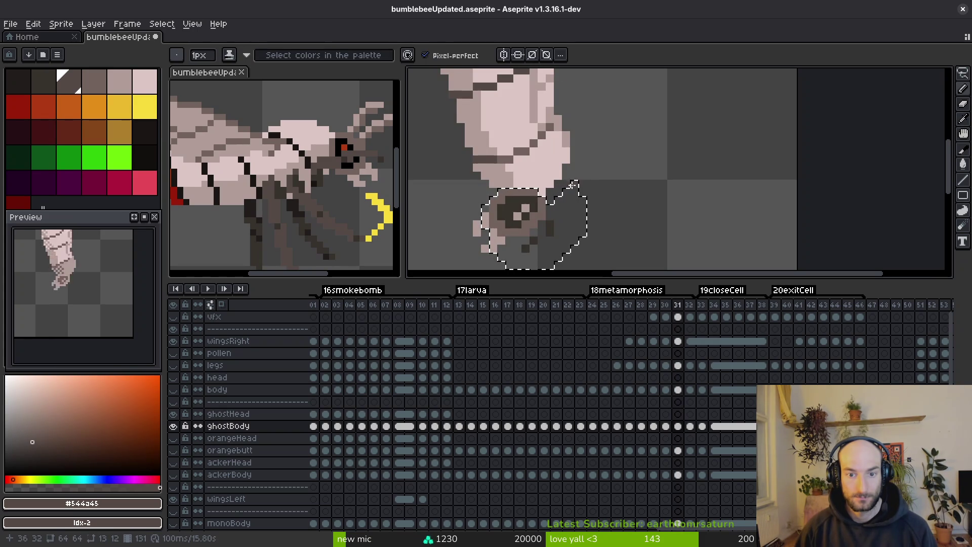
pyautogui.hotkey('ctrl', 'y')
pyautogui.hotkey('ctrl', 'z')
pyautogui.hotkey('ctrl', 'y')
# On frame 32, bucket-fill the dark ring around the tail eye with grey-brown #71625d.
pyautogui.keyDown('alt'); pyautogui.click(555, 224); pyautogui.keyUp('alt')
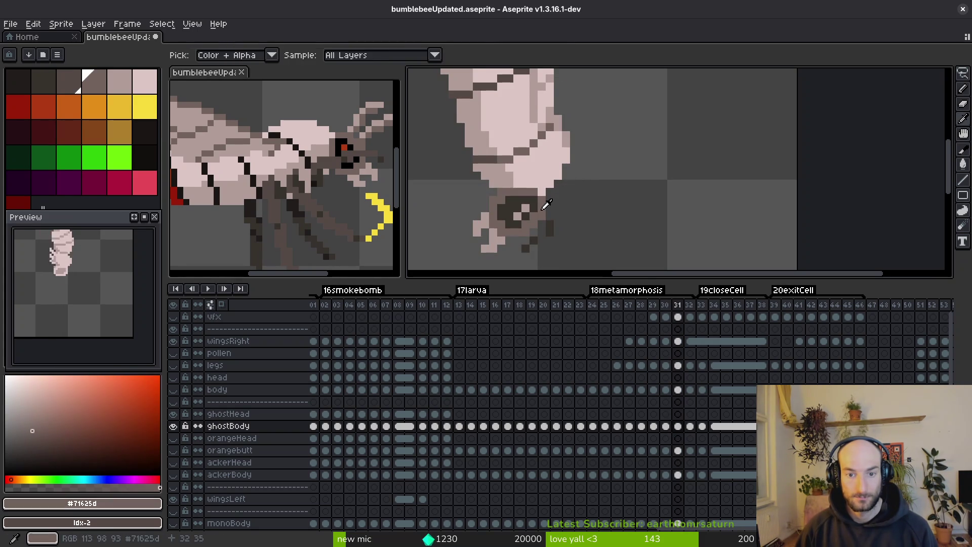
pyautogui.scroll(2, 544, 223)
pyautogui.moveTo(535, 208); pyautogui.dragTo(524, 140)
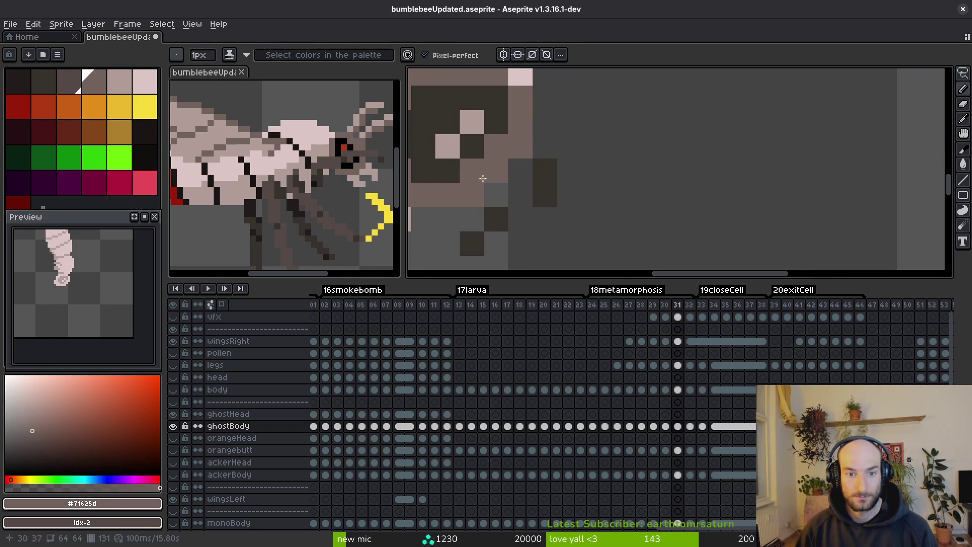
pyautogui.press('g')
pyautogui.scroll(-3, 472, 238)
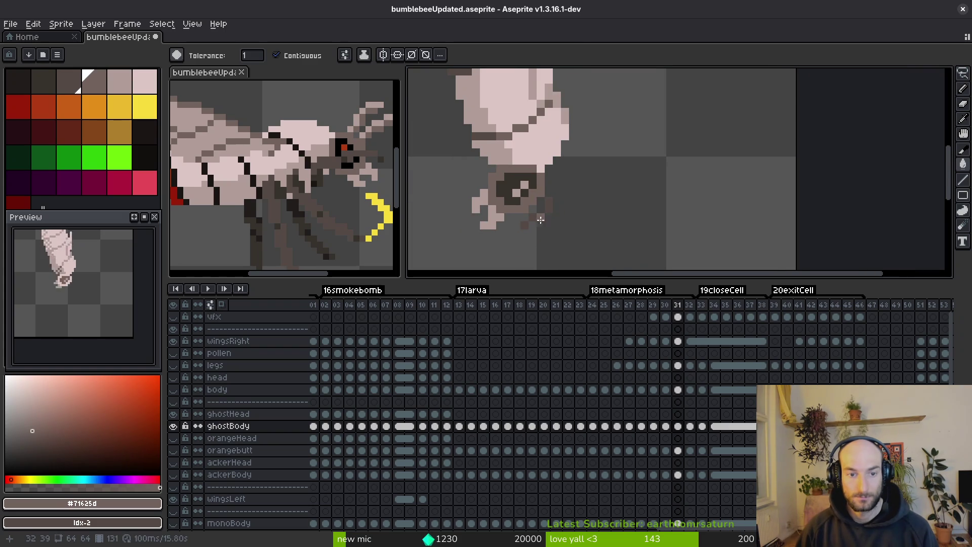
pyautogui.scroll(2, 562, 215)
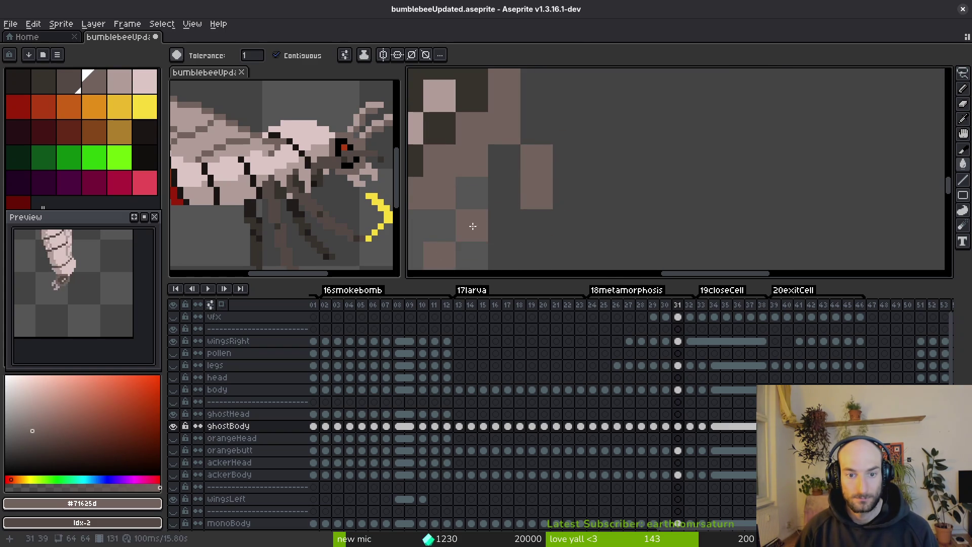
pyautogui.scroll(-2, 555, 208)
pyautogui.press('Right')
pyautogui.scroll(2, 592, 171)
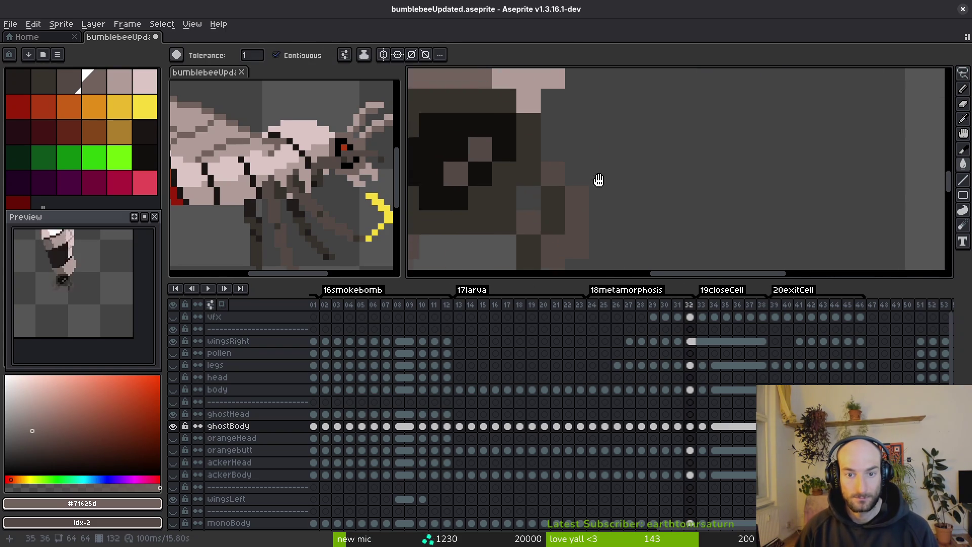
pyautogui.keyDown('alt'); pyautogui.click(591, 94); pyautogui.keyUp('alt')
pyautogui.scroll(-2, 611, 189)
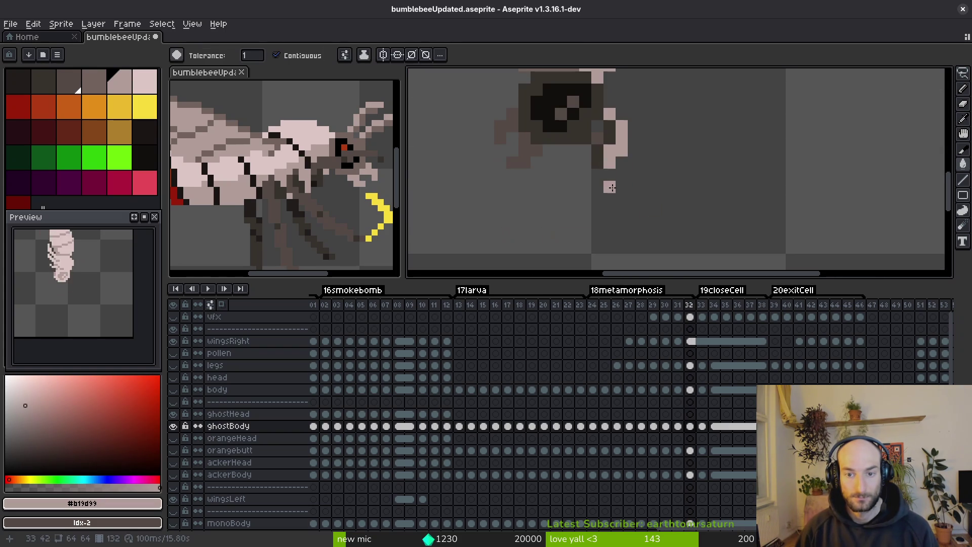
pyautogui.scroll(-1, 603, 144)
pyautogui.scroll(2, 628, 177)
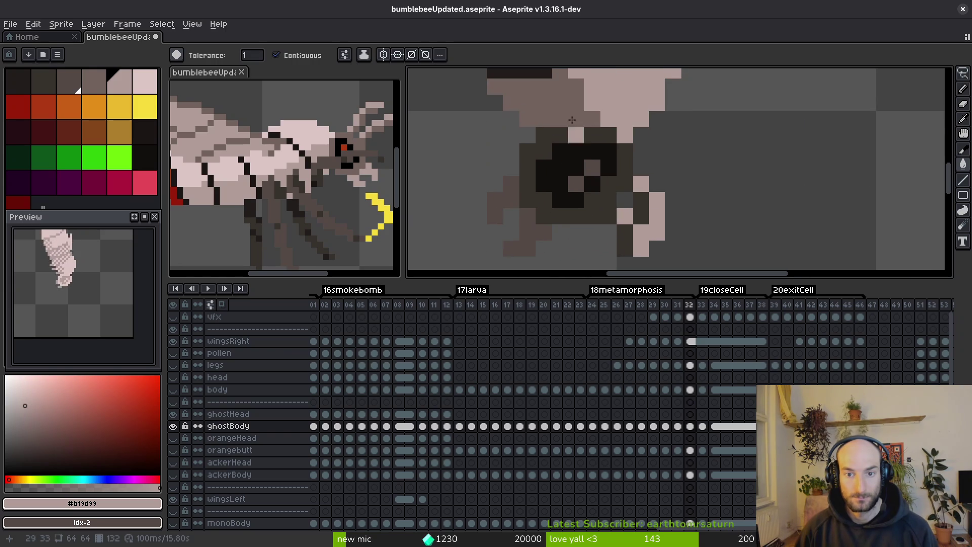
pyautogui.keyDown('alt'); pyautogui.click(606, 151); pyautogui.keyUp('alt')
pyautogui.press('g')
pyautogui.click(625, 171)
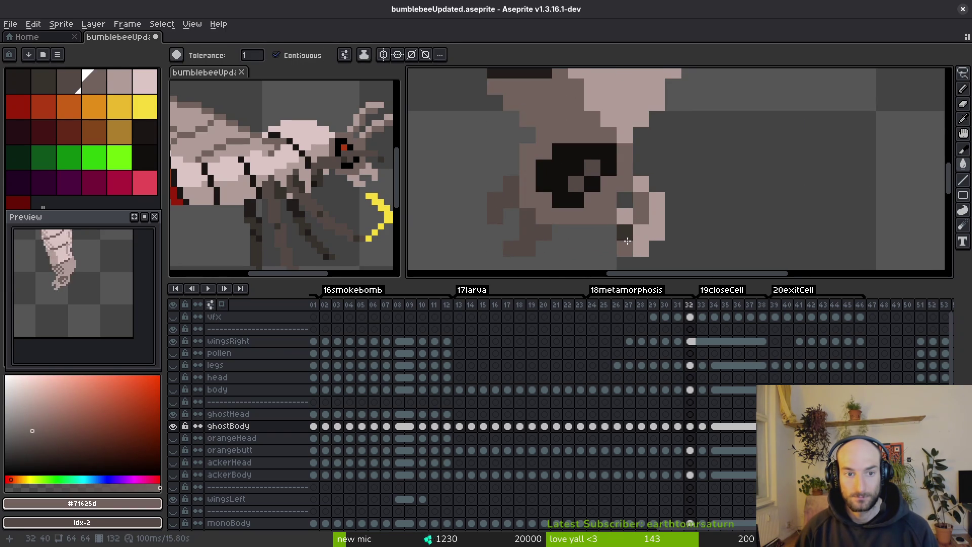
pyautogui.keyDown('alt'); pyautogui.click(344, 148); pyautogui.keyUp('alt')
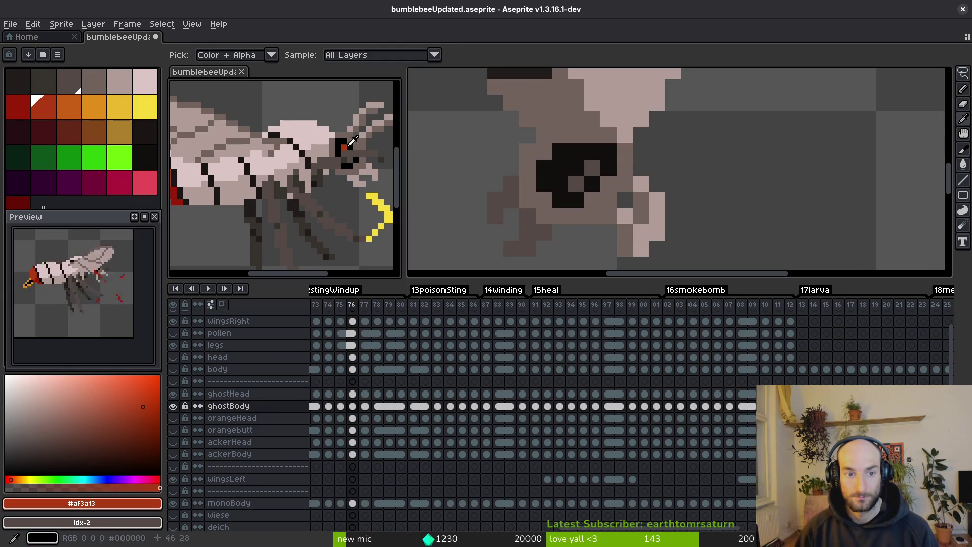
# Fill an eye pixel red #af3a13, undoing the overreaching fill of the dark eye area.
pyautogui.click(599, 186)
pyautogui.click(595, 176)
pyautogui.hotkey('ctrl', 'z')
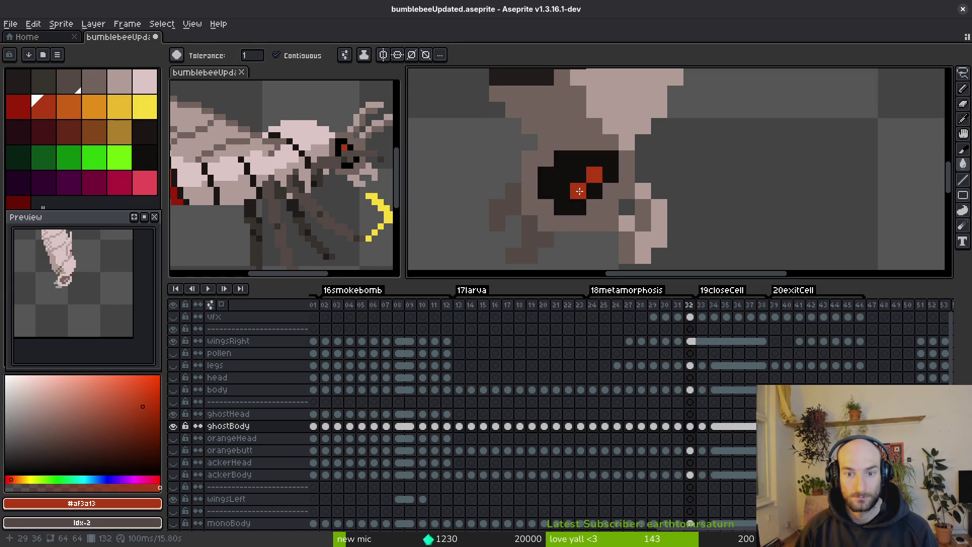
pyautogui.scroll(-3, 611, 208)
pyautogui.scroll(2, 587, 208)
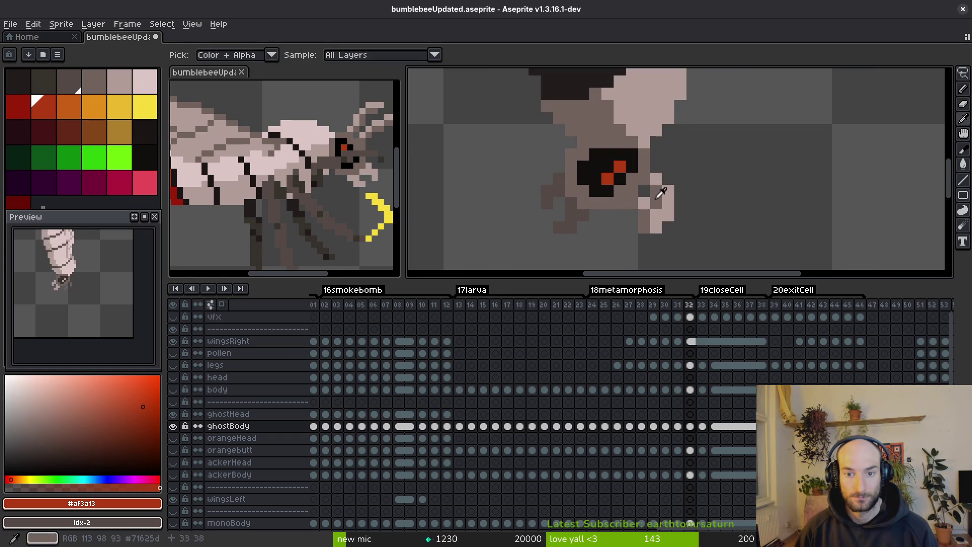
# Fill the leg pixels light pink #b19d99, undo a stray background fill, and return to frame 31.
pyautogui.keyDown('alt'); pyautogui.click(645, 187); pyautogui.keyUp('alt')
pyautogui.click(577, 219)
pyautogui.click(548, 190)
pyautogui.hotkey('ctrl', 'z')
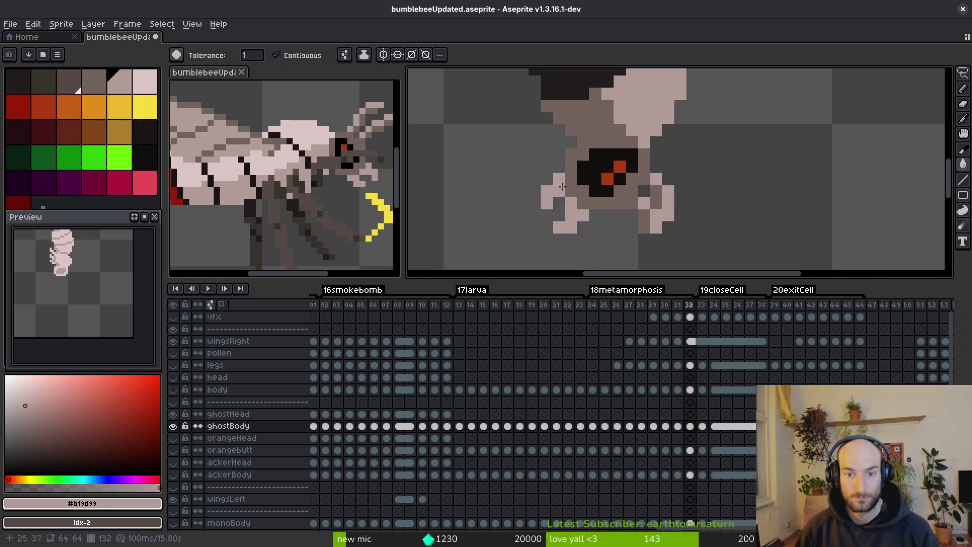
pyautogui.scroll(-4, 612, 222)
pyautogui.press('Left')
pyautogui.press('Left')
pyautogui.press('Right')
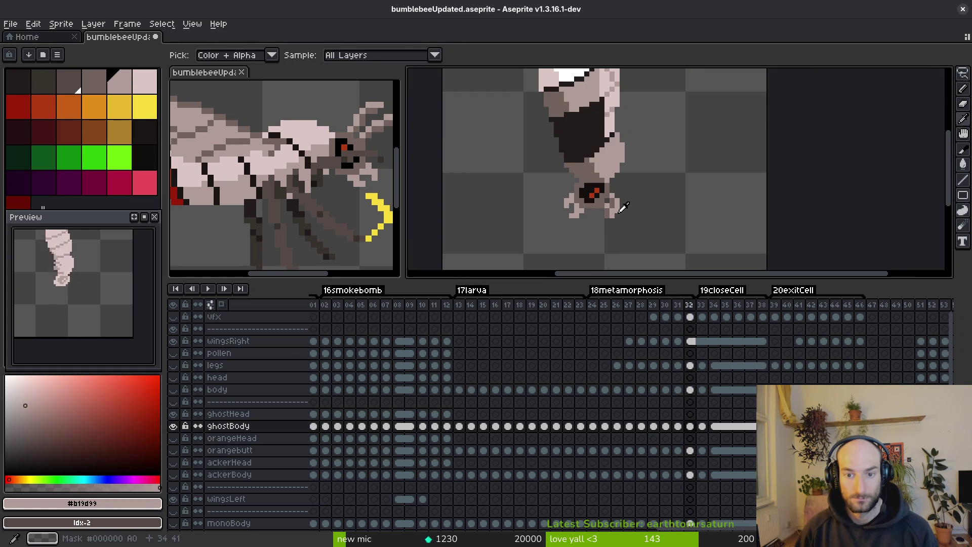
pyautogui.scroll(-3, 612, 223)
# On frame 31, fill the top of the head with red #af3a13 and shade part of the cap darker red #981b08.
pyautogui.press('g')
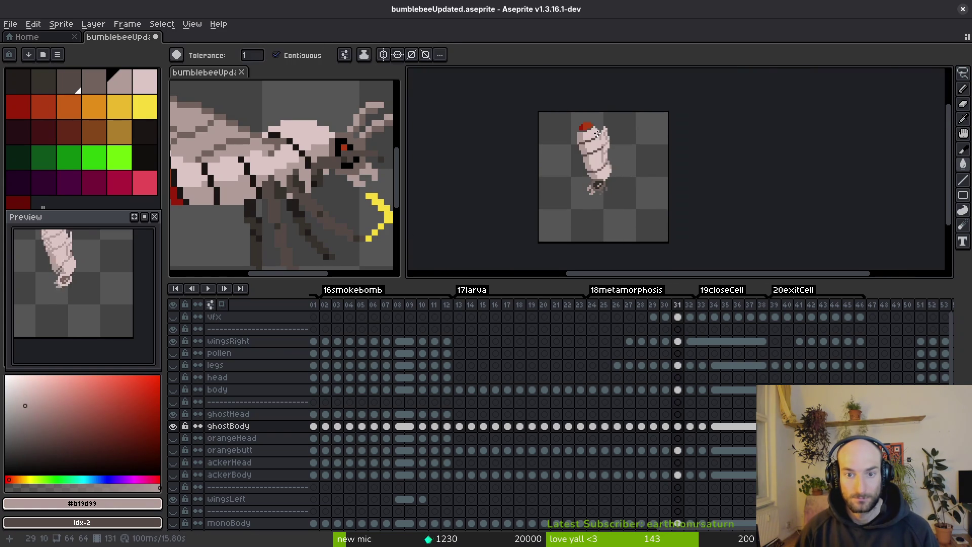
pyautogui.scroll(3, 587, 121)
pyautogui.keyDown('alt'); pyautogui.click(567, 109); pyautogui.keyUp('alt')
pyautogui.press('Right')
pyautogui.click(563, 108)
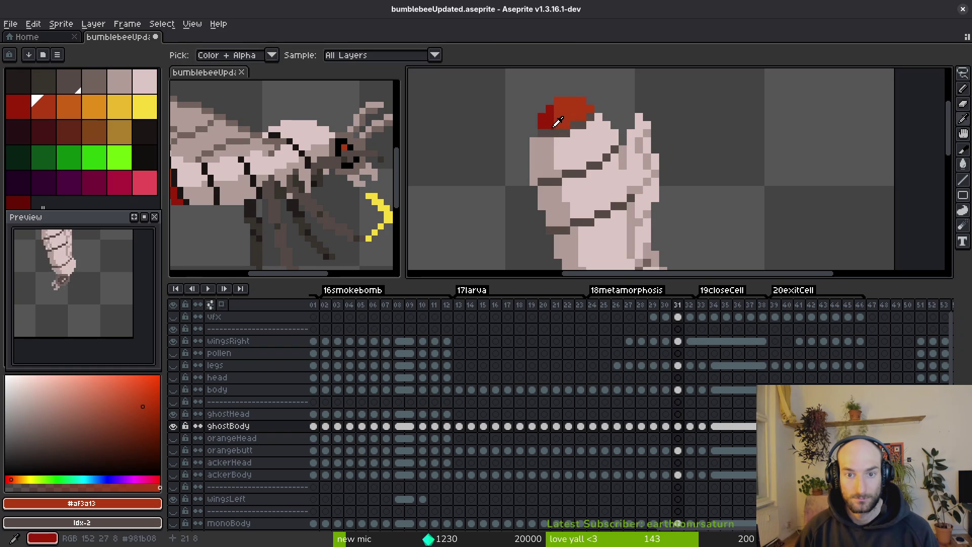
pyautogui.rightClick(18, 106)
pyautogui.rightClick(547, 126)
# Compare frames 31 and 32, then pick body pink #b19d99 and light pink #dcc6c5 as the two colours.
pyautogui.press('Left')
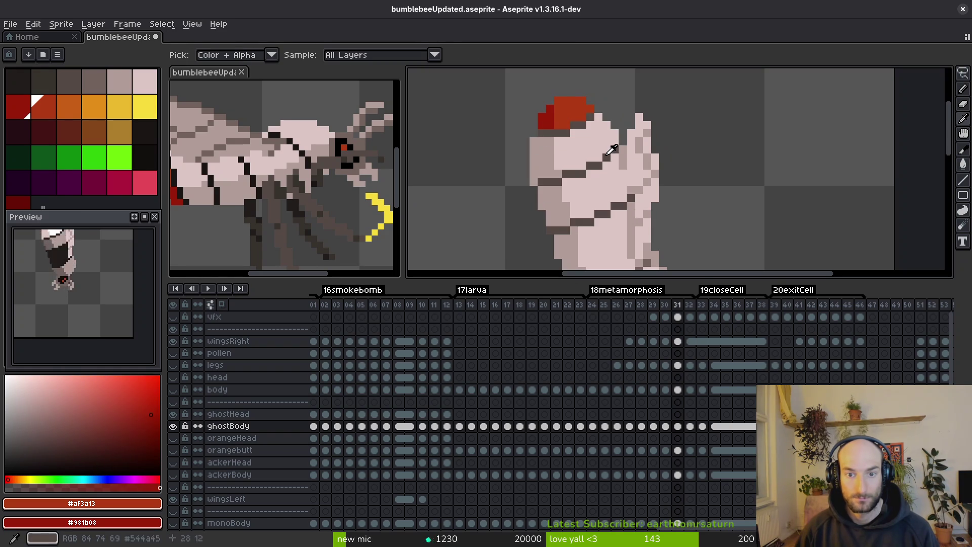
pyautogui.press('Right')
pyautogui.press('Left')
pyautogui.keyDown('alt'); pyautogui.click(552, 154); pyautogui.keyUp('alt')
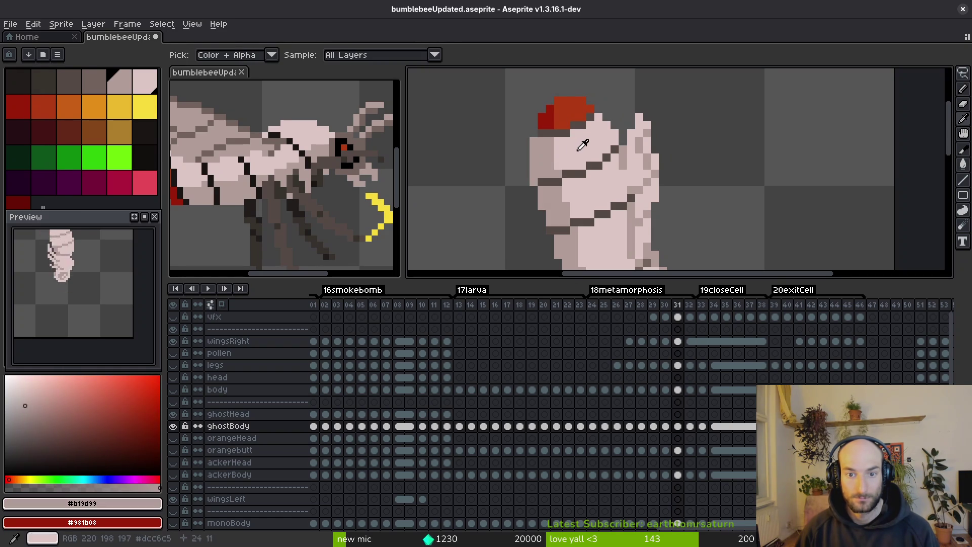
pyautogui.keyDown('alt'); pyautogui.rightClick(562, 162); pyautogui.keyUp('alt')
# On frame 32, fill the head, lower-right body and eye surroundings with light pink #dcc6c5.
pyautogui.press('Right')
pyautogui.rightClick(589, 151)
pyautogui.scroll(-2, 592, 149)
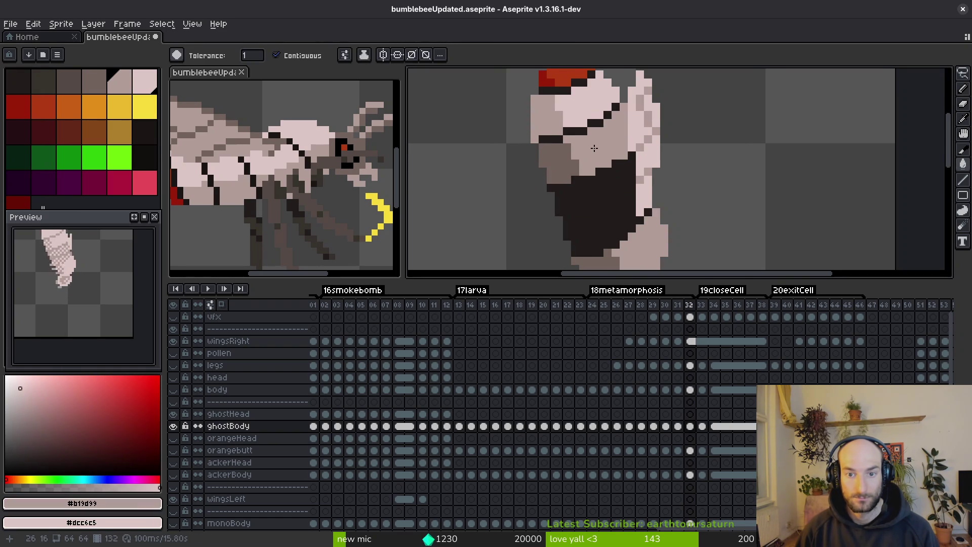
pyautogui.rightClick(595, 148)
pyautogui.click(557, 162)
pyautogui.rightClick(590, 178)
pyautogui.scroll(-4, 589, 177)
pyautogui.rightClick(623, 198)
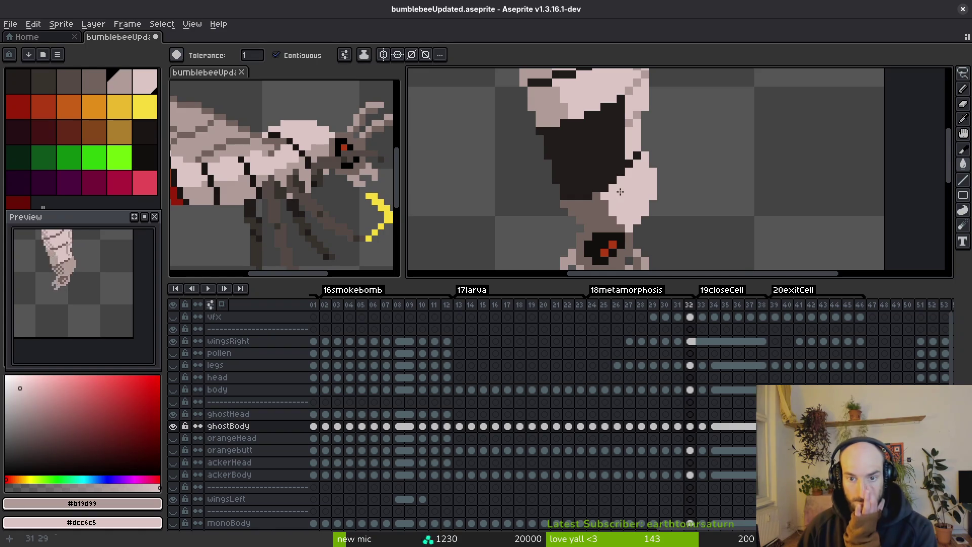
pyautogui.rightClick(589, 212)
# Fill the area above the eye on frame 32 light pink #dcc6c5.
pyautogui.scroll(-5, 592, 203)
pyautogui.click(607, 156)
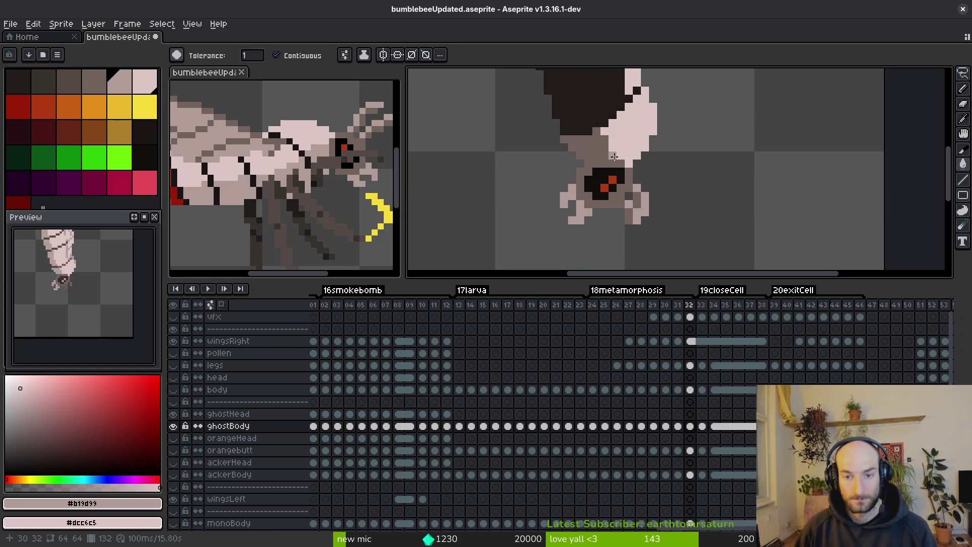
pyautogui.press('f')
pyautogui.press('g')
pyautogui.rightClick(591, 153)
pyautogui.scroll(-2, 598, 167)
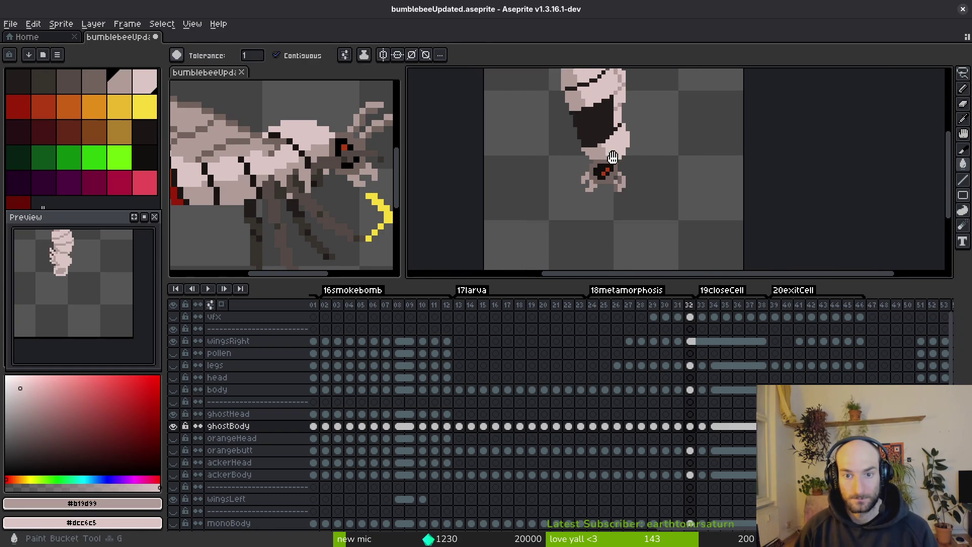
pyautogui.scroll(-1, 652, 189)
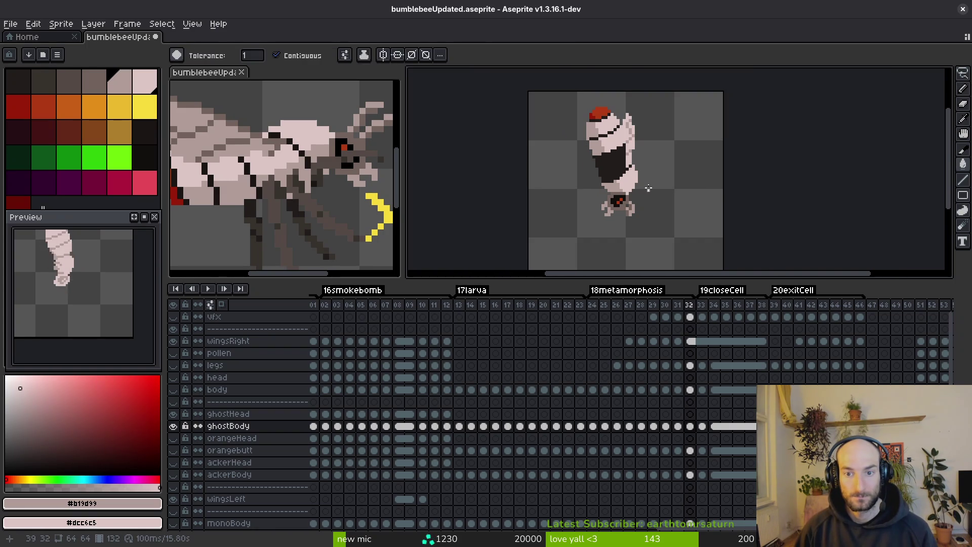
pyautogui.scroll(2, 613, 167)
pyautogui.press('b')
pyautogui.scroll(1, 603, 160)
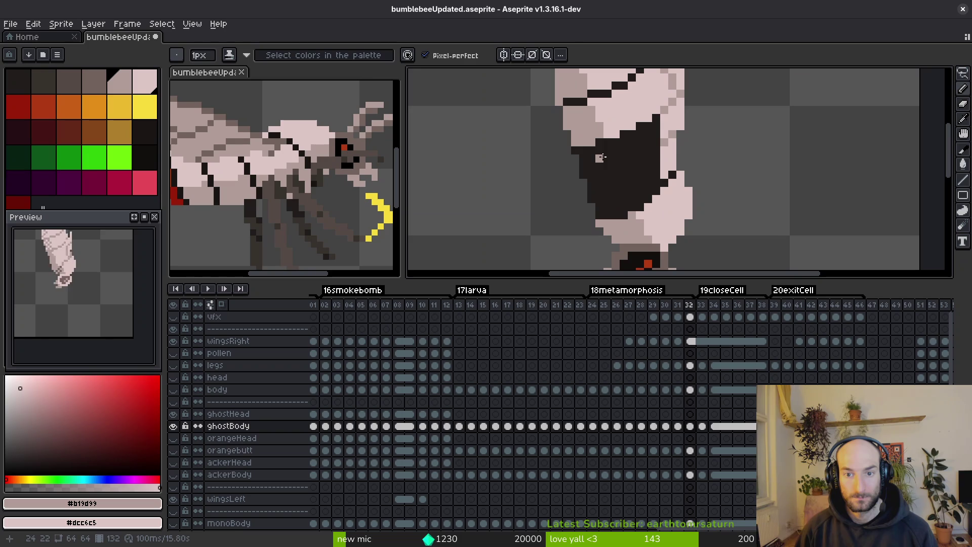
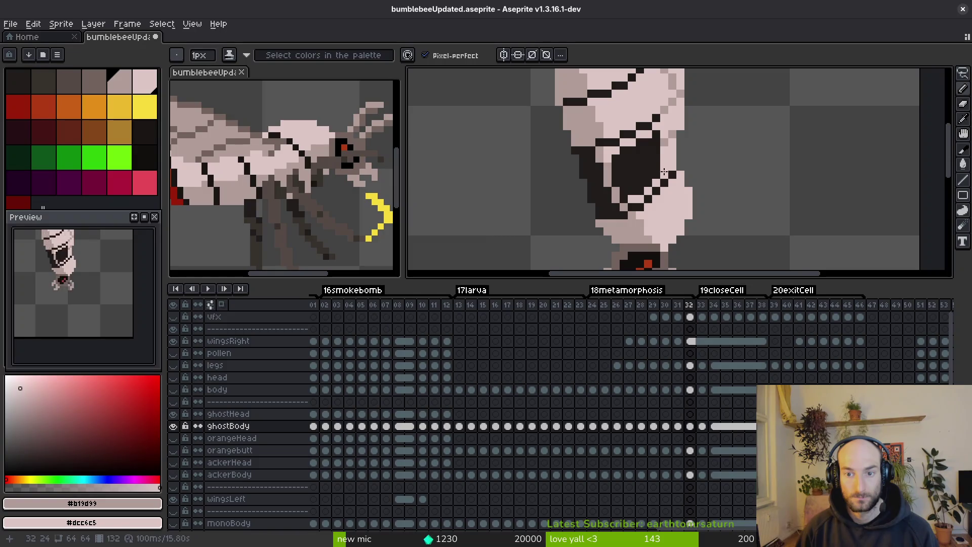
# Fill the black hole and dark side patch on frame 32 pale pink #dcc6c5, then save.
pyautogui.press('g')
pyautogui.click(647, 169)
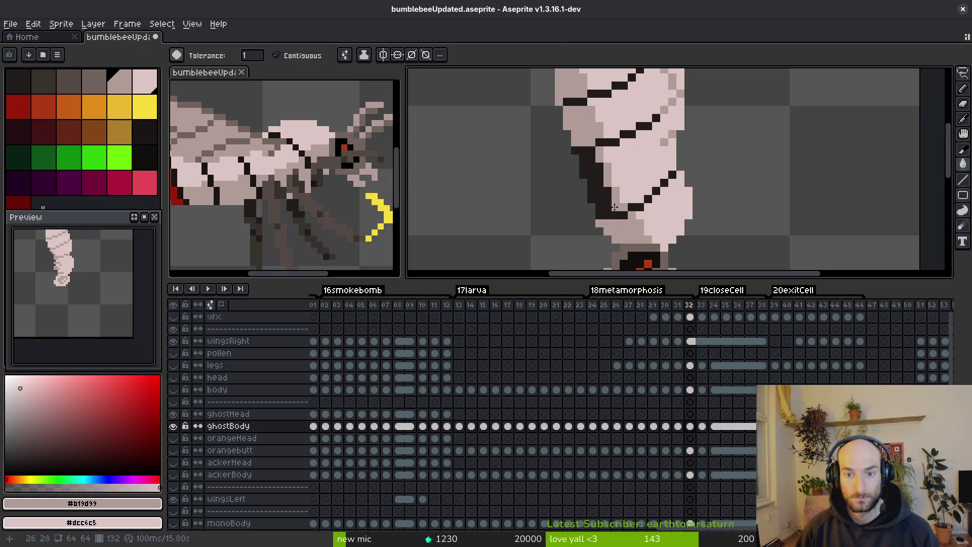
pyautogui.press('f')
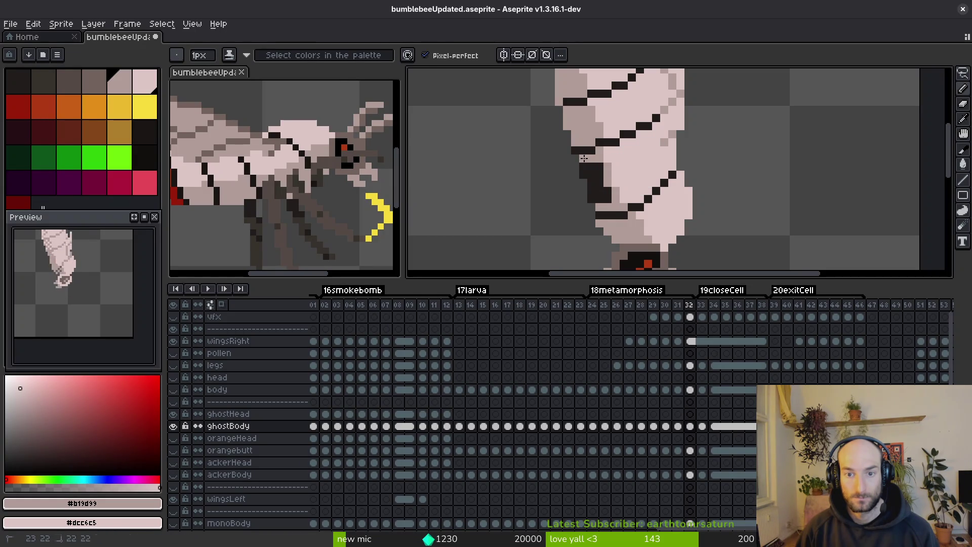
pyautogui.press('g')
pyautogui.click(590, 173)
pyautogui.scroll(-5, 590, 172)
pyautogui.hotkey('ctrl', 's')
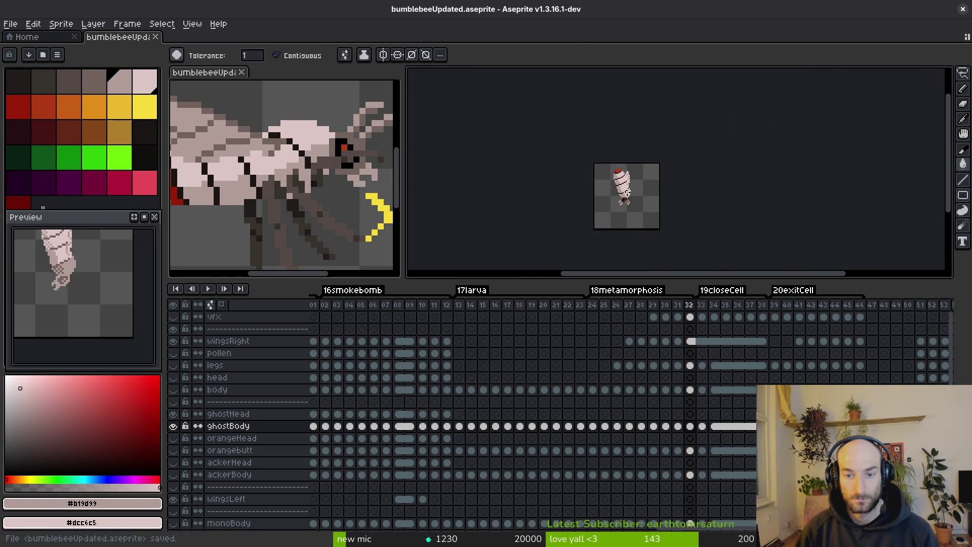
# Flip between frames 30 and 31 to compare the larva with its neighbours.
pyautogui.press('Left')
pyautogui.scroll(3, 648, 204)
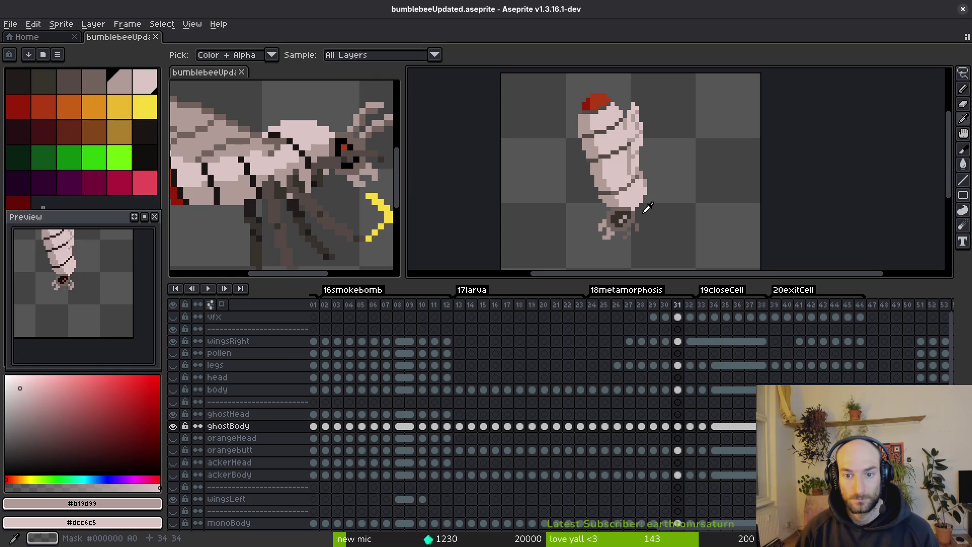
pyautogui.press('Right')
pyautogui.press('Right')
pyautogui.press('Left')
pyautogui.press('Left')
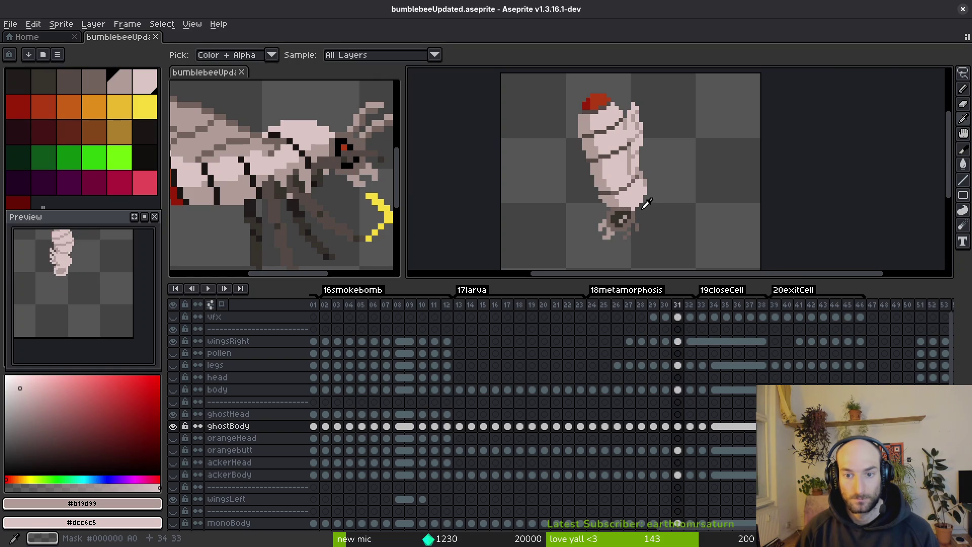
pyautogui.scroll(4, 647, 204)
pyautogui.press('Left')
pyautogui.press('Right')
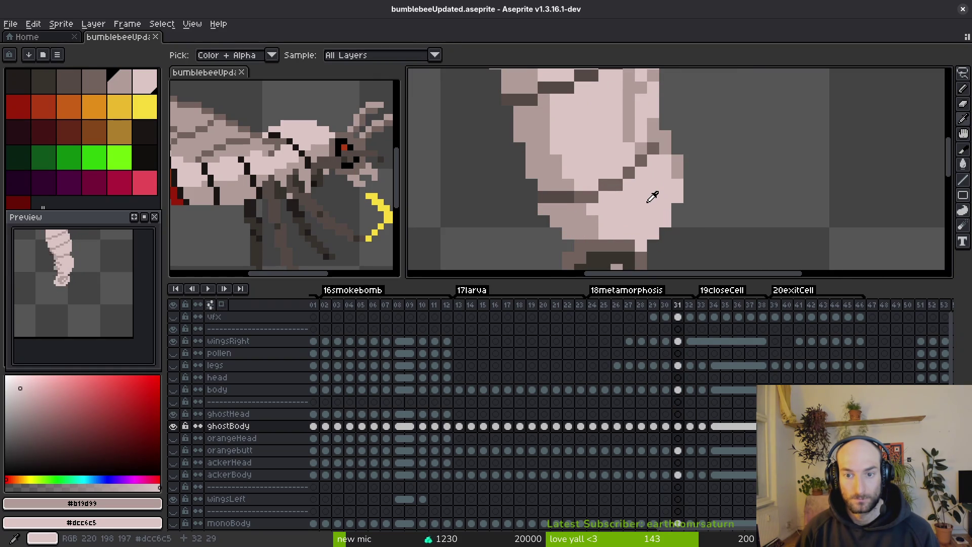
pyautogui.press('Left')
pyautogui.scroll(-4, 653, 197)
pyautogui.press('Right')
pyautogui.press('Left')
pyautogui.press('Right')
pyautogui.press('Right')
pyautogui.press('Left')
pyautogui.press('Left')
# Sample grey-brown #71625d, test and undo a body fill, then sample pale pink #dcc6c5.
pyautogui.press('g')
pyautogui.scroll(1, 633, 186)
pyautogui.scroll(2, 632, 186)
pyautogui.keyDown('alt'); pyautogui.click(628, 208); pyautogui.keyUp('alt')
pyautogui.click(628, 208)
pyautogui.hotkey('ctrl', 'z')
pyautogui.press('b')
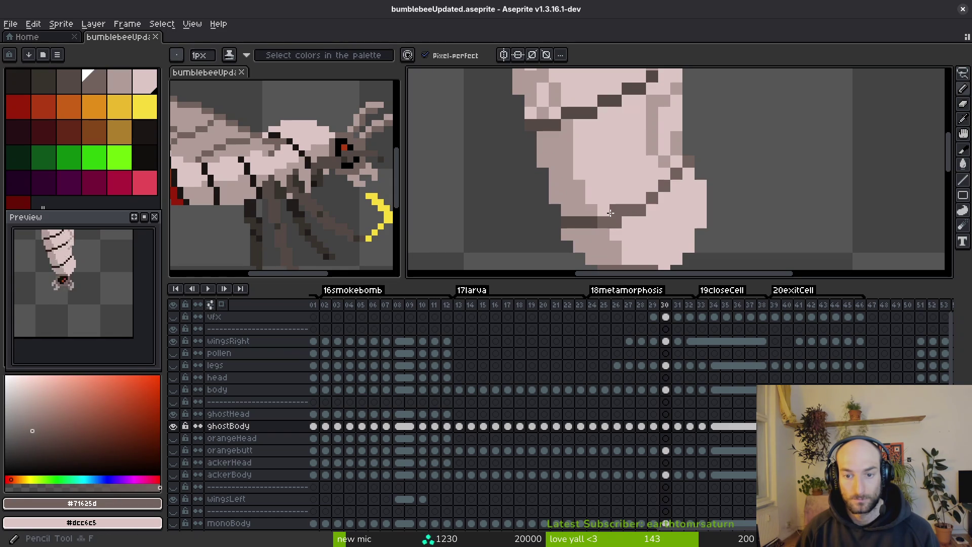
pyautogui.keyDown('alt'); pyautogui.click(642, 212); pyautogui.keyUp('alt')
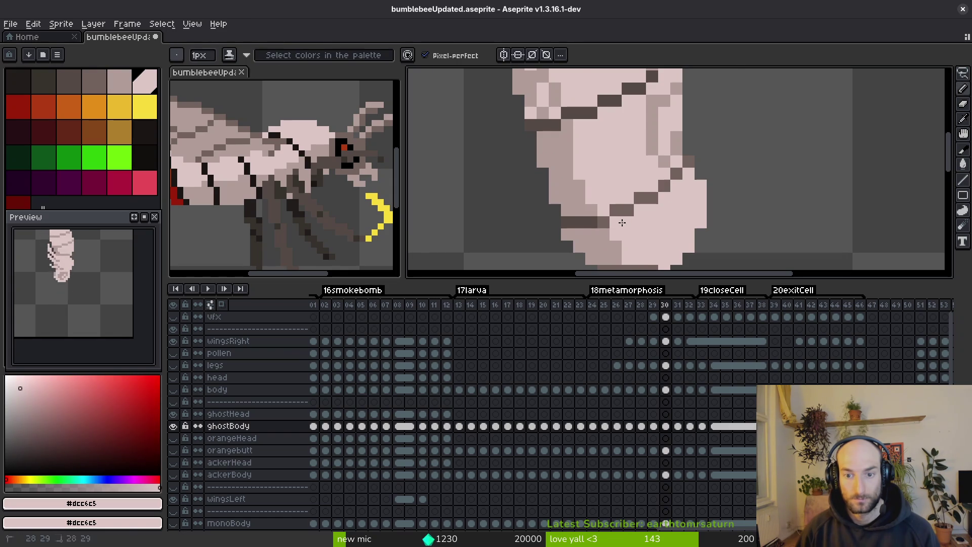
pyautogui.scroll(-2, 619, 223)
# Step through frames 30 to 34 comparing the larva, landing on frame 31.
pyautogui.press('Right')
pyautogui.press('Right')
pyautogui.press('Left')
pyautogui.press('Left')
pyautogui.scroll(2, 640, 224)
pyautogui.scroll(1, 640, 225)
pyautogui.press('Right')
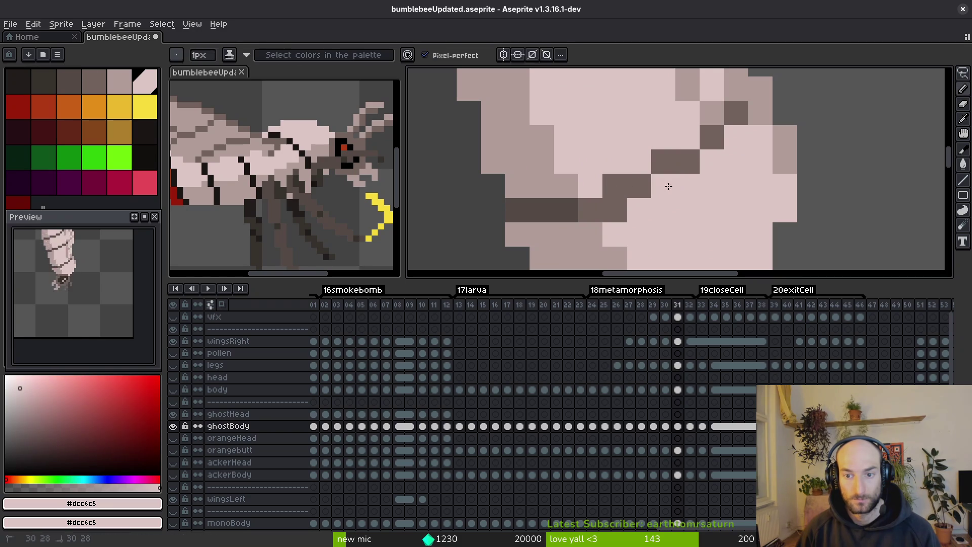
pyautogui.press('Right')
pyautogui.scroll(-2, 656, 215)
pyautogui.press('Right')
pyautogui.press('Left')
pyautogui.press('Left')
pyautogui.press('Left')
pyautogui.press('Right')
pyautogui.press('Right')
pyautogui.press('Right')
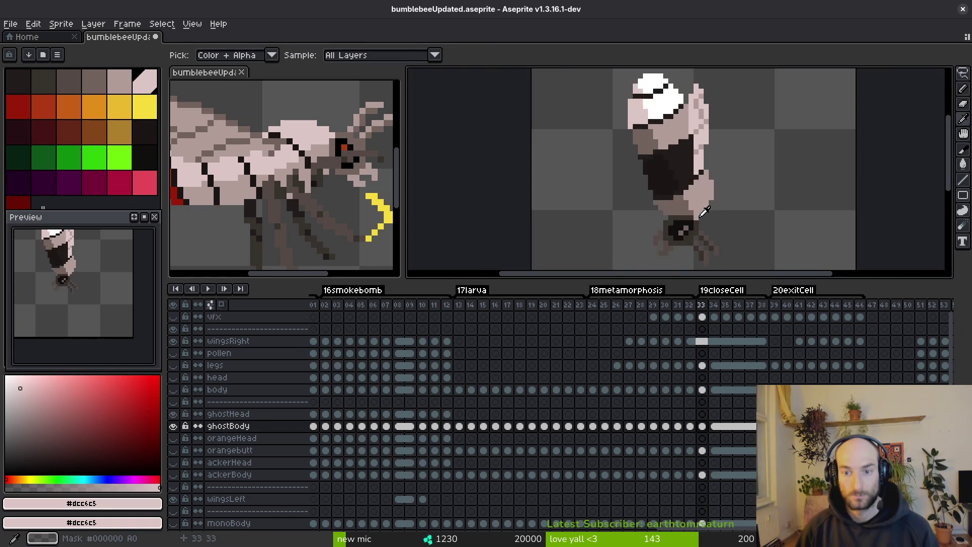
pyautogui.press('Left')
pyautogui.press('Left')
pyautogui.press('Left')
pyautogui.press('Right')
pyautogui.press('Right')
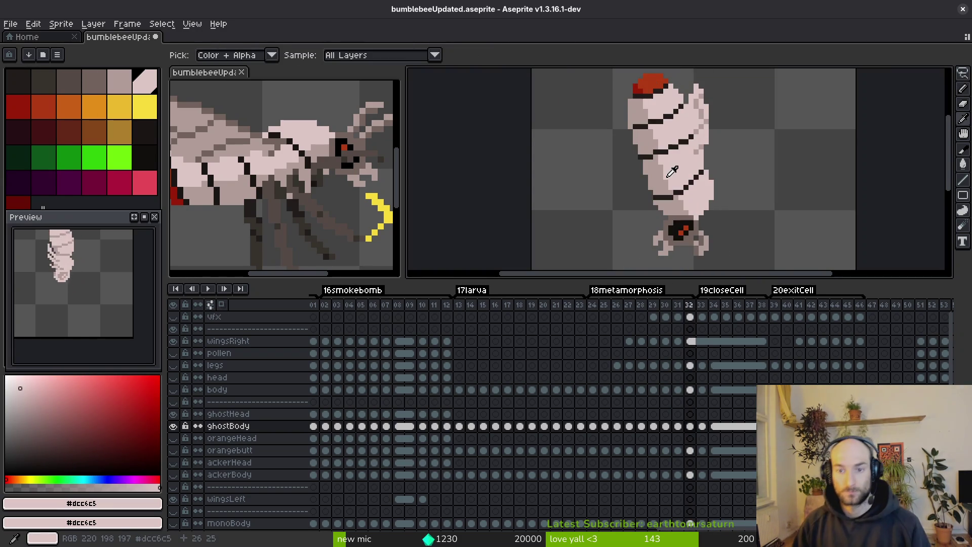
pyautogui.press('Left')
# Sample the light brown #b19d99 and flip between frames 30 and 32.
pyautogui.click(661, 173)
pyautogui.press('b')
pyautogui.scroll(1, 662, 189)
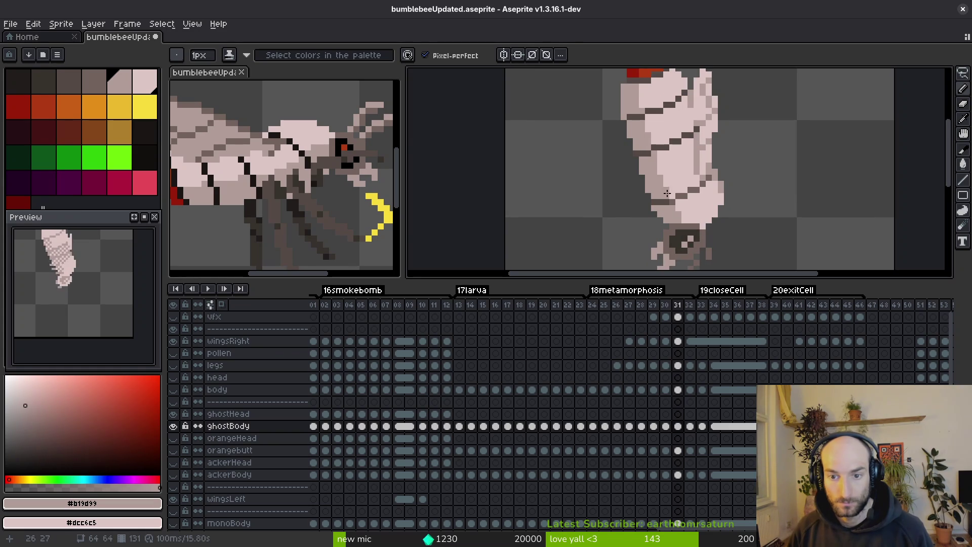
pyautogui.scroll(1, 671, 197)
pyautogui.press('Right')
pyautogui.press('i')
pyautogui.press('Left')
pyautogui.press('Left')
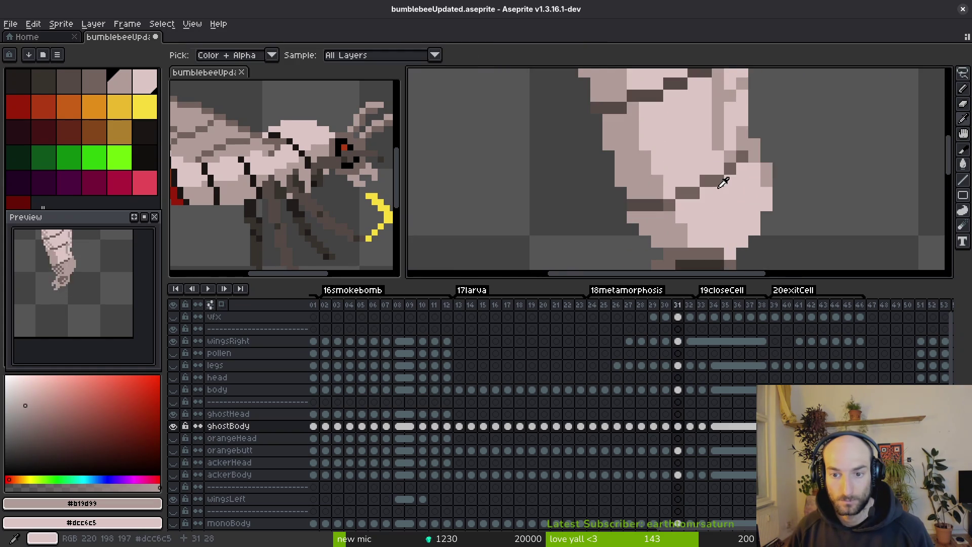
pyautogui.press('Right')
pyautogui.press('Right')
# Compare frames 32 and 33 back and forth, settling on frame 32.
pyautogui.press('Right')
pyautogui.press('Left')
pyautogui.press('b')
pyautogui.scroll(-3, 705, 175)
pyautogui.press('Right')
pyautogui.press('i')
pyautogui.press('Left')
pyautogui.press('Right')
pyautogui.press('Left')
pyautogui.press('Right')
pyautogui.press('Left')
pyautogui.press('Right')
pyautogui.press('Left')
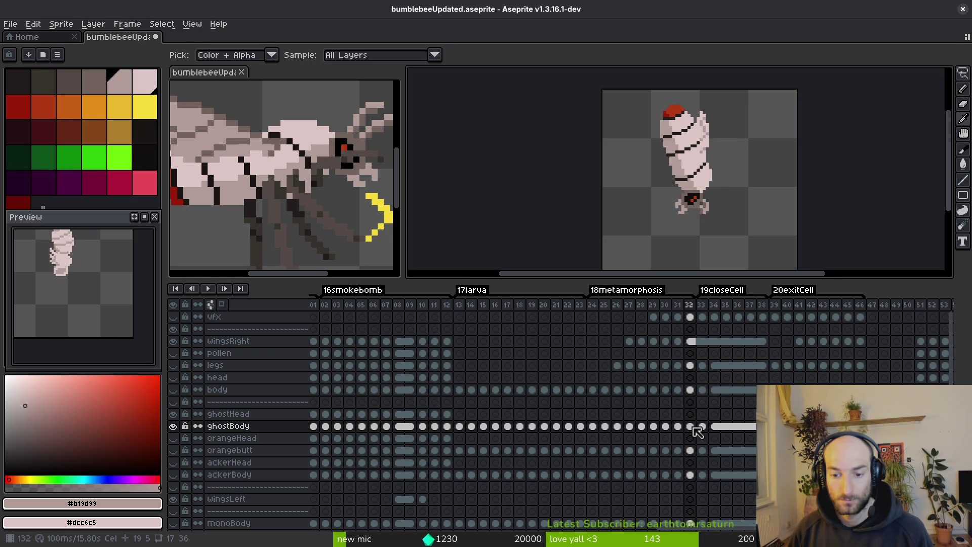
# Loop freehand selections around the bee on frames 32 and 33, then clear them.
pyautogui.press('q')
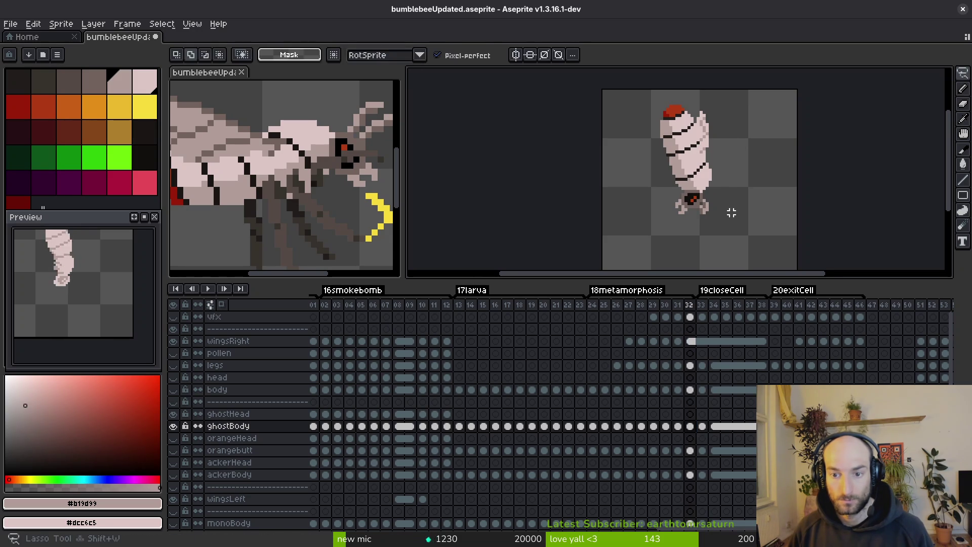
pyautogui.press('Right')
pyautogui.moveTo(762, 192); pyautogui.dragTo(764, 203)
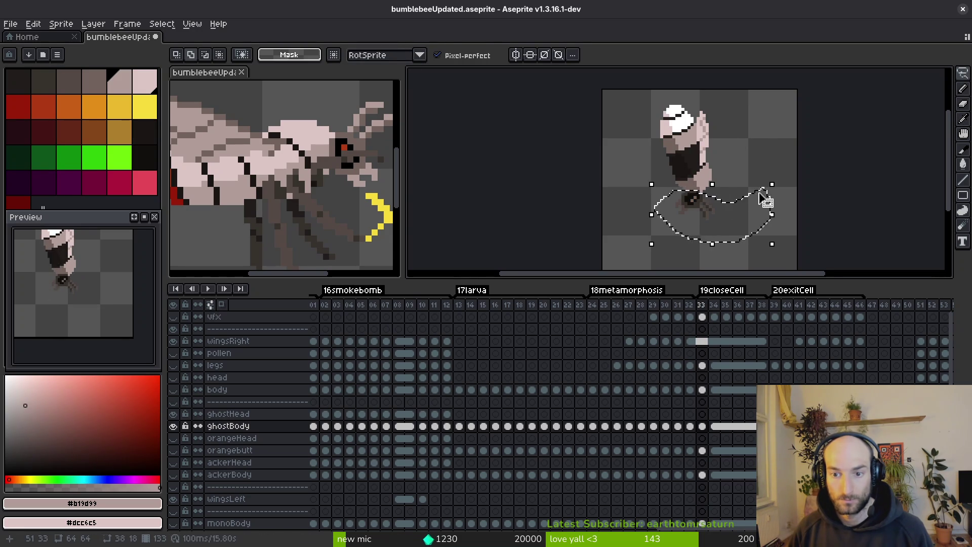
pyautogui.press('Left')
pyautogui.hotkey('ctrl', 'd')
pyautogui.moveTo(743, 143)
pyautogui.mouseDown()
pyautogui.moveTo(698, 90)
pyautogui.moveTo(762, 157)
pyautogui.mouseUp()
pyautogui.press('Right')
pyautogui.hotkey('ctrl', 'd')
pyautogui.press('i')
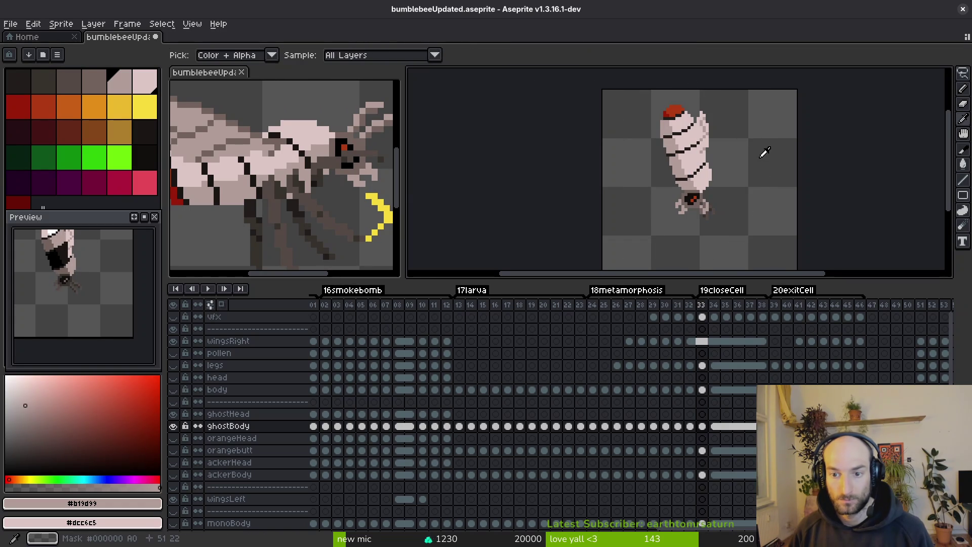
# Paste the second bee image from the clipboard history onto frame 33 and move it lower.
pyautogui.hotkey('ctrl', 'shift', 'v')
pyautogui.press('Down')
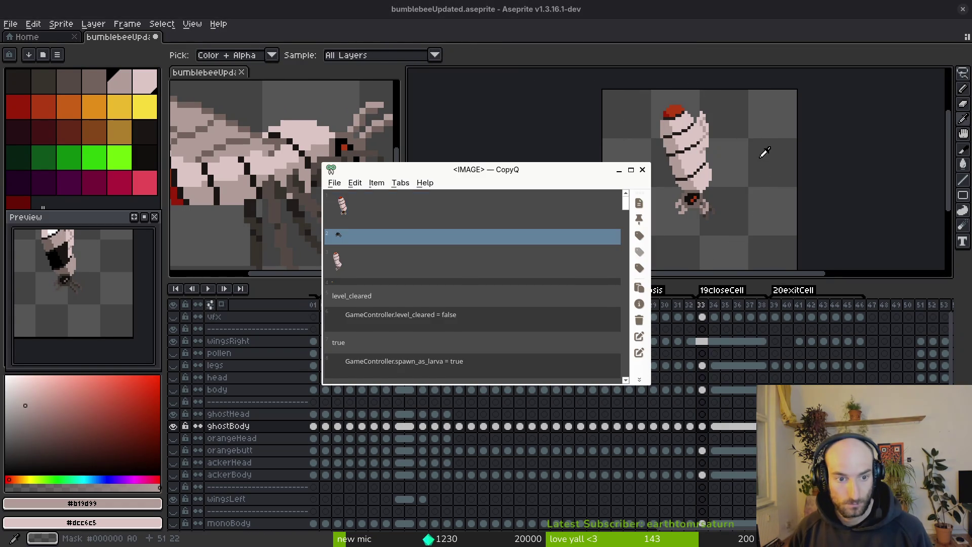
pyautogui.press('Return')
pyautogui.moveTo(759, 193); pyautogui.dragTo(771, 221)
pyautogui.press('Return')
pyautogui.scroll(3, 712, 207)
pyautogui.scroll(2, 712, 208)
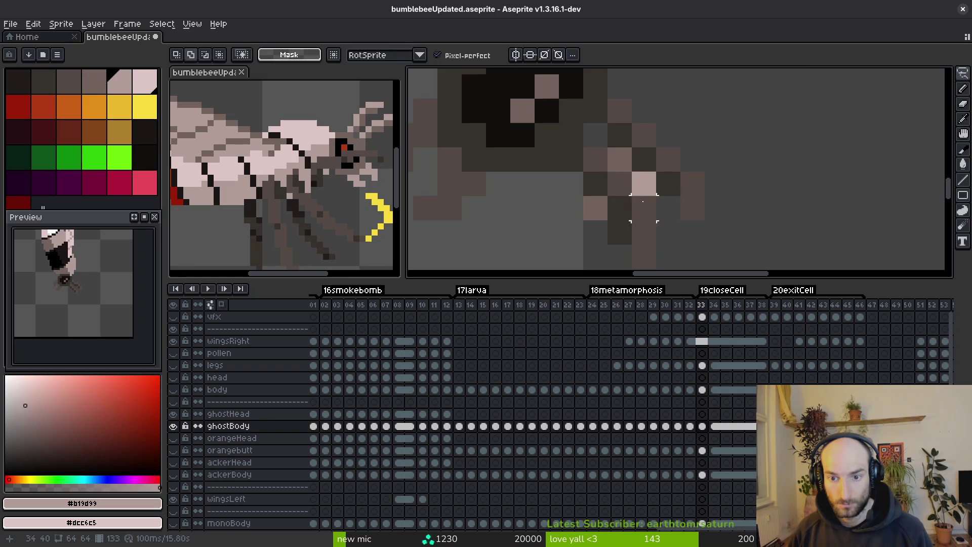
# Flood-fill the bee's leg pixels pale pink #dcc6c5, undoing the stray fills.
pyautogui.press('b')
pyautogui.moveTo(625, 183)
pyautogui.mouseDown()
pyautogui.moveTo(653, 165)
pyautogui.moveTo(677, 173)
pyautogui.mouseUp()
pyautogui.press('g')
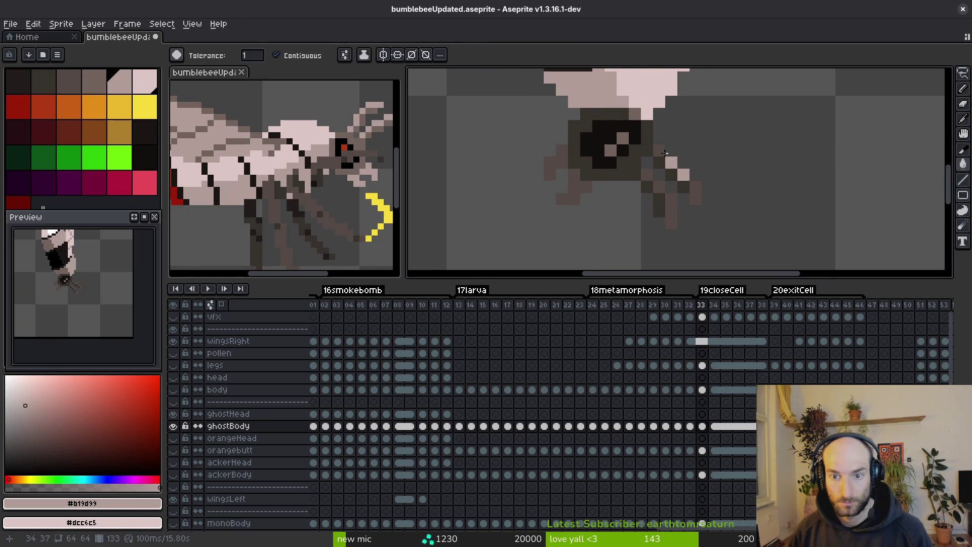
pyautogui.click(677, 205)
pyautogui.hotkey('ctrl', 'z')
pyautogui.click(670, 205)
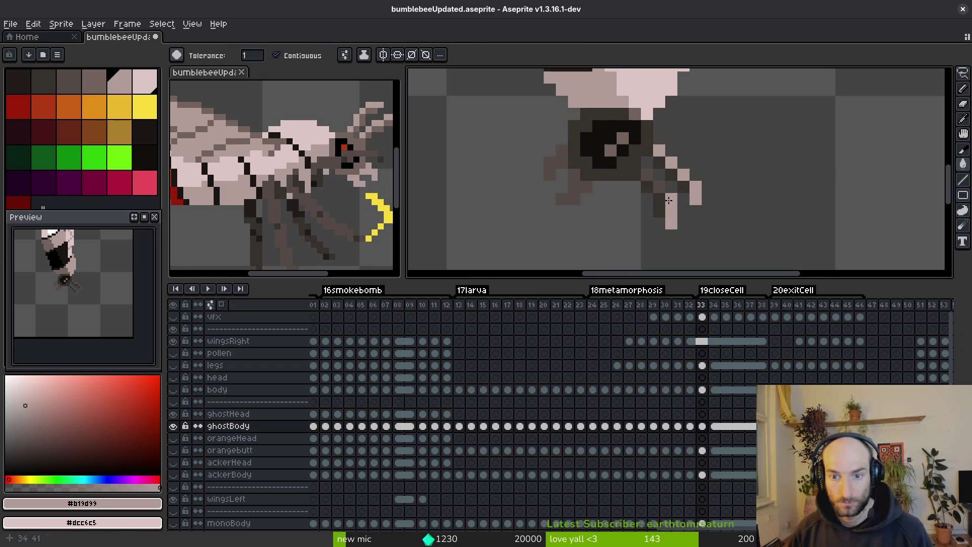
pyautogui.click(655, 181)
pyautogui.click(576, 193)
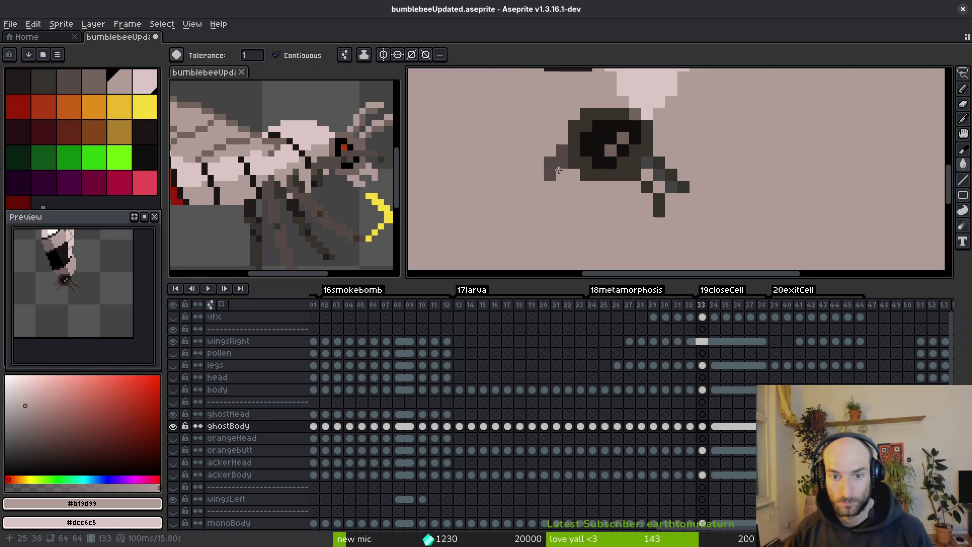
pyautogui.hotkey('ctrl', 'z')
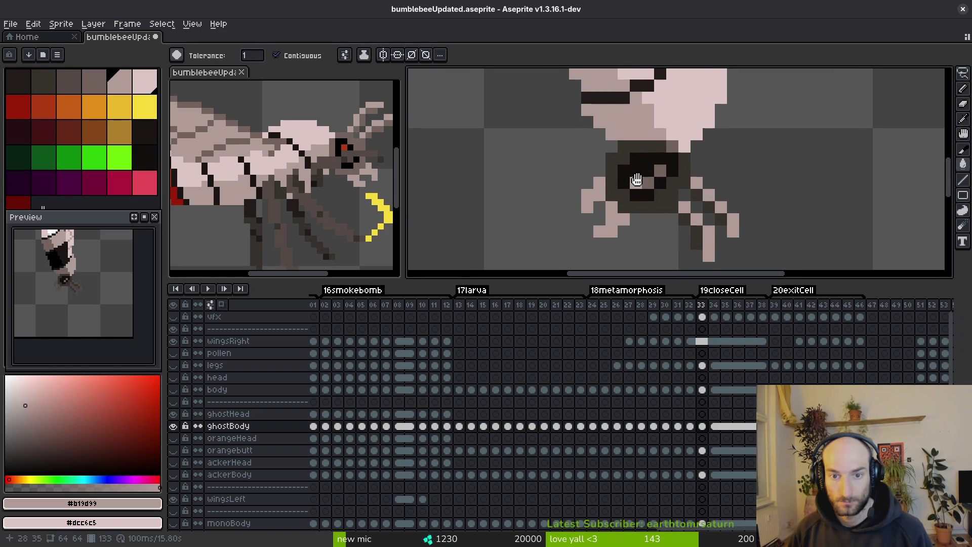
# Sample red #af3a13 and grey-brown #71625d, fill the eye surround grey-brown, and lighten dark leg pixels.
pyautogui.press('Left')
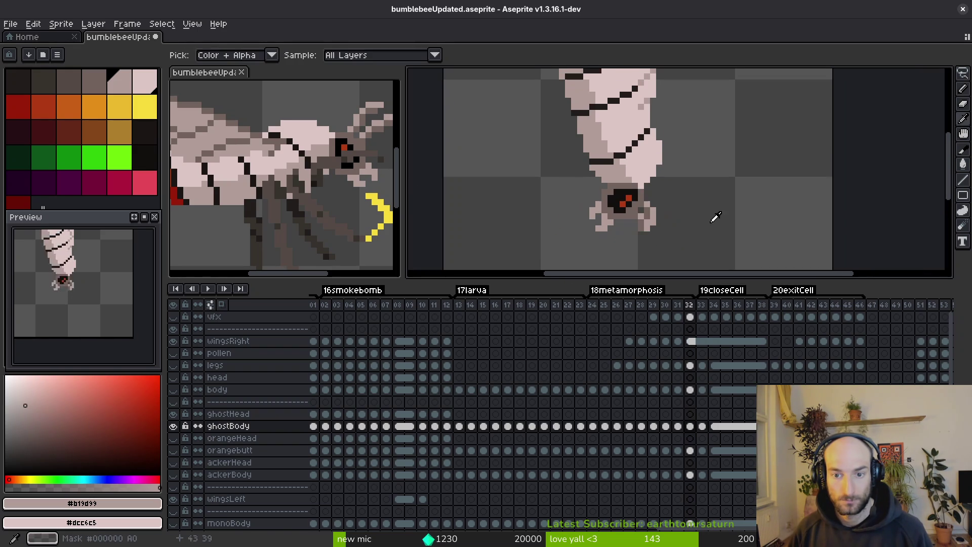
pyautogui.keyDown('alt'); pyautogui.click(628, 198); pyautogui.keyUp('alt')
pyautogui.press('Right')
pyautogui.scroll(2, 633, 194)
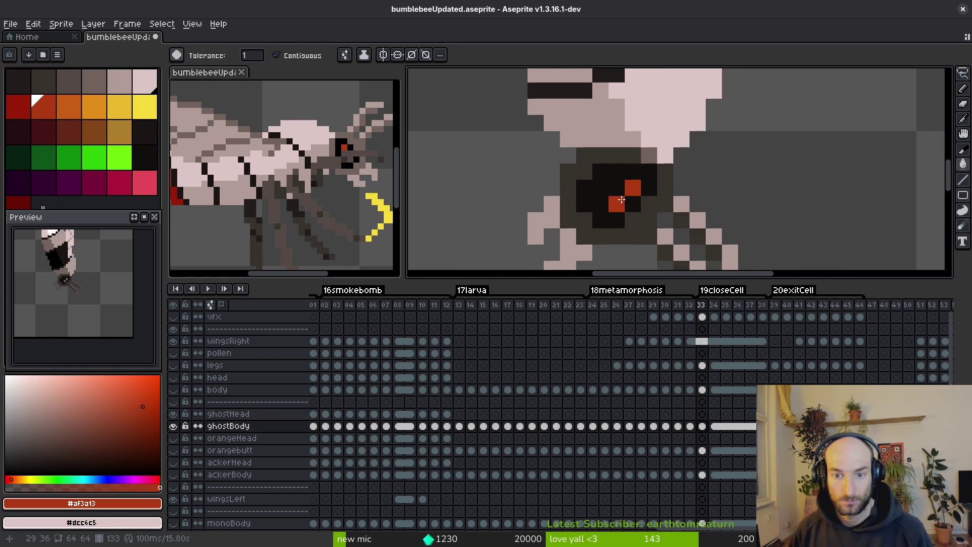
pyautogui.keyDown('alt'); pyautogui.click(669, 188); pyautogui.keyUp('alt')
pyautogui.click(651, 188)
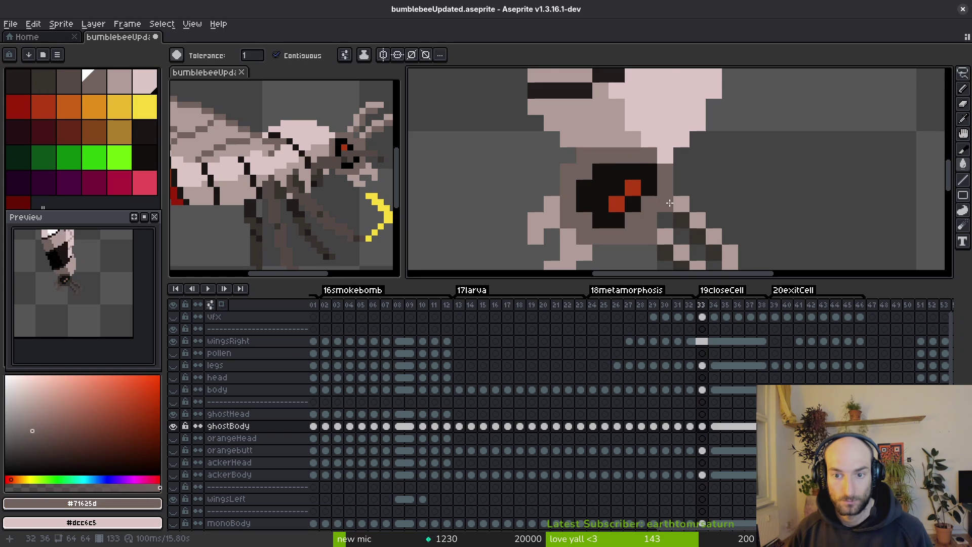
pyautogui.scroll(-3, 648, 158)
pyautogui.scroll(3, 649, 159)
pyautogui.click(637, 209)
pyautogui.click(637, 193)
pyautogui.click(653, 217)
pyautogui.scroll(-2, 668, 203)
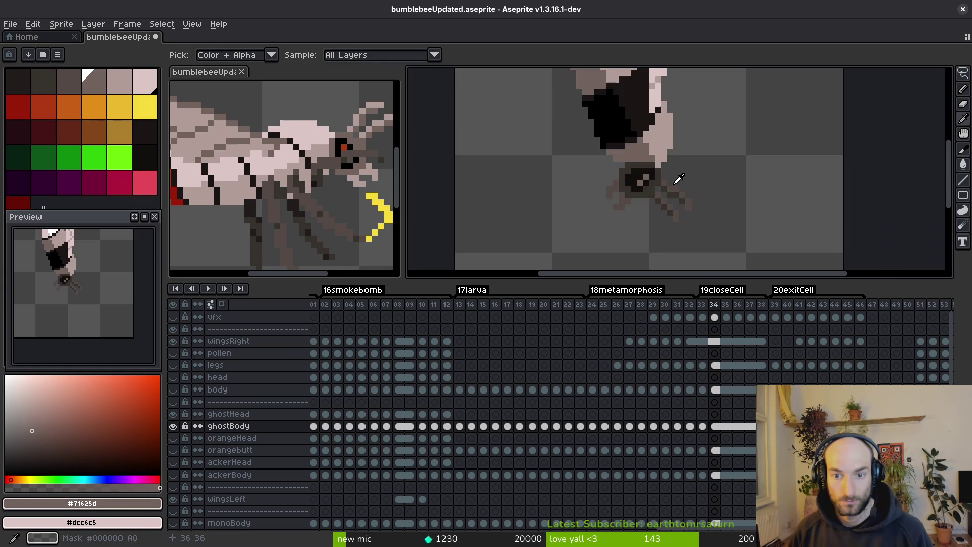
# Compare the bee in frames 33 and 34, ending on frame 33.
pyautogui.scroll(-2, 693, 185)
pyautogui.press('Right')
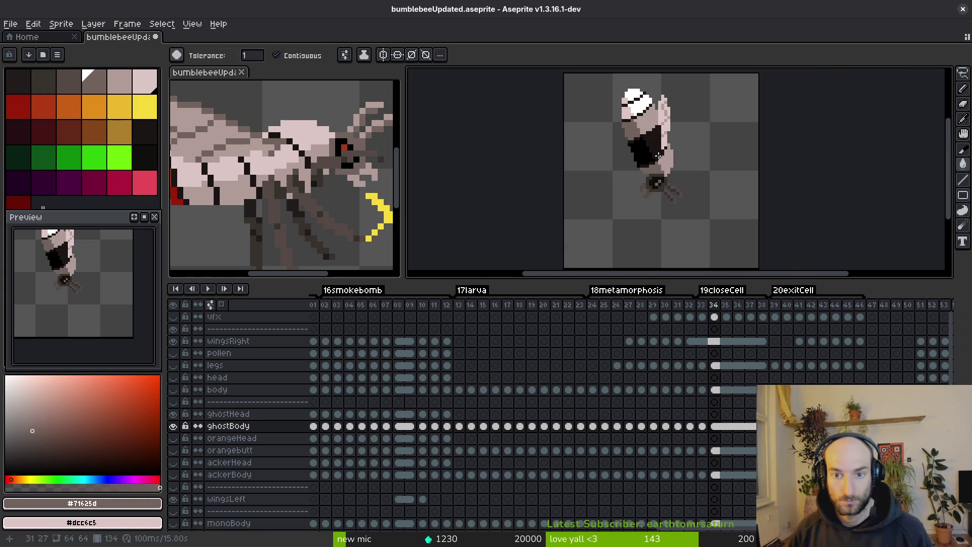
pyautogui.press('Left')
pyautogui.press('Right')
pyautogui.press('Left')
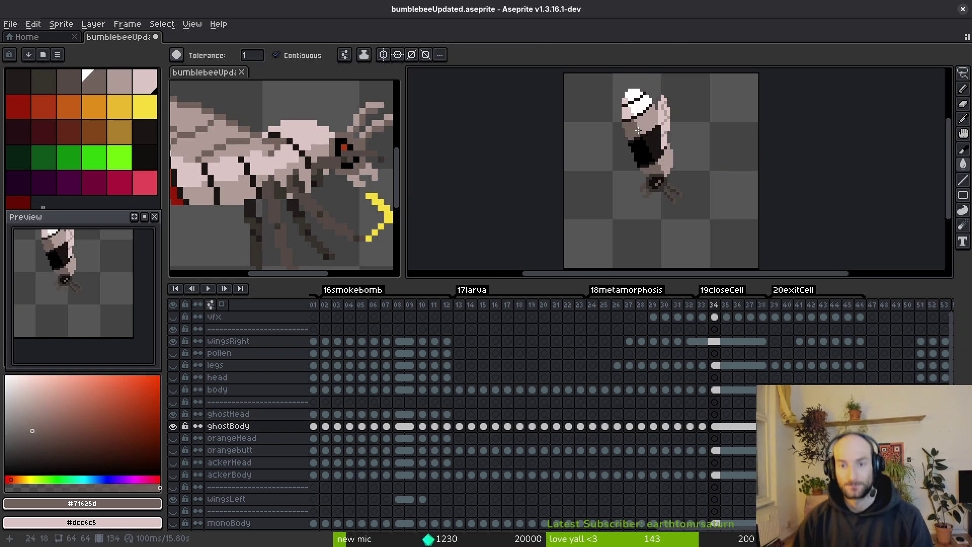
pyautogui.scroll(5, 674, 156)
# On frame 34, paint the dark body and gap pixels with sampled pale pink #dcc6c5.
pyautogui.click(671, 156)
pyautogui.press('Right')
pyautogui.press('b')
pyautogui.click(670, 106)
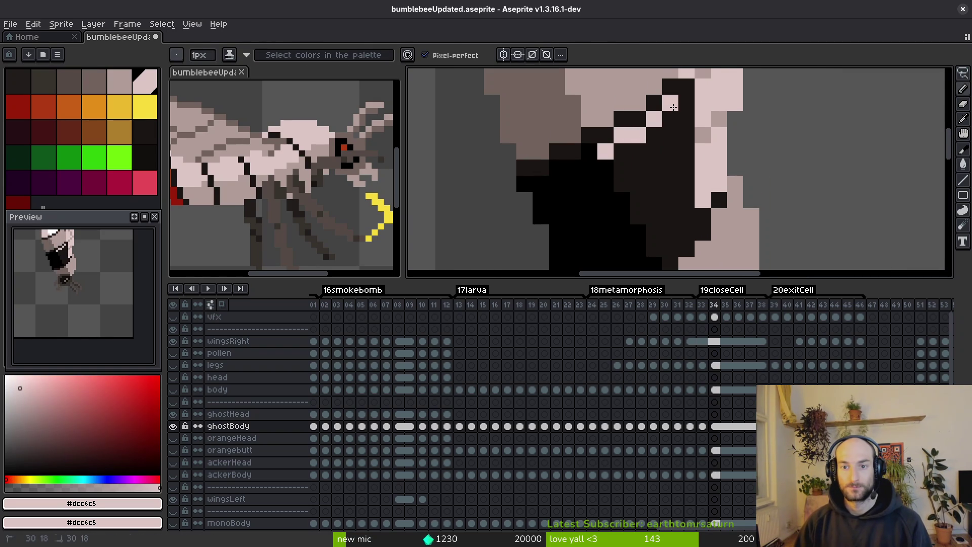
pyautogui.scroll(-1, 679, 165)
pyautogui.click(679, 165)
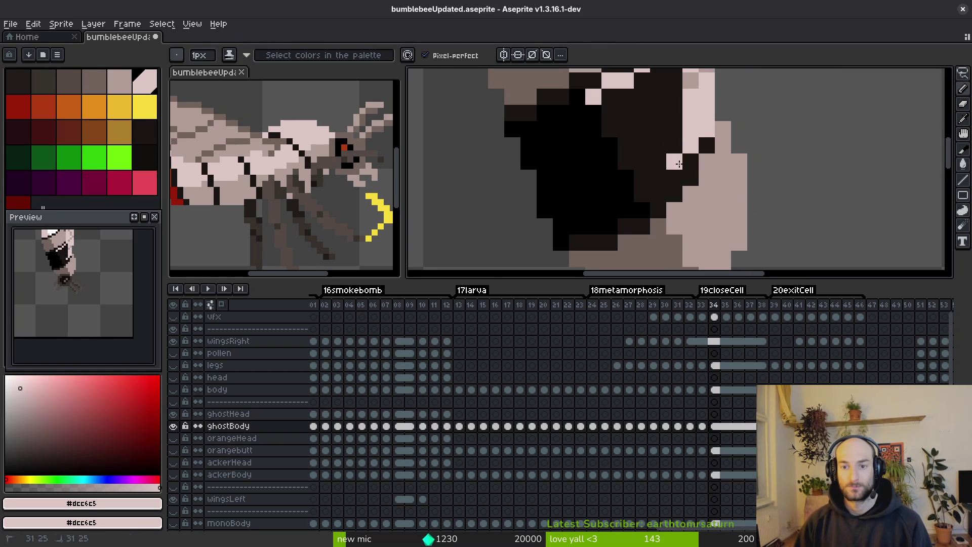
pyautogui.click(692, 161)
pyautogui.click(658, 193)
pyautogui.click(642, 195)
# Paint Bucket two dark body patches light pink, undoing an accidental fill on the head.
pyautogui.scroll(-3, 639, 208)
pyautogui.keyDown('alt'); pyautogui.click(646, 137); pyautogui.keyUp('alt')
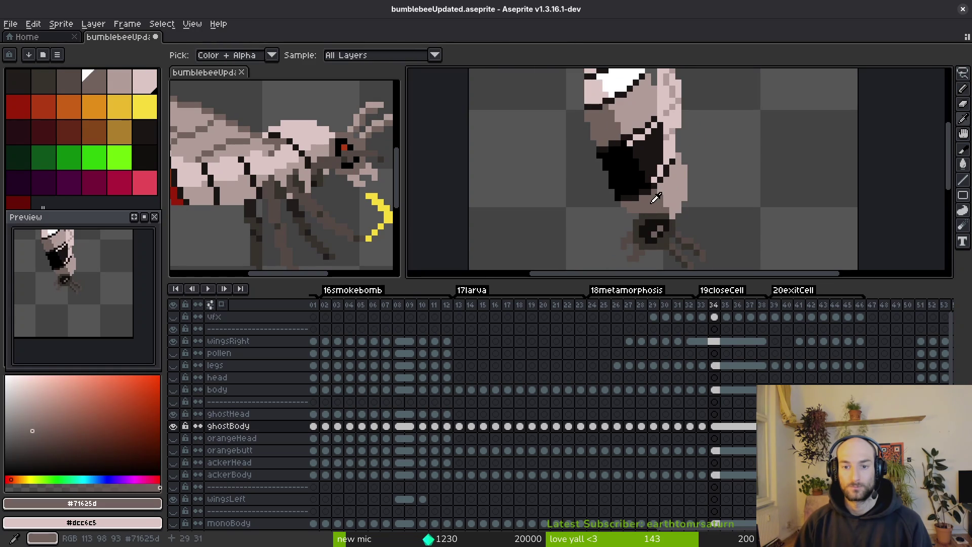
pyautogui.keyDown('alt'); pyautogui.click(647, 132); pyautogui.keyUp('alt')
pyautogui.press('g')
pyautogui.click(628, 121)
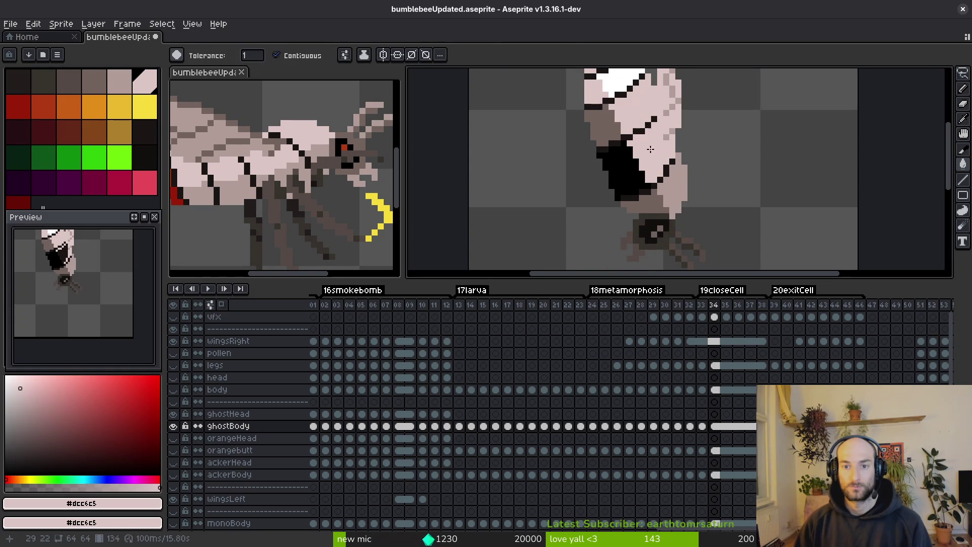
pyautogui.click(648, 152)
pyautogui.click(618, 132)
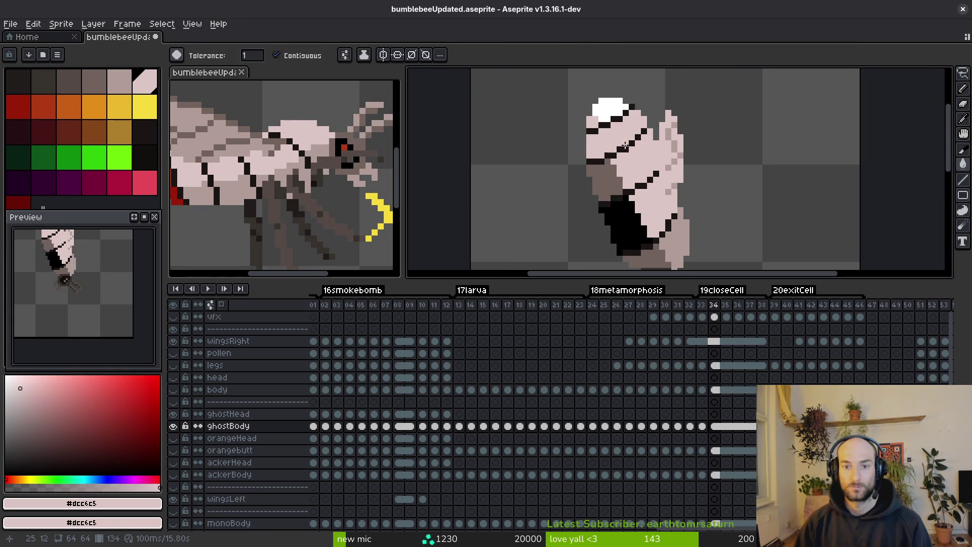
pyautogui.hotkey('ctrl', 'z')
# Fill the area left of the head and the brown and black patches darker pink, and the lower-right and head patches light pink.
pyautogui.keyDown('alt'); pyautogui.rightClick(676, 238); pyautogui.keyUp('alt')
pyautogui.rightClick(595, 147)
pyautogui.rightClick(602, 177)
pyautogui.rightClick(626, 225)
pyautogui.hscroll(1, 648, 212)
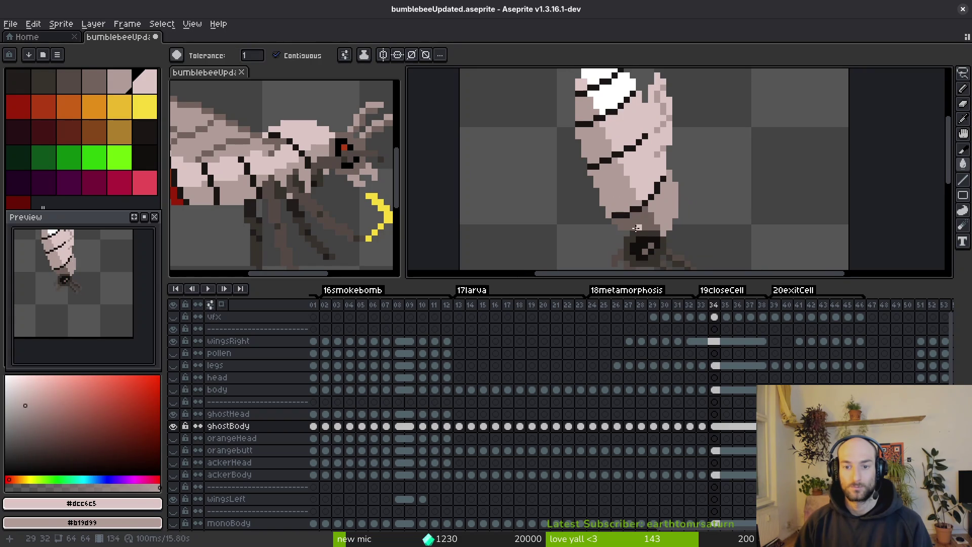
pyautogui.scroll(-1, 663, 228)
pyautogui.click(668, 226)
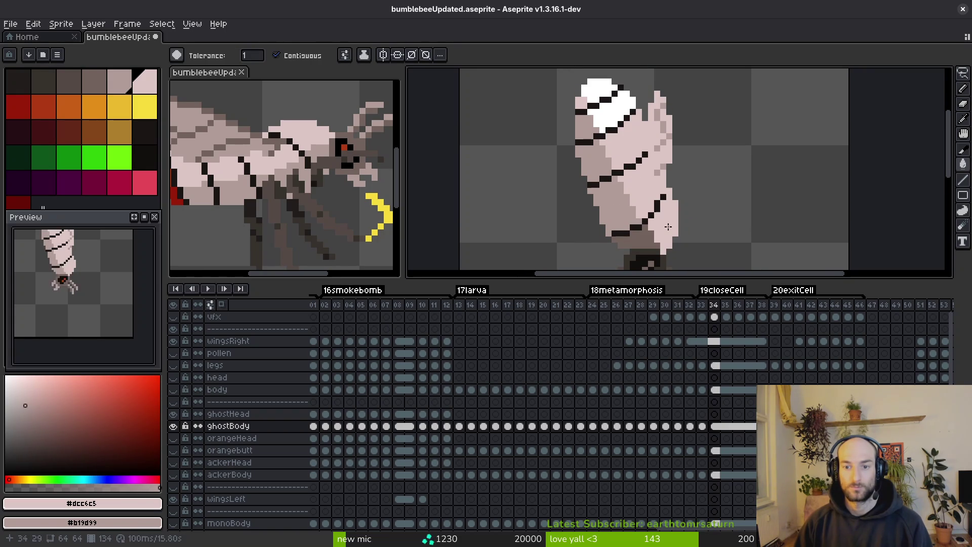
pyautogui.scroll(1, 632, 162)
pyautogui.click(619, 139)
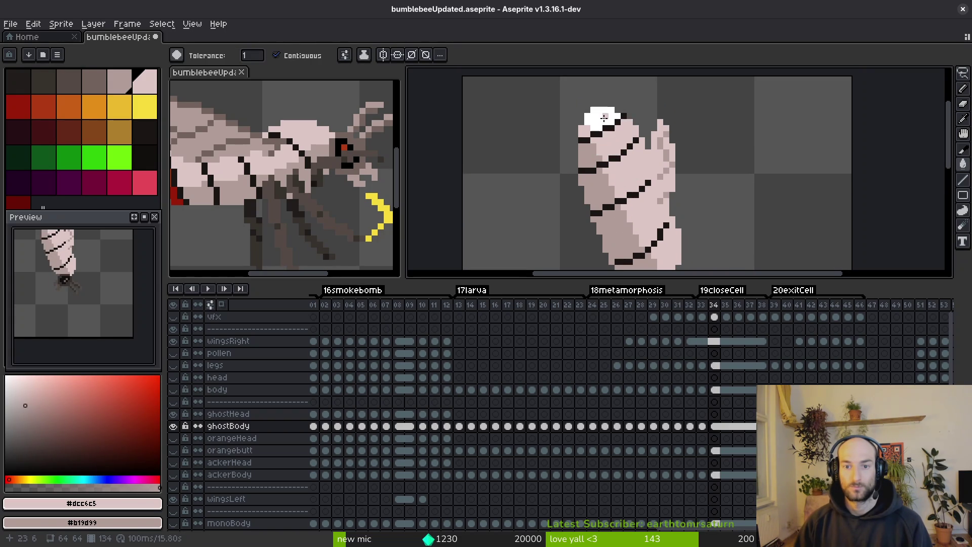
# Fill the head's white top with orange-red, using dark red as the secondary colour.
pyautogui.keyDown('alt'); pyautogui.click(594, 133); pyautogui.keyUp('alt')
pyautogui.keyDown('alt'); pyautogui.rightClick(601, 133); pyautogui.keyUp('alt')
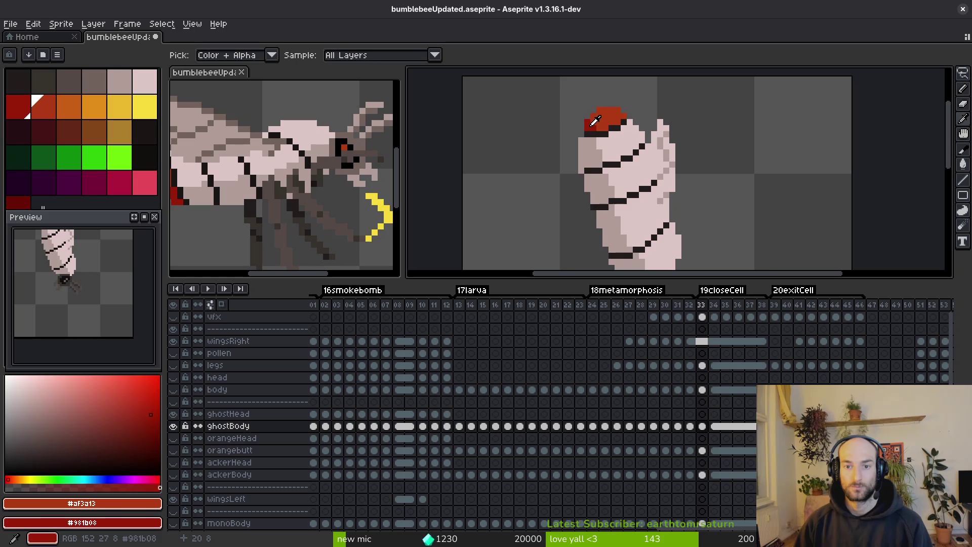
pyautogui.click(594, 133)
pyautogui.click(597, 119)
pyautogui.scroll(-2, 627, 172)
# Return to frame 33 and sample its dark grey-brown body colour and the red from the eye.
pyautogui.press('Left')
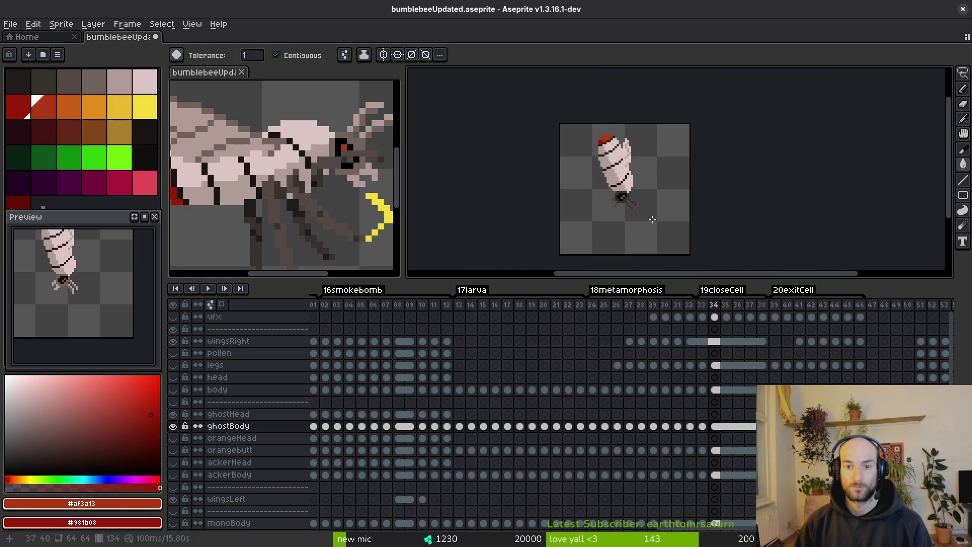
pyautogui.press('i')
pyautogui.press('Right')
pyautogui.press('Right')
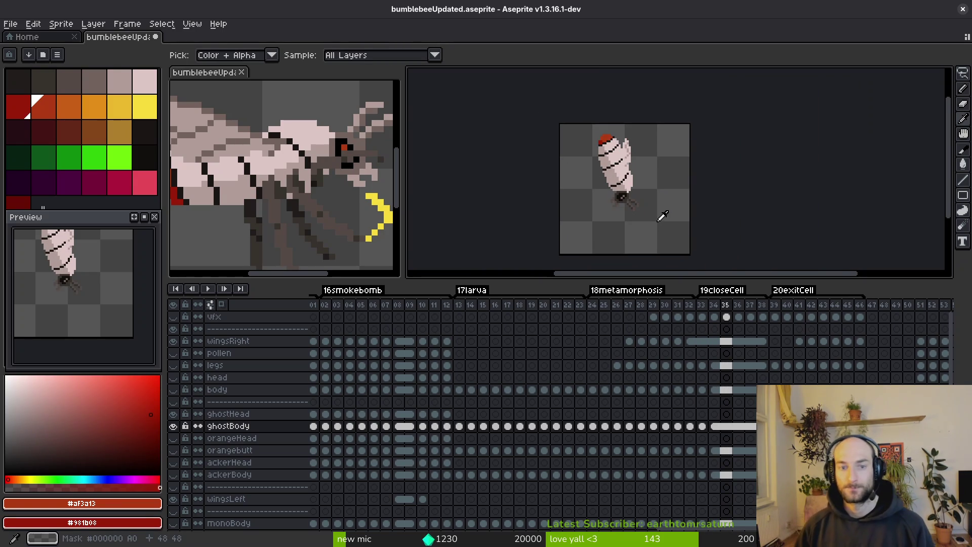
pyautogui.press('g')
pyautogui.scroll(3, 601, 168)
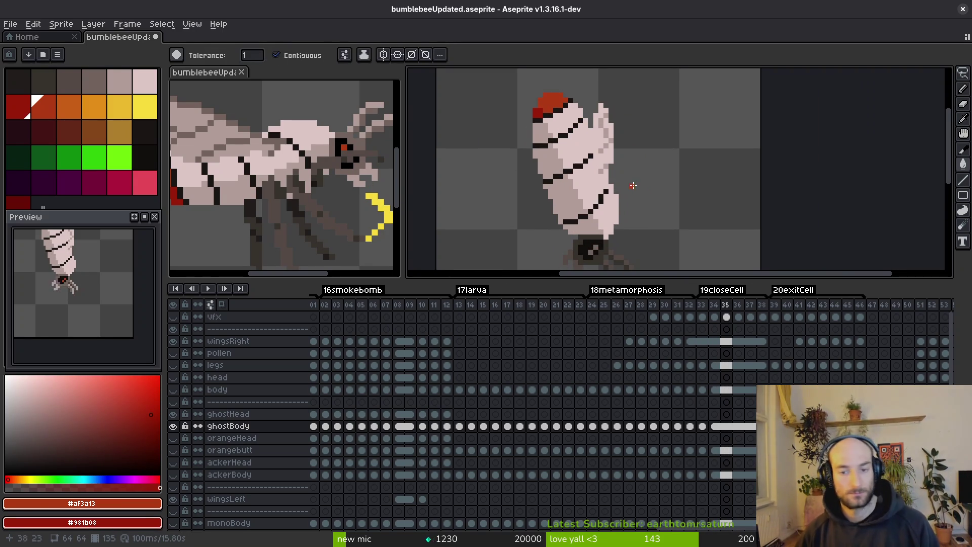
pyautogui.press('Left')
pyautogui.press('Left')
pyautogui.keyDown('alt'); pyautogui.click(593, 196); pyautogui.keyUp('alt')
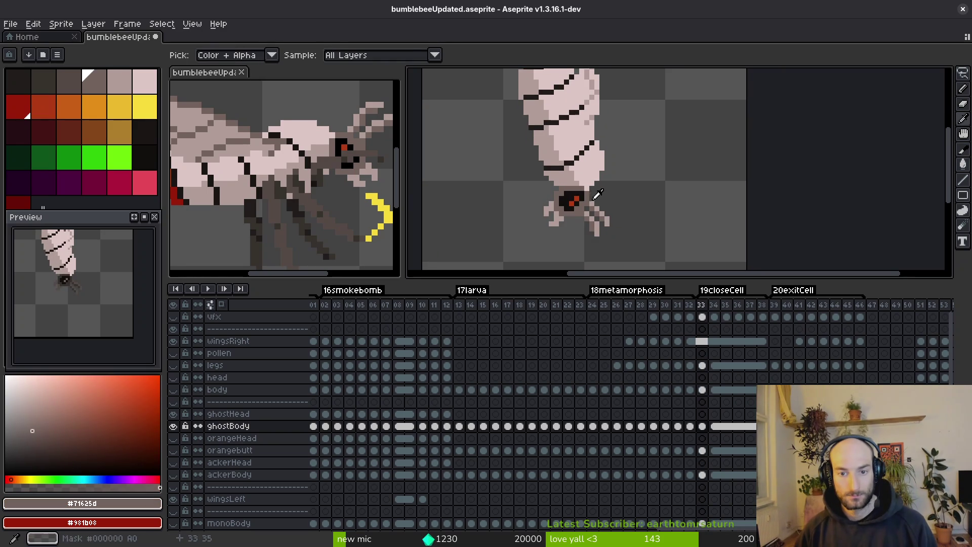
pyautogui.scroll(2, 582, 192)
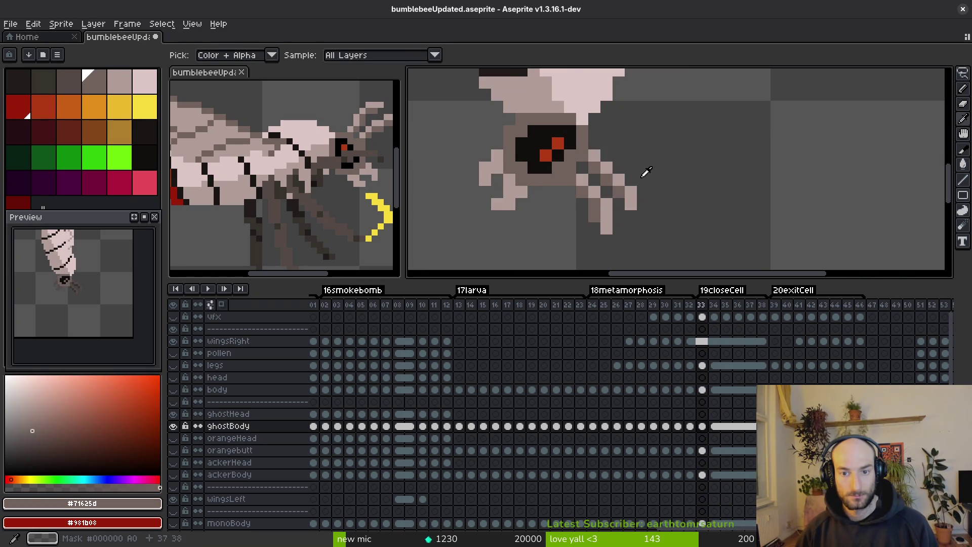
pyautogui.click(559, 144)
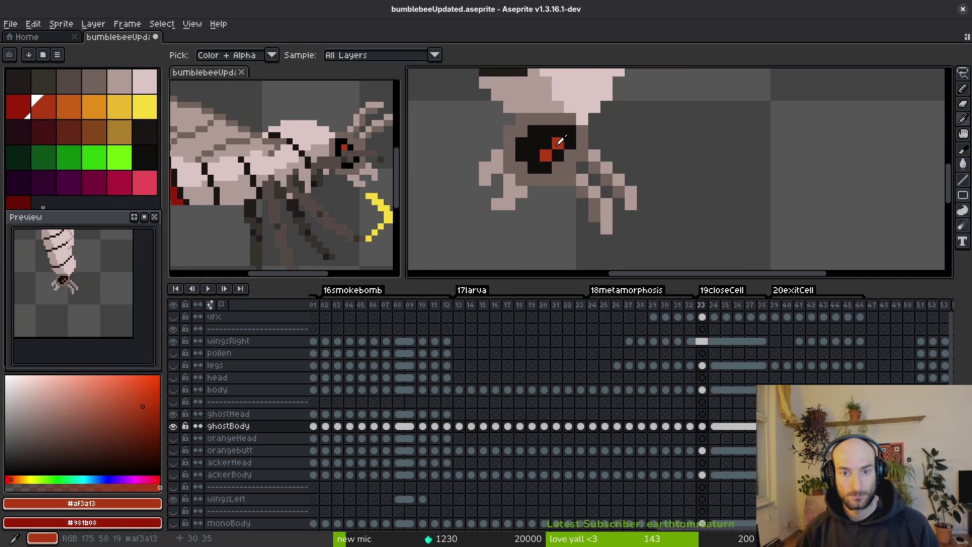
pyautogui.press('Right')
# Fill the dark leg pixels with pale grey-pink sampled from the leg.
pyautogui.keyDown('alt'); pyautogui.click(511, 178); pyautogui.keyUp('alt')
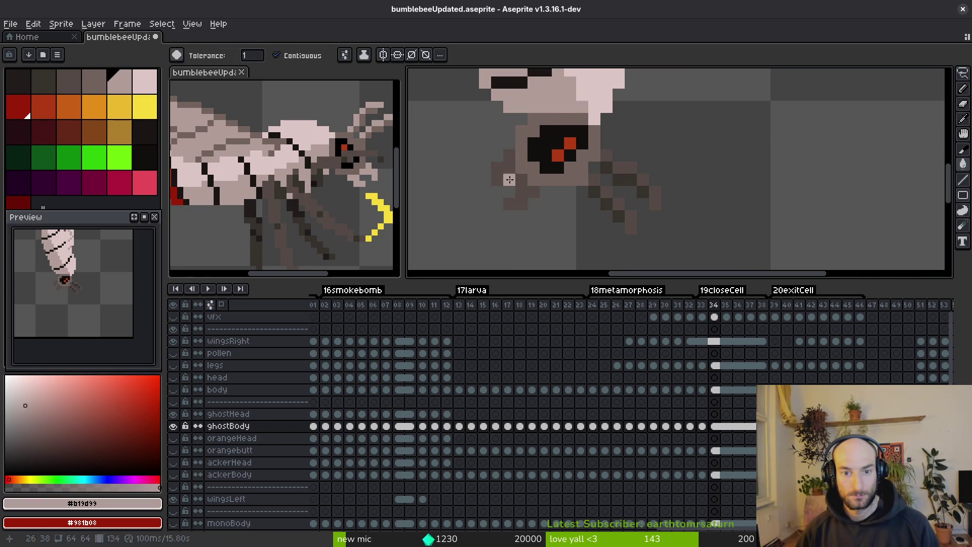
pyautogui.click(523, 192)
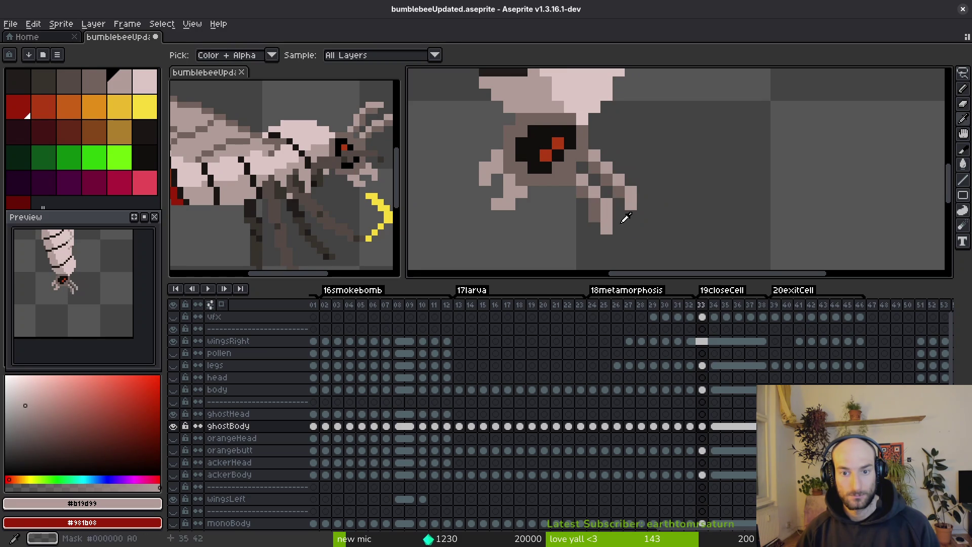
pyautogui.keyDown('alt'); pyautogui.click(582, 165); pyautogui.keyUp('alt')
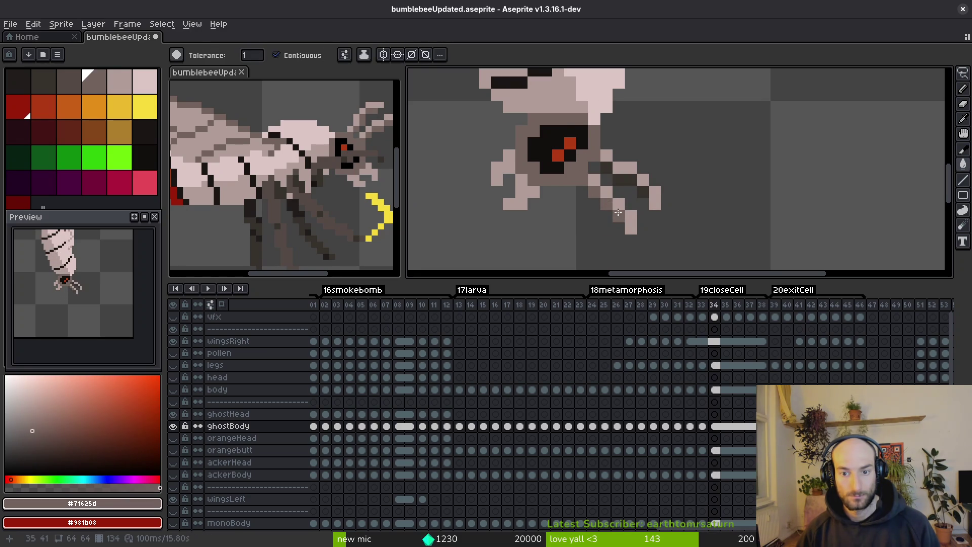
pyautogui.scroll(-2, 653, 177)
pyautogui.press('Right')
pyautogui.press('Right')
pyautogui.press('Right')
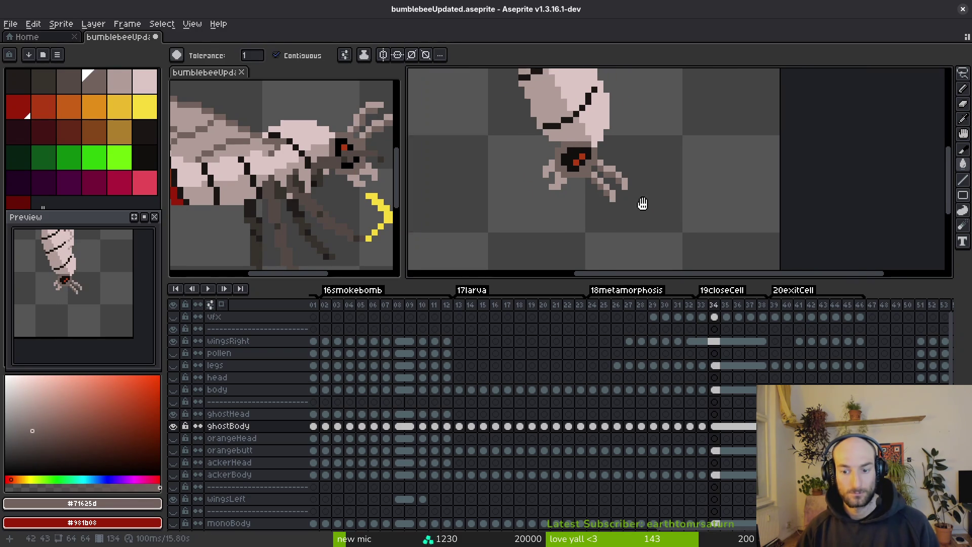
# Step through the exitCell frames 39–41 to review the pose, settling on frame 39.
pyautogui.press('Left')
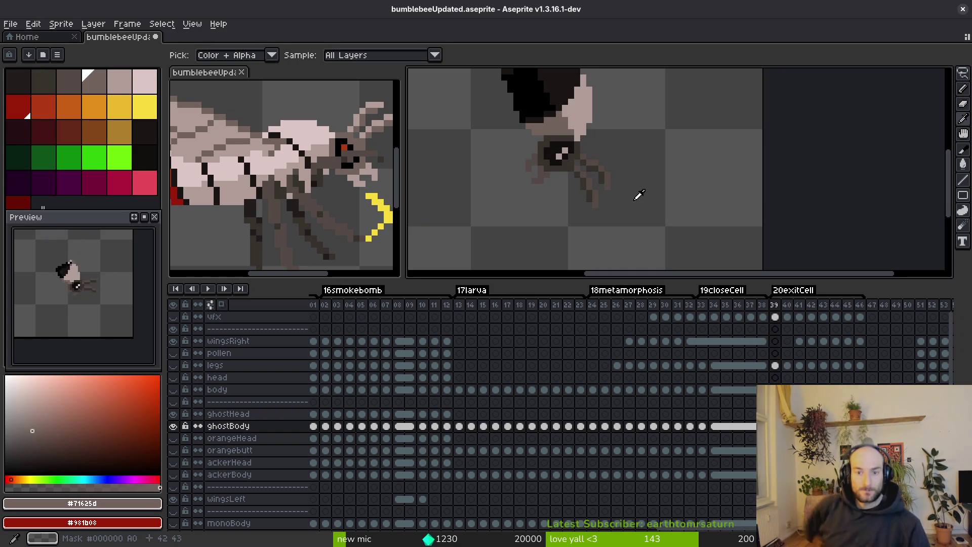
pyautogui.press('alt')
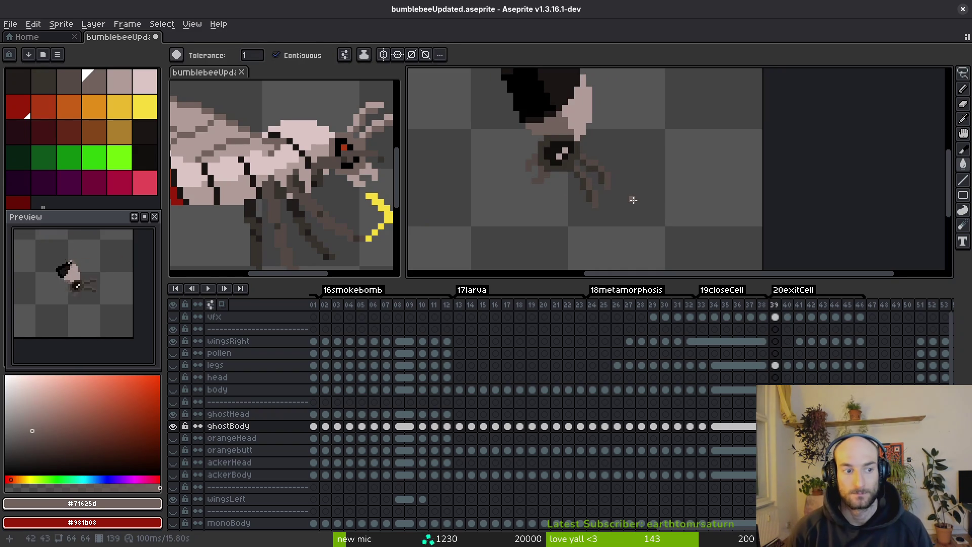
pyautogui.press('Right')
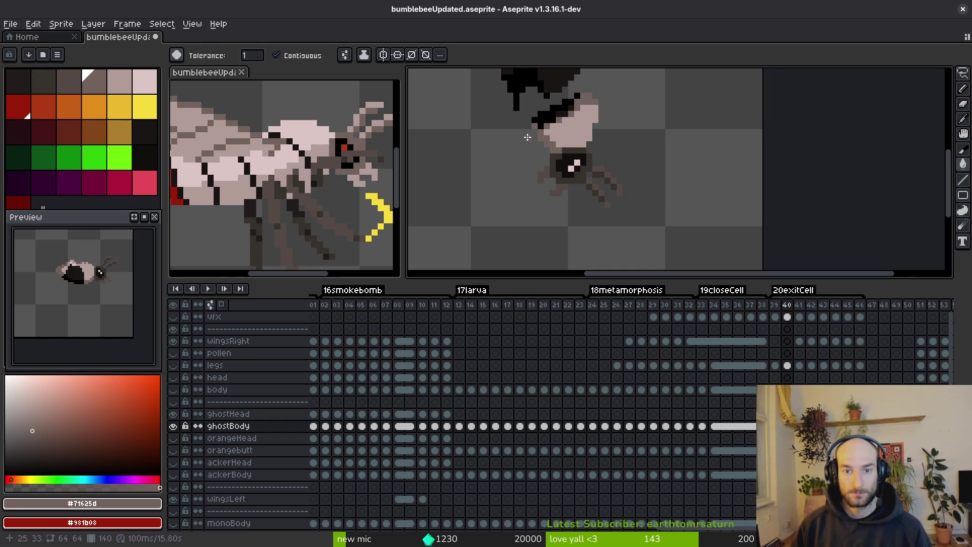
pyautogui.scroll(-1, 625, 136)
pyautogui.scroll(-1, 638, 170)
pyautogui.press('b')
pyautogui.scroll(3, 653, 123)
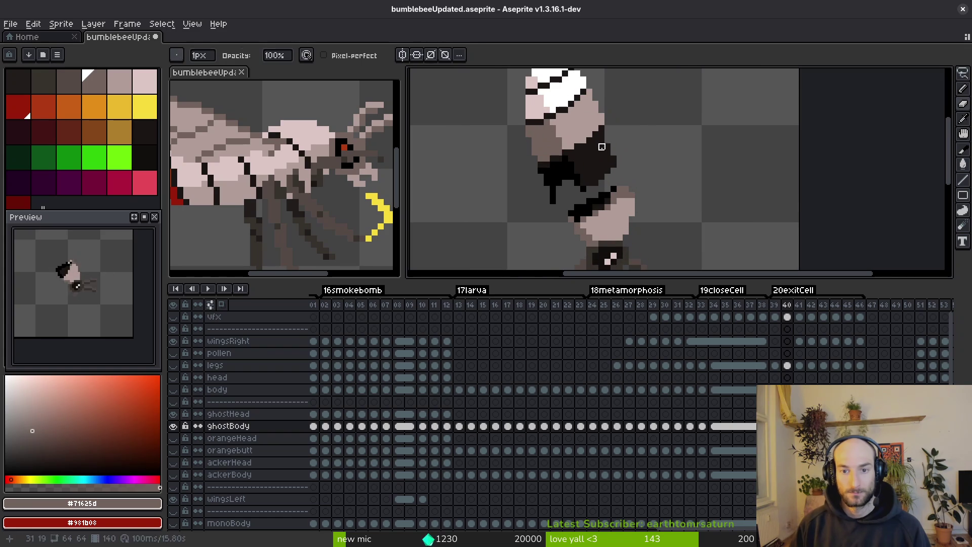
pyautogui.press('Right')
pyautogui.scroll(-1, 673, 167)
pyautogui.press('alt')
pyautogui.press('Right')
pyautogui.press('Right')
pyautogui.press('Left')
pyautogui.press('Left')
pyautogui.press('Left')
pyautogui.press('Left')
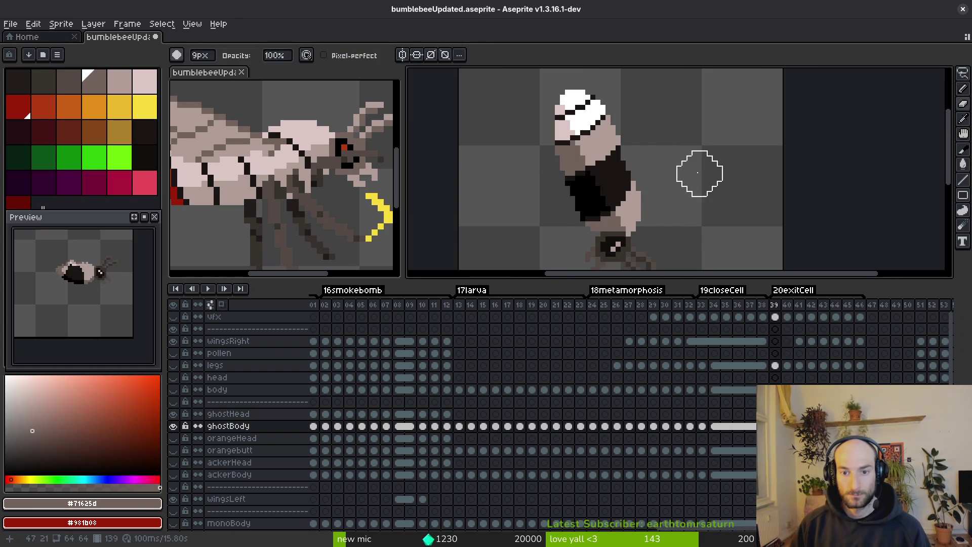
pyautogui.press('Right')
pyautogui.press('Right')
pyautogui.press('Right')
pyautogui.press('Left')
pyautogui.press('Left')
pyautogui.press('Left')
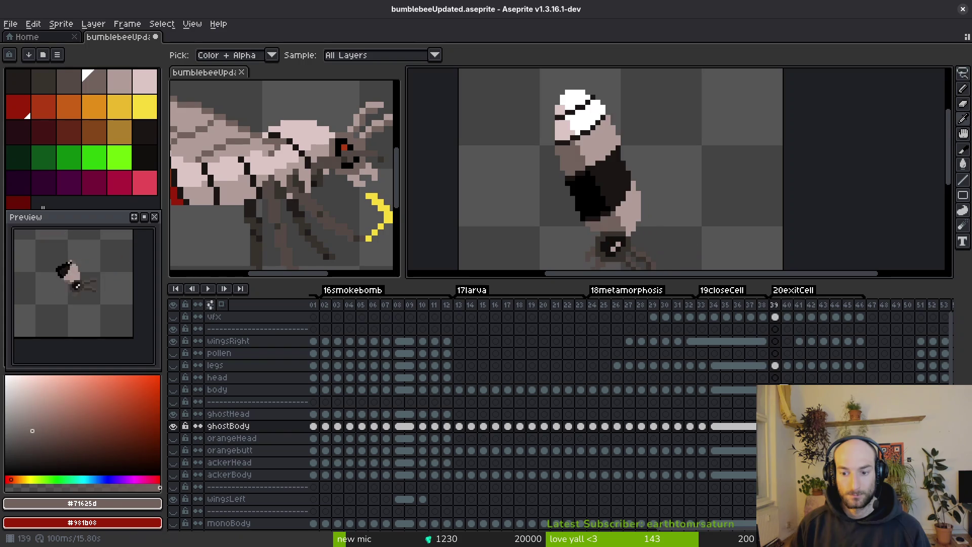
# Show the yellow body layer and erase its upper part with the brush.
pyautogui.click(176, 390)
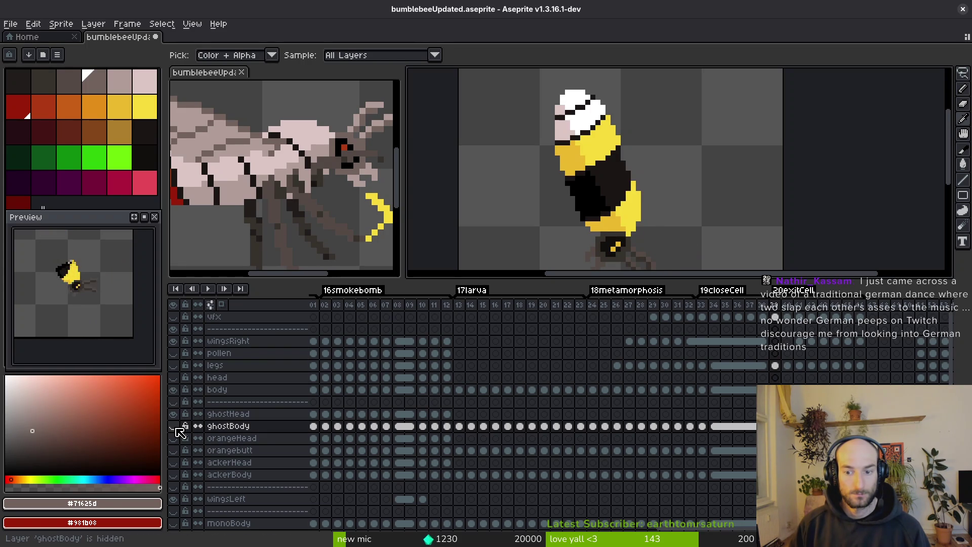
pyautogui.press('b')
pyautogui.click(217, 390)
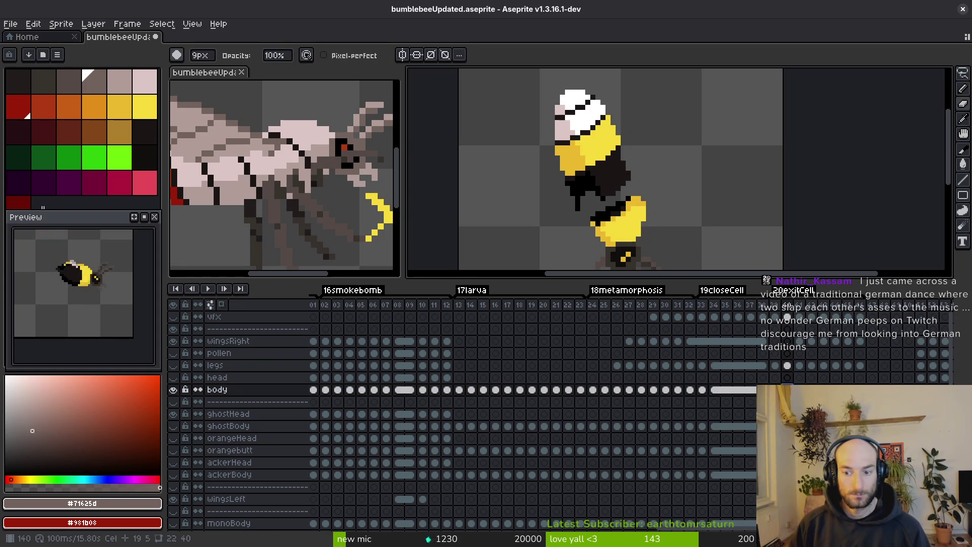
pyautogui.moveTo(658, 182)
pyautogui.mouseDown()
pyautogui.moveTo(587, 167)
pyautogui.moveTo(542, 123)
pyautogui.mouseUp()
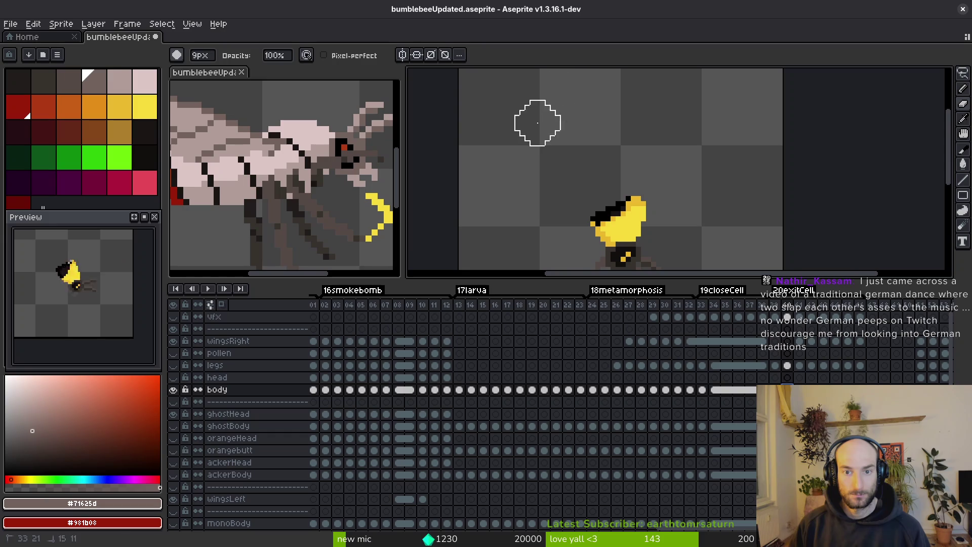
# Hide the body layer and make the ghostBody layer visible and active again.
pyautogui.click(174, 427)
pyautogui.click(173, 390)
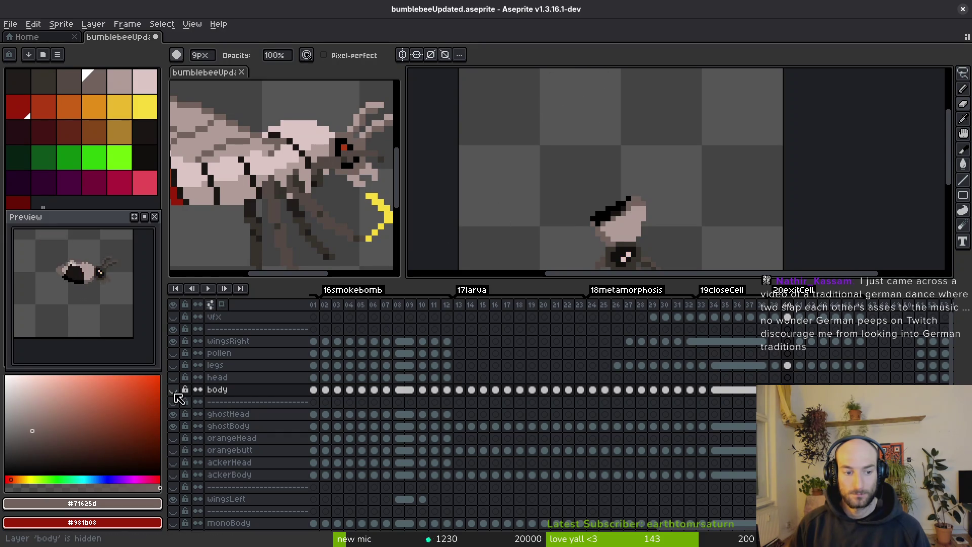
pyautogui.click(228, 425)
pyautogui.press('i')
pyautogui.press('Left')
pyautogui.scroll(1, 678, 131)
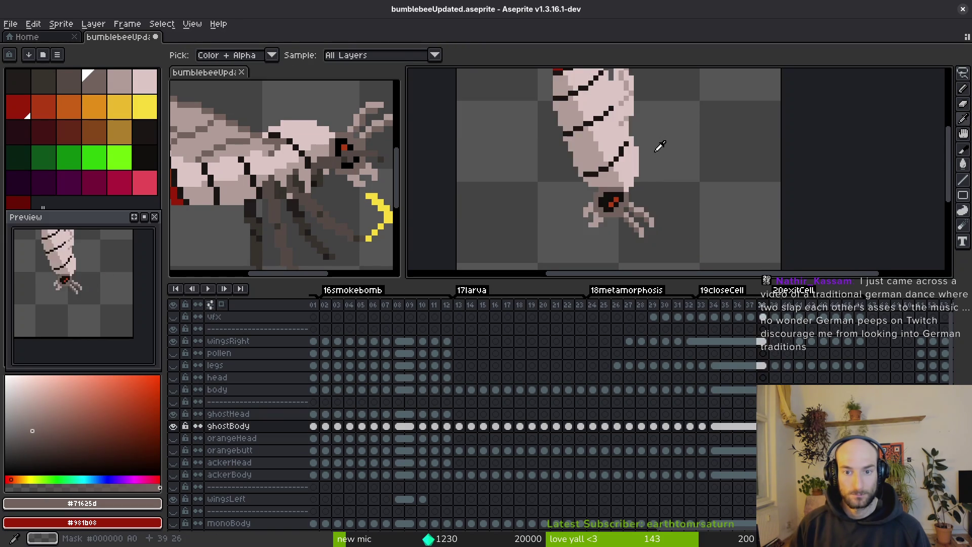
# Sample the light pink body colour and draw three pale pink pixels along the body stripe.
pyautogui.click(600, 107)
pyautogui.scroll(1, 600, 106)
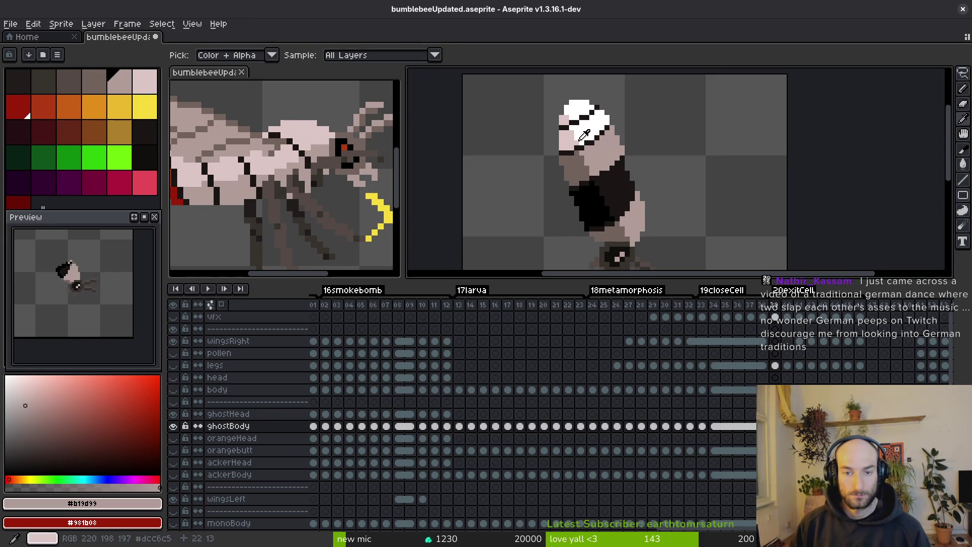
pyautogui.click(597, 152)
pyautogui.scroll(2, 611, 152)
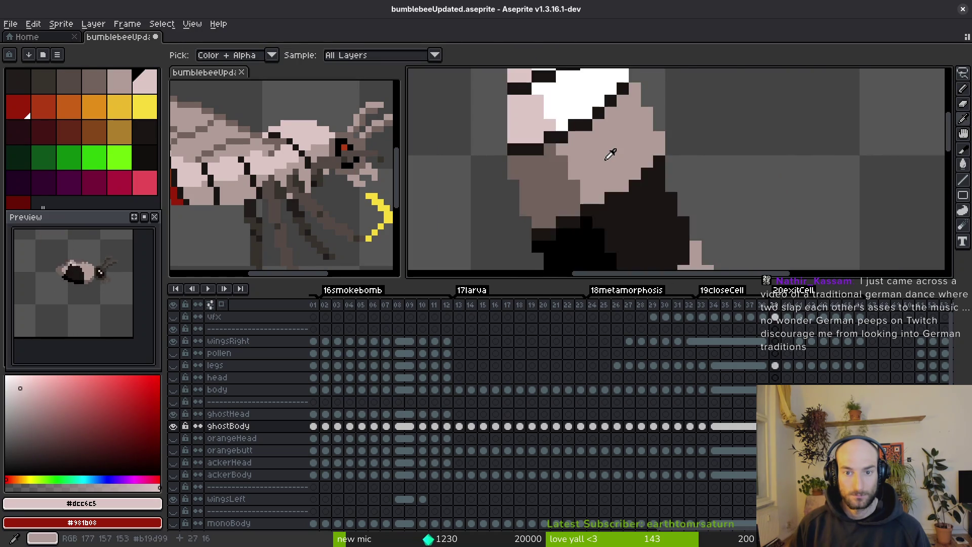
pyautogui.press('b')
pyautogui.click(617, 201)
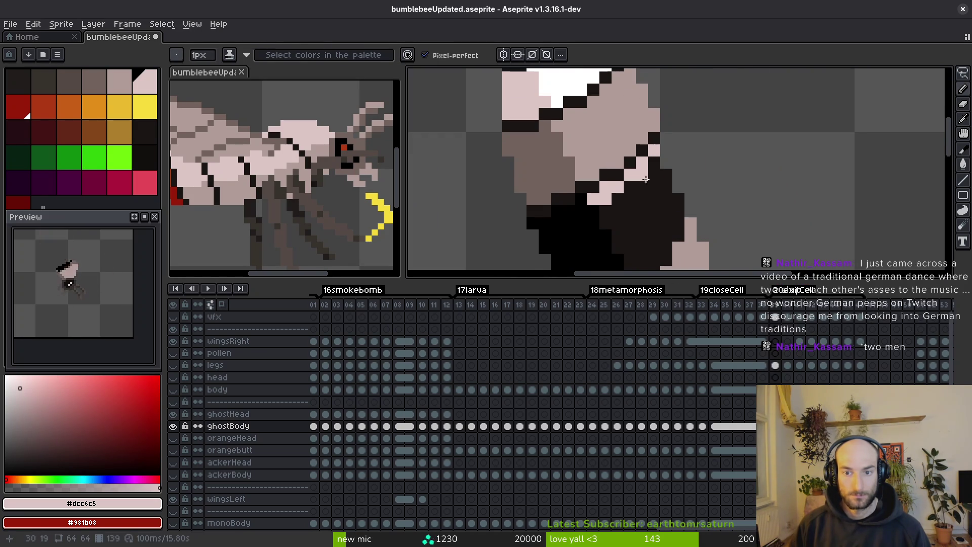
pyautogui.scroll(-1, 648, 178)
pyautogui.click(662, 203)
pyautogui.scroll(-1, 671, 189)
pyautogui.click(652, 204)
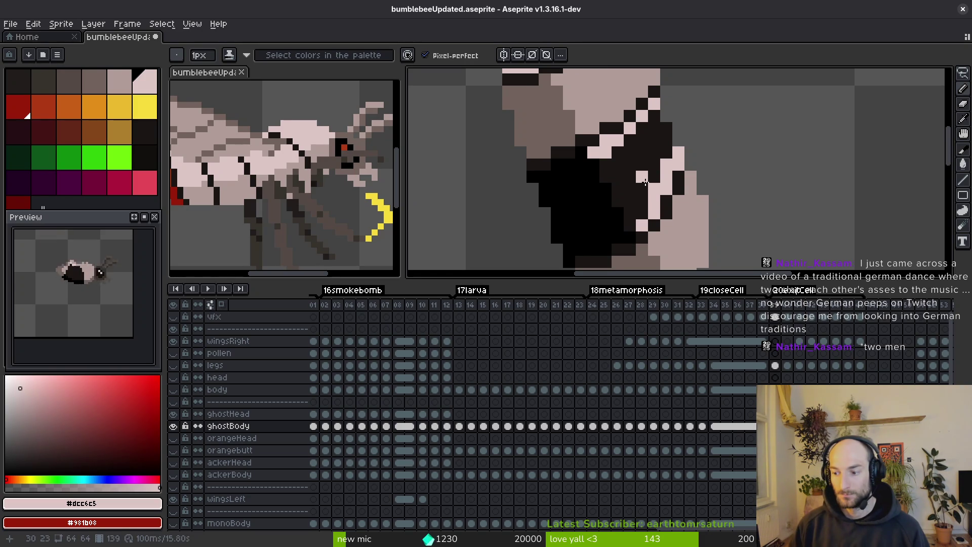
# Paint Bucket the dark body areas, part of the white top and the black area light pink.
pyautogui.press('g')
pyautogui.click(638, 162)
pyautogui.scroll(-2, 635, 159)
pyautogui.click(635, 160)
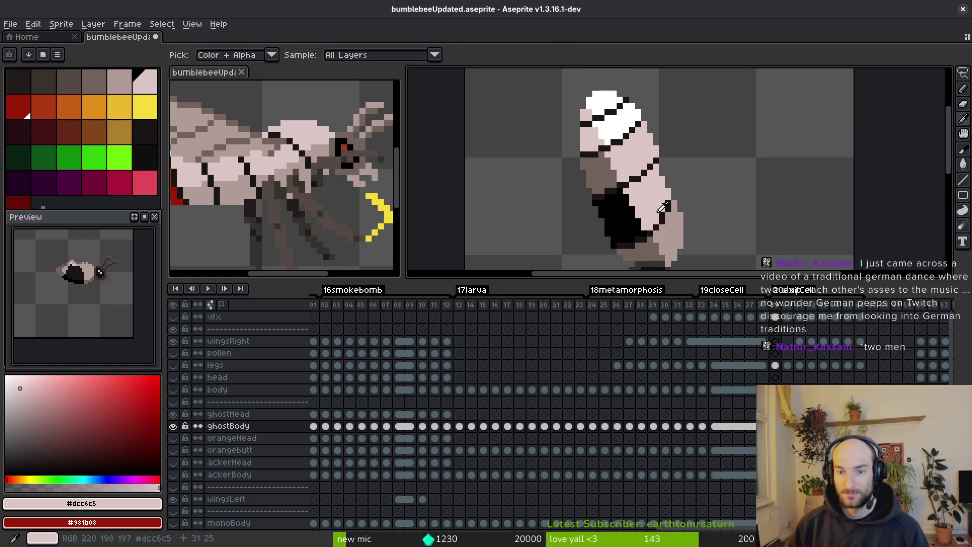
pyautogui.keyDown('alt'); pyautogui.rightClick(593, 139); pyautogui.keyUp('alt')
pyautogui.click(608, 130)
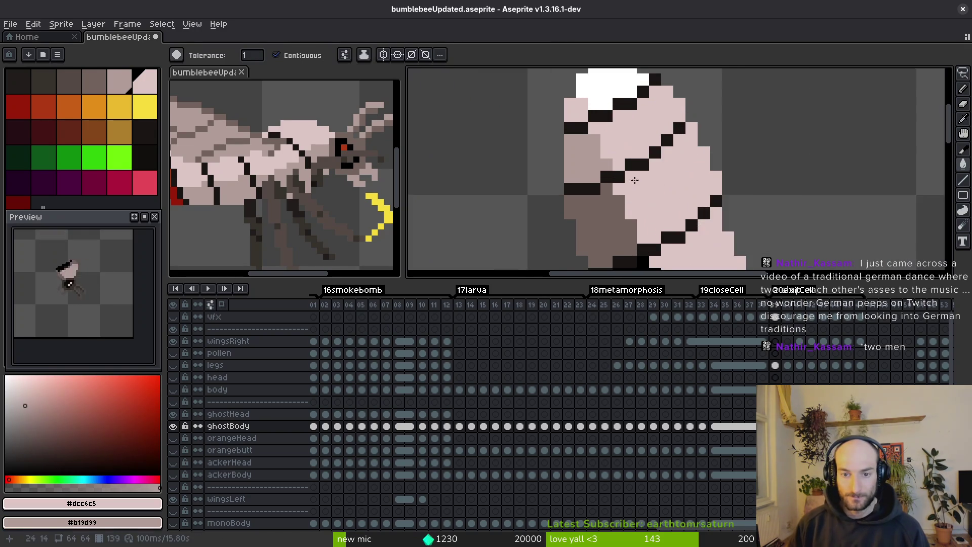
pyautogui.scroll(3, 608, 130)
pyautogui.scroll(-2, 631, 136)
pyautogui.click(631, 136)
# Fill the dark area around the eye with sampled grey-brown and turn a stray pixel pink.
pyautogui.scroll(-2, 643, 132)
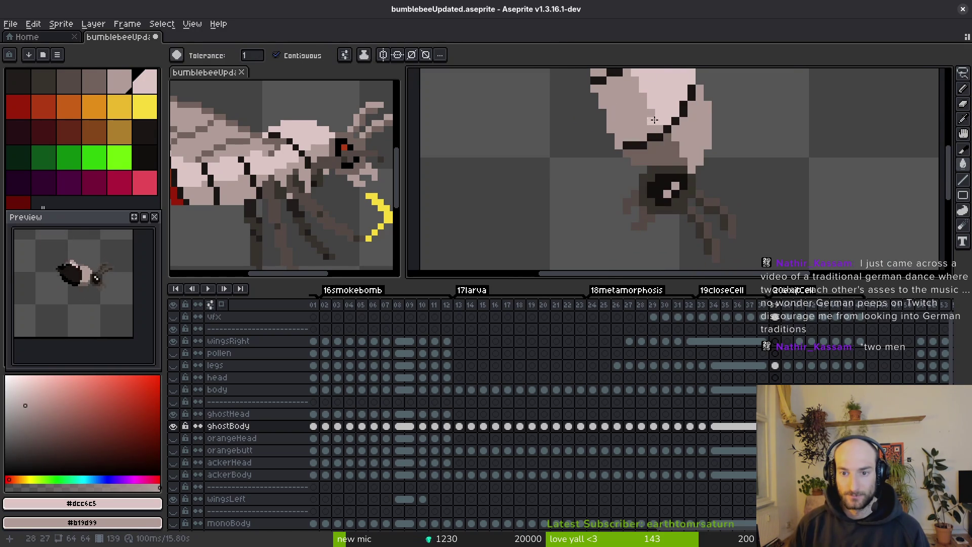
pyautogui.scroll(-2, 673, 168)
pyautogui.scroll(2, 701, 183)
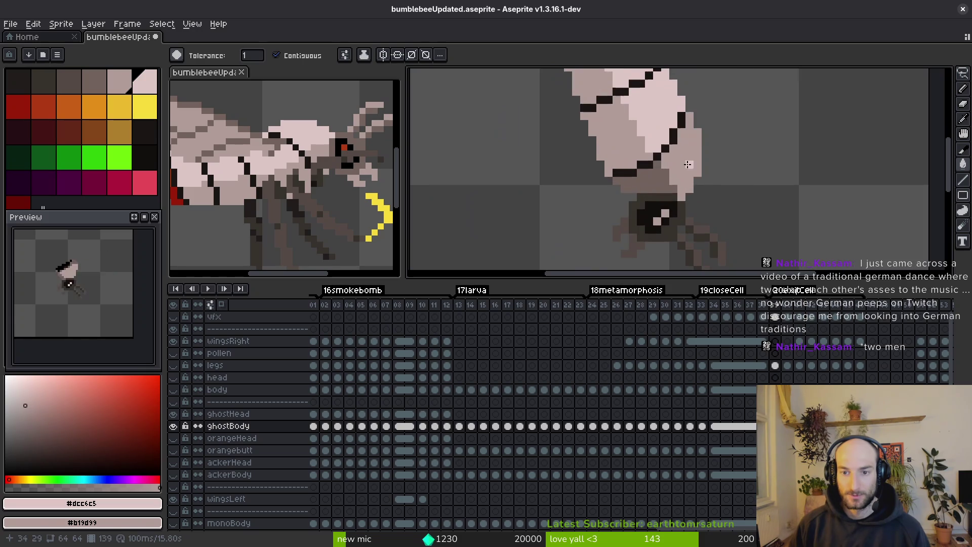
pyautogui.scroll(-1, 672, 257)
pyautogui.scroll(3, 706, 211)
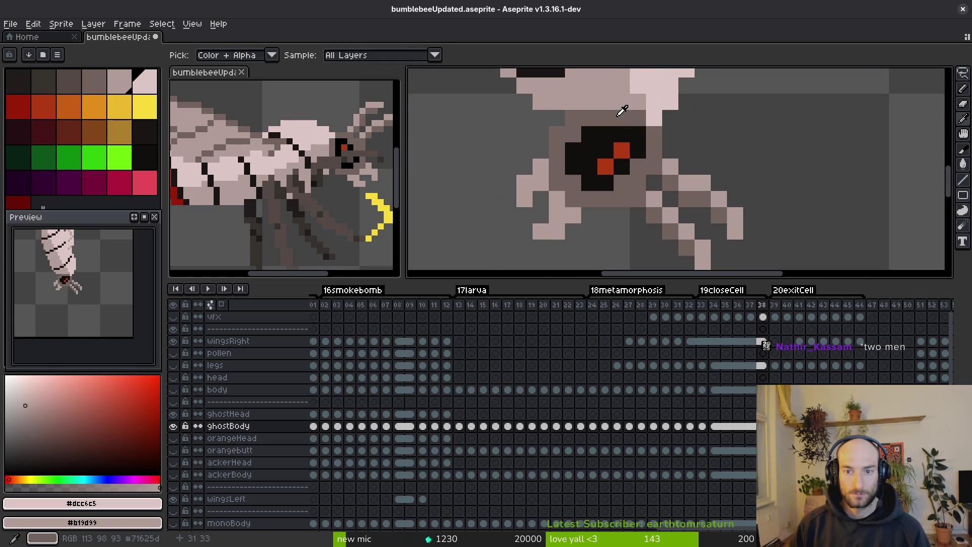
pyautogui.keyDown('alt'); pyautogui.click(618, 108); pyautogui.keyUp('alt')
pyautogui.click(658, 166)
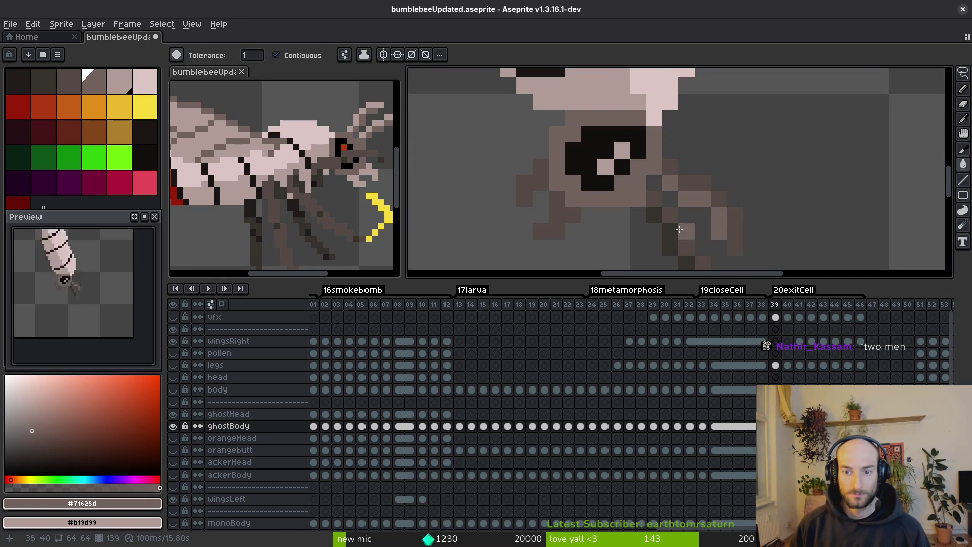
pyautogui.rightClick(658, 115)
# Lighten the legs, recolouring the dark leg pixels and brown leg area with light pink shades.
pyautogui.keyDown('alt'); pyautogui.click(636, 87); pyautogui.keyUp('alt')
pyautogui.click(682, 180)
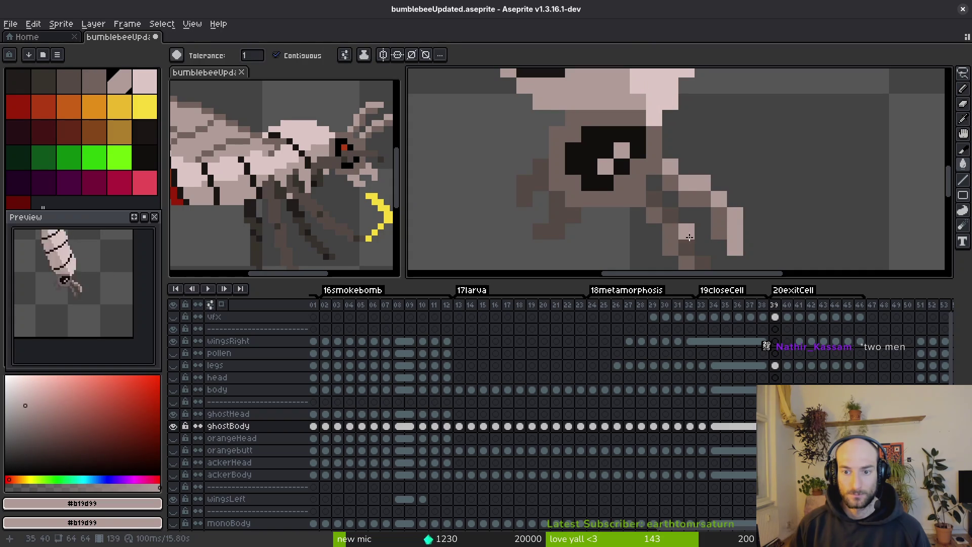
pyautogui.click(661, 201)
pyautogui.scroll(-2, 674, 172)
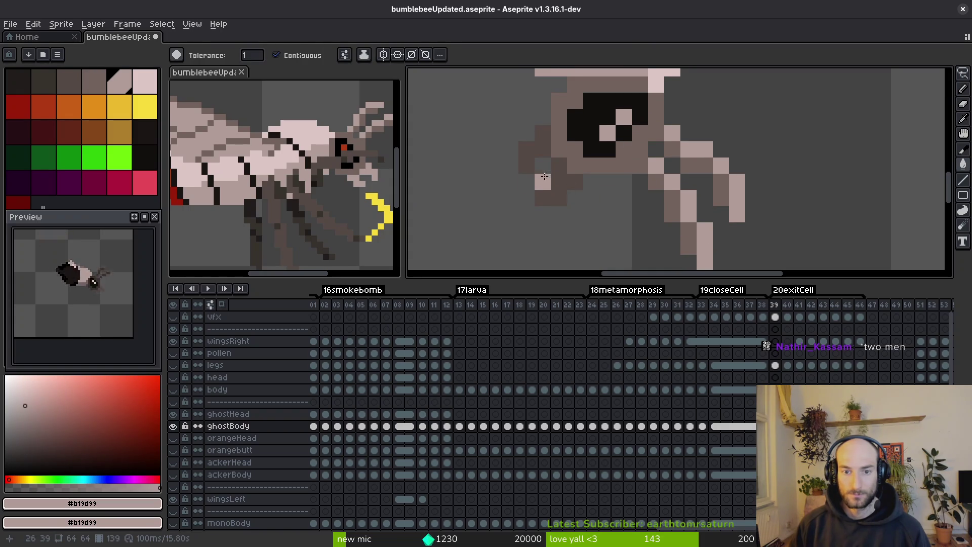
pyautogui.click(535, 147)
pyautogui.scroll(-2, 566, 143)
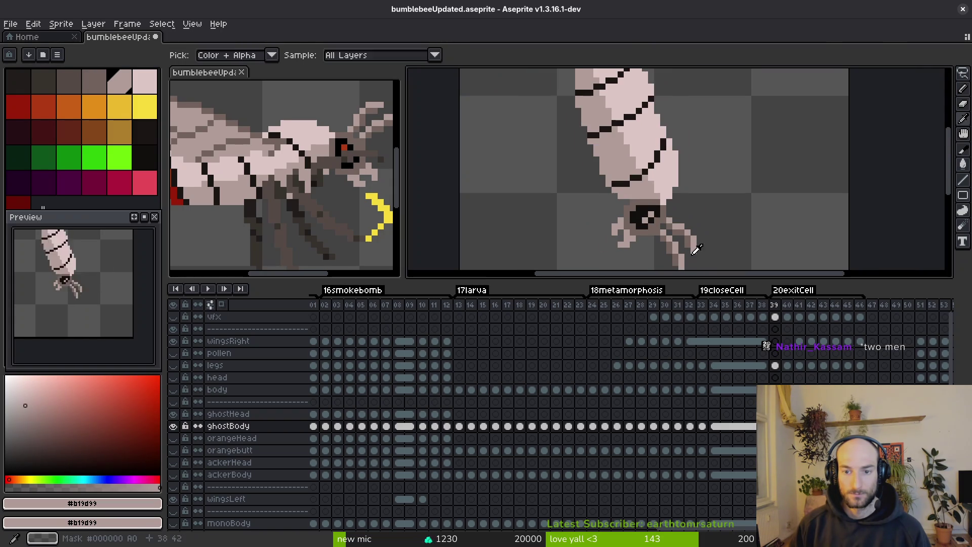
pyautogui.press('i')
pyautogui.click(655, 209)
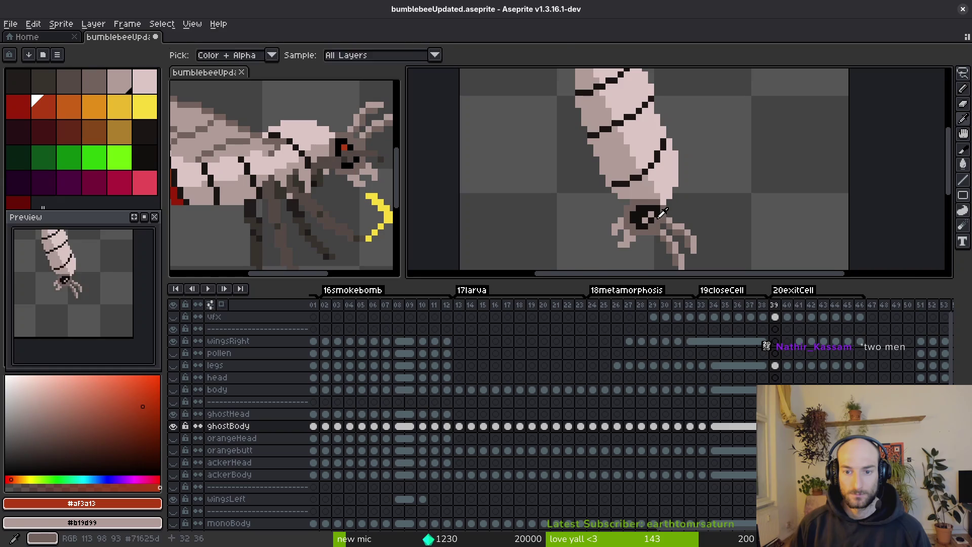
# Paint an orange-red pixel on the larva's head in frame 39.
pyautogui.press('b')
pyautogui.scroll(1, 643, 222)
pyautogui.click(639, 223)
pyautogui.press('i')
pyautogui.press('b')
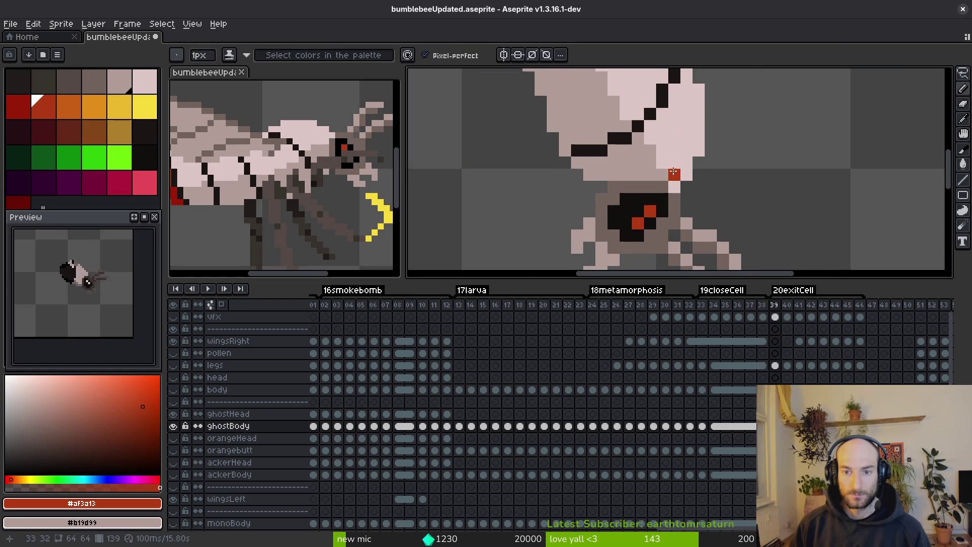
pyautogui.scroll(-1, 678, 208)
pyautogui.press('i')
# Sample the dark outline colour from frame 38, then return to frame 39.
pyautogui.press('b')
pyautogui.press('Left')
pyautogui.press('i')
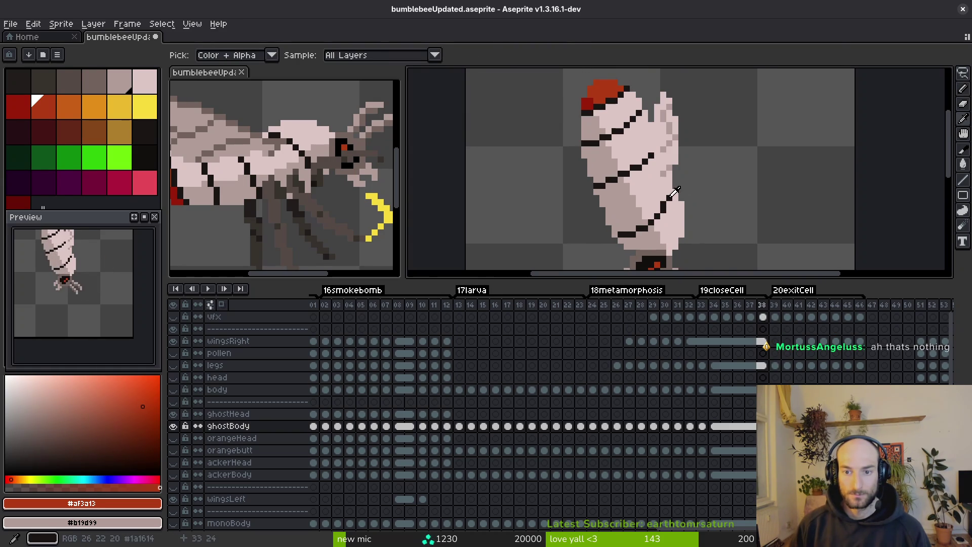
pyautogui.click(673, 195)
pyautogui.press('b')
pyautogui.press('i')
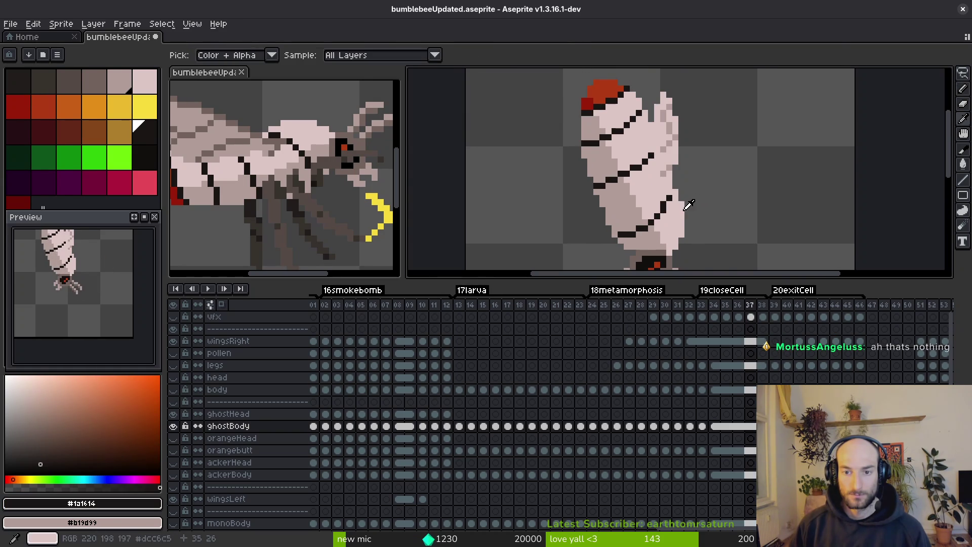
pyautogui.press('Right')
pyautogui.press('b')
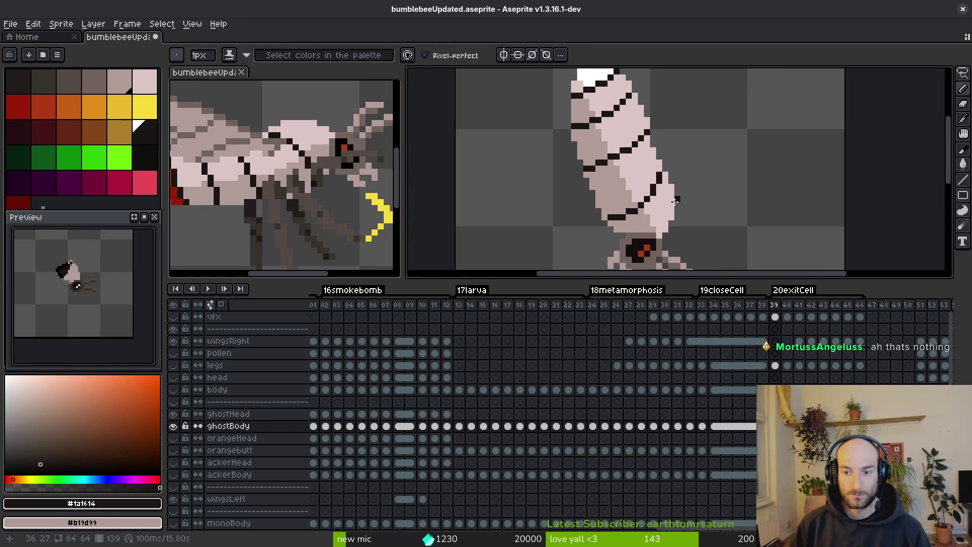
# Flip back through frames 38 and 36 to compare the cap, ending on frame 38.
pyautogui.press('i')
pyautogui.press('Left')
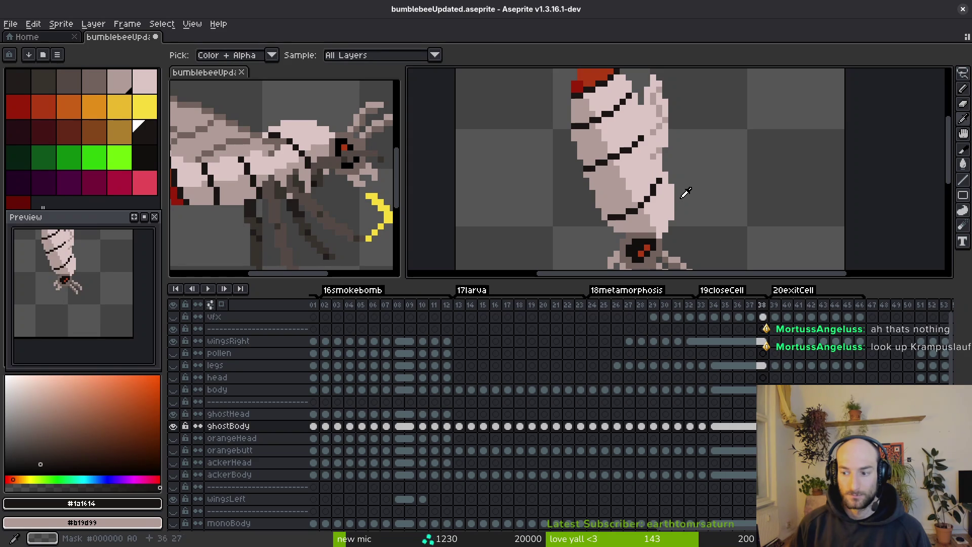
pyautogui.press('b')
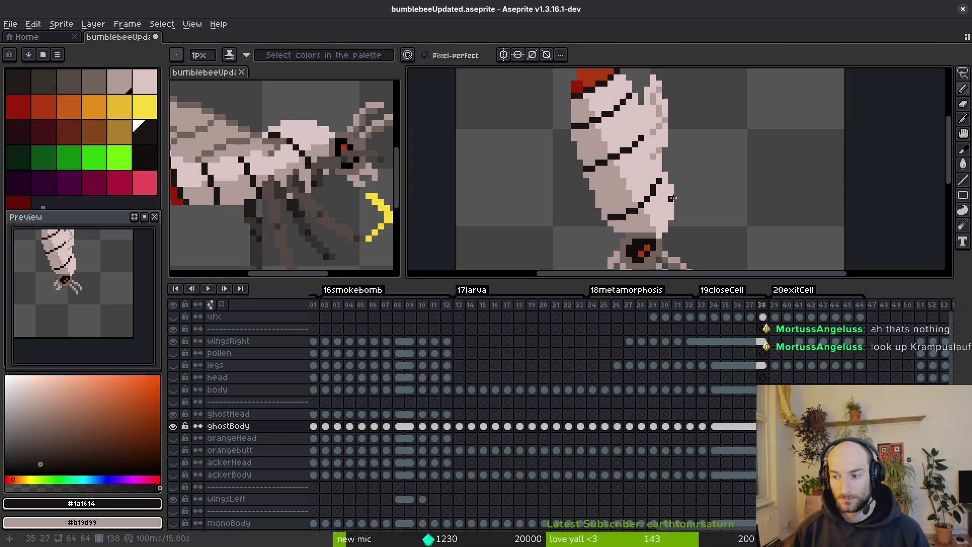
pyautogui.press('Left')
pyautogui.press('Left')
pyautogui.press('i')
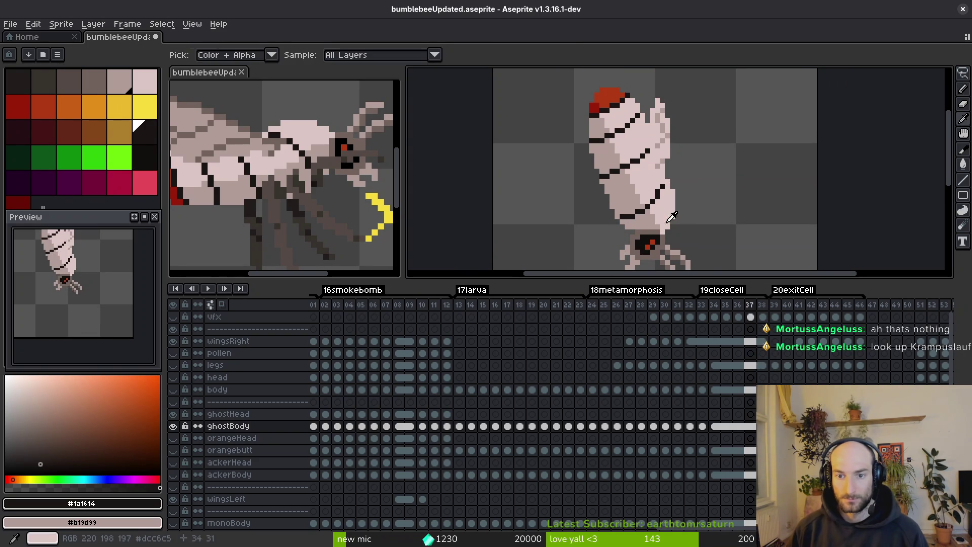
pyautogui.press('Right')
pyautogui.press('Right')
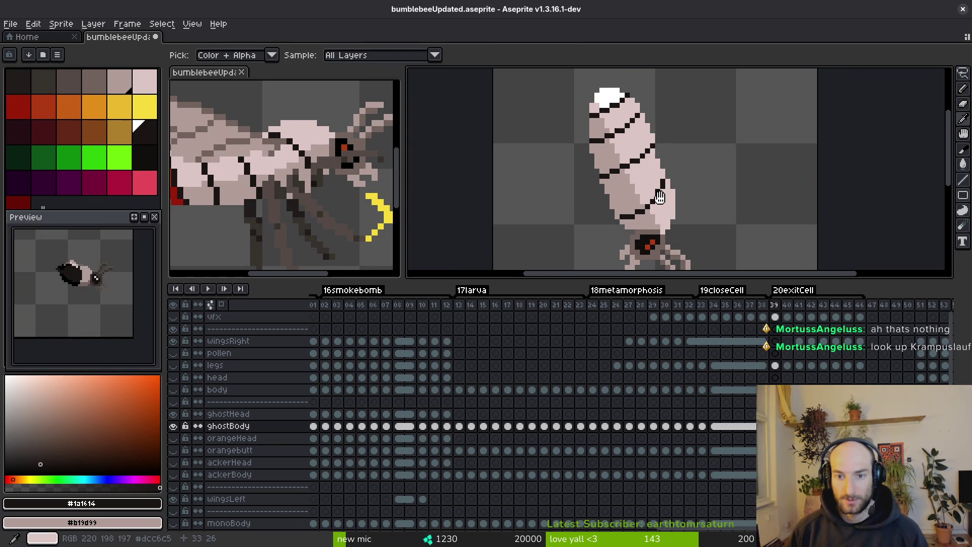
# Sample frame 38's red cap as primary and its darker red as secondary colour.
pyautogui.click(614, 95)
pyautogui.rightClick(596, 106)
pyautogui.press('b')
pyautogui.press('Right')
pyautogui.scroll(3, 616, 130)
# Fill frame 39's white cap red with a darker spot, then advance to frame 40.
pyautogui.press('g')
pyautogui.click(626, 114)
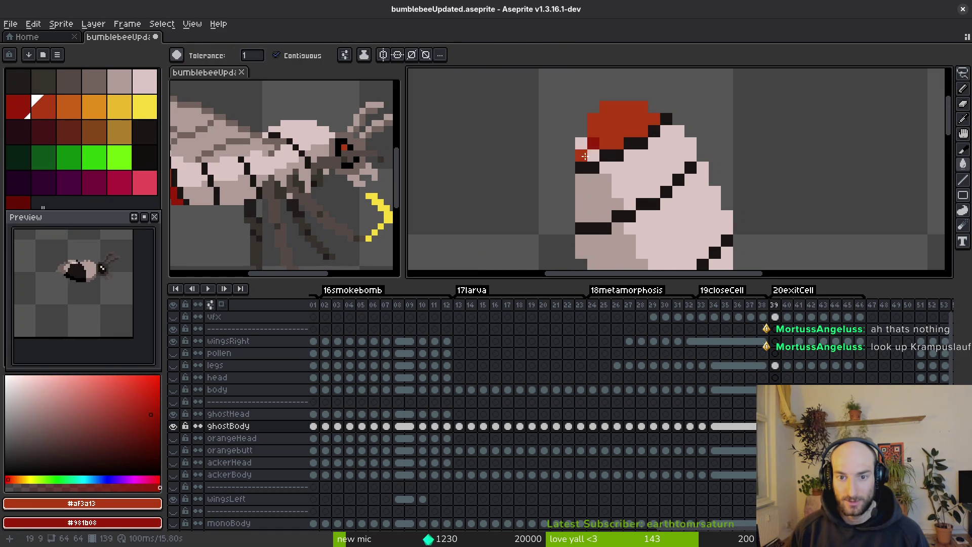
pyautogui.click(584, 156)
pyautogui.scroll(-3, 585, 156)
pyautogui.scroll(2, 621, 155)
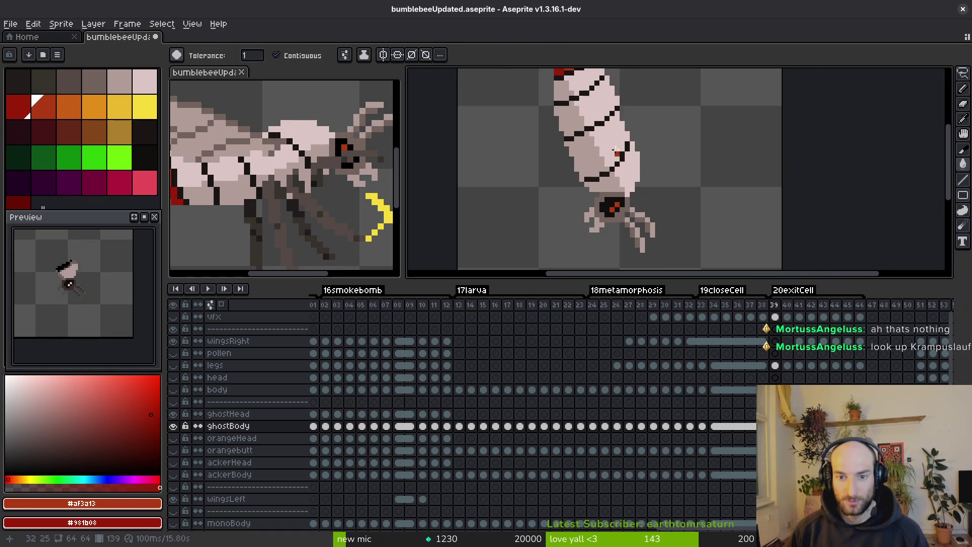
pyautogui.press('Right')
pyautogui.scroll(-2, 621, 172)
# Undo a stray red fill on the bee and sample its light pink and pink-grey colours.
pyautogui.press('i')
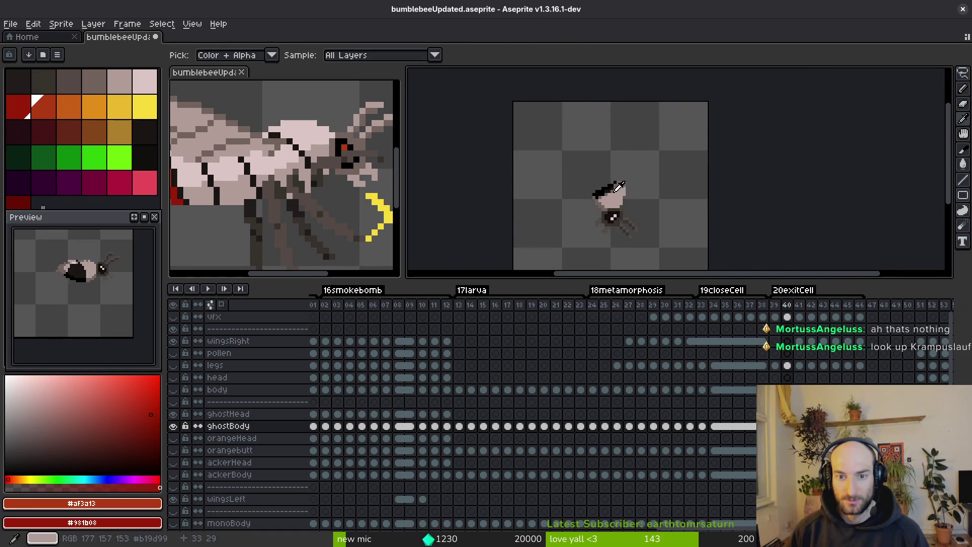
pyautogui.press('g')
pyautogui.scroll(2, 613, 191)
pyautogui.click(612, 190)
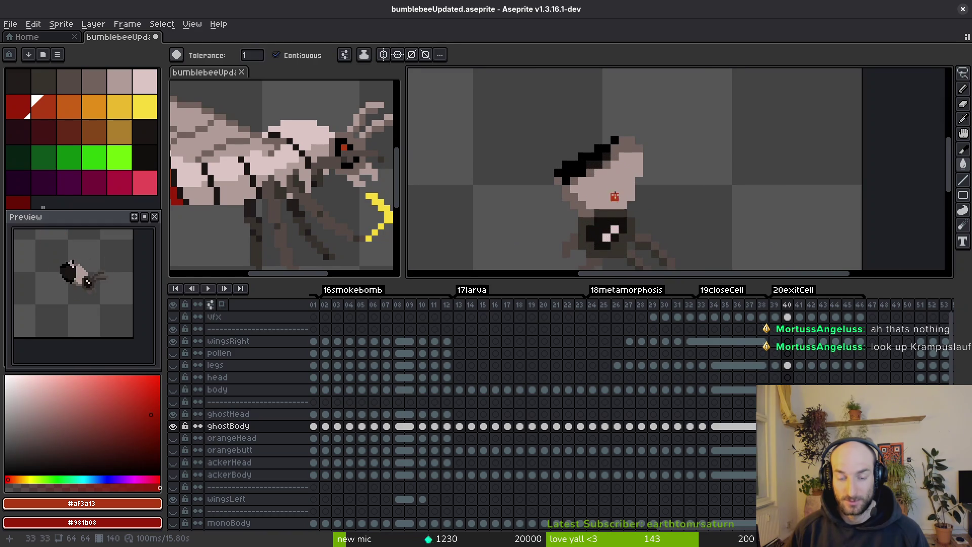
pyautogui.hotkey('ctrl', 'z')
pyautogui.keyDown('alt'); pyautogui.click(612, 193); pyautogui.keyUp('alt')
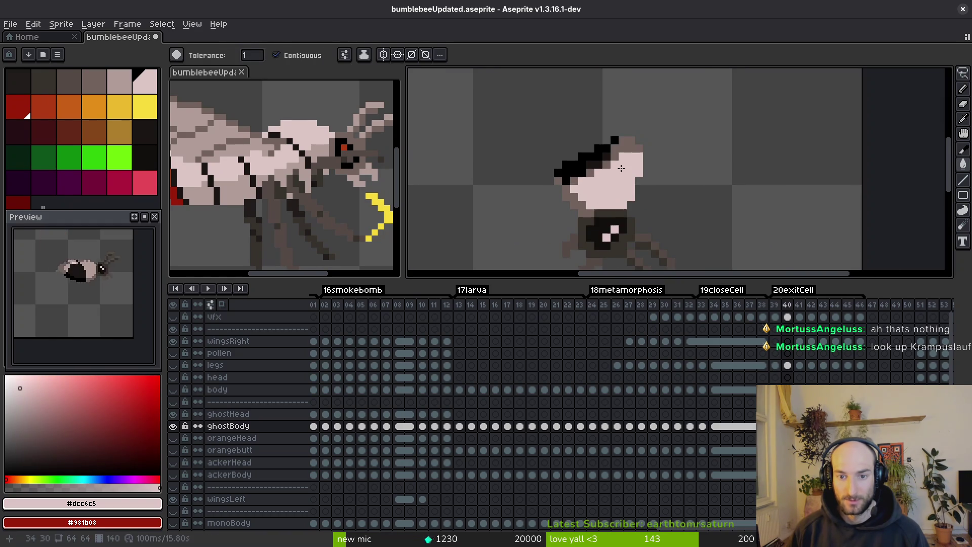
pyautogui.keyDown('alt'); pyautogui.click(582, 172); pyautogui.keyUp('alt')
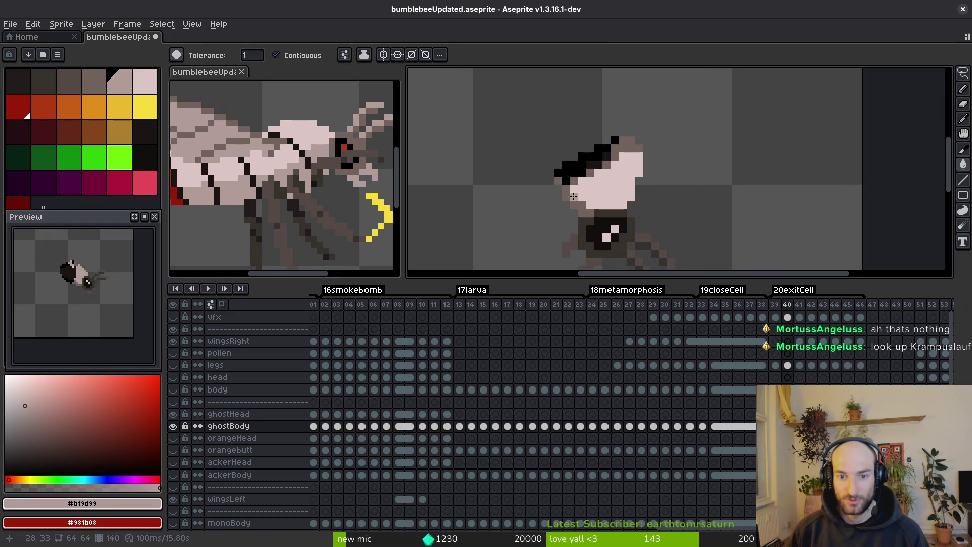
# Try filling black regions light pink and pink-grey, then undo the recent fills.
pyautogui.scroll(3, 606, 162)
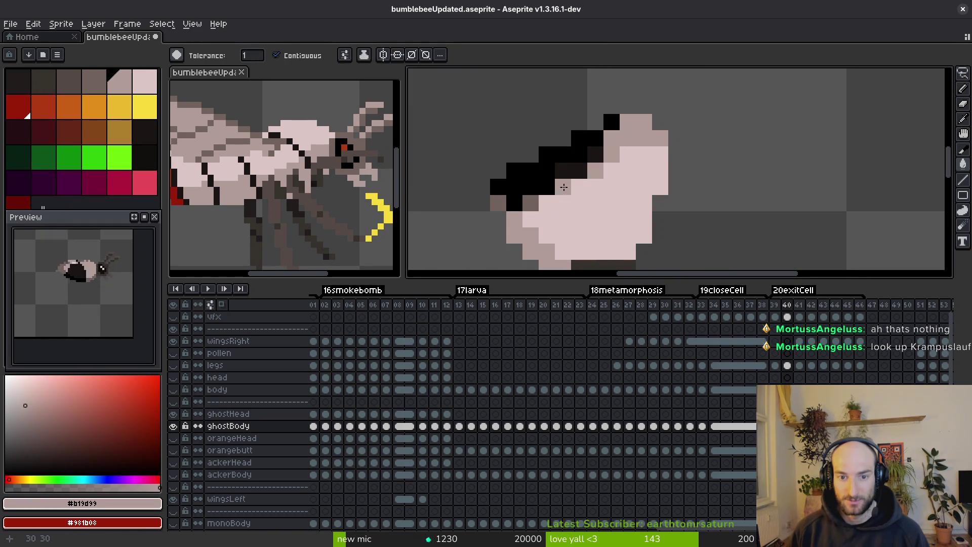
pyautogui.scroll(-3, 632, 173)
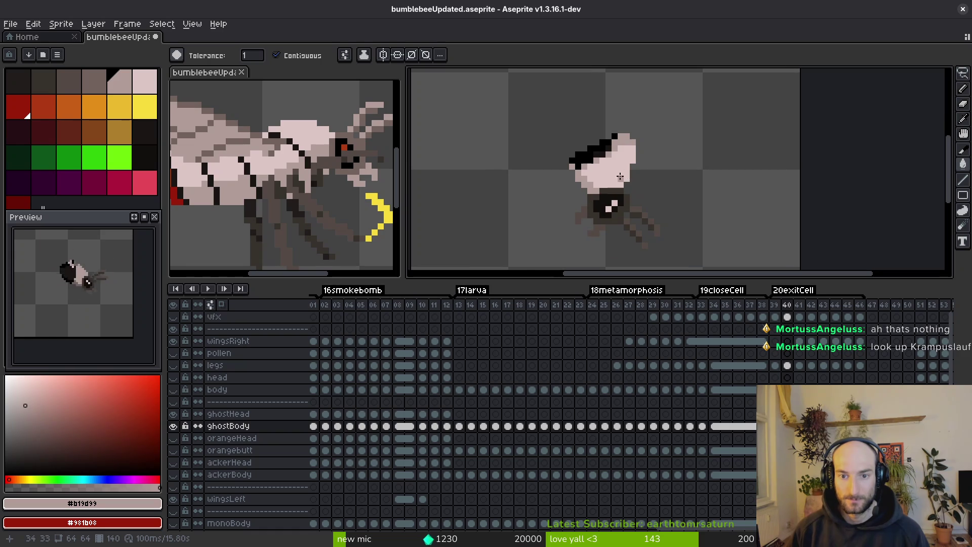
pyautogui.scroll(4, 621, 179)
pyautogui.keyDown('alt'); pyautogui.click(638, 146); pyautogui.keyUp('alt')
pyautogui.keyDown('alt'); pyautogui.click(608, 102); pyautogui.keyUp('alt')
pyautogui.keyDown('alt'); pyautogui.click(636, 148); pyautogui.keyUp('alt')
pyautogui.click(564, 105)
pyautogui.keyDown('alt'); pyautogui.click(607, 113); pyautogui.keyUp('alt')
pyautogui.click(582, 151)
pyautogui.click(555, 105)
pyautogui.hotkey('ctrl', 'z')
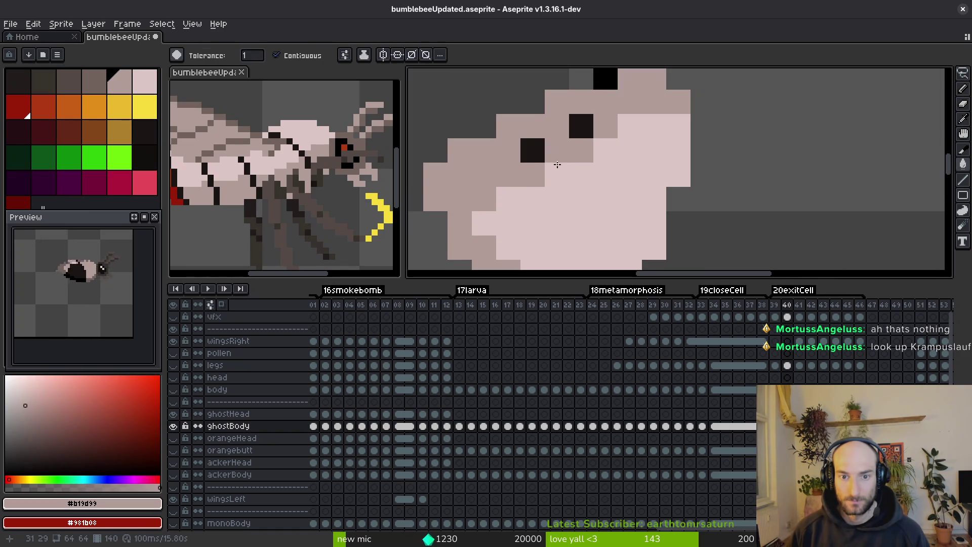
# Fill the dark block on frame 40's bee pink-grey.
pyautogui.scroll(1, 579, 126)
pyautogui.click(542, 149)
pyautogui.scroll(-3, 542, 149)
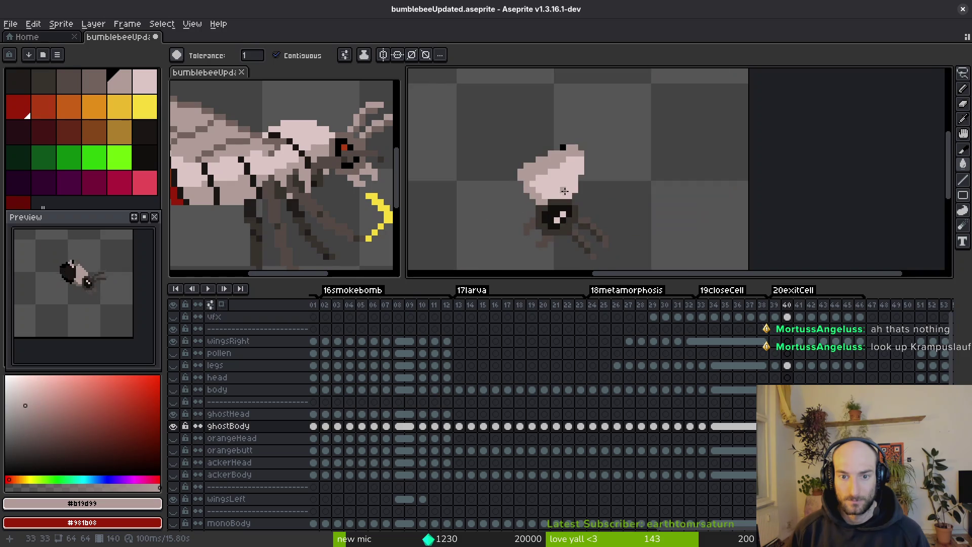
pyautogui.scroll(4, 565, 185)
pyautogui.scroll(-1, 565, 185)
pyautogui.scroll(-3, 565, 185)
# On frame 41, fill the body lighter pink and its lower-left pixels pink-grey.
pyautogui.press('.')
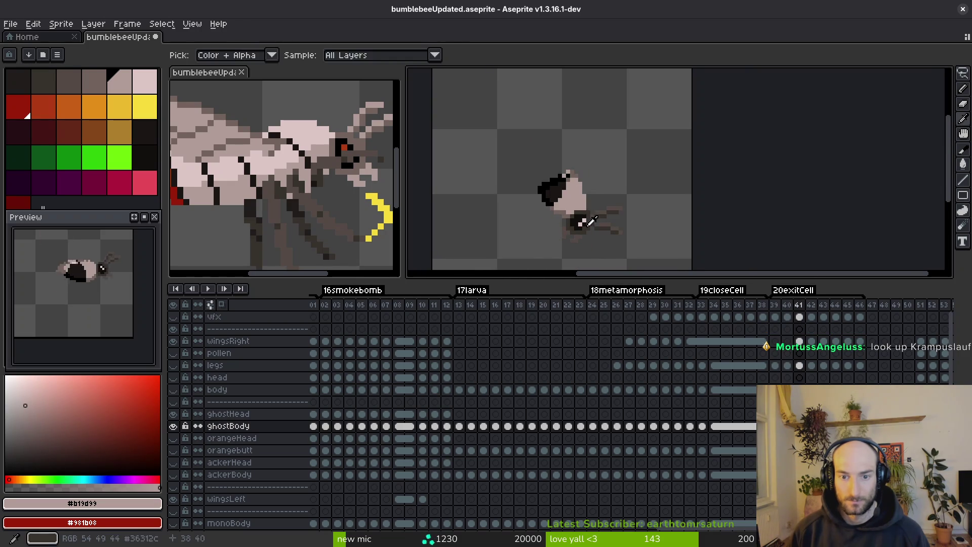
pyautogui.scroll(4, 556, 141)
pyautogui.press(',')
pyautogui.keyDown('alt'); pyautogui.click(559, 138); pyautogui.keyUp('alt')
pyautogui.press('.')
pyautogui.click(571, 181)
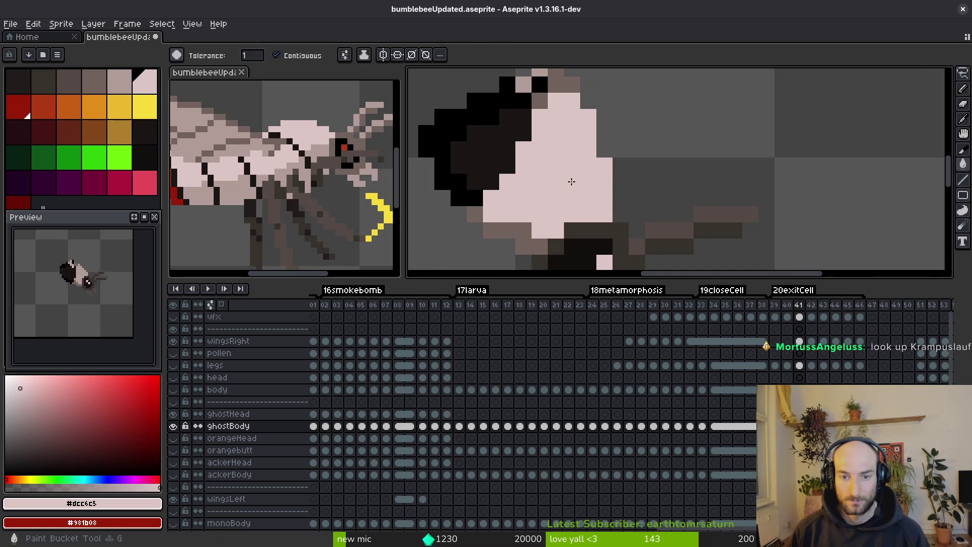
pyautogui.press(',')
pyautogui.keyDown('alt'); pyautogui.click(542, 97); pyautogui.keyUp('alt')
pyautogui.press('.')
pyautogui.moveTo(523, 199)
pyautogui.mouseDown()
pyautogui.moveTo(506, 230)
pyautogui.moveTo(479, 211)
pyautogui.mouseUp()
pyautogui.click(470, 183)
# Compare frames 39 to 41 and undo the last two fills on frame 40's body.
pyautogui.press(',')
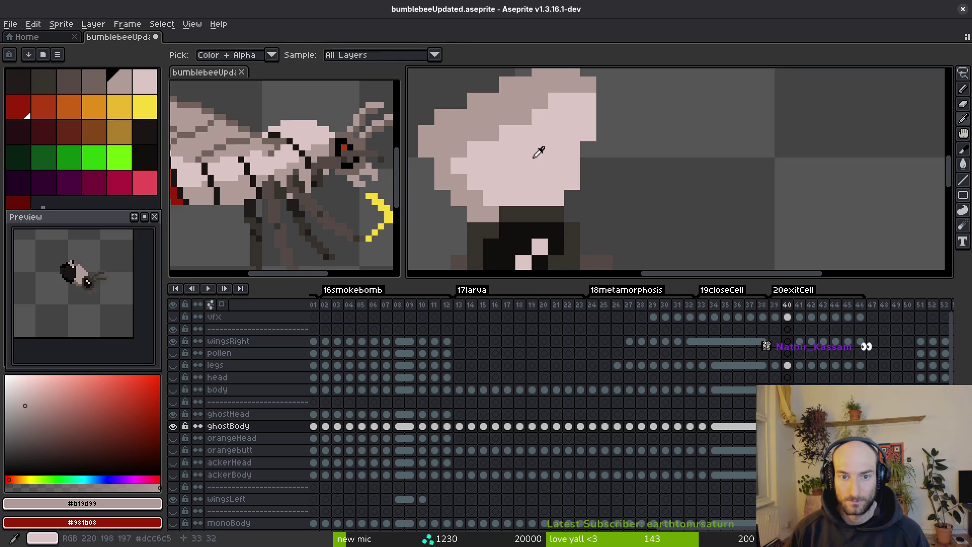
pyautogui.press('.')
pyautogui.click(565, 179)
pyautogui.press(',')
pyautogui.hotkey('ctrl', 'z')
pyautogui.hotkey('ctrl', 'z')
pyautogui.hotkey('ctrl', 'z')
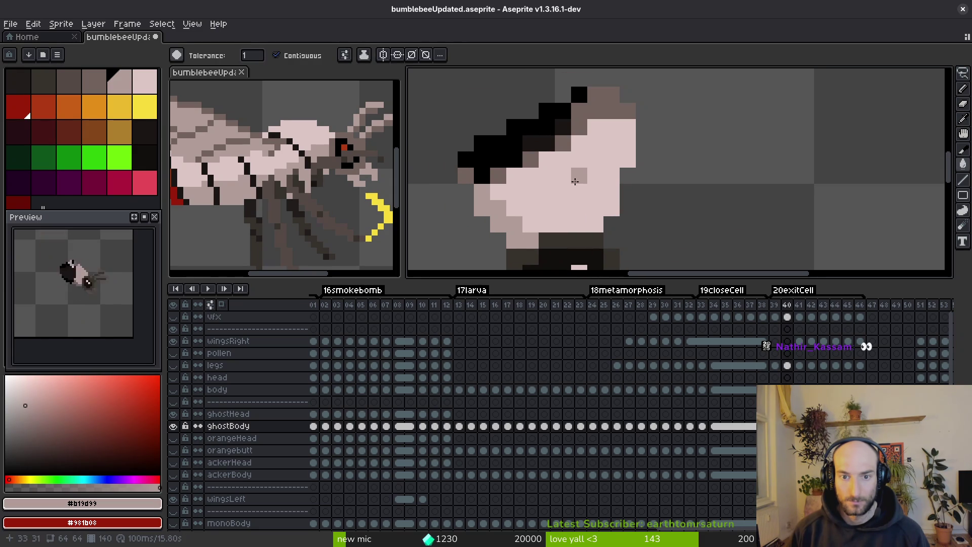
pyautogui.scroll(-2, 576, 176)
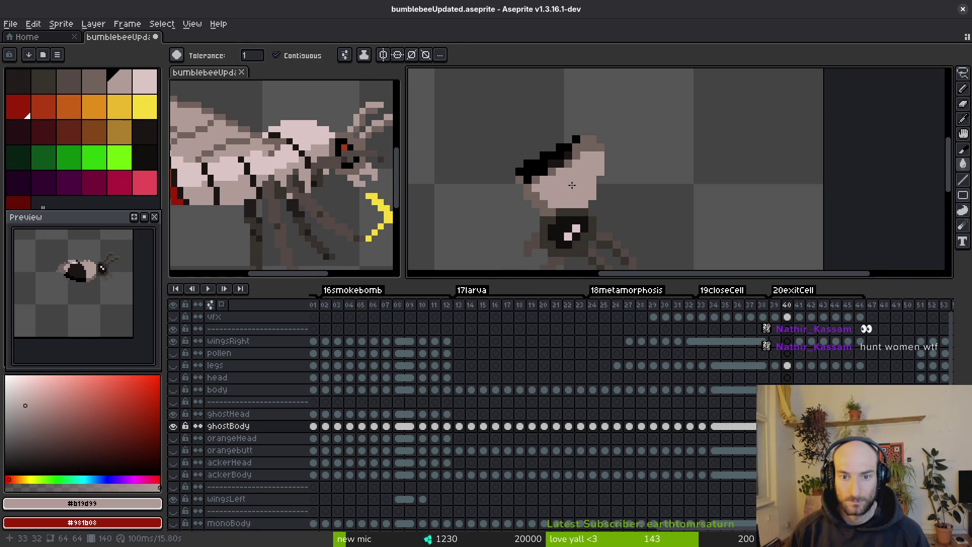
pyautogui.scroll(3, 575, 185)
pyautogui.scroll(-2, 587, 182)
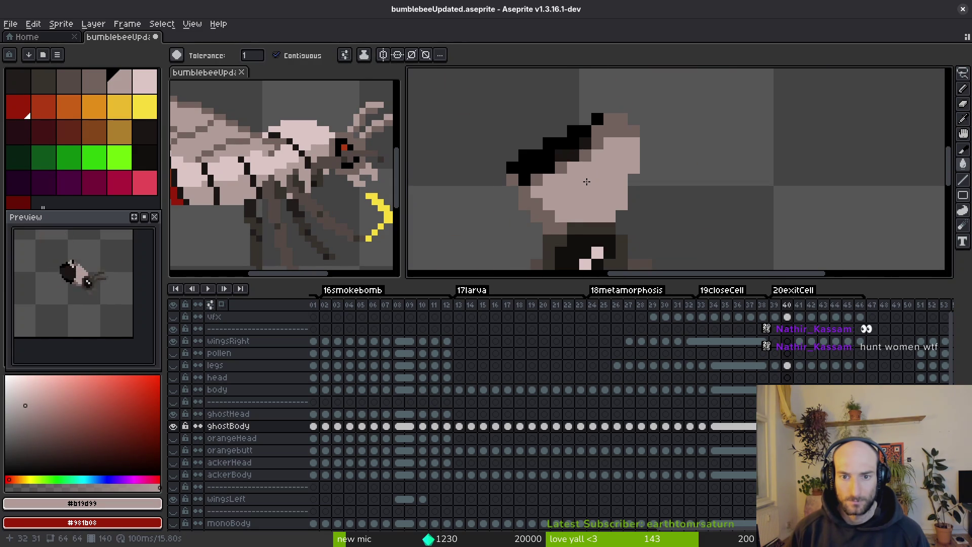
pyautogui.press(',')
pyautogui.press('.')
pyautogui.hotkey('ctrl', 'z')
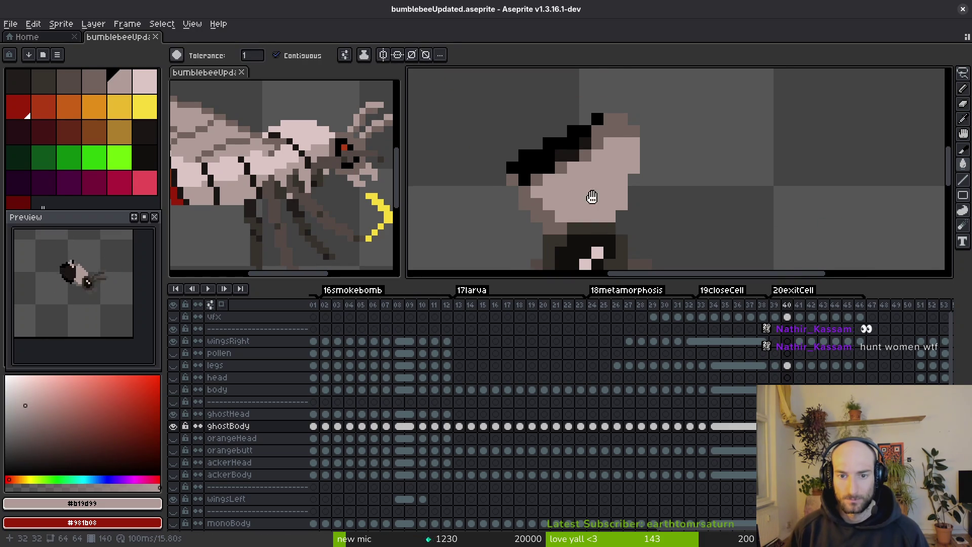
# Fill the upper body dark and compare ghostBody against the yellow body layer.
pyautogui.moveTo(583, 179); pyautogui.dragTo(598, 192)
pyautogui.click(552, 196)
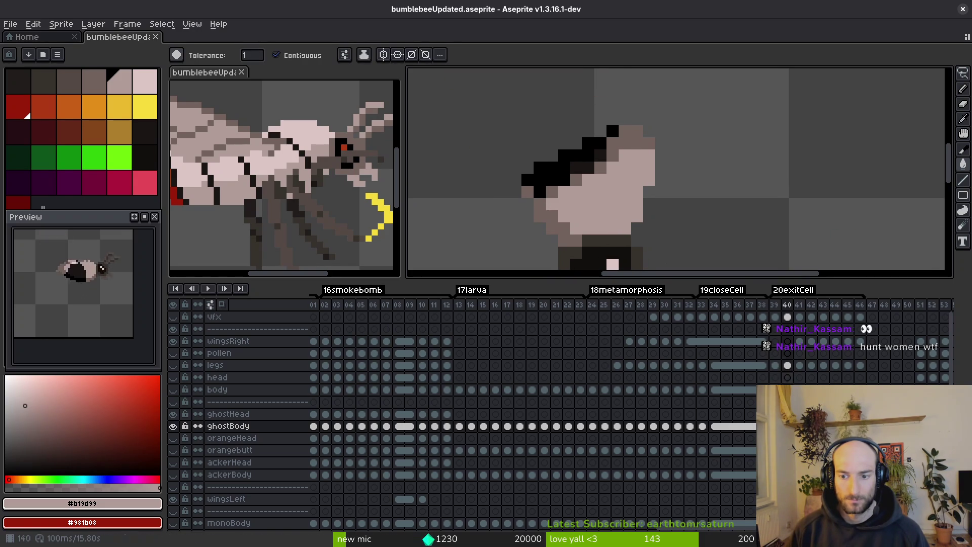
pyautogui.click(173, 425)
pyautogui.click(174, 389)
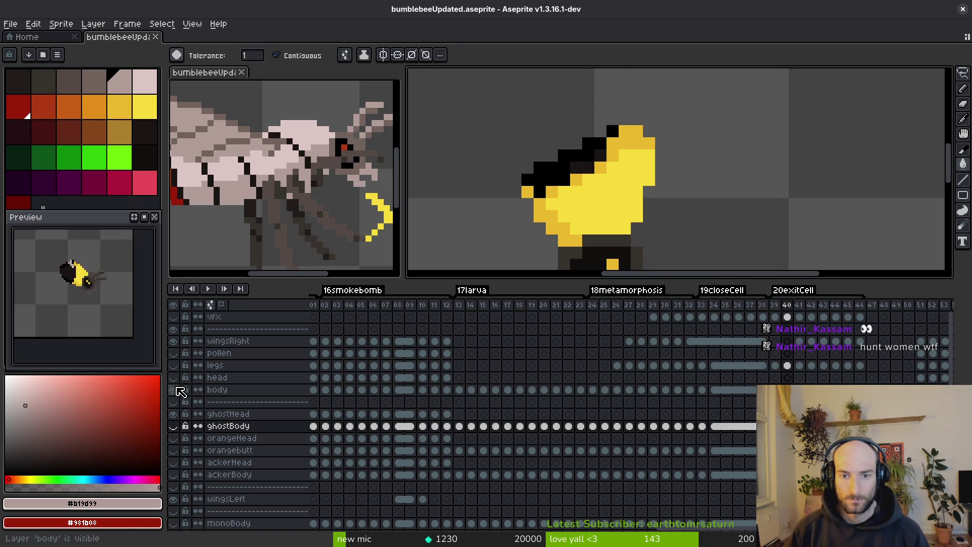
pyautogui.click(174, 390)
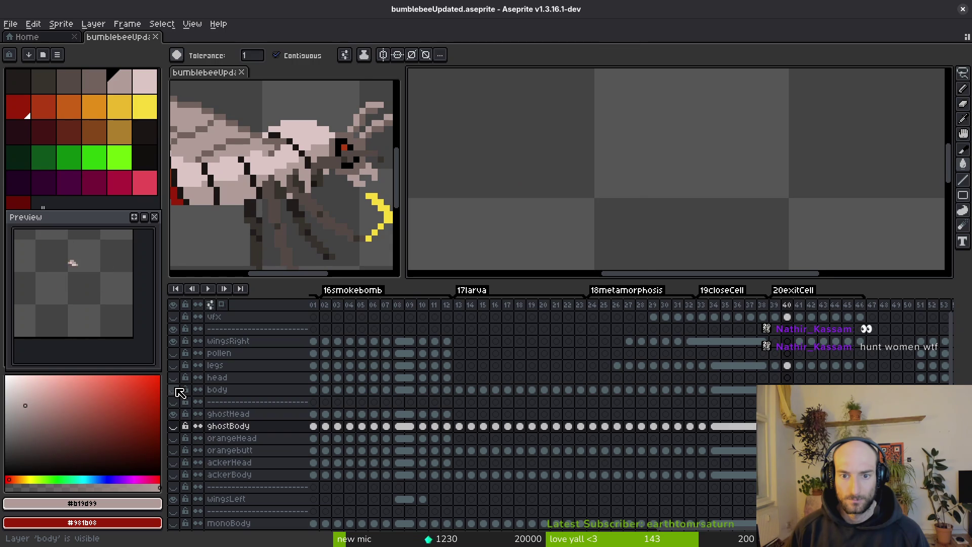
pyautogui.click(173, 426)
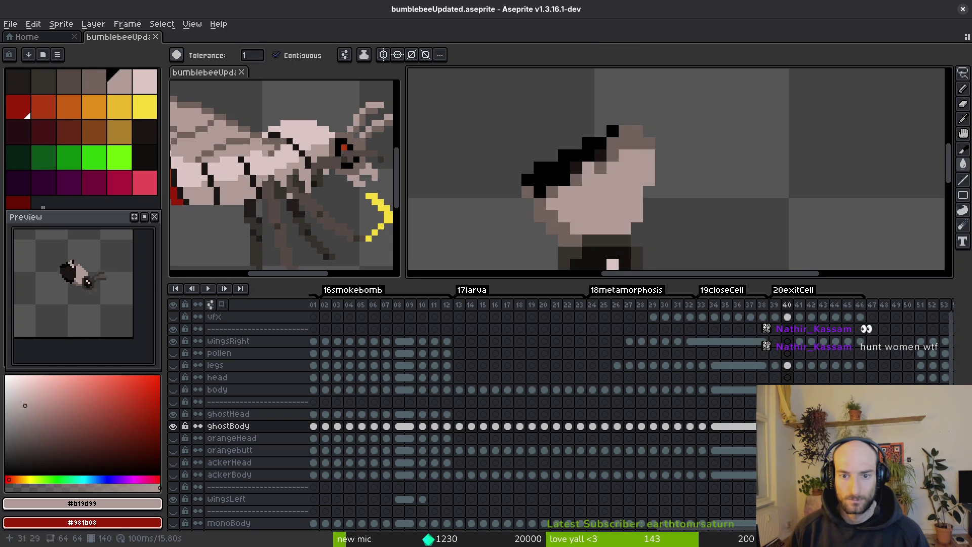
pyautogui.scroll(2, 611, 211)
# Repaint three black stripe pixels with near-black #1a1614.
pyautogui.press('i')
pyautogui.click(611, 211)
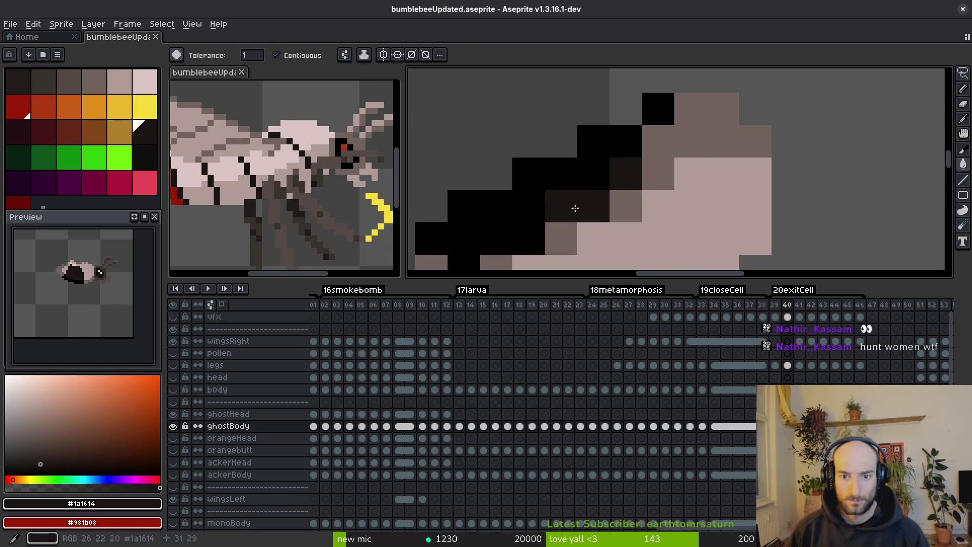
pyautogui.press('b')
pyautogui.click(539, 199)
pyautogui.click(508, 231)
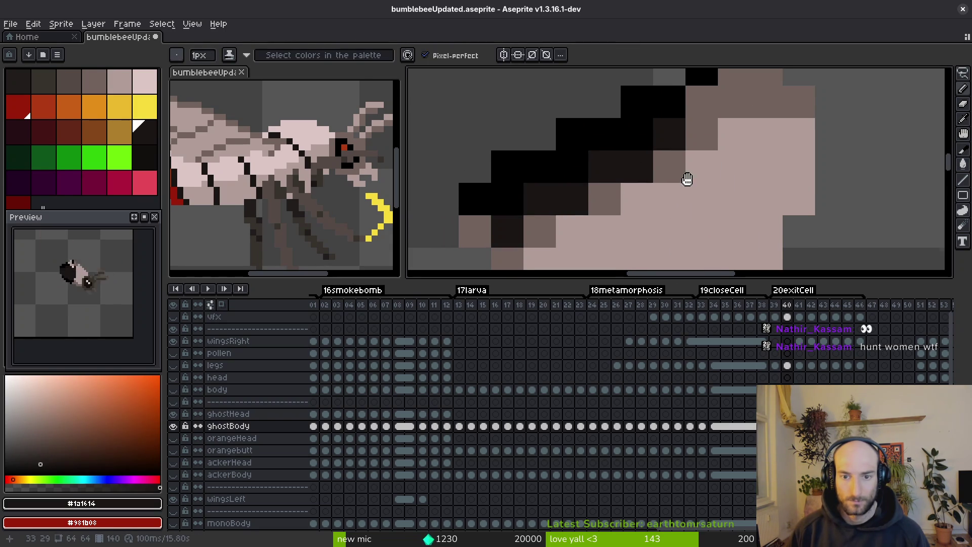
pyautogui.click(698, 112)
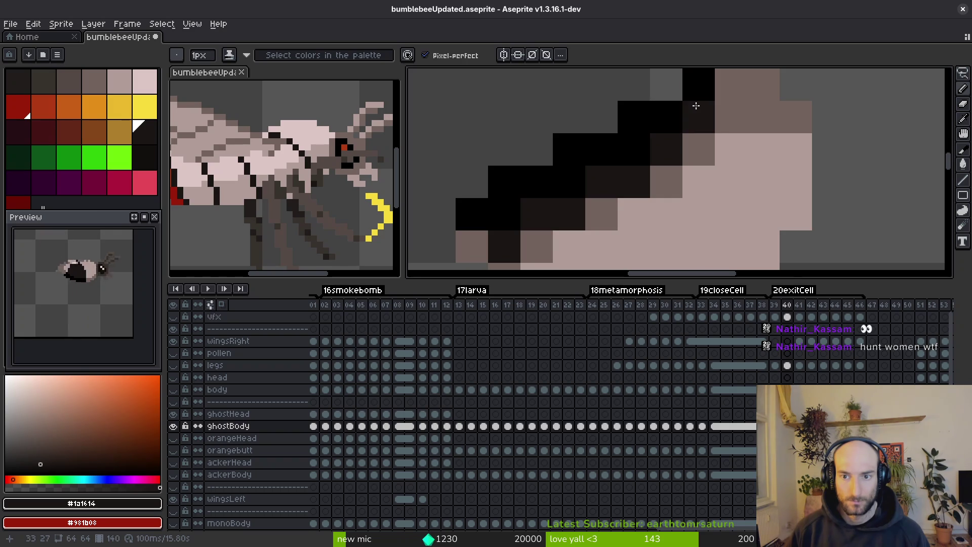
pyautogui.scroll(-3, 699, 133)
pyautogui.scroll(1, 699, 133)
pyautogui.scroll(1, 706, 144)
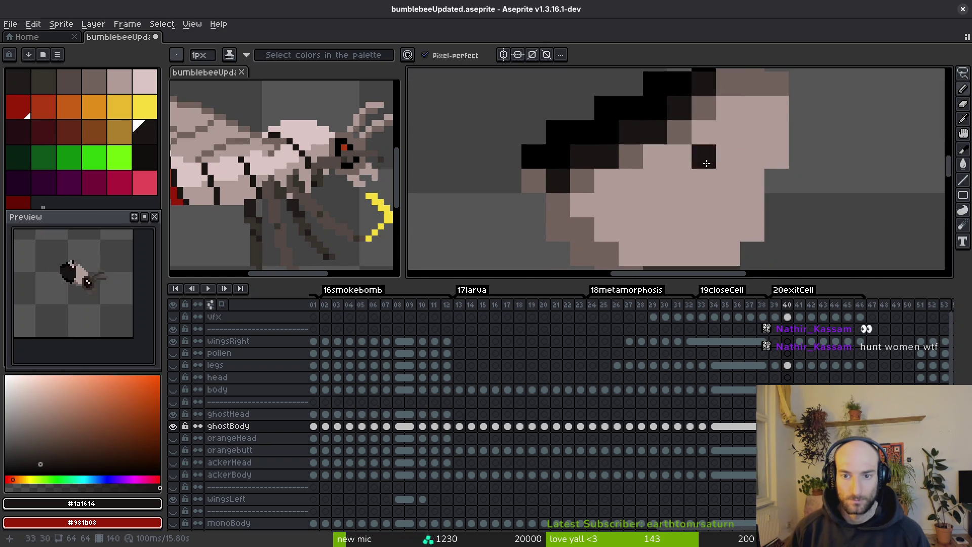
# Turn the brown and grey pixels beside the outline pale #b19d99.
pyautogui.keyDown('alt'); pyautogui.click(720, 130); pyautogui.keyUp('alt')
pyautogui.click(686, 131)
pyautogui.press('g')
pyautogui.click(703, 108)
pyautogui.click(630, 156)
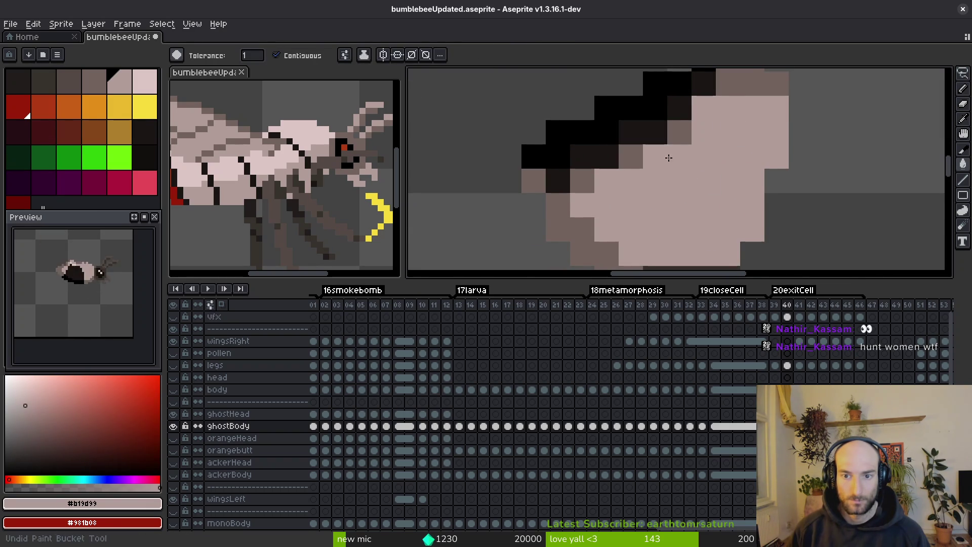
pyautogui.click(590, 181)
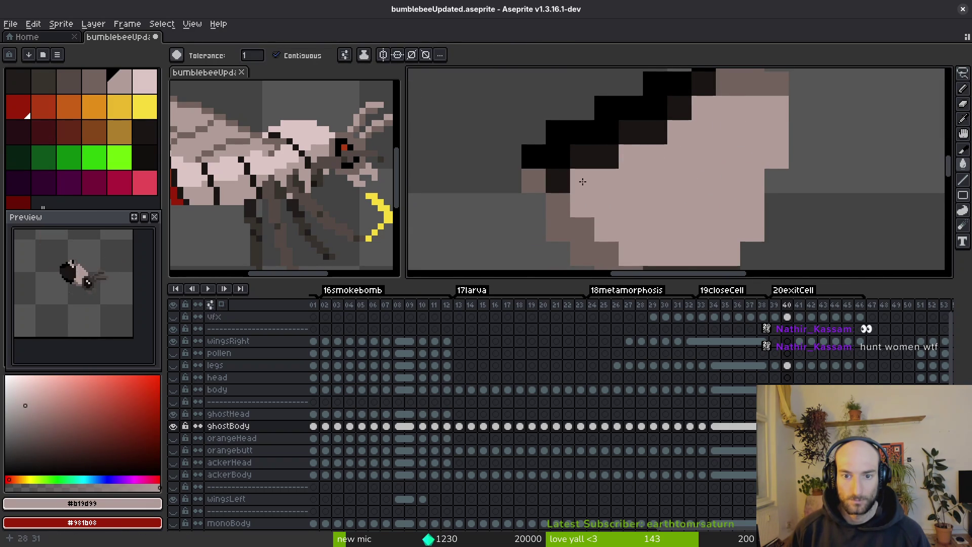
pyautogui.scroll(-1, 643, 188)
# Add a light pink #dcc6c5 pixel on the body edge.
pyautogui.press('i')
pyautogui.click(682, 189)
pyautogui.press('Left')
pyautogui.press('Right')
pyautogui.press('f')
pyautogui.click(709, 173)
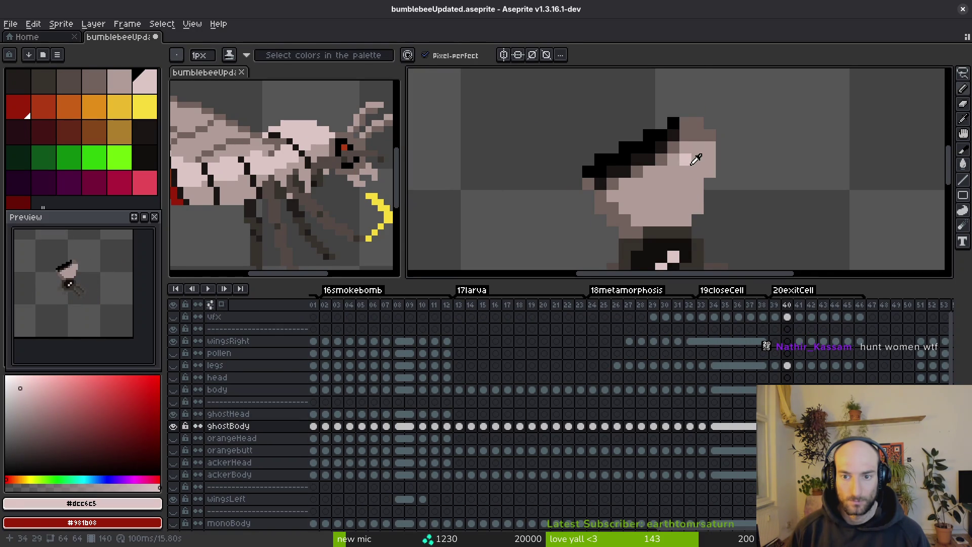
# Fill the black upper band and grey left shading with #b19d99 sampled from frame 39.
pyautogui.press('i')
pyautogui.press('Left')
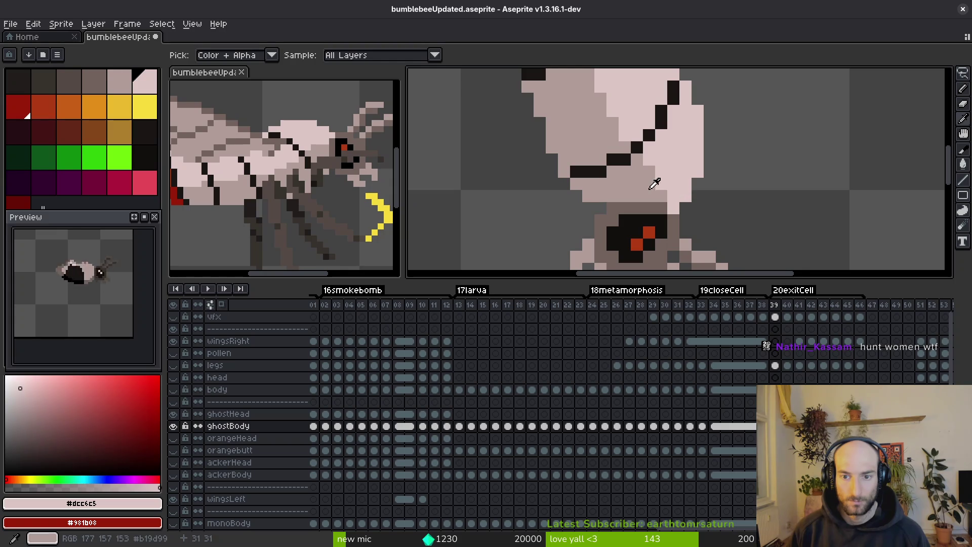
pyautogui.click(658, 185)
pyautogui.press('Right')
pyautogui.press('f')
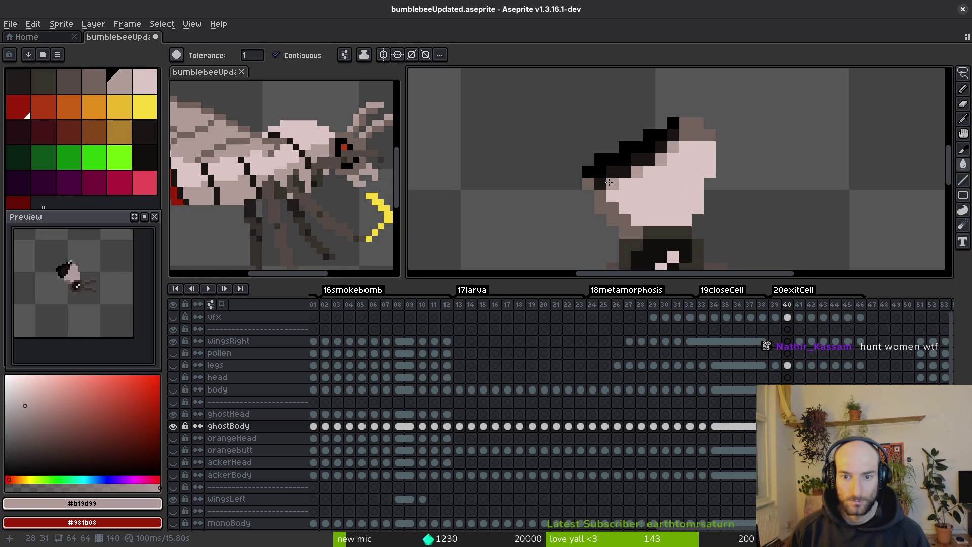
pyautogui.click(619, 155)
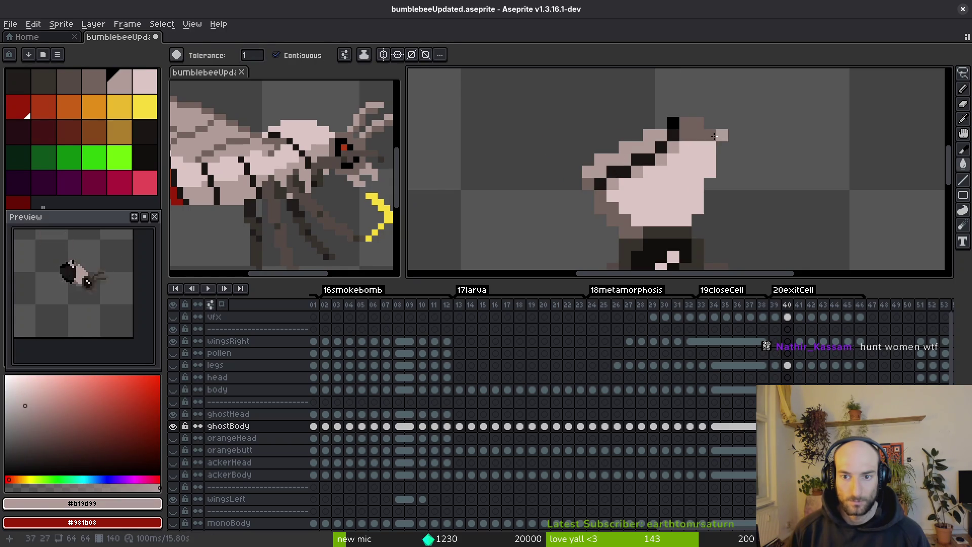
pyautogui.click(604, 202)
pyautogui.scroll(-2, 663, 198)
pyautogui.scroll(2, 663, 199)
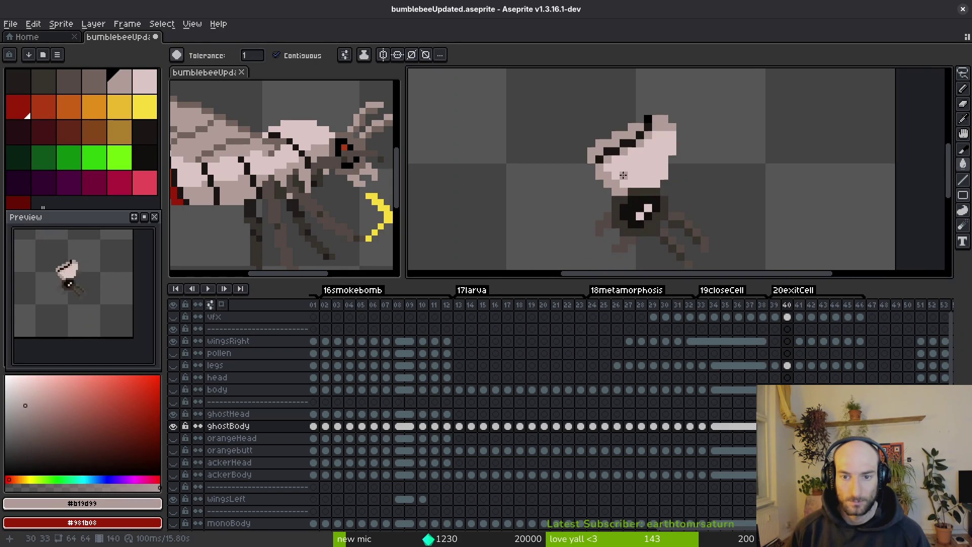
pyautogui.scroll(3, 751, 202)
pyautogui.click(693, 205)
pyautogui.scroll(-2, 715, 163)
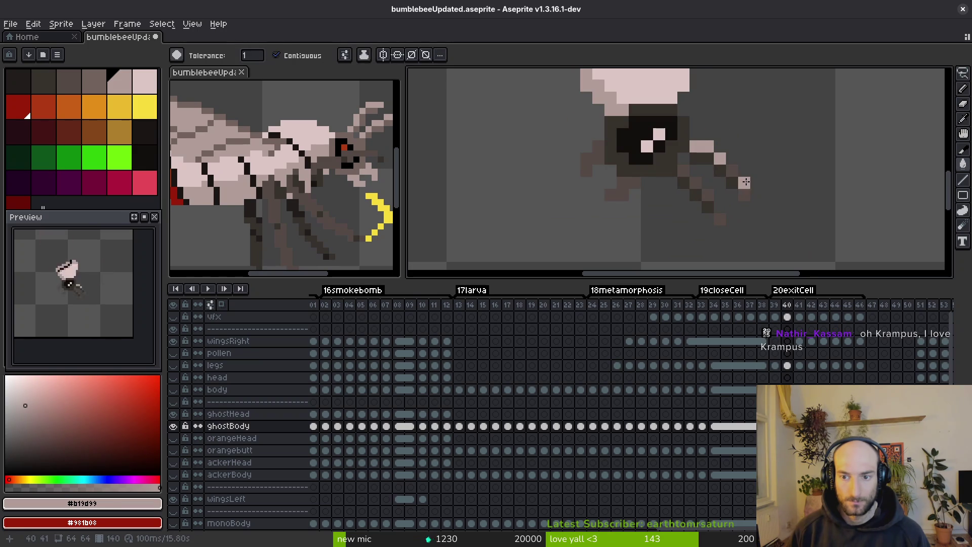
# Compare against the yellow body layer, pick the dark leg colour #544a45, then return to ghostBody.
pyautogui.press('b')
pyautogui.scroll(-3, 719, 192)
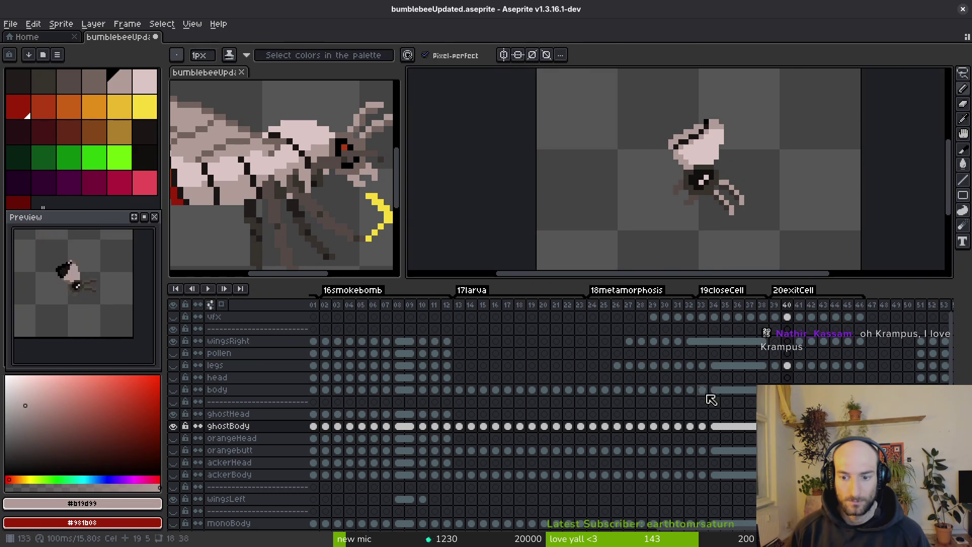
pyautogui.click(173, 425)
pyautogui.click(173, 389)
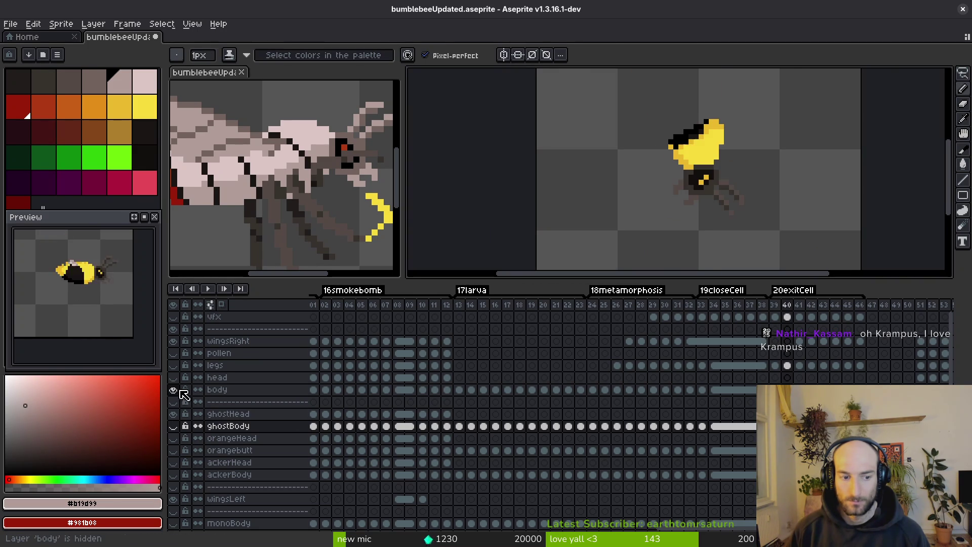
pyautogui.click(217, 390)
pyautogui.scroll(2, 690, 167)
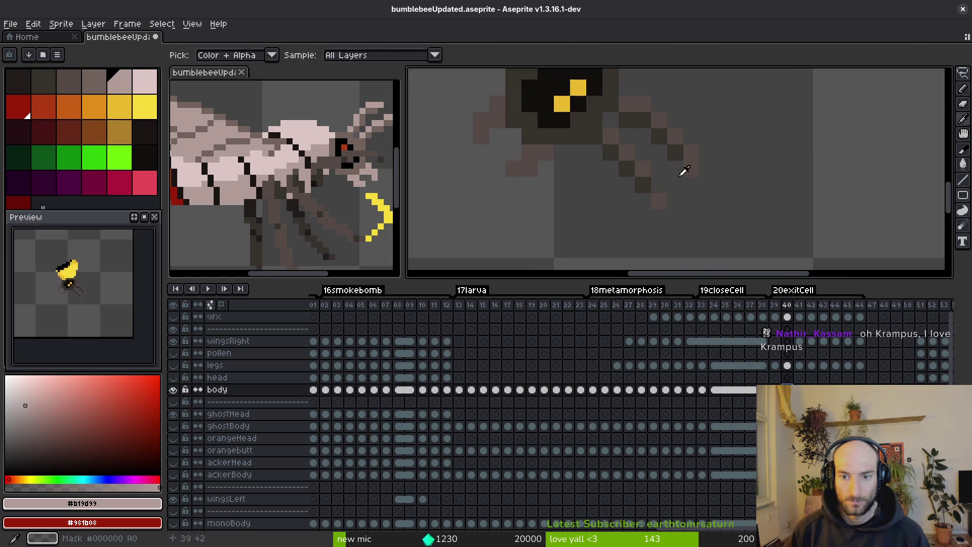
pyautogui.keyDown('alt'); pyautogui.click(647, 163); pyautogui.keyUp('alt')
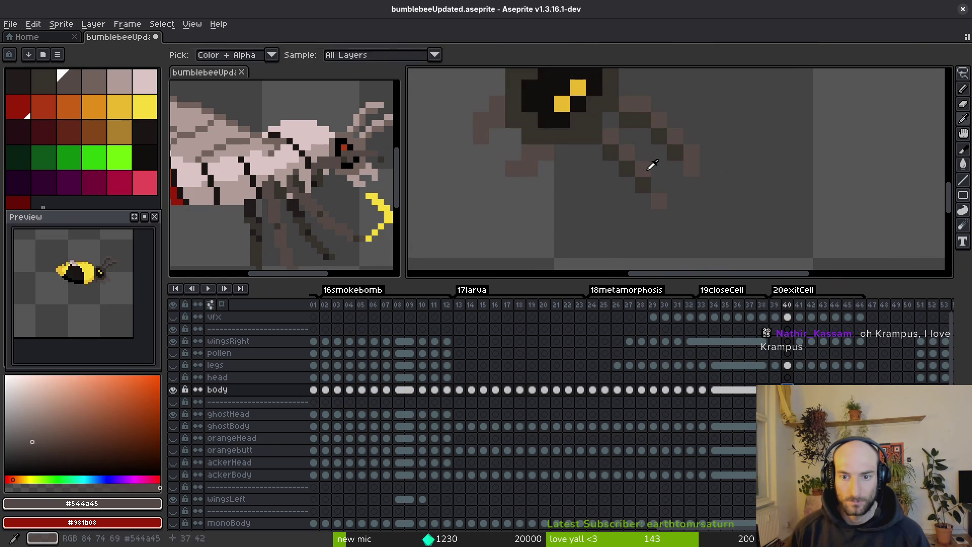
pyautogui.click(173, 390)
pyautogui.click(174, 426)
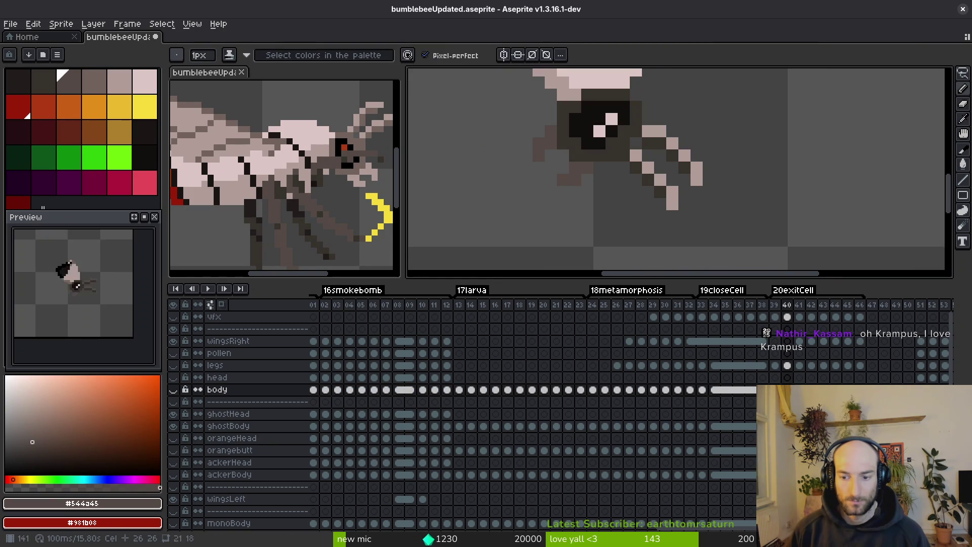
pyautogui.click(228, 426)
# Fill pixels near the legs pale #b19d99 and part of the legs brown #71625d from frame 39.
pyautogui.scroll(-2, 683, 192)
pyautogui.scroll(3, 682, 191)
pyautogui.press('g')
pyautogui.keyDown('alt'); pyautogui.click(569, 199); pyautogui.keyUp('alt')
pyautogui.click(570, 199)
pyautogui.scroll(-3, 595, 169)
pyautogui.press(',')
pyautogui.keyDown('alt'); pyautogui.click(566, 145); pyautogui.keyUp('alt')
pyautogui.press('.')
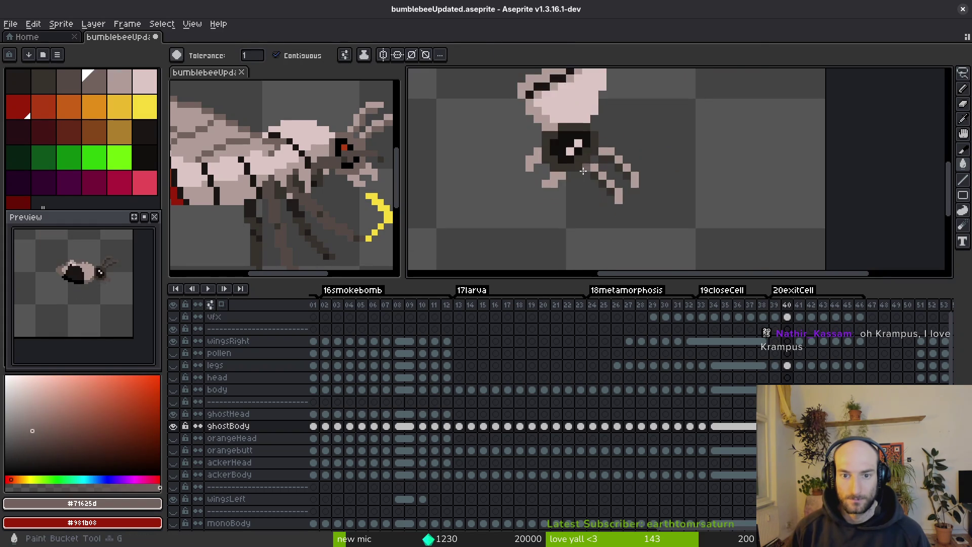
pyautogui.scroll(2, 582, 167)
pyautogui.click(593, 175)
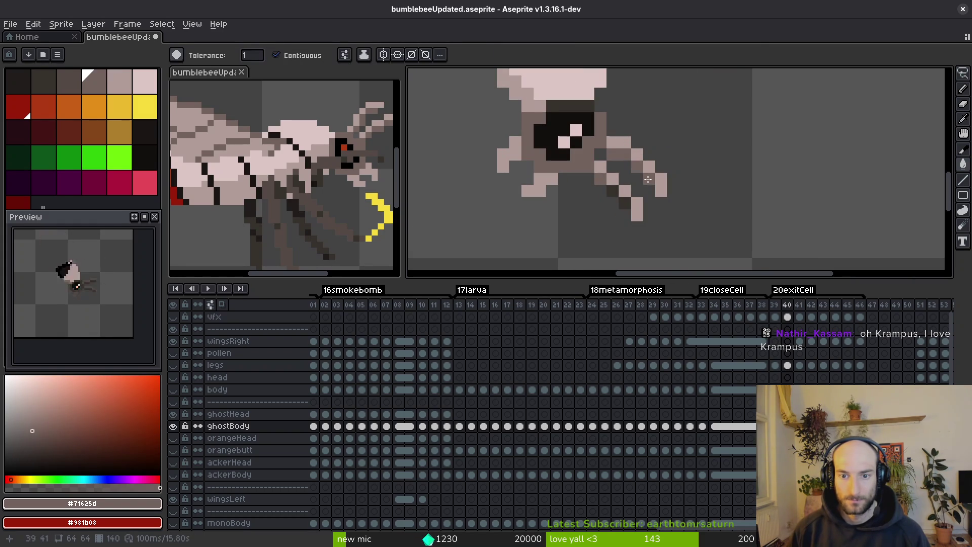
# Draw a red #af3a13 pixel on the dark lower body, sampling colours from frame 39.
pyautogui.scroll(2, 603, 172)
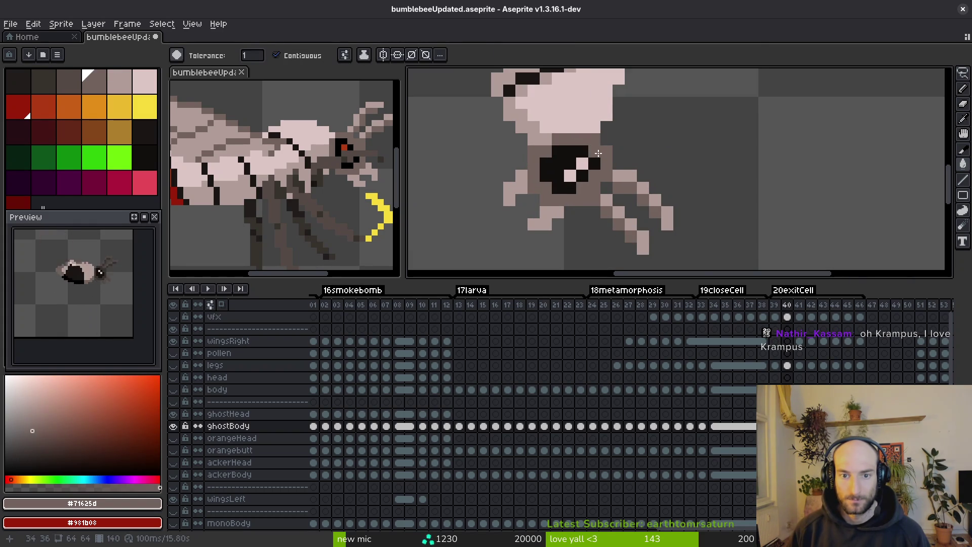
pyautogui.scroll(-2, 594, 152)
pyautogui.press(',')
pyautogui.keyDown('alt'); pyautogui.click(594, 153); pyautogui.keyUp('alt')
pyautogui.press('.')
pyautogui.press('b')
pyautogui.scroll(2, 589, 165)
pyautogui.click(588, 165)
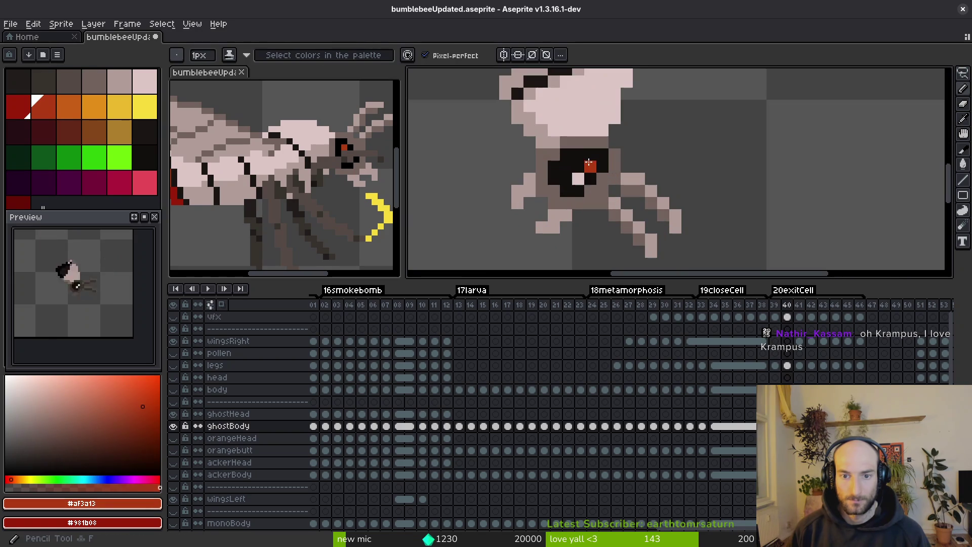
pyautogui.press(',')
pyautogui.keyDown('alt'); pyautogui.click(570, 145); pyautogui.keyUp('alt')
pyautogui.scroll(-2, 602, 193)
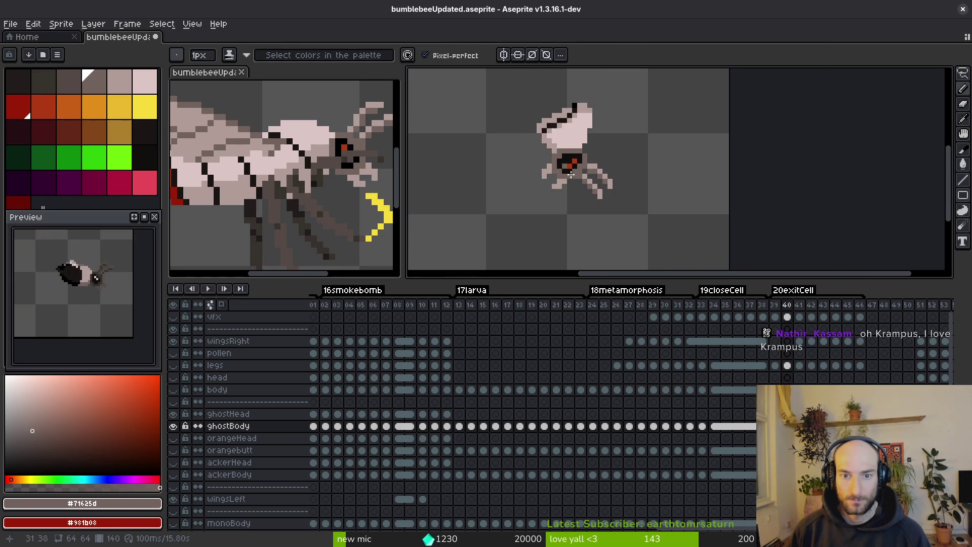
pyautogui.press('.')
# Pick the dark colour #36312c from the yellow body layer, then hide that layer again.
pyautogui.click(203, 391)
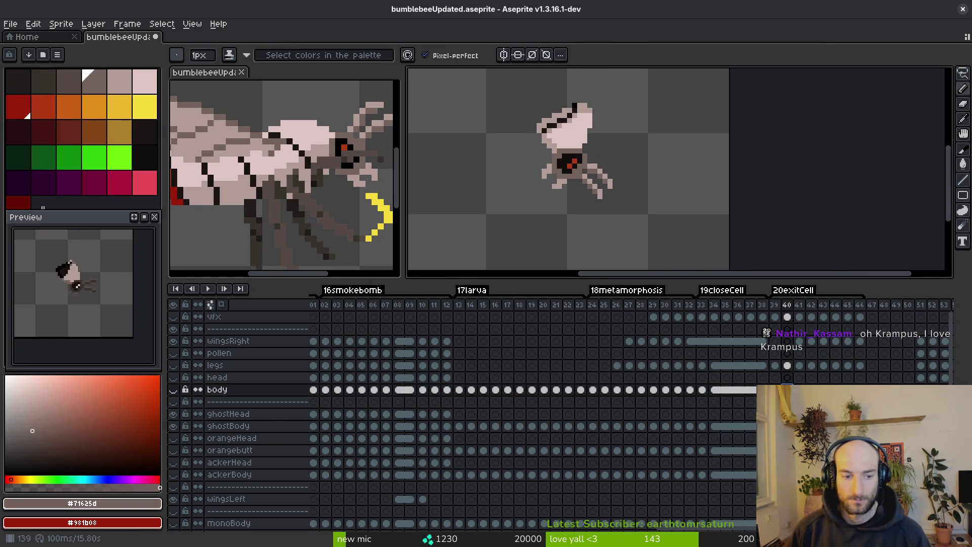
pyautogui.click(173, 389)
pyautogui.scroll(3, 488, 164)
pyautogui.keyDown('alt'); pyautogui.click(487, 164); pyautogui.keyUp('alt')
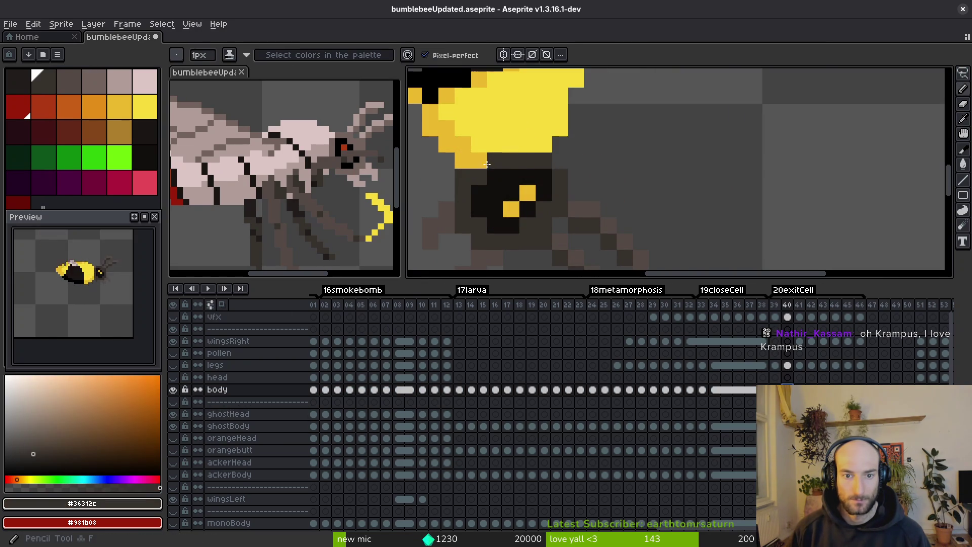
pyautogui.scroll(-3, 622, 205)
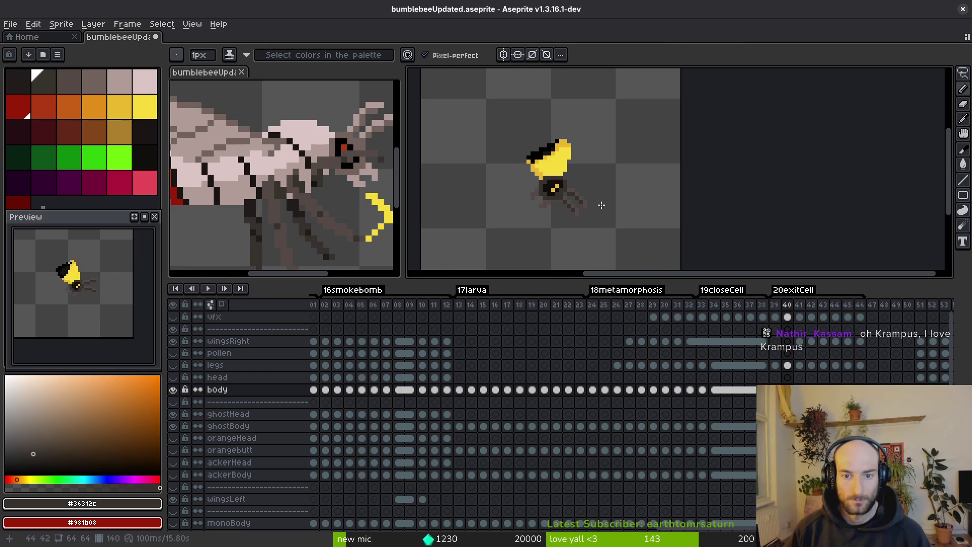
pyautogui.click(173, 389)
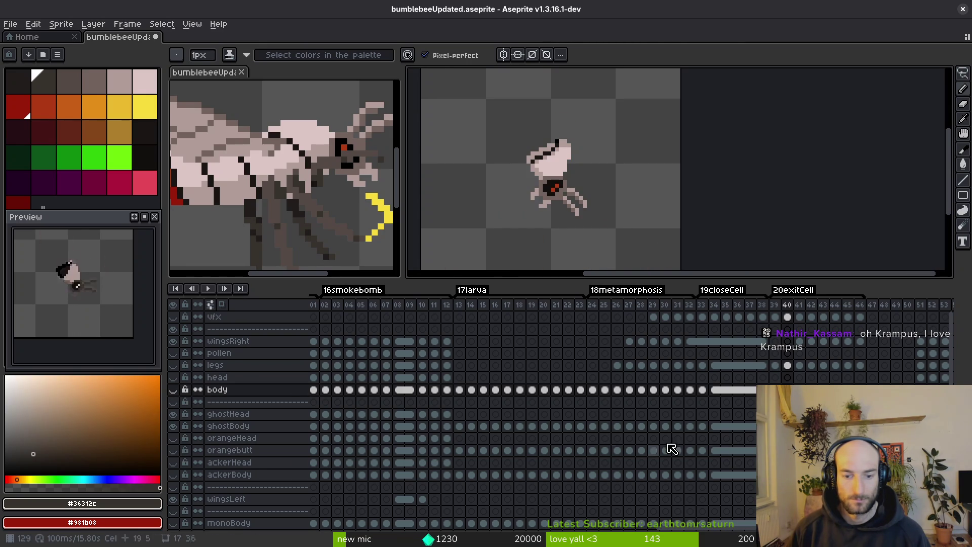
# Select the ghostBody layer, save the file, and move to frame 41.
pyautogui.press('Down')
pyautogui.press('Down')
pyautogui.press('Down')
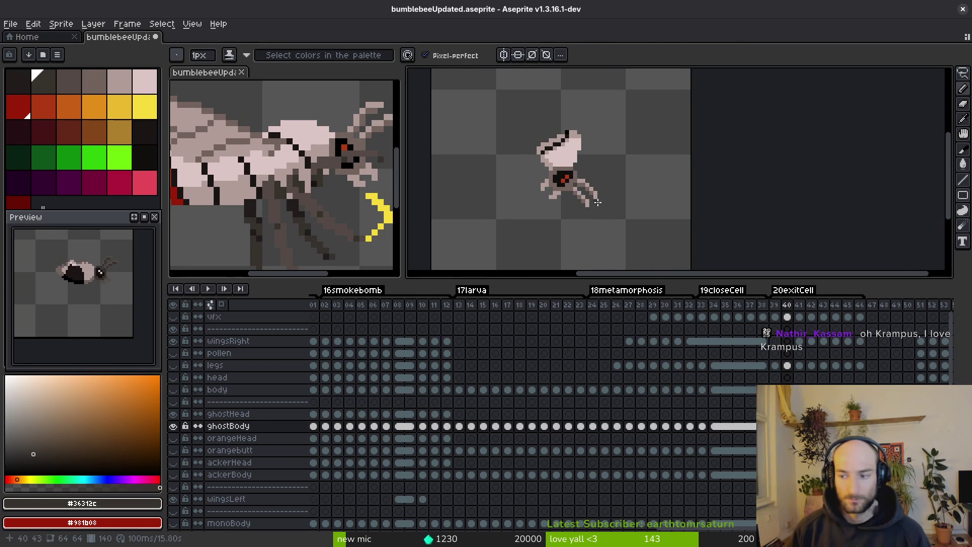
pyautogui.hotkey('ctrl', 's')
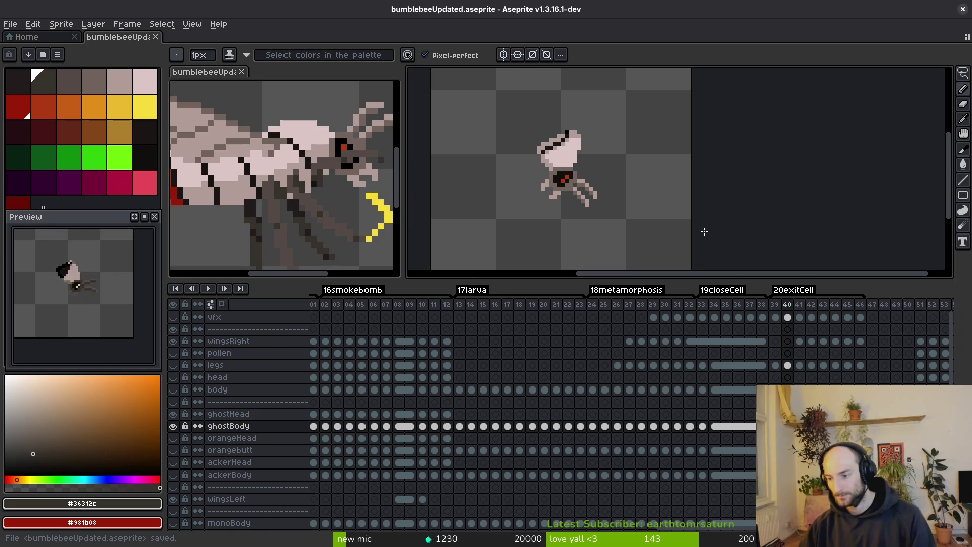
pyautogui.scroll(2, 610, 190)
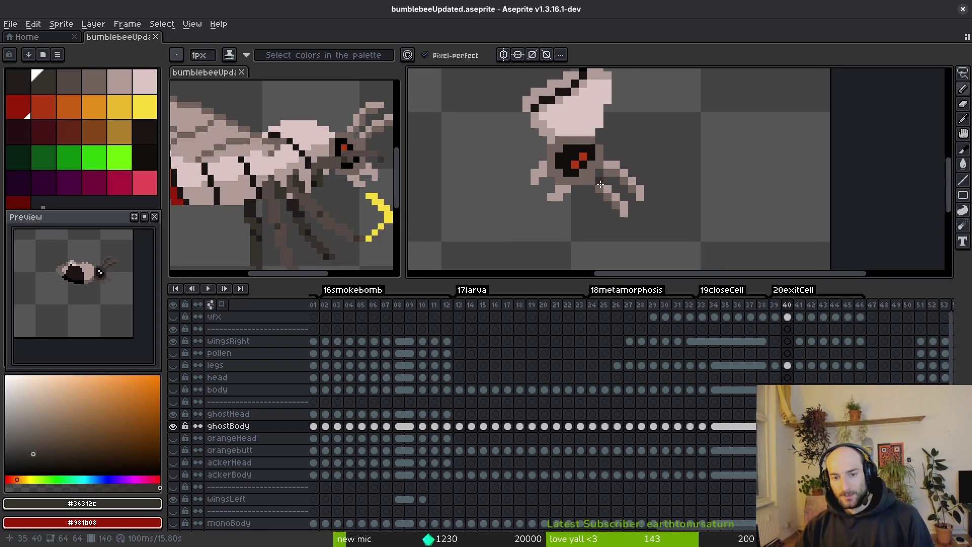
pyautogui.press('Right')
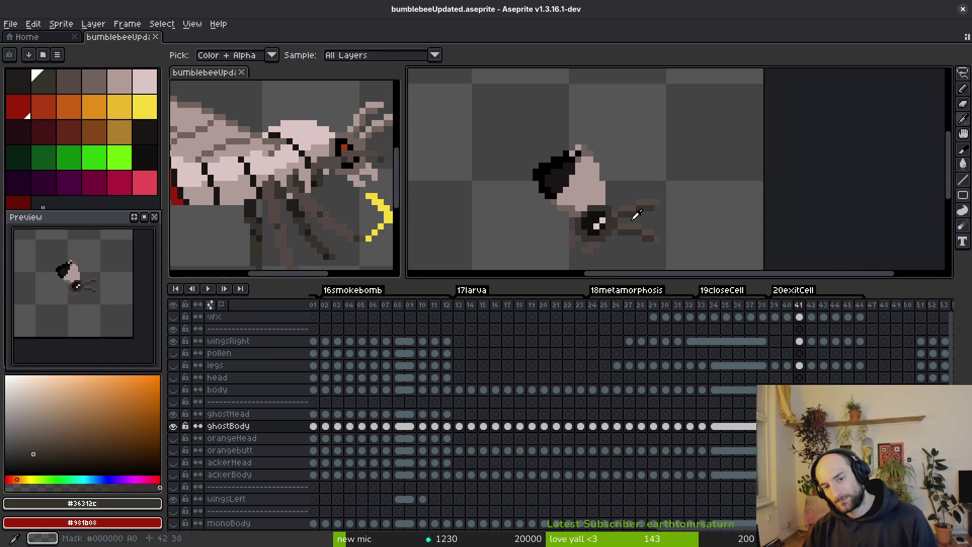
# Fill the head area pale pink and draw a pale pink line across the dark head.
pyautogui.scroll(1, 620, 183)
pyautogui.click(619, 183)
pyautogui.press('g')
pyautogui.click(620, 183)
pyautogui.scroll(1, 619, 183)
pyautogui.press('f')
pyautogui.moveTo(577, 107); pyautogui.dragTo(558, 153)
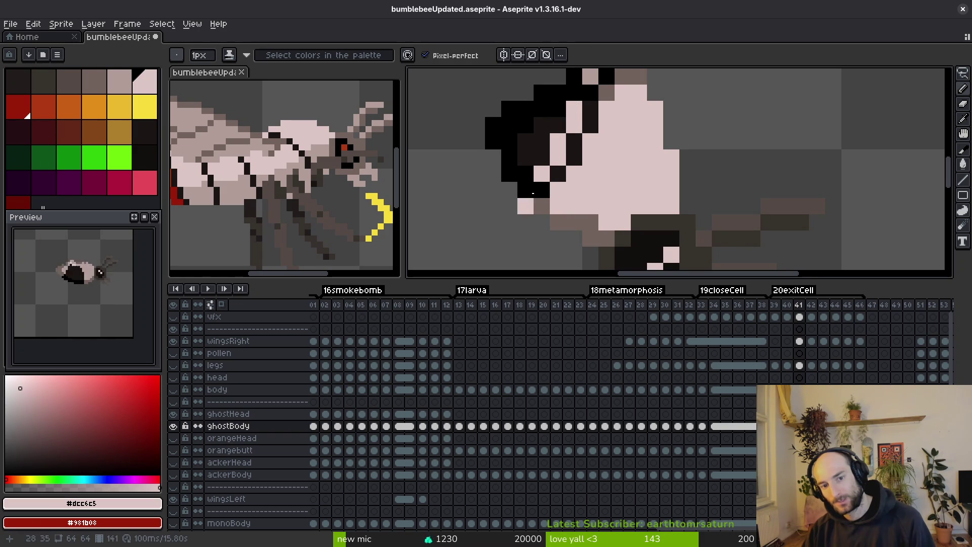
pyautogui.scroll(1, 557, 203)
pyautogui.scroll(1, 615, 167)
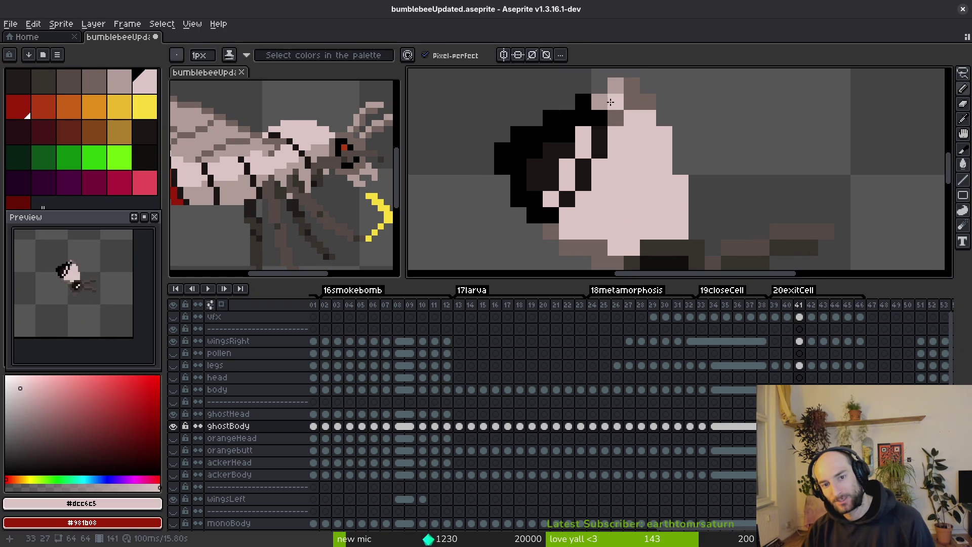
# Fill a smaller inner head region with grey-pink #b19d99.
pyautogui.keyDown('alt'); pyautogui.click(614, 85); pyautogui.keyUp('alt')
pyautogui.press('g')
pyautogui.click(583, 118)
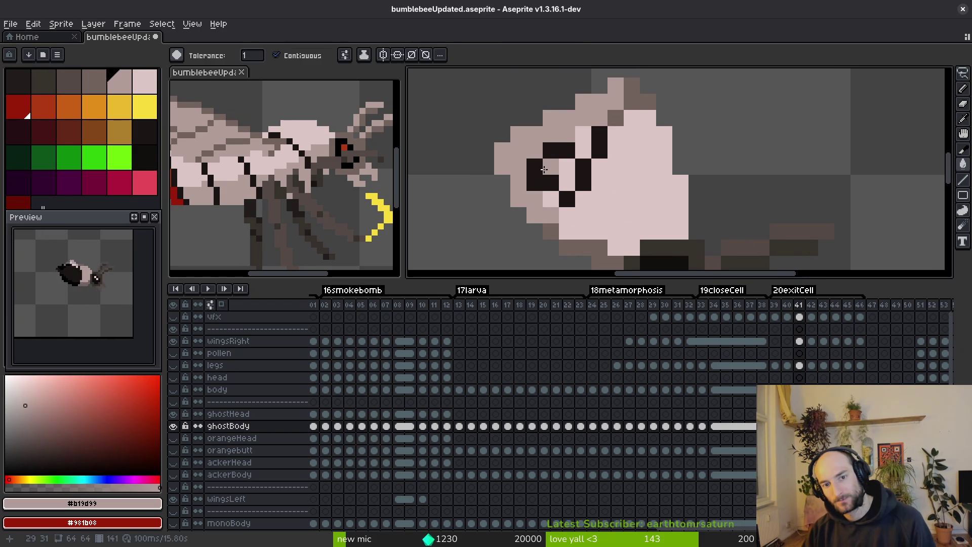
pyautogui.hotkey('ctrl', 'z')
pyautogui.scroll(1, 577, 131)
pyautogui.click(590, 112)
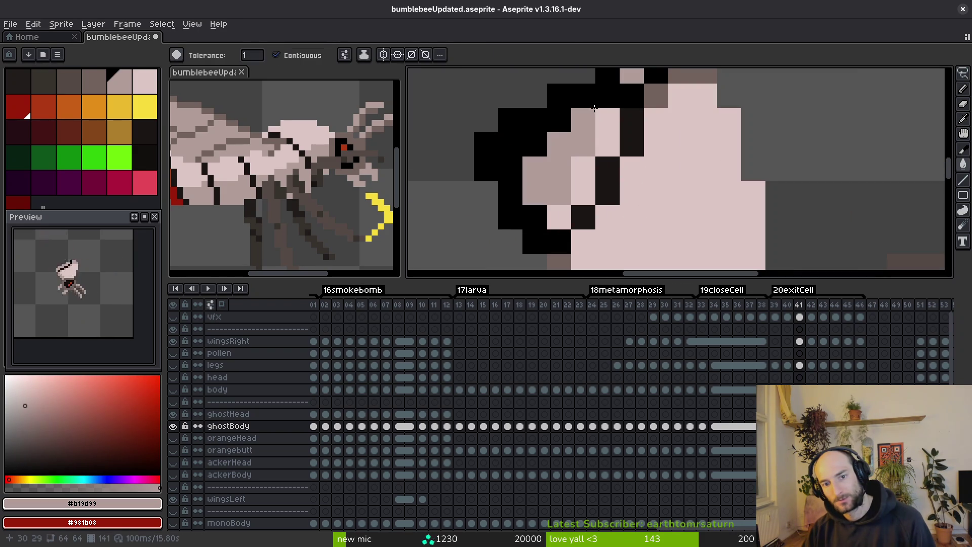
pyautogui.scroll(-2, 605, 93)
pyautogui.scroll(1, 633, 152)
# Fill the head outline with a darker grey and the head's left part grey-pink #b19d99.
pyautogui.moveTo(669, 167)
pyautogui.mouseDown()
pyautogui.moveTo(657, 157)
pyautogui.moveTo(630, 228)
pyautogui.mouseUp()
pyautogui.click(496, 167)
pyautogui.hotkey('ctrl', 'z')
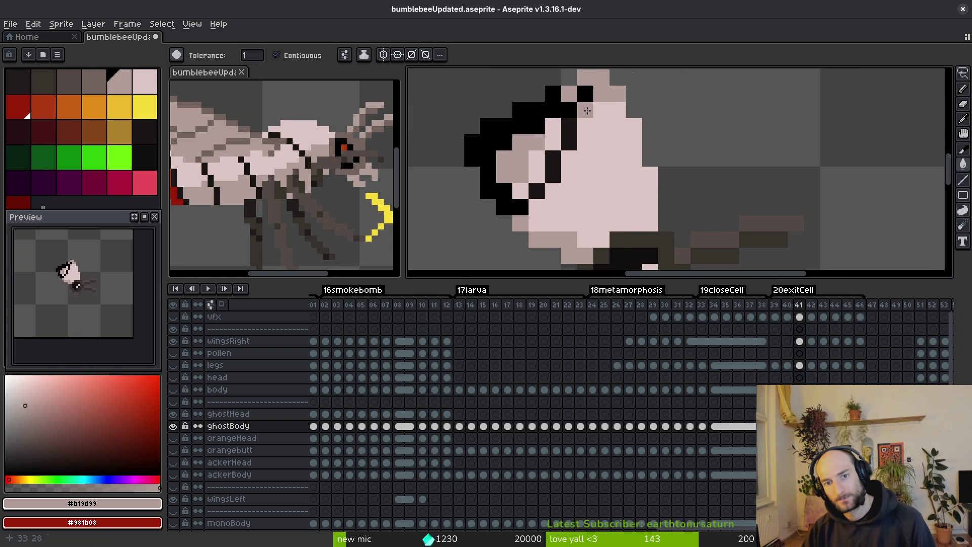
pyautogui.click(99, 86)
pyautogui.click(501, 167)
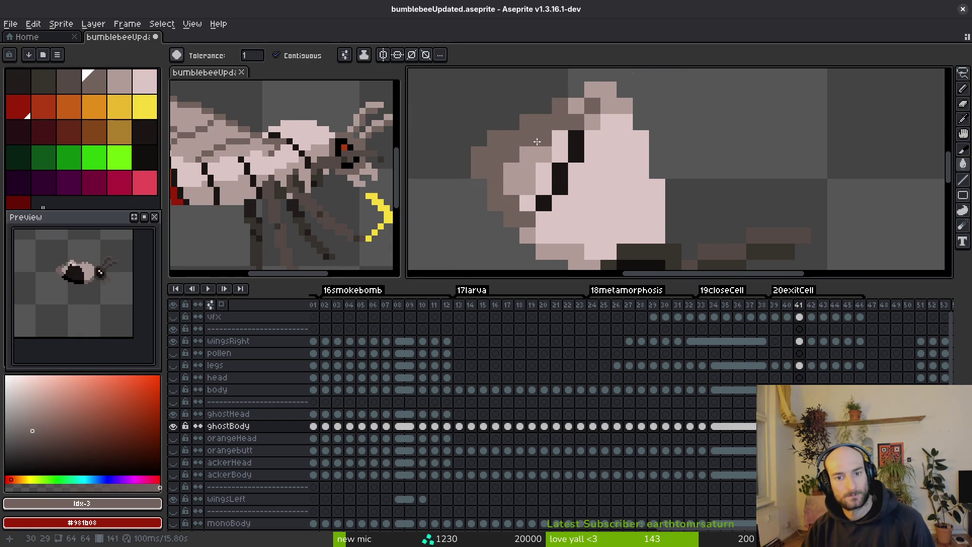
pyautogui.scroll(-2, 568, 207)
pyautogui.scroll(2, 568, 207)
pyautogui.keyDown('alt'); pyautogui.click(578, 101); pyautogui.keyUp('alt')
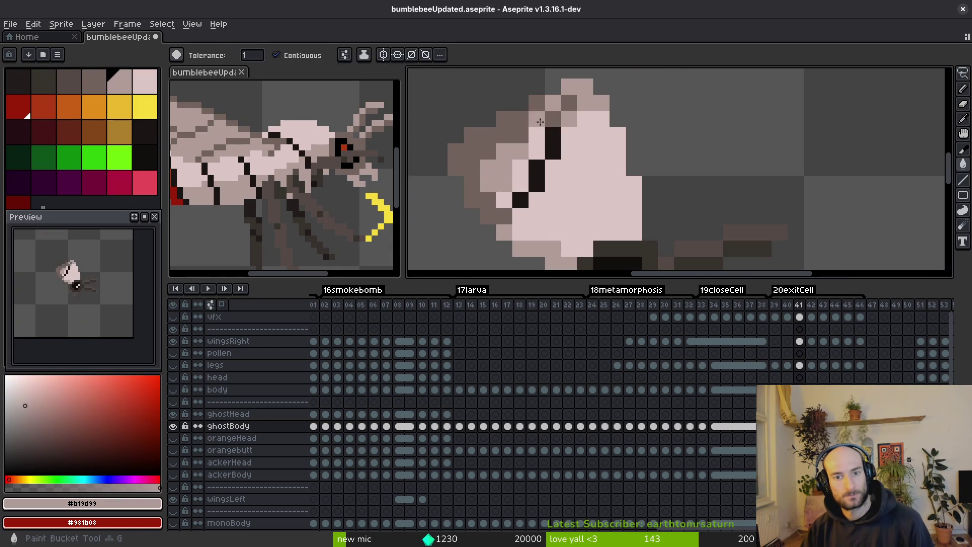
pyautogui.click(522, 200)
pyautogui.scroll(-2, 554, 196)
pyautogui.scroll(2, 520, 193)
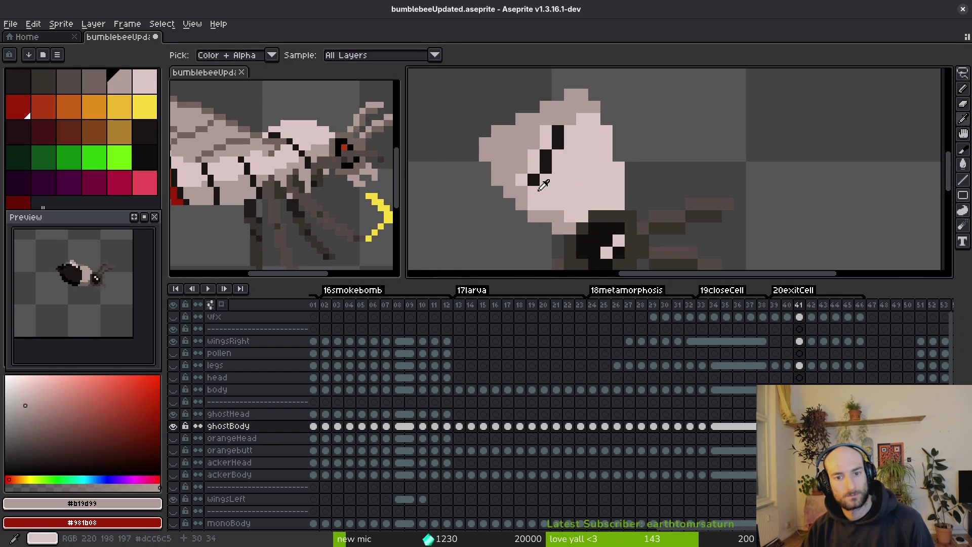
# Add near-black pixels atop the head outline and as the eye.
pyautogui.keyDown('alt'); pyautogui.click(521, 192); pyautogui.keyUp('alt')
pyautogui.press('b')
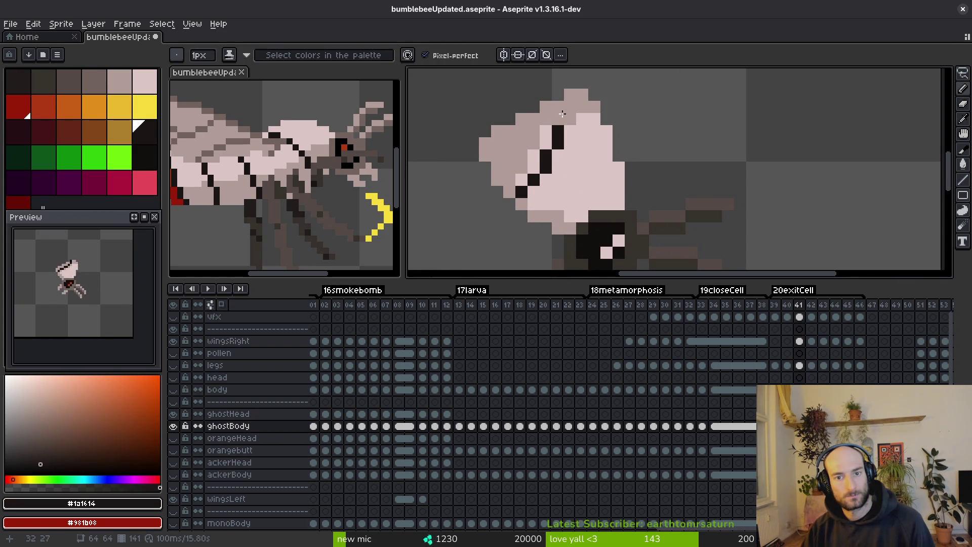
pyautogui.click(563, 115)
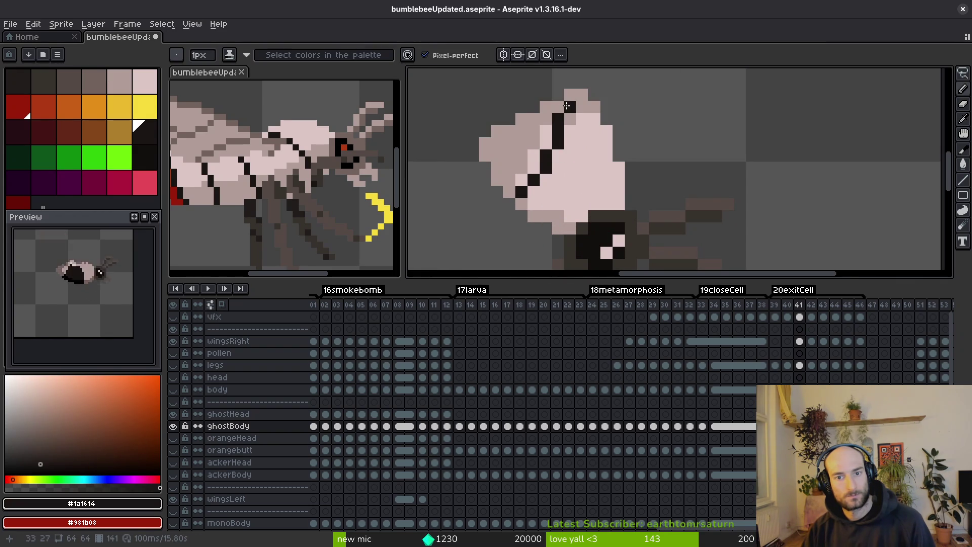
pyautogui.scroll(-2, 567, 106)
pyautogui.scroll(2, 583, 127)
pyautogui.click(577, 142)
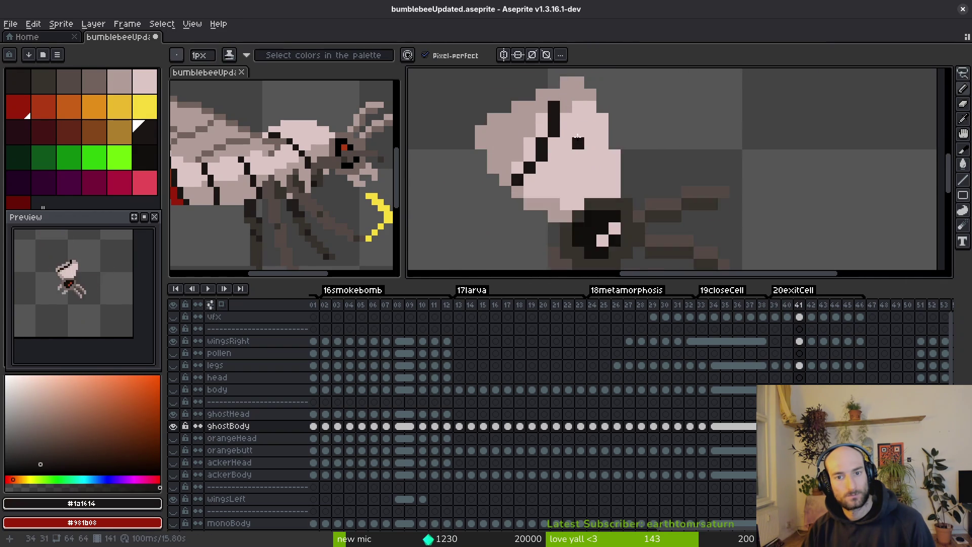
pyautogui.scroll(1, 577, 142)
pyautogui.scroll(-3, 589, 207)
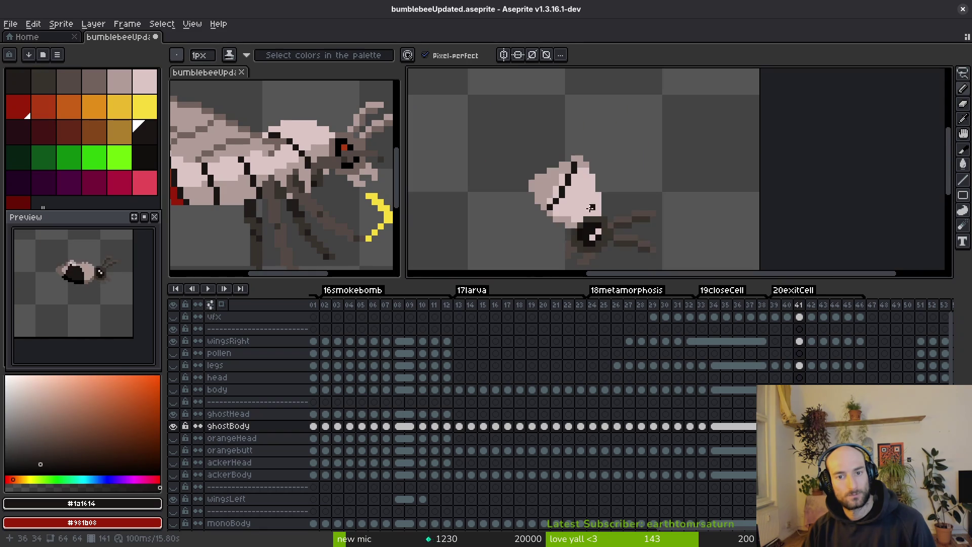
# Touch up the dark stripe and repaint stray pixels pale pink and #b19d99.
pyautogui.press('alt')
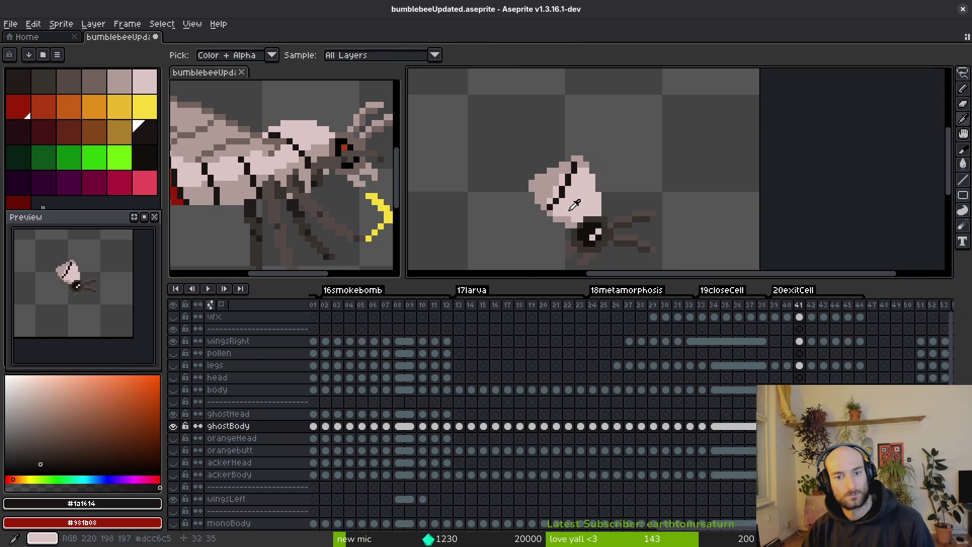
pyautogui.scroll(2, 545, 209)
pyautogui.moveTo(566, 191); pyautogui.dragTo(591, 189)
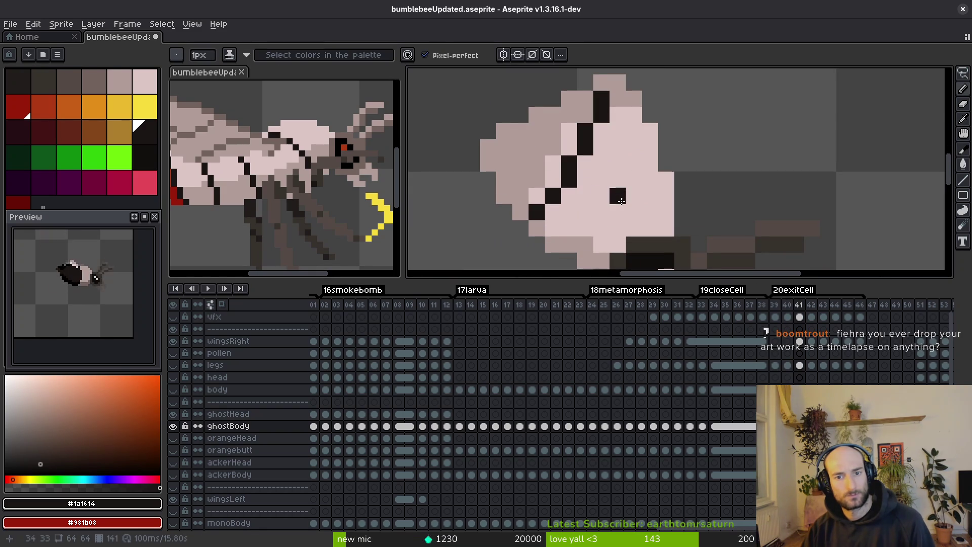
pyautogui.click(520, 211)
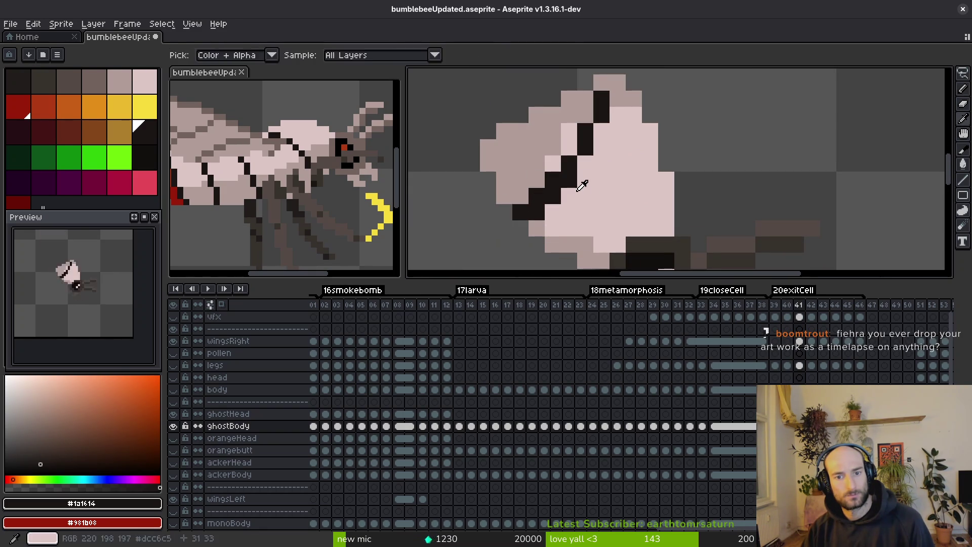
pyautogui.keyDown('alt'); pyautogui.click(557, 192); pyautogui.keyUp('alt')
pyautogui.click(553, 195)
pyautogui.keyDown('alt'); pyautogui.click(541, 213); pyautogui.keyUp('alt')
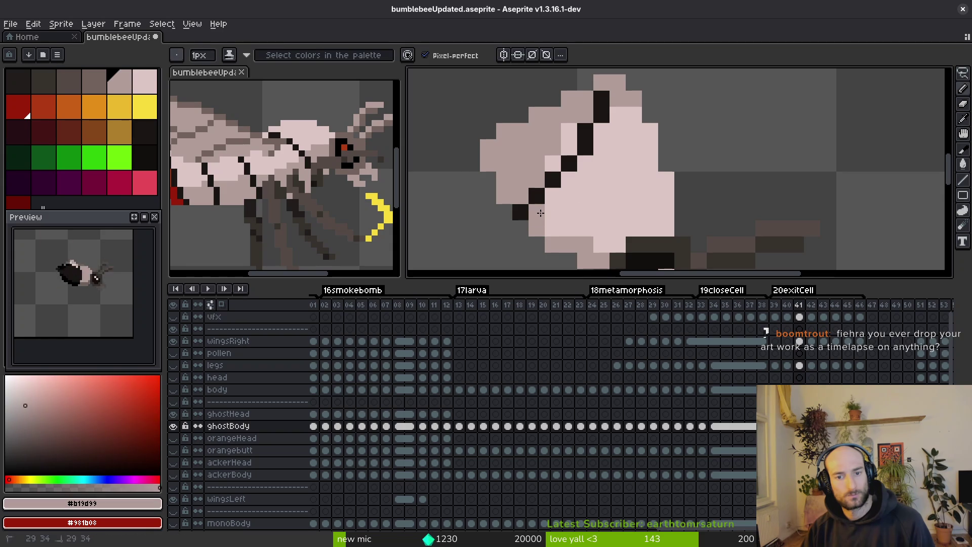
pyautogui.click(557, 231)
pyautogui.scroll(-5, 578, 213)
# Flip between frames 40 to 42 to compare the bee's poses.
pyautogui.press('Left')
pyautogui.press('Right')
pyautogui.scroll(3, 602, 218)
pyautogui.scroll(-4, 610, 225)
pyautogui.press('Left')
pyautogui.press('Right')
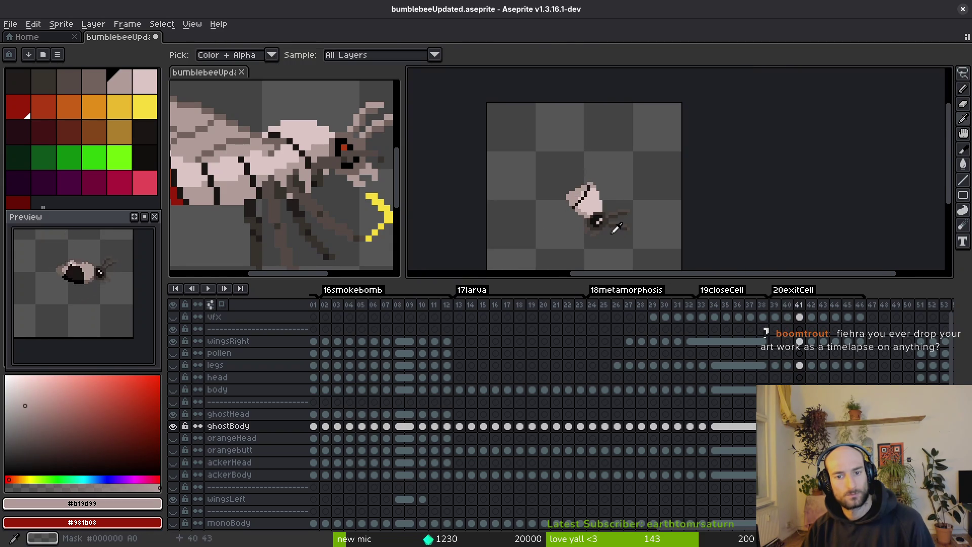
pyautogui.press('Left')
pyautogui.press('Right')
pyautogui.press('Right')
pyautogui.press('Left')
pyautogui.press('Left')
pyautogui.press('Right')
# Fill a leg segment on frame 41 with brown #71625d.
pyautogui.scroll(4, 598, 232)
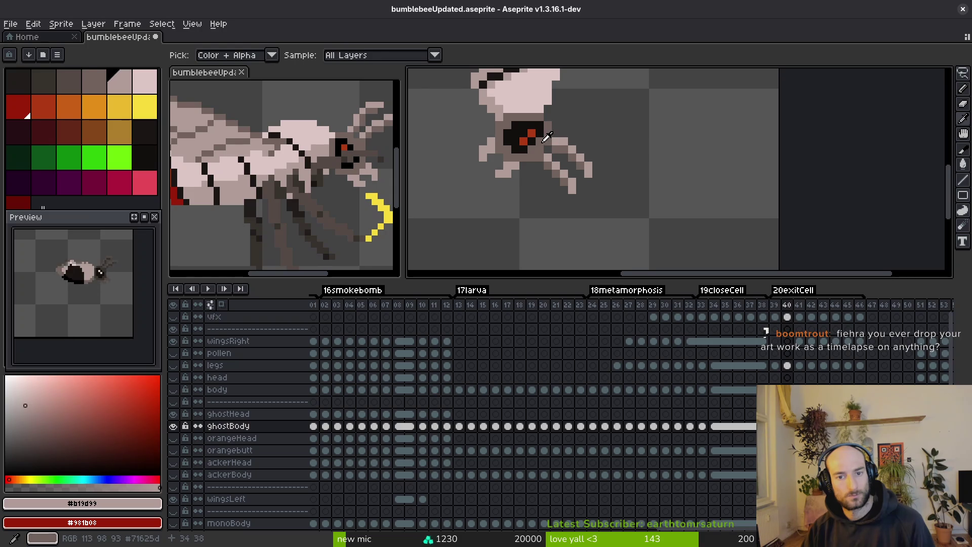
pyautogui.keyDown('alt'); pyautogui.click(561, 151); pyautogui.keyUp('alt')
pyautogui.press('g')
pyautogui.scroll(2, 573, 147)
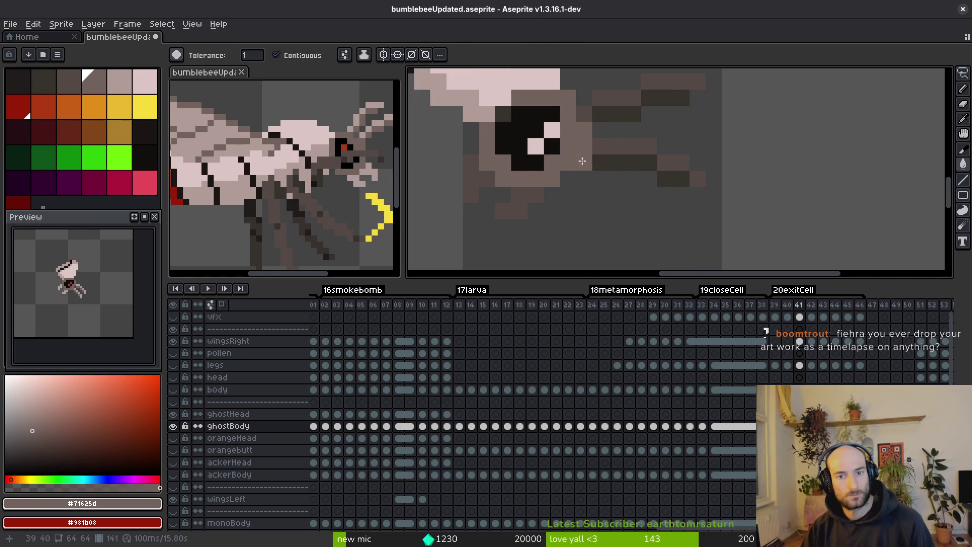
pyautogui.press('Left')
pyautogui.press('Right')
pyautogui.click(650, 101)
# Fill the remaining leg segments pale #b19d99, sampled from frame 40.
pyautogui.press('Left')
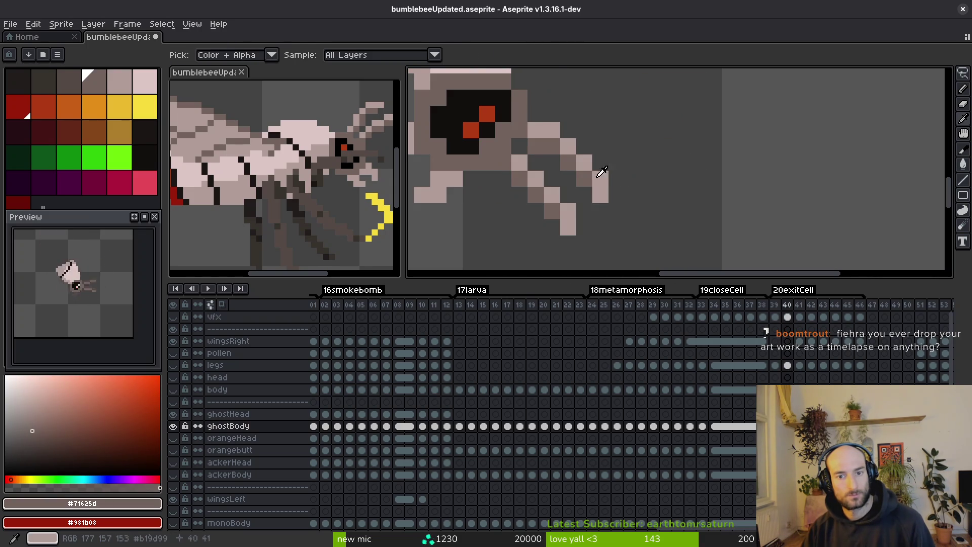
pyautogui.keyDown('alt'); pyautogui.click(613, 178); pyautogui.keyUp('alt')
pyautogui.press('Right')
pyautogui.click(582, 114)
pyautogui.click(615, 99)
pyautogui.click(662, 87)
pyautogui.click(648, 81)
pyautogui.click(689, 81)
pyautogui.click(623, 146)
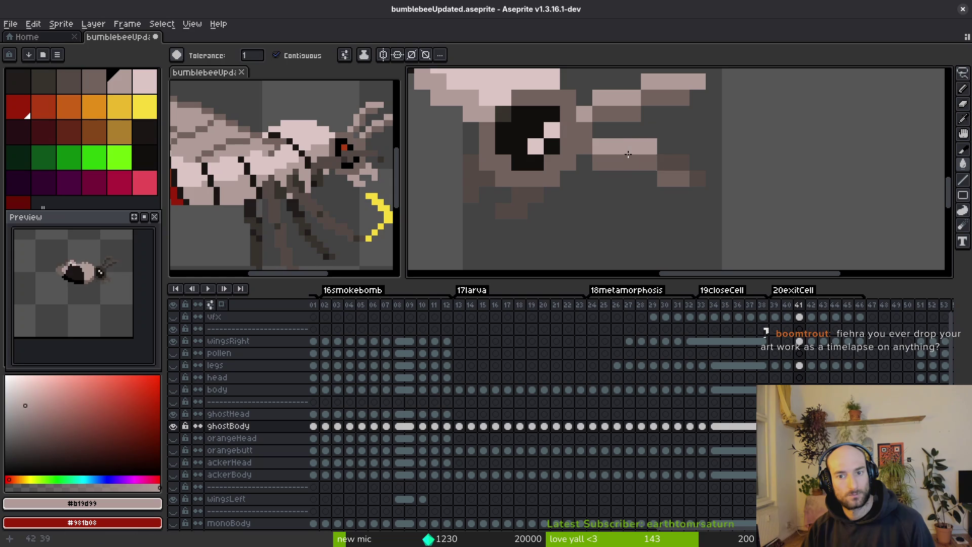
pyautogui.click(673, 162)
pyautogui.click(697, 178)
pyautogui.click(519, 210)
pyautogui.click(527, 194)
pyautogui.click(466, 178)
# Fill two eye pixels red #af3a13, one pixel brown #71625d, and save the file.
pyautogui.press('Left')
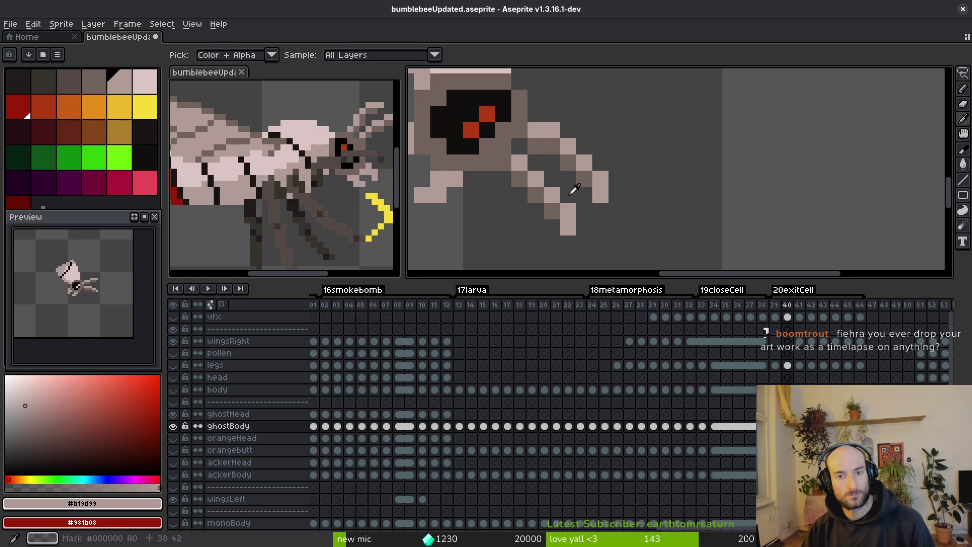
pyautogui.keyDown('alt'); pyautogui.click(484, 106); pyautogui.keyUp('alt')
pyautogui.press('Right')
pyautogui.click(553, 129)
pyautogui.click(535, 147)
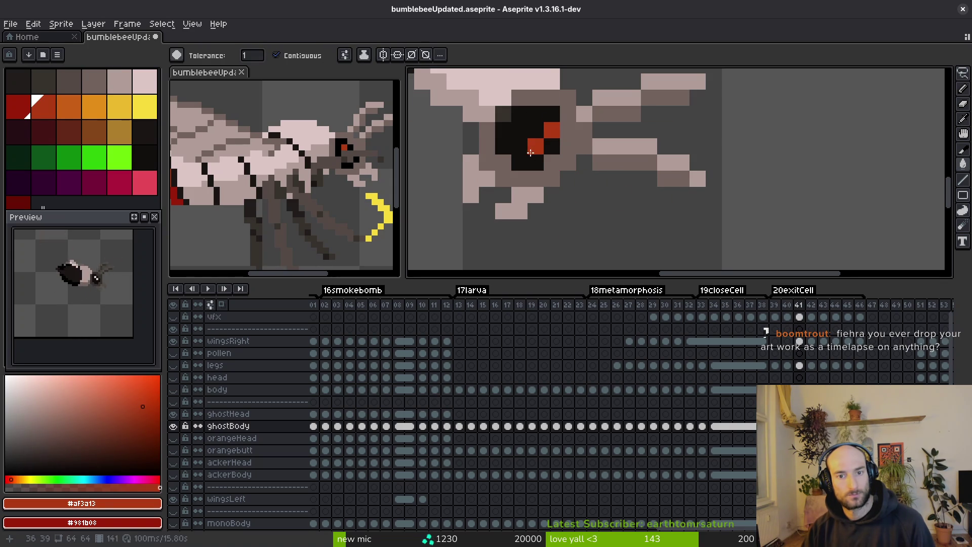
pyautogui.moveTo(528, 97); pyautogui.dragTo(603, 122)
pyautogui.keyDown('alt'); pyautogui.click(603, 122); pyautogui.keyUp('alt')
pyautogui.click(686, 210)
pyautogui.hotkey('ctrl', 's')
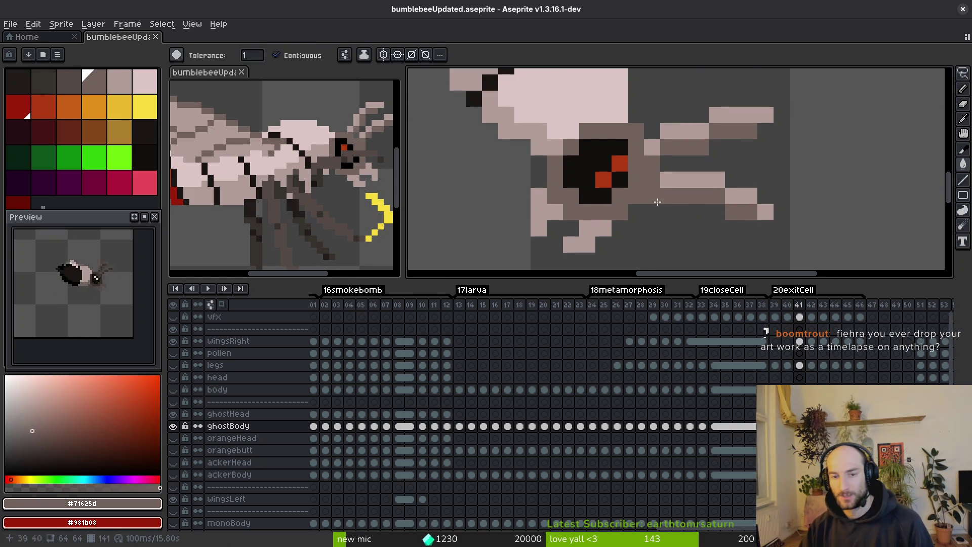
pyautogui.scroll(-2, 643, 203)
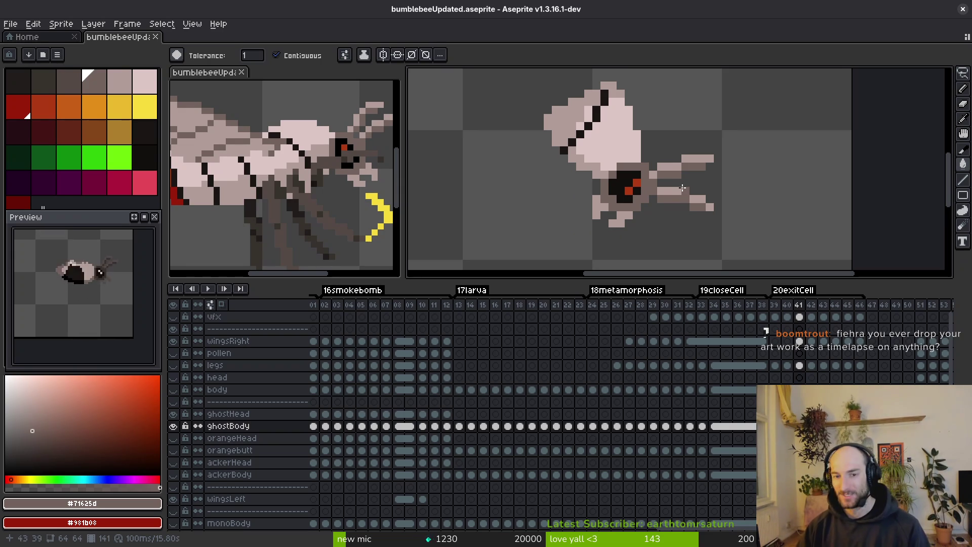
pyautogui.press('alt')
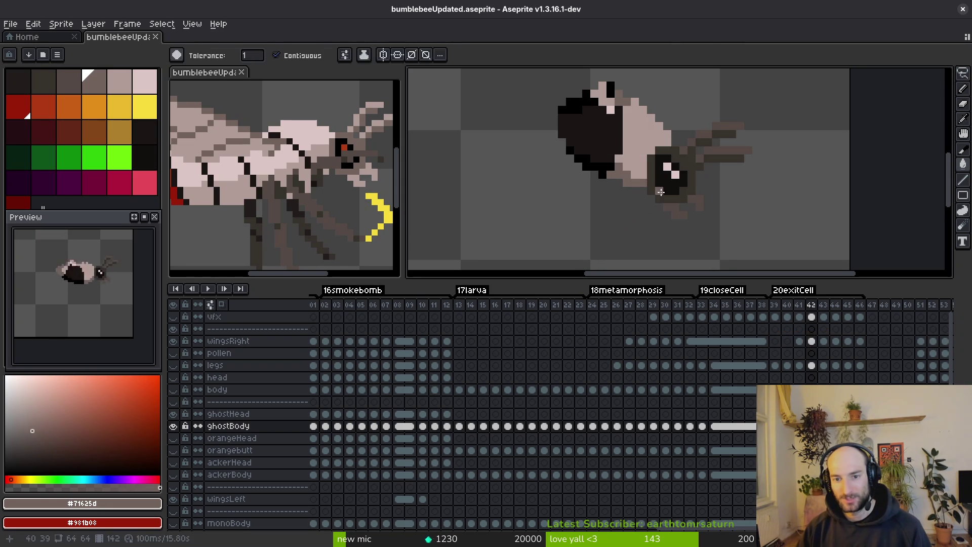
# On frame 42, fill the bee's grey-pink front area with light pink #dcc6c5.
pyautogui.press('Right')
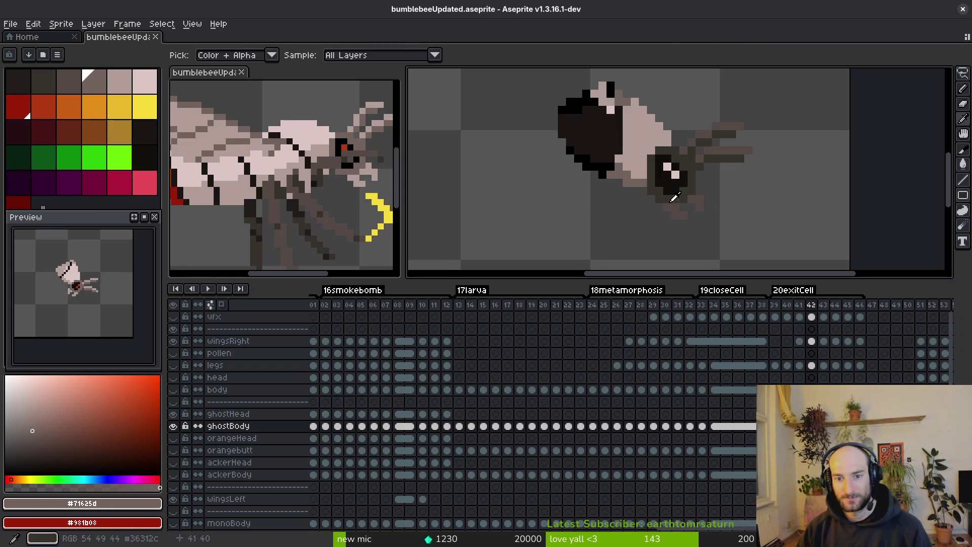
pyautogui.scroll(1, 678, 171)
pyautogui.click(684, 162)
pyautogui.scroll(1, 709, 149)
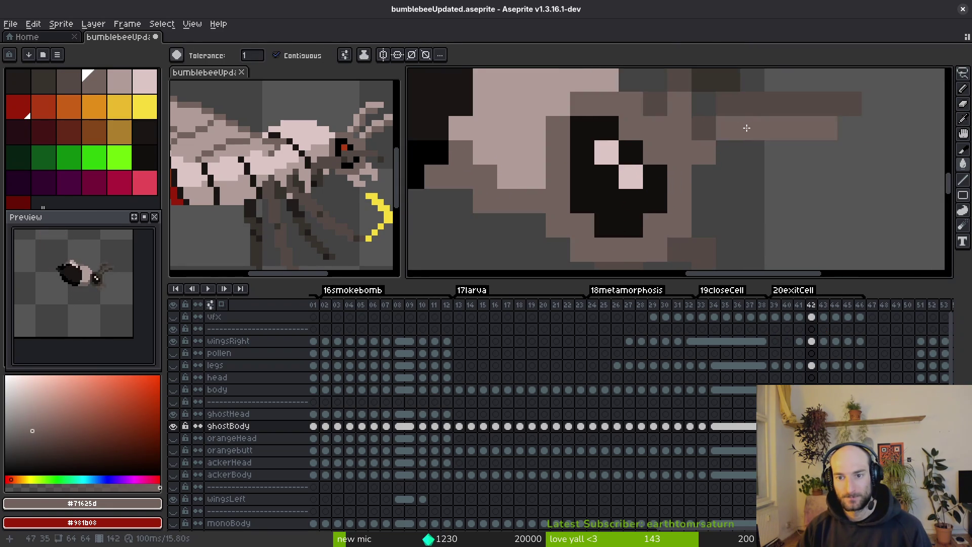
pyautogui.scroll(-1, 693, 152)
pyautogui.scroll(-1, 679, 186)
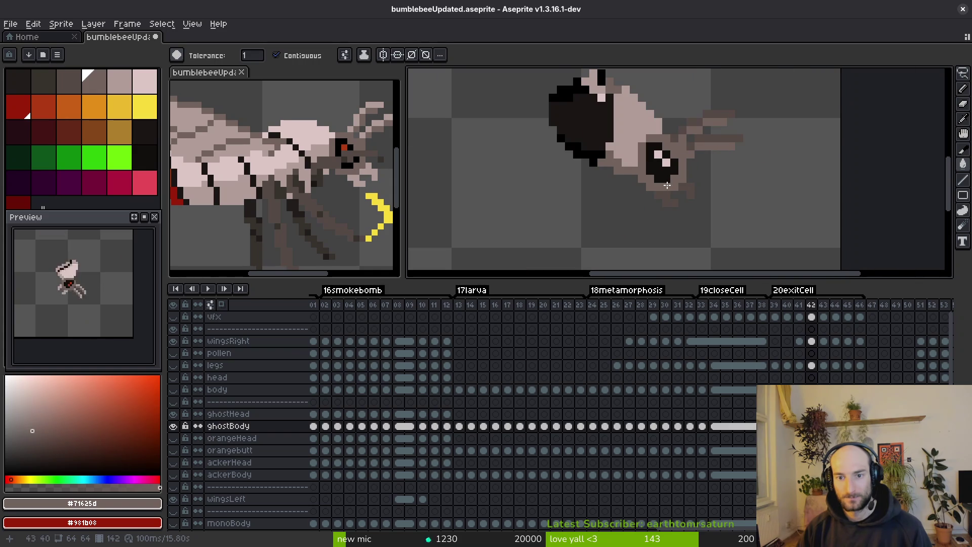
pyautogui.moveTo(637, 161); pyautogui.dragTo(644, 176)
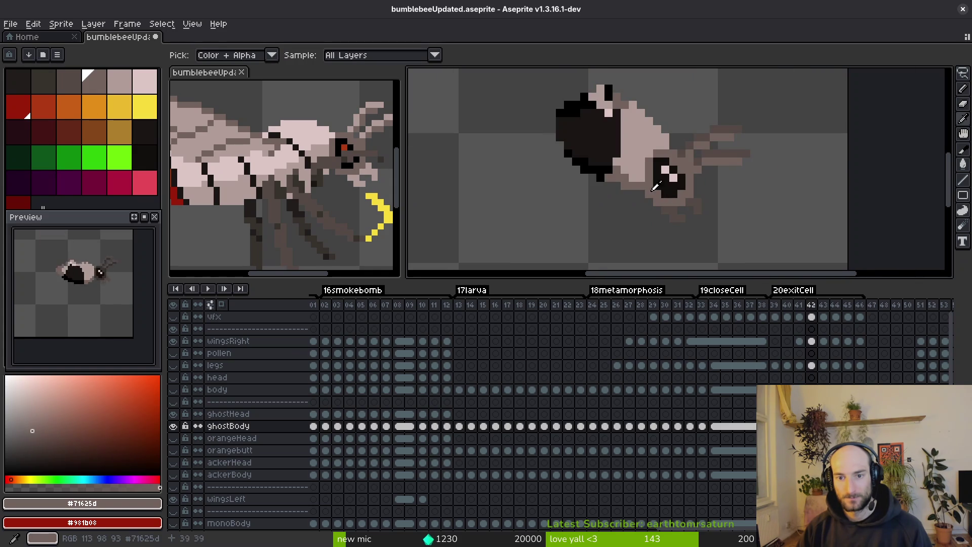
pyautogui.keyDown('alt'); pyautogui.click(642, 165); pyautogui.keyUp('alt')
pyautogui.keyDown('alt'); pyautogui.click(626, 141); pyautogui.keyUp('alt')
pyautogui.click(633, 146)
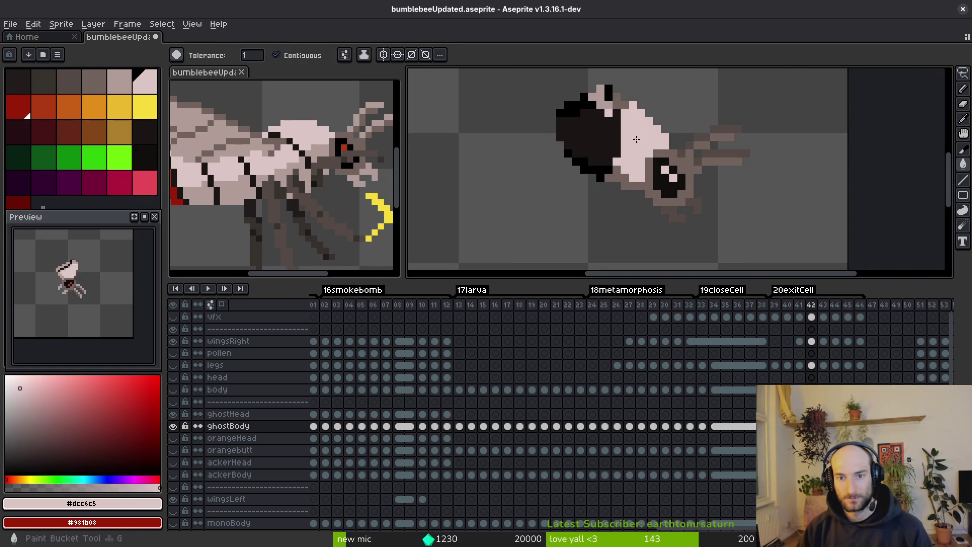
pyautogui.keyDown('alt'); pyautogui.click(646, 165); pyautogui.keyUp('alt')
# Paint light pink #dcc6c5 pixels and a diagonal stroke along the body outline.
pyautogui.scroll(1, 645, 165)
pyautogui.scroll(2, 646, 165)
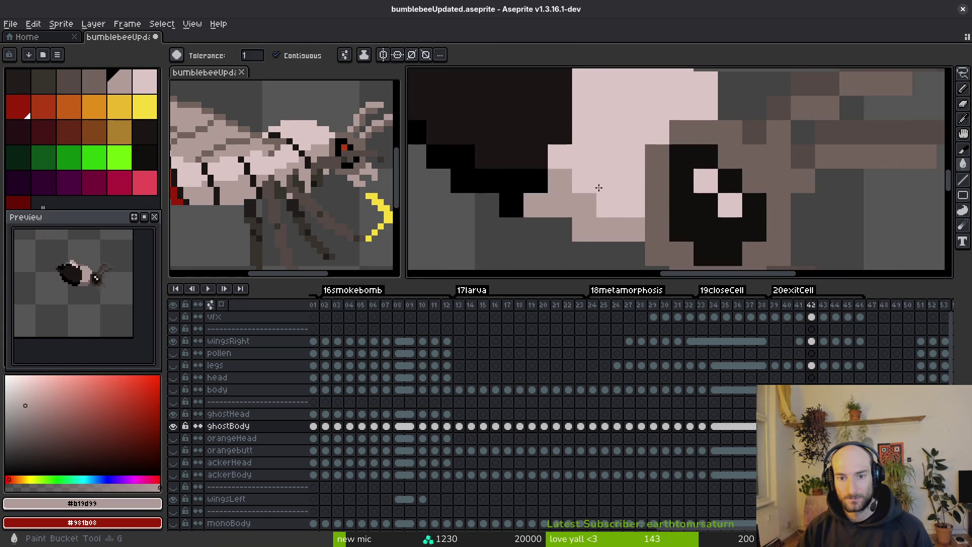
pyautogui.scroll(-1, 588, 123)
pyautogui.moveTo(561, 101); pyautogui.dragTo(569, 130)
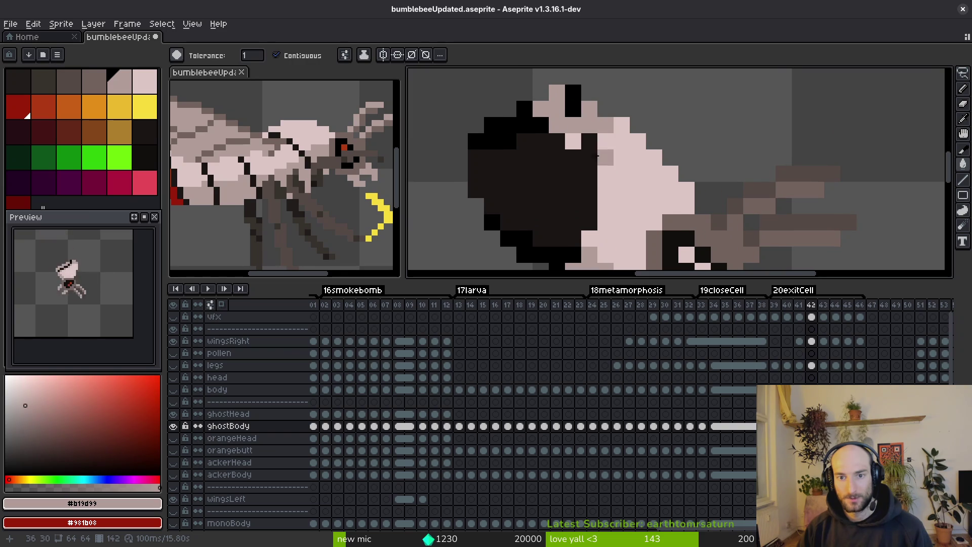
pyautogui.scroll(-2, 642, 163)
pyautogui.scroll(3, 615, 166)
pyautogui.moveTo(602, 158); pyautogui.dragTo(602, 129)
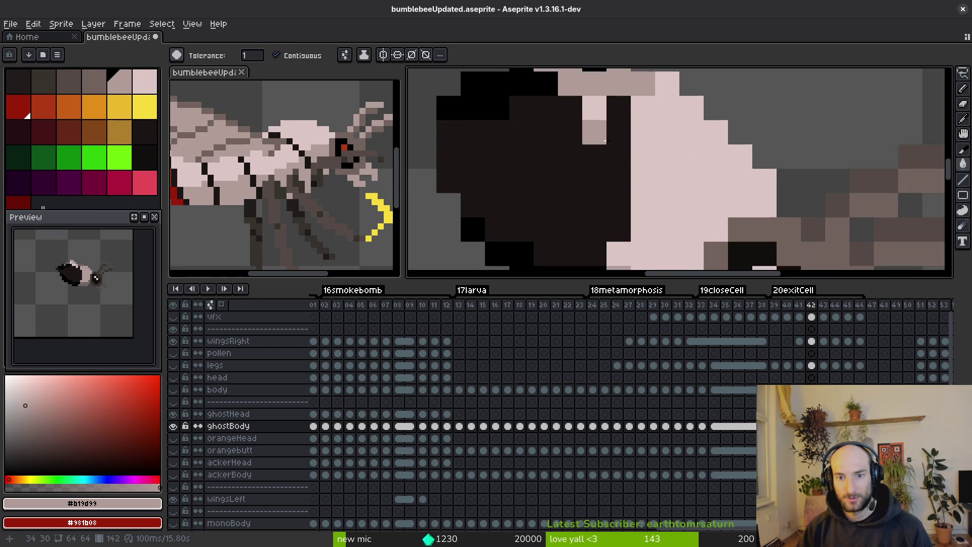
pyautogui.keyDown('alt'); pyautogui.click(602, 117); pyautogui.keyUp('alt')
pyautogui.click(592, 131)
pyautogui.moveTo(579, 225)
pyautogui.mouseDown()
pyautogui.moveTo(605, 187)
pyautogui.moveTo(573, 220)
pyautogui.mouseUp()
# Recolour black outline pixels grey-pink #b19d99 with Pencil and Paint Bucket.
pyautogui.keyDown('alt'); pyautogui.click(630, 239); pyautogui.keyUp('alt')
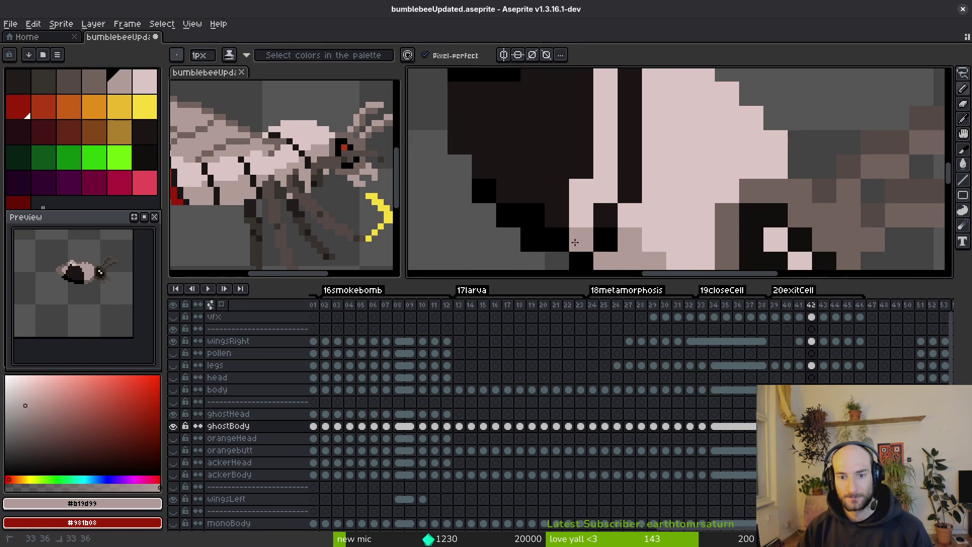
pyautogui.click(541, 240)
pyautogui.press('g')
pyautogui.click(541, 240)
pyautogui.scroll(3, 567, 203)
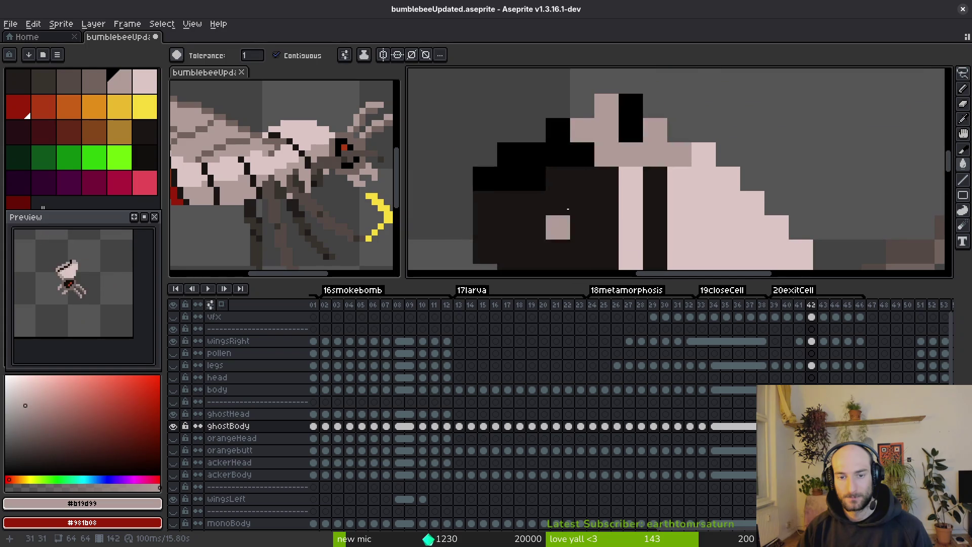
pyautogui.click(597, 162)
pyautogui.hotkey('ctrl', 'z')
pyautogui.hotkey('ctrl', 'z')
pyautogui.hotkey('ctrl', 'y')
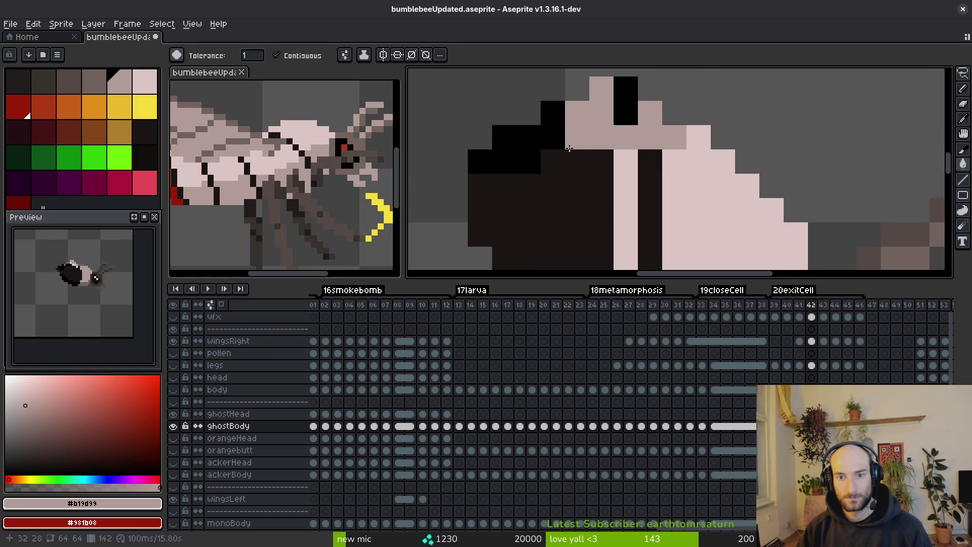
# Undo and redo the recent pink strokes, then show the body layer to compare.
pyautogui.scroll(-2, 600, 183)
pyautogui.scroll(1, 603, 198)
pyautogui.scroll(3, 603, 198)
pyautogui.hotkey('ctrl', 'z')
pyautogui.hotkey('ctrl', 'z')
pyautogui.hotkey('ctrl', 'z')
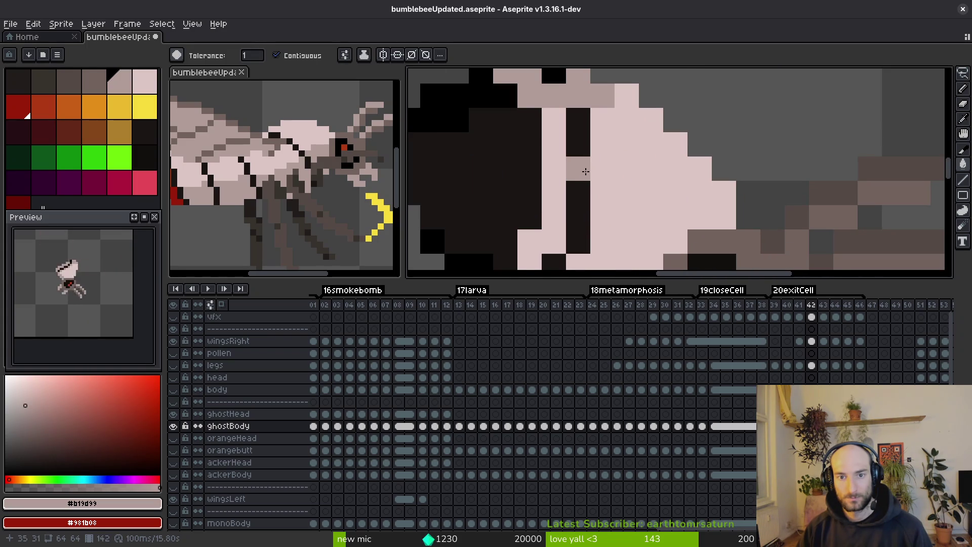
pyautogui.hotkey('ctrl', 'z')
pyautogui.scroll(-2, 595, 192)
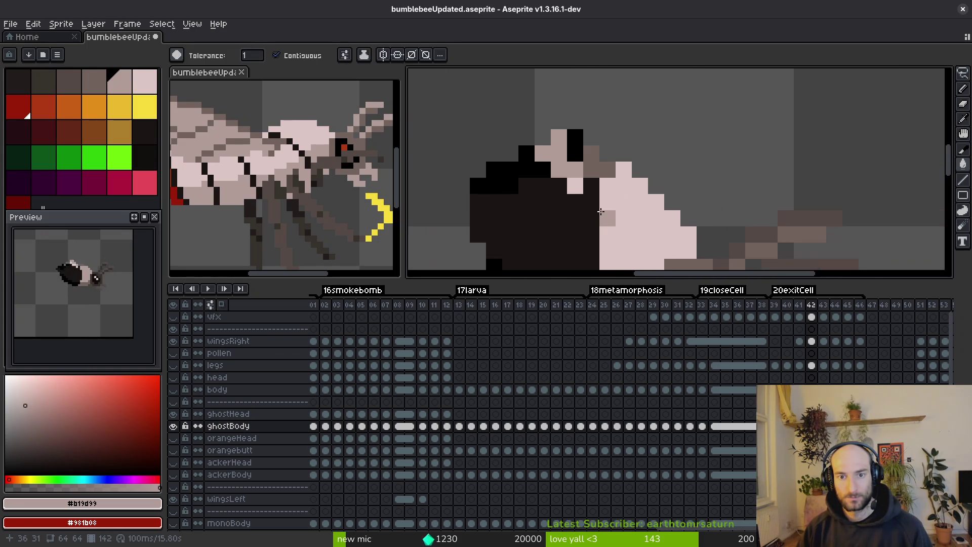
pyautogui.hotkey('ctrl', 'y')
pyautogui.hotkey('ctrl', 'y')
pyautogui.hotkey('ctrl', 'y')
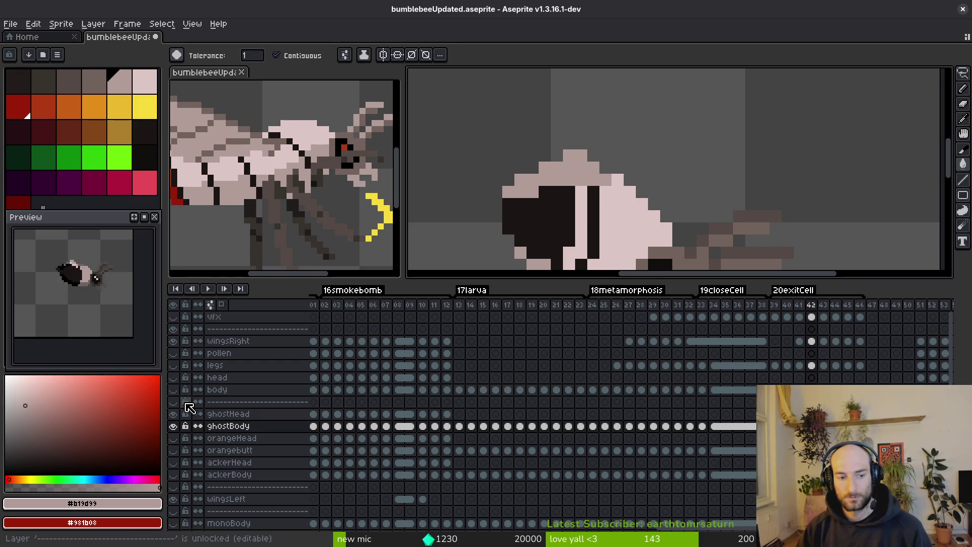
pyautogui.click(176, 390)
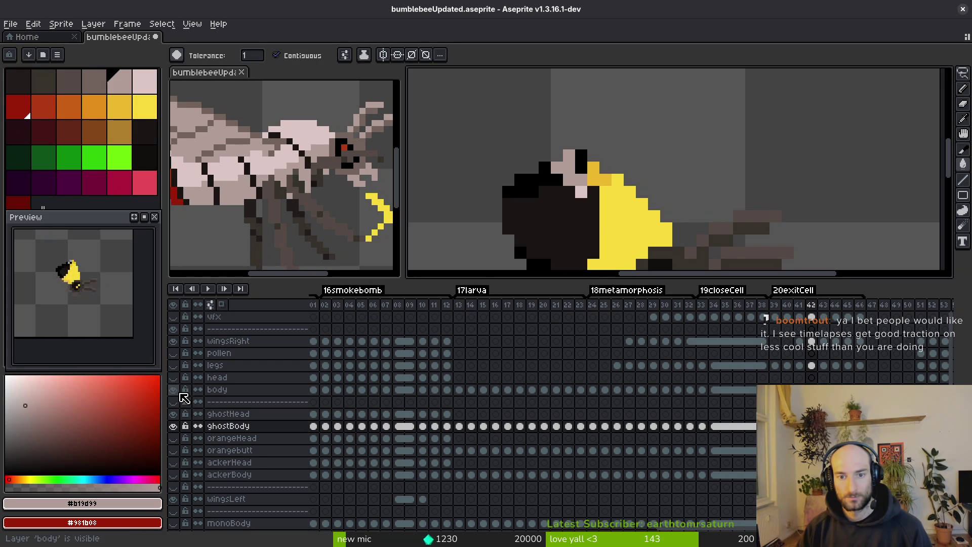
# Hide the body layer and fill the black tail patch with light pink #dcc6c5.
pyautogui.click(174, 389)
pyautogui.moveTo(580, 223); pyautogui.dragTo(599, 173)
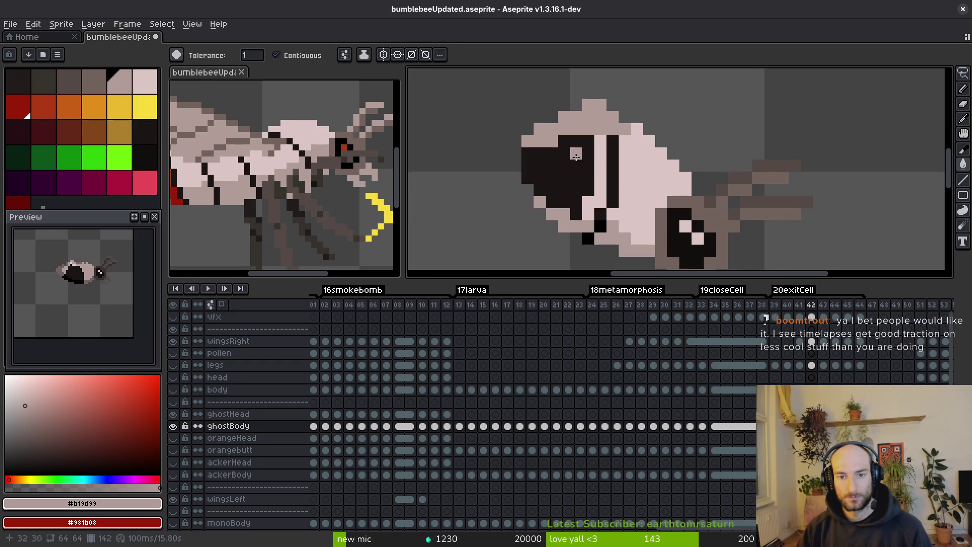
pyautogui.keyDown('alt'); pyautogui.click(628, 212); pyautogui.keyUp('alt')
pyautogui.click(577, 167)
pyautogui.hotkey('ctrl', 'z')
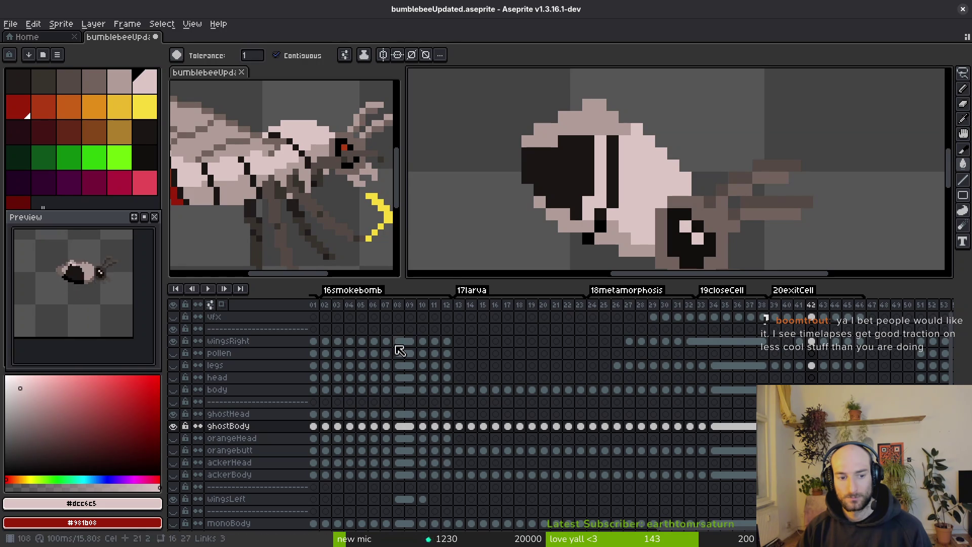
pyautogui.press('b')
pyautogui.moveTo(594, 138); pyautogui.dragTo(565, 140)
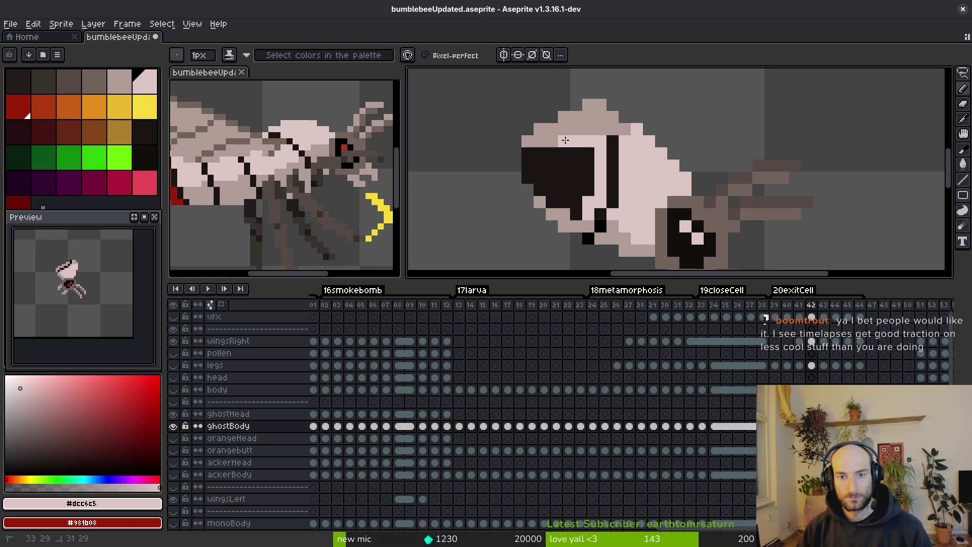
pyautogui.press('g')
pyautogui.click(579, 213)
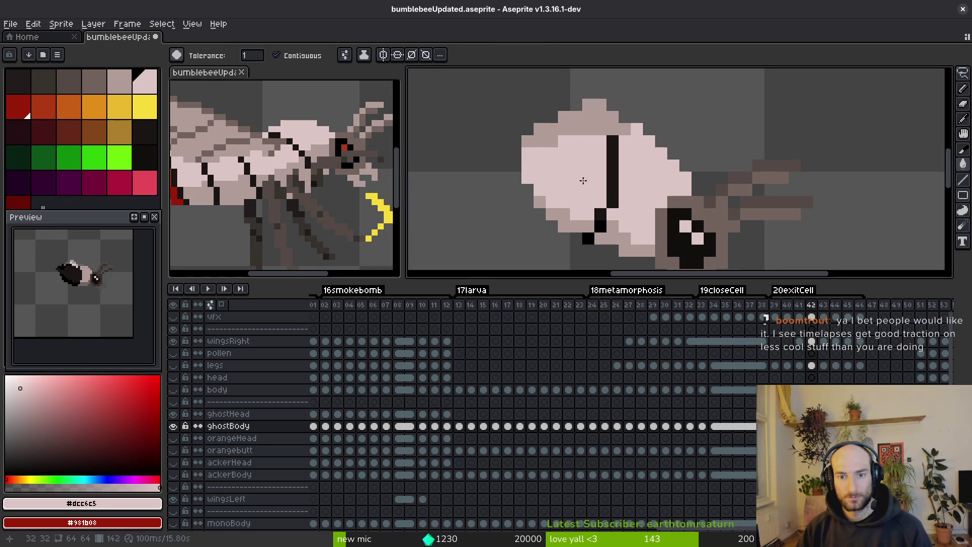
# Save the file with Ctrl+S and move on to frame 43.
pyautogui.scroll(-5, 588, 187)
pyautogui.hotkey('ctrl', 's')
pyautogui.scroll(3, 603, 208)
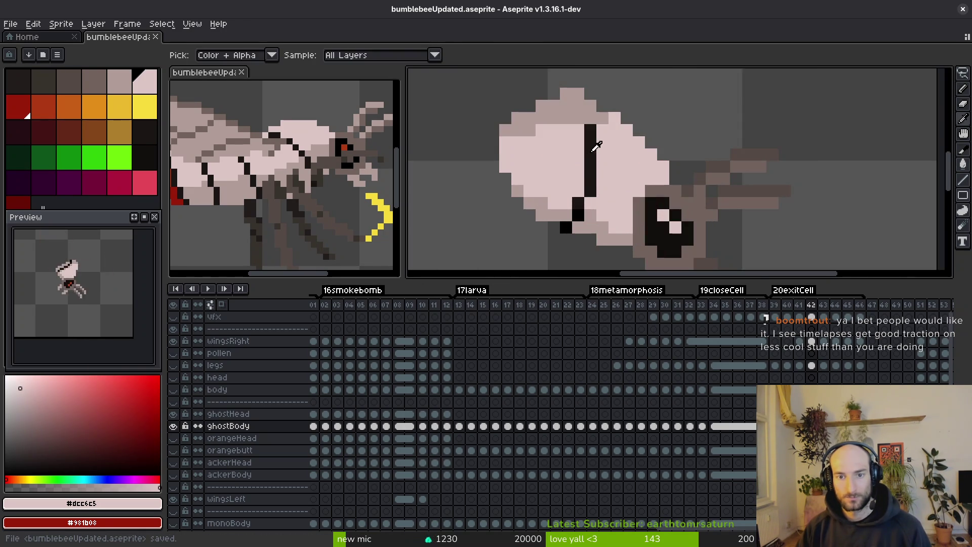
pyautogui.scroll(-2, 587, 202)
pyautogui.scroll(2, 586, 201)
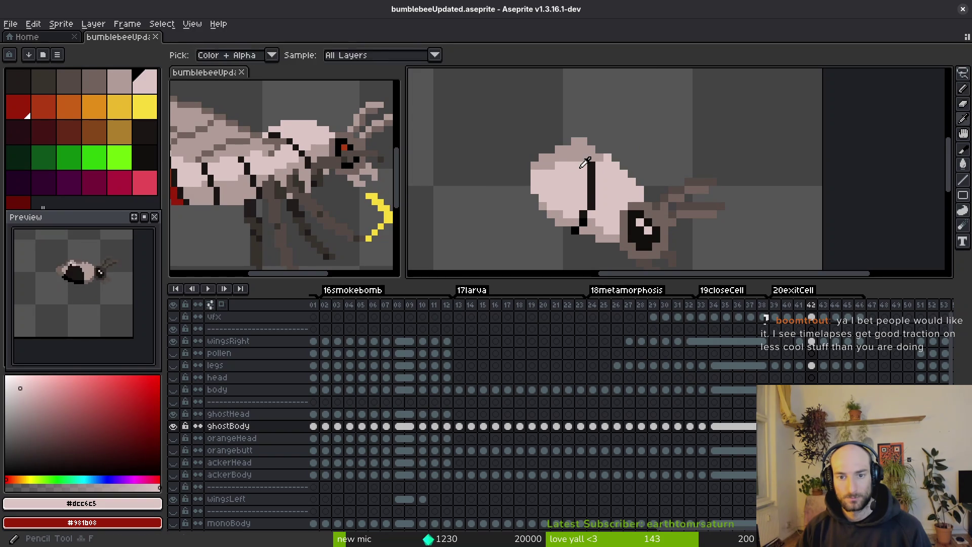
pyautogui.press('e')
pyautogui.press('i')
pyautogui.press('b')
pyautogui.hotkey('ctrl', 's')
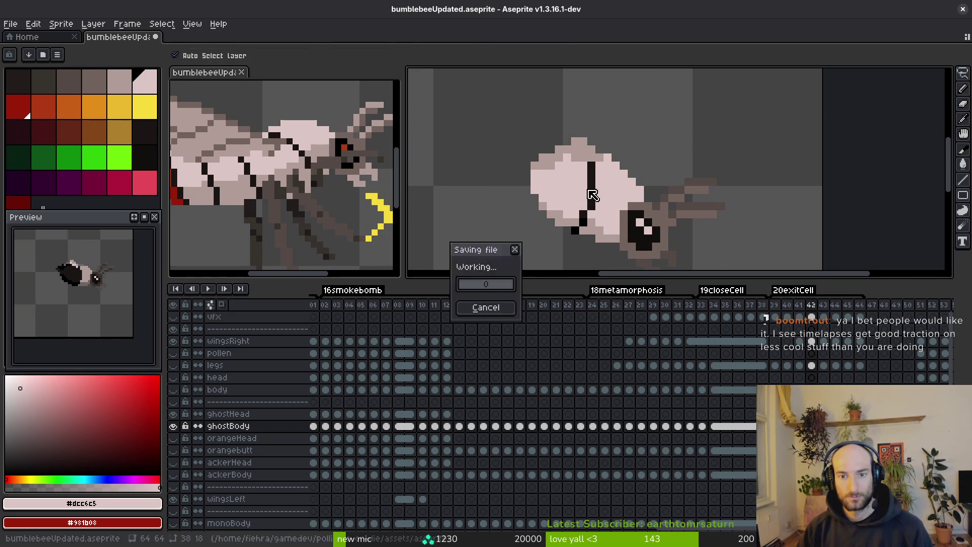
pyautogui.scroll(-3, 570, 177)
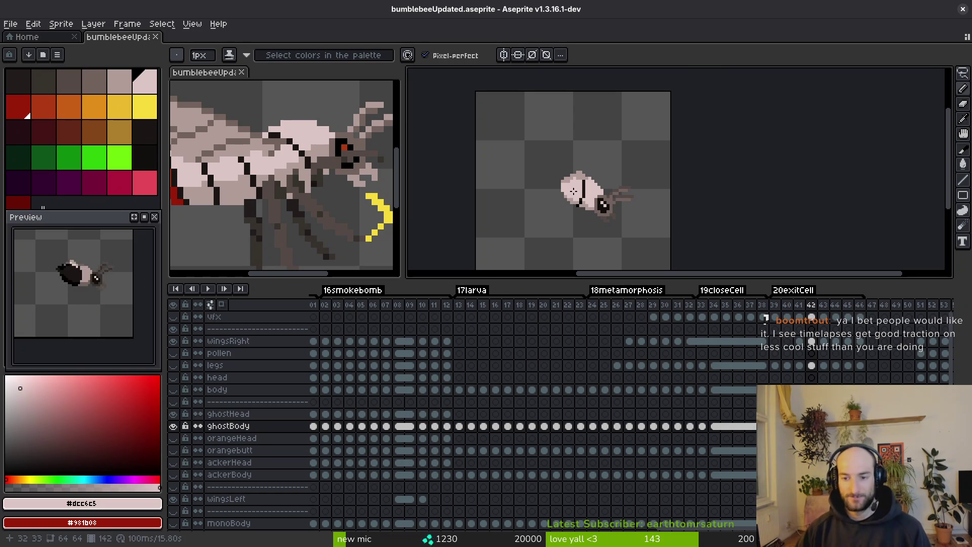
pyautogui.press('Right')
# On frame 43, paint the body's black wing and top dark areas pink.
pyautogui.scroll(4, 553, 144)
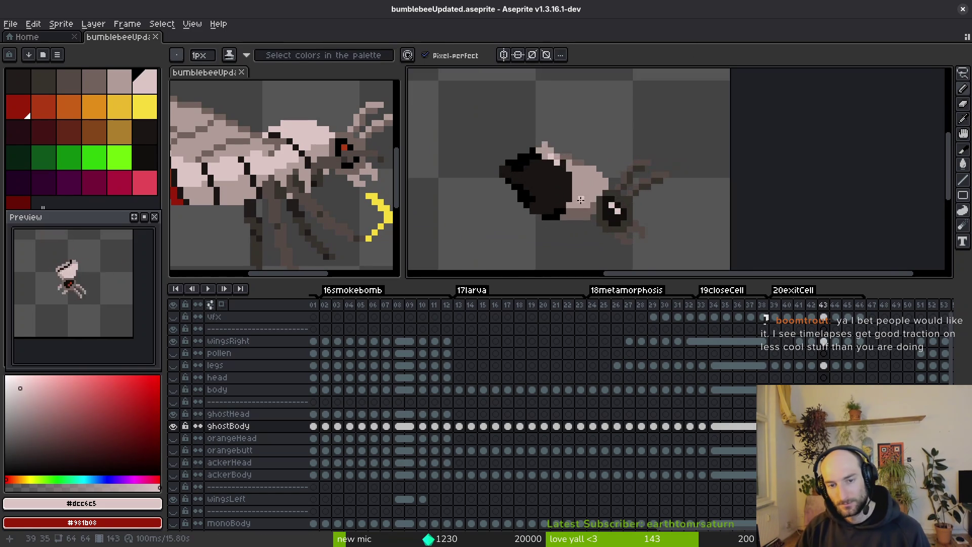
pyautogui.scroll(1, 554, 143)
pyautogui.moveTo(552, 158)
pyautogui.mouseDown()
pyautogui.moveTo(553, 212)
pyautogui.moveTo(626, 145)
pyautogui.mouseUp()
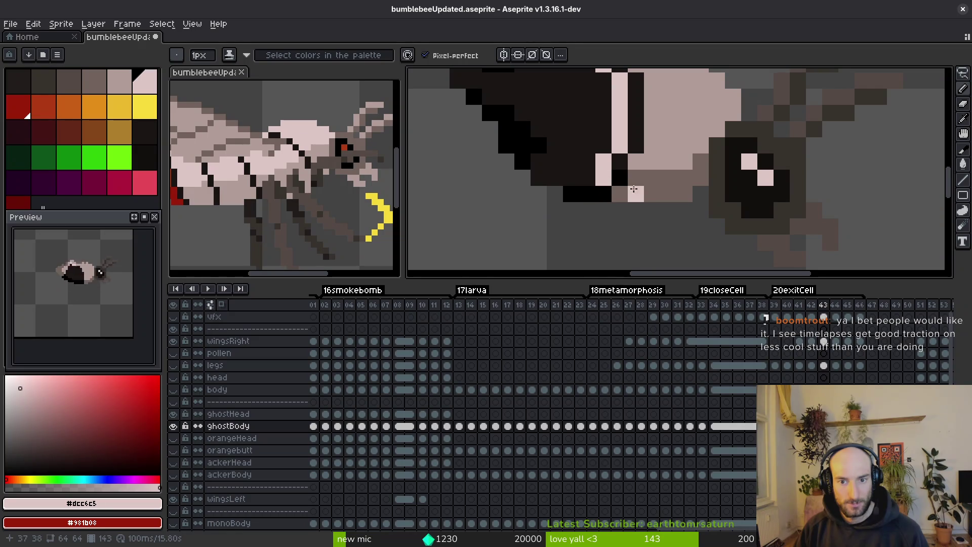
pyautogui.keyDown('alt'); pyautogui.click(603, 177); pyautogui.keyUp('alt')
pyautogui.click(585, 199)
pyautogui.click(571, 194)
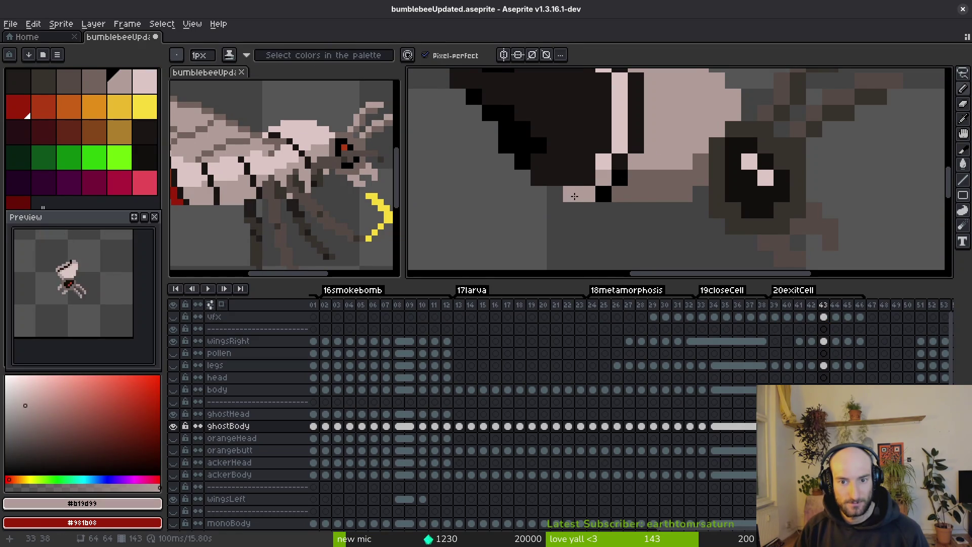
pyautogui.press('g')
pyautogui.click(540, 157)
pyautogui.moveTo(540, 157); pyautogui.dragTo(569, 211)
pyautogui.click(505, 160)
pyautogui.click(521, 144)
pyautogui.click(557, 116)
# Try bucket-filling the black body pink, undoing each fill that spreads too far.
pyautogui.click(589, 176)
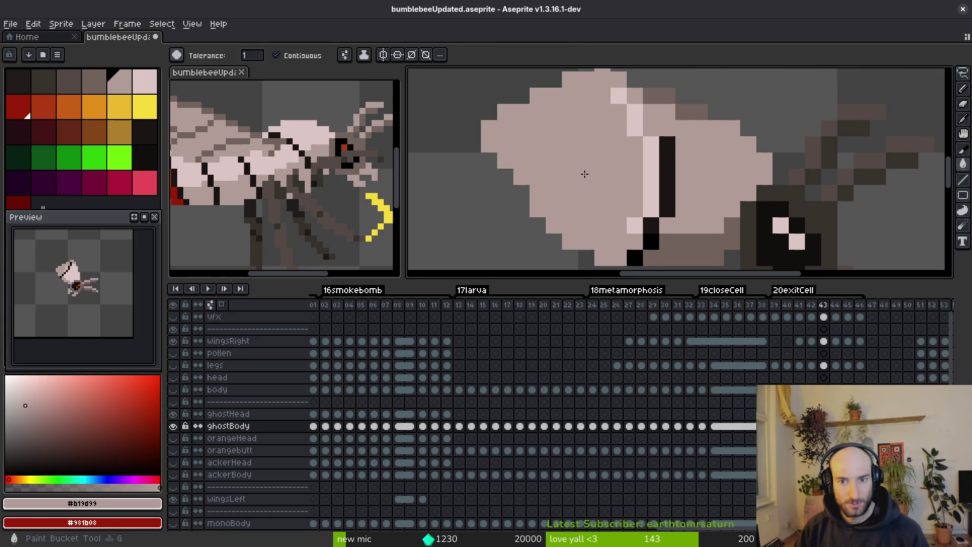
pyautogui.hotkey('ctrl', 'z')
pyautogui.press('b')
pyautogui.press('g')
pyautogui.click(582, 174)
pyautogui.hotkey('ctrl', 'z')
pyautogui.press('b')
pyautogui.click(618, 112)
pyautogui.press('g')
pyautogui.click(581, 167)
pyautogui.scroll(-3, 581, 167)
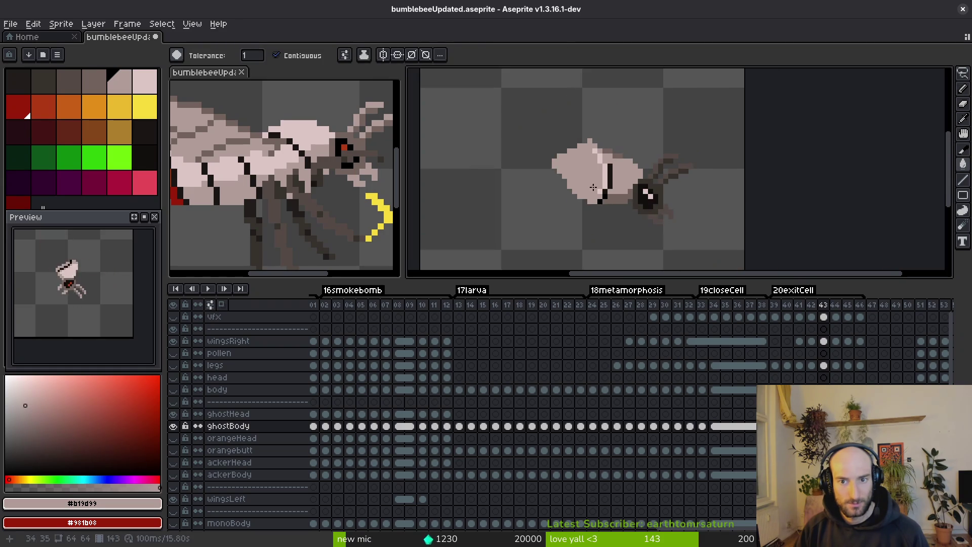
pyautogui.hotkey('ctrl', 'z')
pyautogui.scroll(3, 593, 201)
pyautogui.press('b')
# Pencil pink pixels along the stripe, fill the black body pink, and save.
pyautogui.moveTo(610, 152)
pyautogui.mouseDown()
pyautogui.moveTo(610, 177)
pyautogui.moveTo(592, 202)
pyautogui.mouseUp()
pyautogui.press('g')
pyautogui.click(582, 167)
pyautogui.hotkey('ctrl', 'z')
pyautogui.press('b')
pyautogui.click(562, 171)
pyautogui.press('g')
pyautogui.click(567, 175)
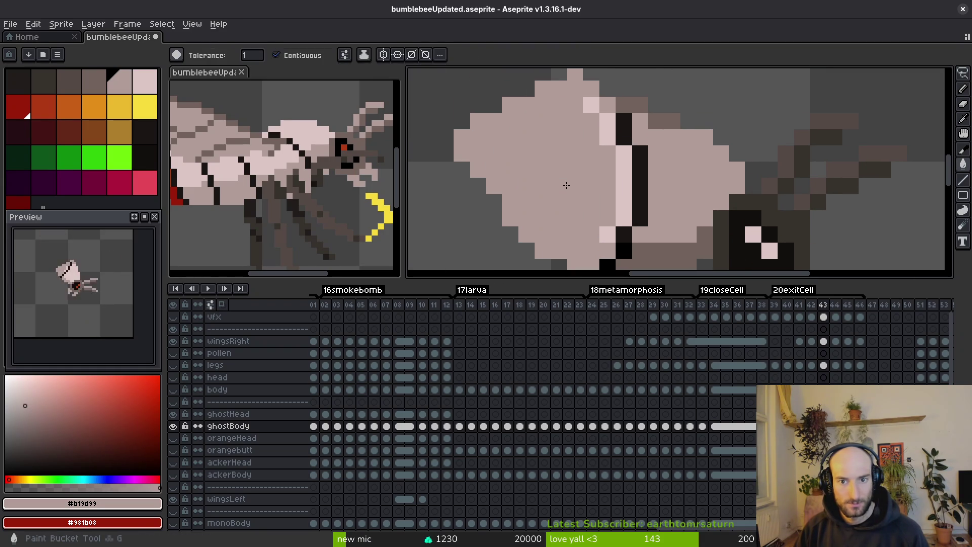
pyautogui.hotkey('ctrl', 's')
pyautogui.scroll(-4, 614, 211)
pyautogui.hotkey('ctrl', 'z')
# Refill the black body with light pink #dcc6c5 and compare against the body layer.
pyautogui.scroll(4, 600, 192)
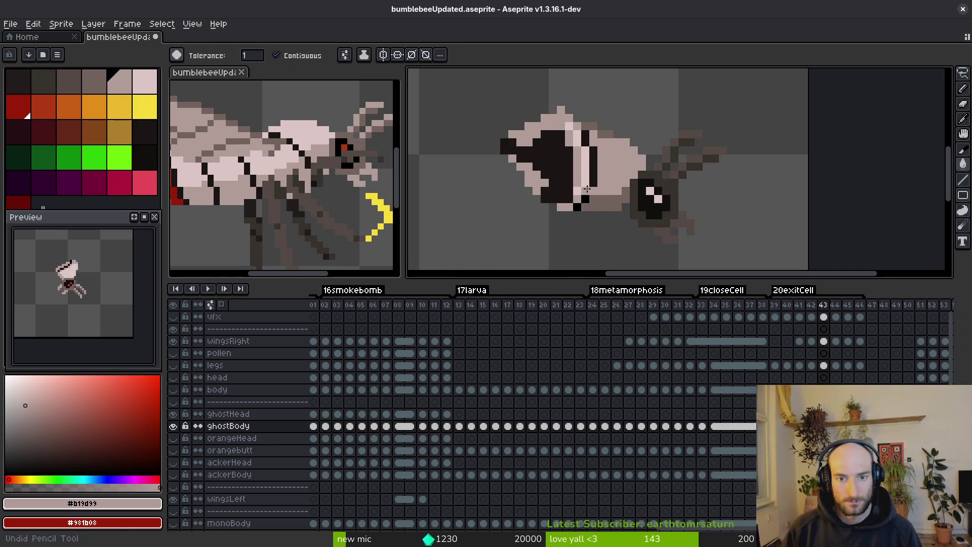
pyautogui.keyDown('alt'); pyautogui.click(582, 167); pyautogui.keyUp('alt')
pyautogui.press('b')
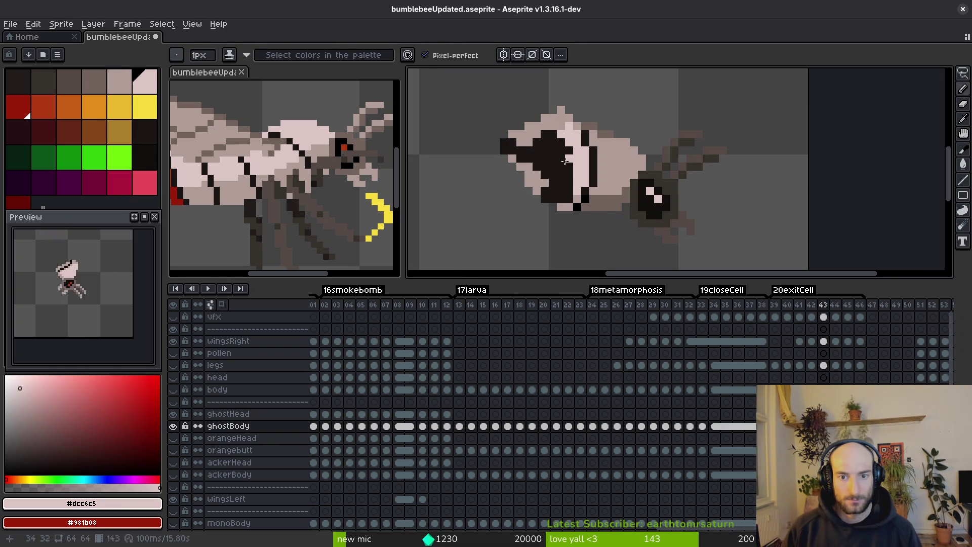
pyautogui.press('g')
pyautogui.click(566, 162)
pyautogui.scroll(-4, 572, 162)
pyautogui.scroll(3, 572, 162)
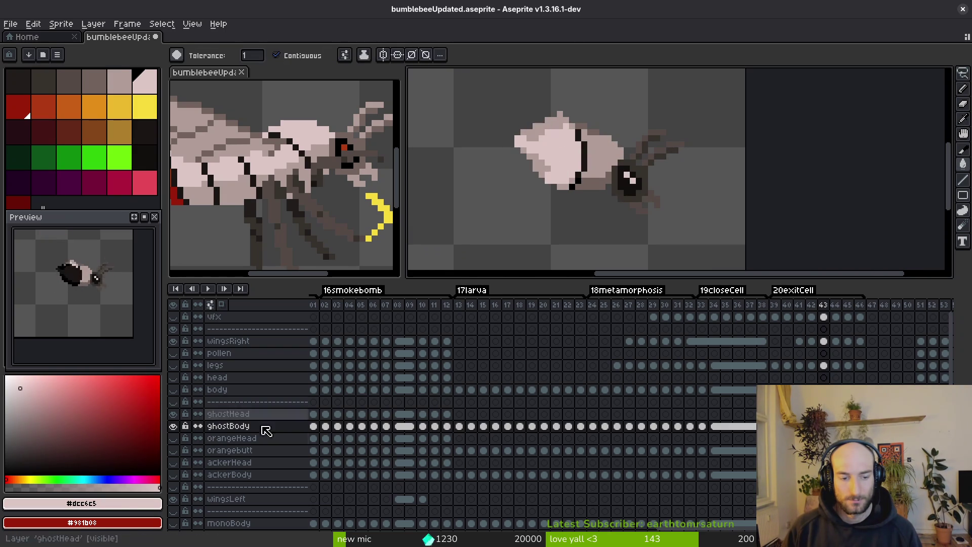
pyautogui.click(175, 390)
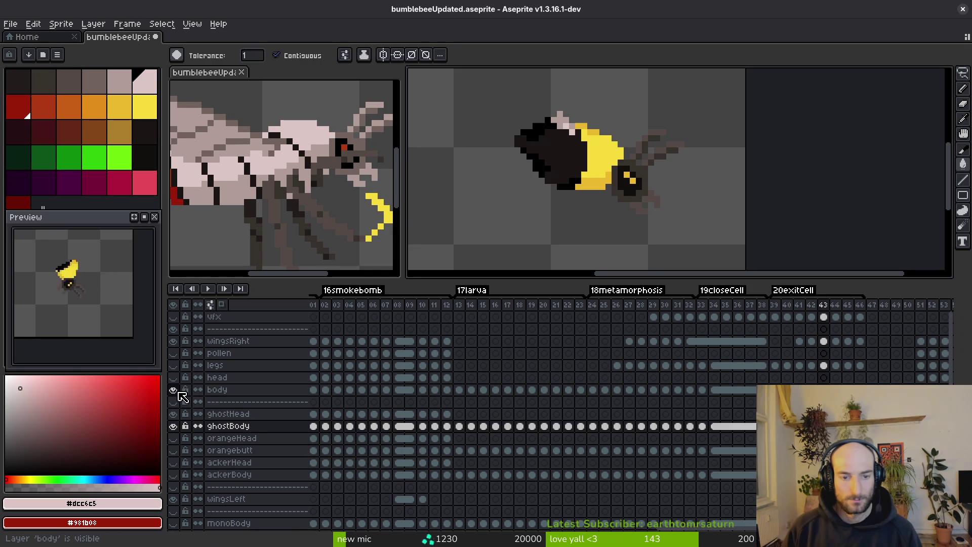
pyautogui.click(177, 391)
# Fill the dark pixels at the body's top with pale #b19d99 and save.
pyautogui.scroll(3, 527, 163)
pyautogui.scroll(-3, 527, 164)
pyautogui.keyDown('alt'); pyautogui.click(538, 115); pyautogui.keyUp('alt')
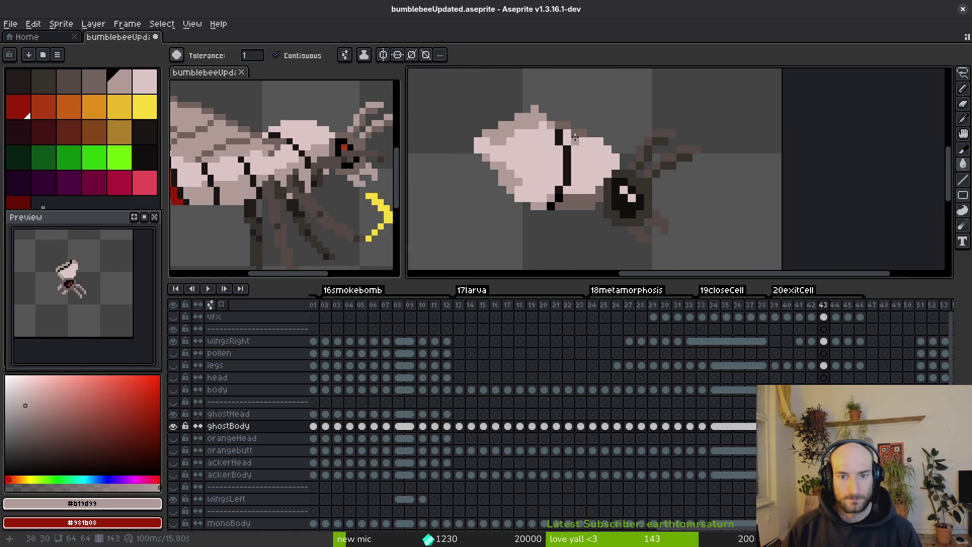
pyautogui.click(573, 132)
pyautogui.hotkey('ctrl', 's')
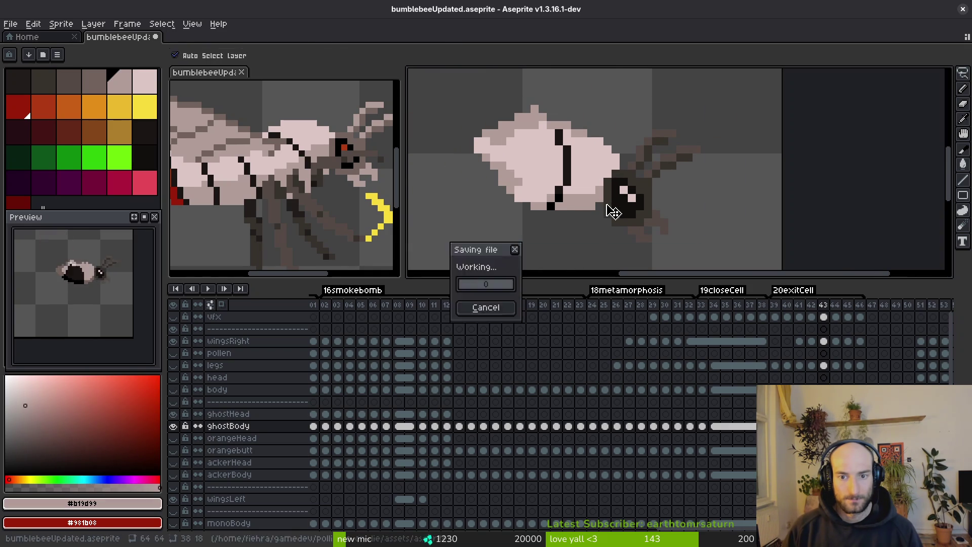
# Fill the bee's eye red on frames 42, 43 and 44.
pyautogui.press('Left')
pyautogui.keyDown('alt'); pyautogui.click(627, 188); pyautogui.keyUp('alt')
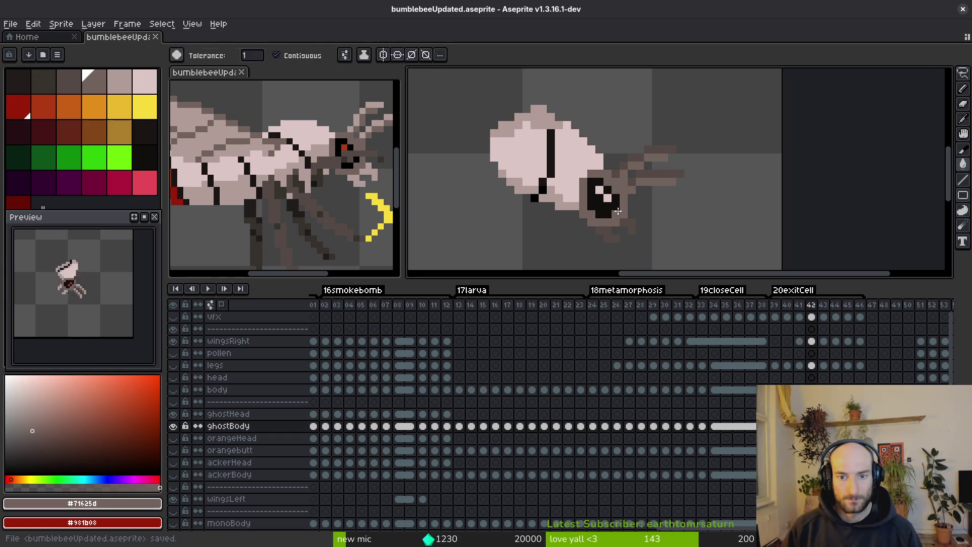
pyautogui.press('Left')
pyautogui.keyDown('alt'); pyautogui.click(597, 195); pyautogui.keyUp('alt')
pyautogui.press('Right')
pyautogui.click(600, 192)
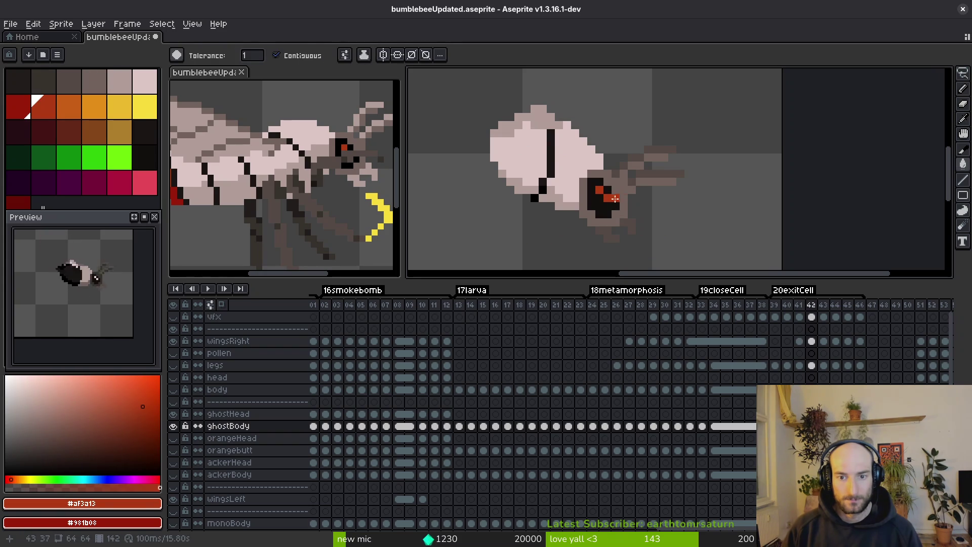
pyautogui.press('Right')
pyautogui.press('Right')
pyautogui.click(631, 182)
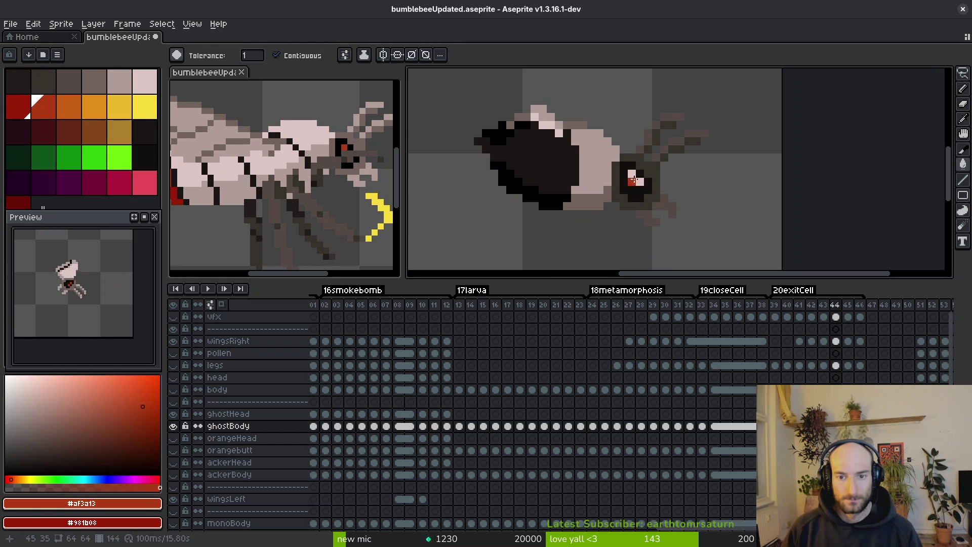
# Fill the eye red on frames 45 and 46, then step back through the frames.
pyautogui.press('Right')
pyautogui.click(640, 184)
pyautogui.press('Right')
pyautogui.click(655, 139)
pyautogui.press('Right')
pyautogui.press('i')
pyautogui.press('Left')
pyautogui.press('Left')
pyautogui.press('Left')
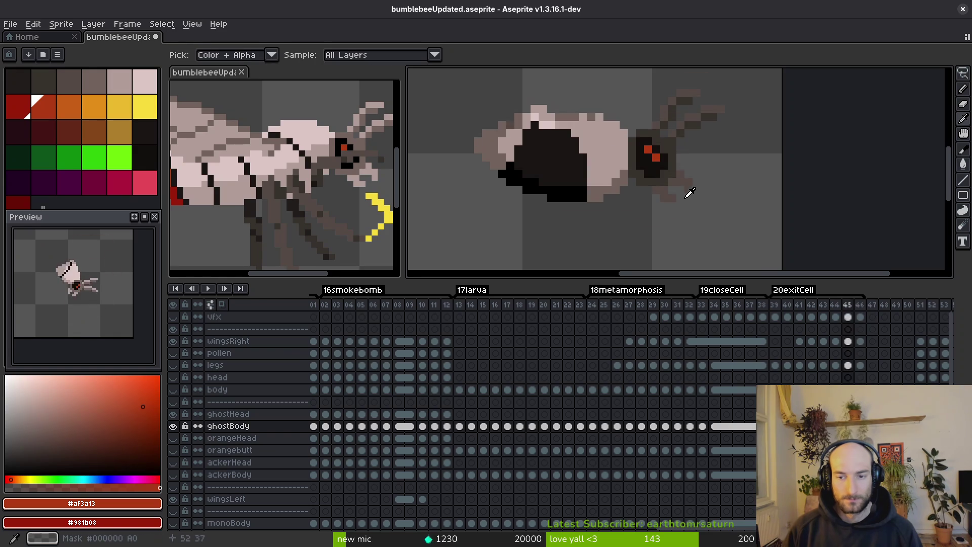
# On frame 43, fill the eye ring grey-brown and the legs and antenna pale #b19d99.
pyautogui.press('Right')
pyautogui.press('Right')
pyautogui.press('Left')
pyautogui.click(629, 189)
pyautogui.press('g')
pyautogui.press('Right')
pyautogui.click(646, 180)
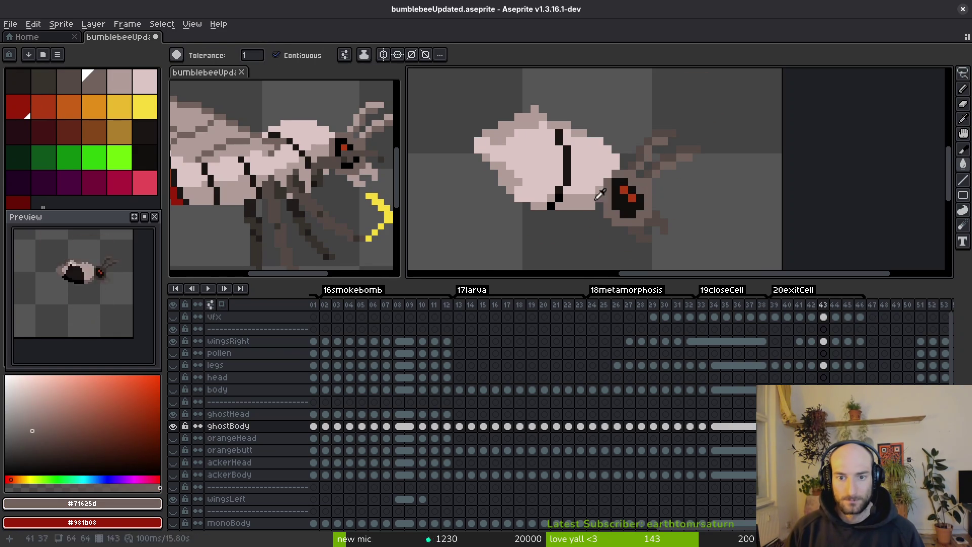
pyautogui.keyDown('alt'); pyautogui.click(599, 198); pyautogui.keyUp('alt')
pyautogui.click(642, 228)
pyautogui.click(675, 156)
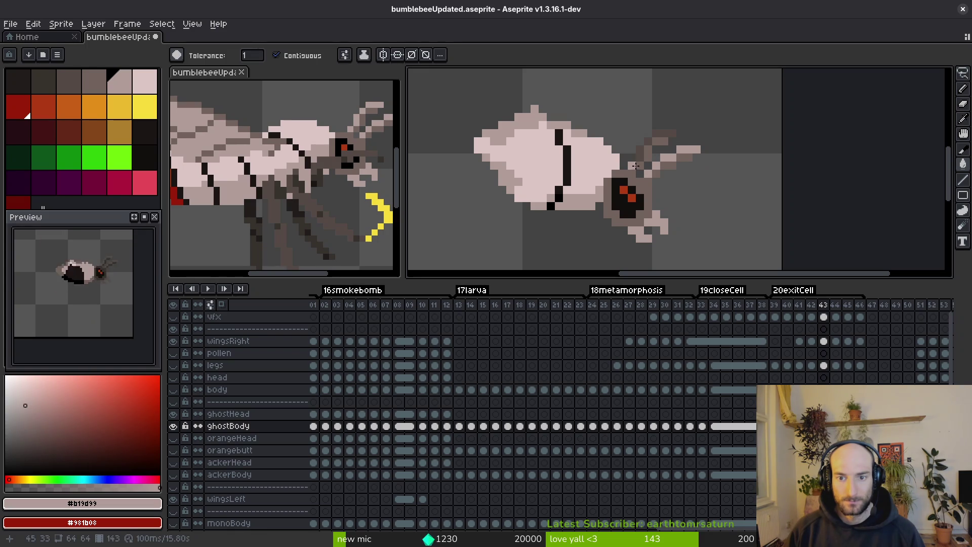
pyautogui.scroll(-3, 662, 136)
pyautogui.press('Right')
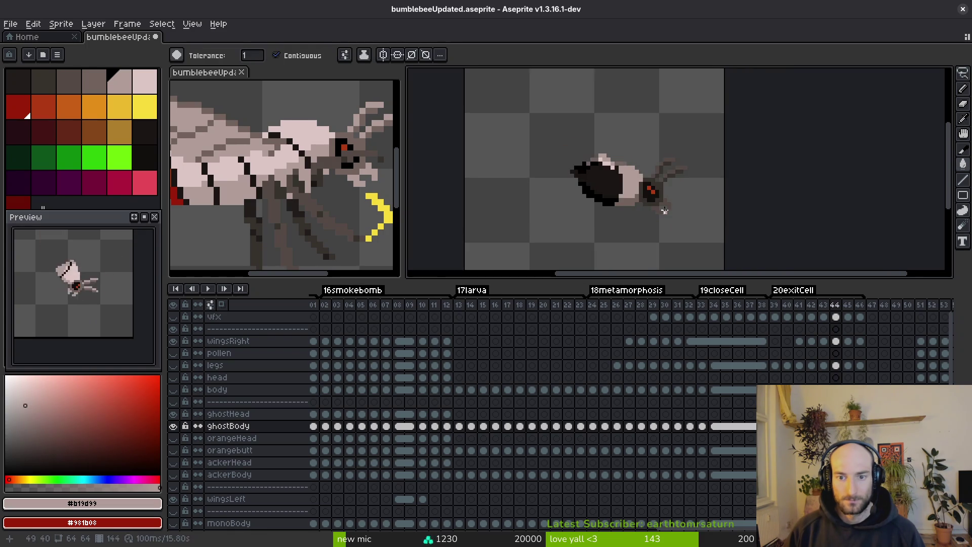
# Redo the antenna fill and fill the antenna and lower leg sections pale, checking frame 43.
pyautogui.scroll(4, 672, 128)
pyautogui.hotkey('ctrl', 'z')
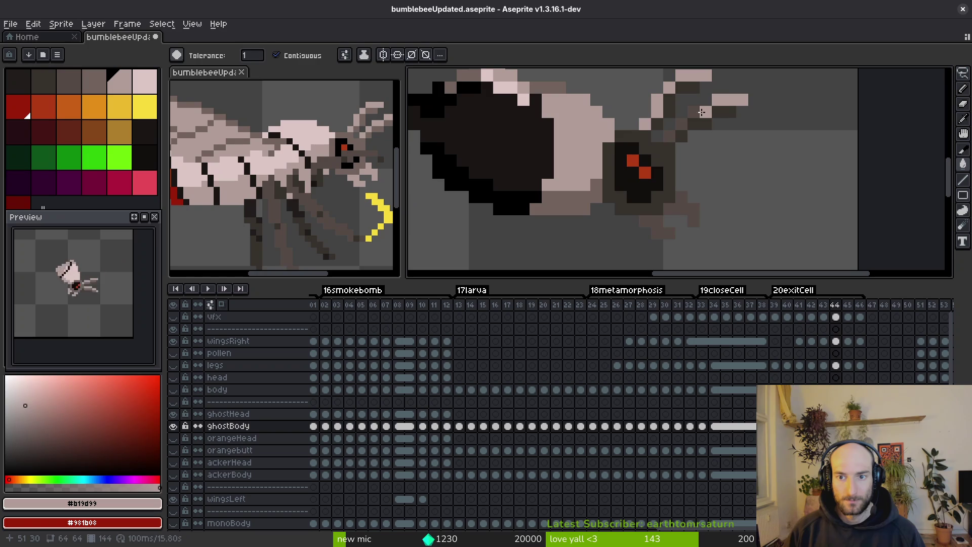
pyautogui.click(678, 130)
pyautogui.click(671, 208)
pyautogui.click(687, 212)
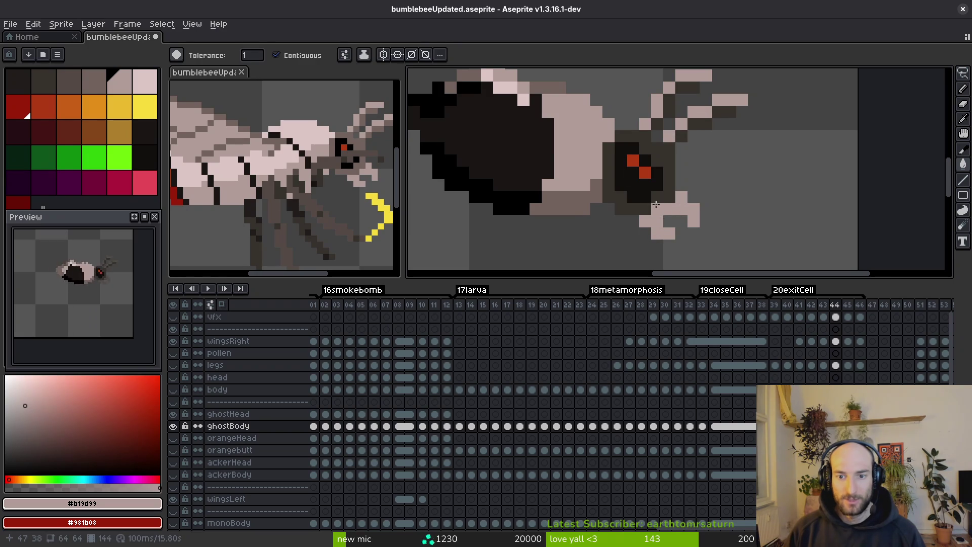
pyautogui.keyDown('alt'); pyautogui.click(570, 215); pyautogui.keyUp('alt')
pyautogui.press('Left')
pyautogui.press('Right')
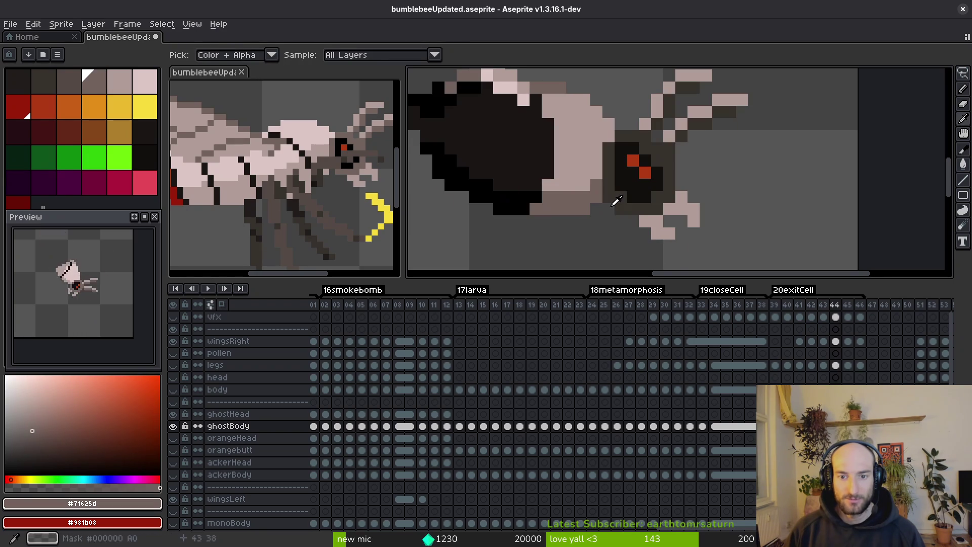
# Fill the bee's mid-body light pink #dcc6c5 and the lower mid-body pale #b19d99.
pyautogui.keyDown('alt'); pyautogui.click(582, 148); pyautogui.keyUp('alt')
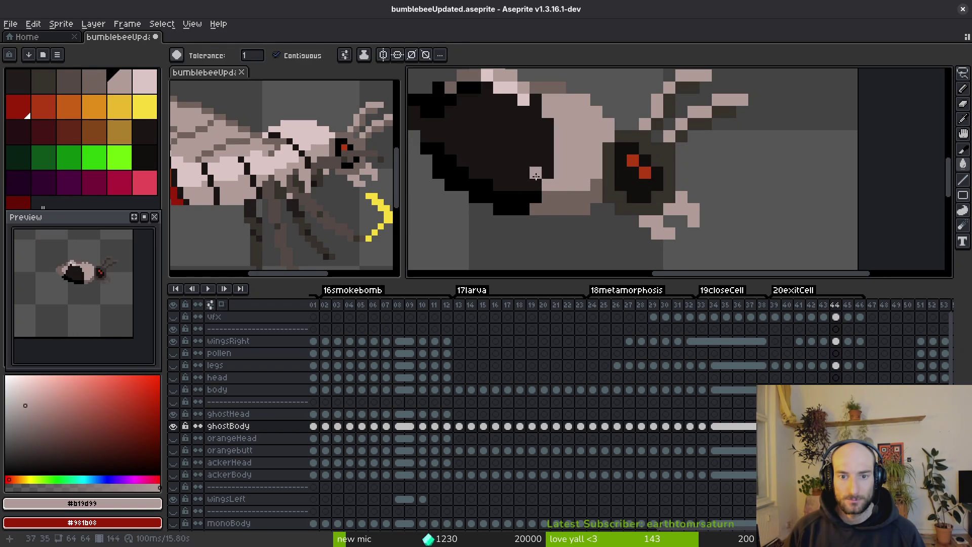
pyautogui.keyDown('alt'); pyautogui.click(501, 90); pyautogui.keyUp('alt')
pyautogui.click(572, 146)
pyautogui.keyDown('alt'); pyautogui.click(532, 88); pyautogui.keyUp('alt')
pyautogui.click(564, 203)
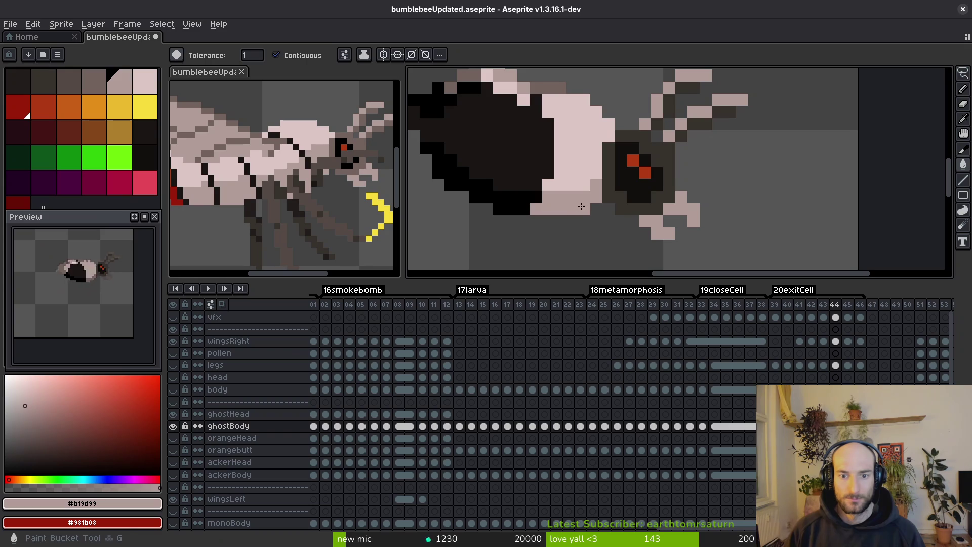
# Fill the head outline and both antenna patches grey-brown, then save the file.
pyautogui.keyDown('alt'); pyautogui.click(548, 83); pyautogui.keyUp('alt')
pyautogui.click(675, 193)
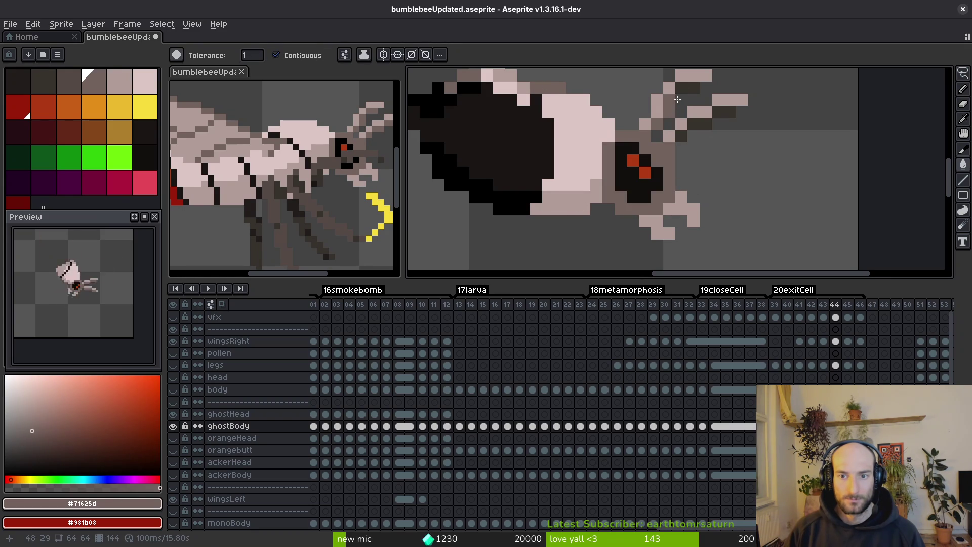
pyautogui.click(684, 91)
pyautogui.click(719, 109)
pyautogui.scroll(-5, 683, 135)
pyautogui.hotkey('ctrl', 's')
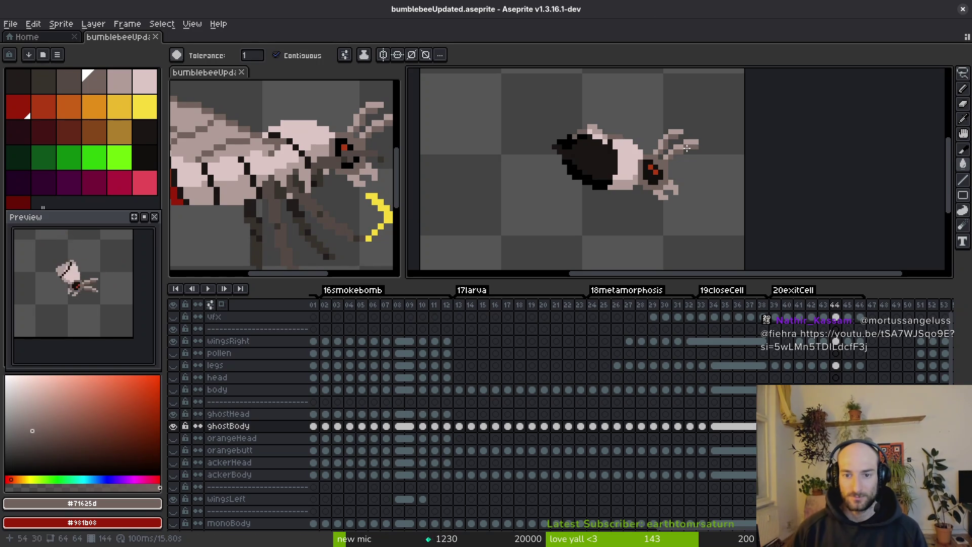
# Pencil a light pink line down the dark body and pale #b19d99 pixels along its bottom.
pyautogui.scroll(3, 701, 145)
pyautogui.press('f')
pyautogui.keyDown('alt'); pyautogui.click(597, 137); pyautogui.keyUp('alt')
pyautogui.keyDown('alt'); pyautogui.click(621, 138); pyautogui.keyUp('alt')
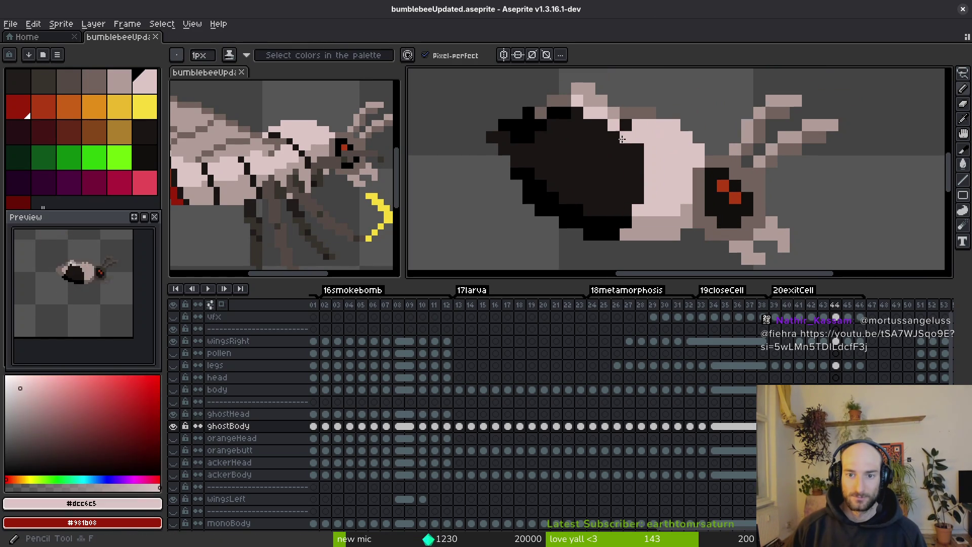
pyautogui.moveTo(617, 142)
pyautogui.mouseDown()
pyautogui.moveTo(613, 197)
pyautogui.moveTo(628, 184)
pyautogui.mouseUp()
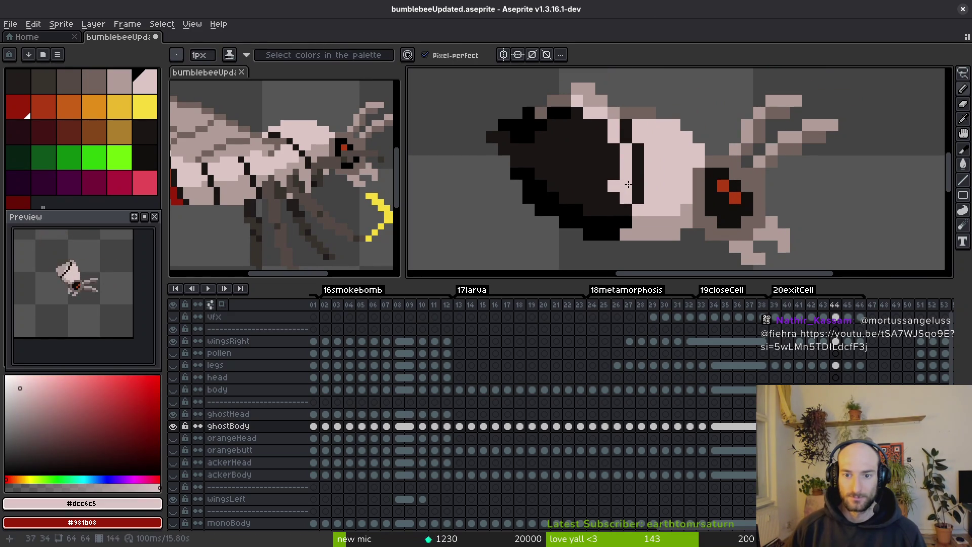
pyautogui.keyDown('alt'); pyautogui.click(620, 224); pyautogui.keyUp('alt')
pyautogui.moveTo(613, 224); pyautogui.dragTo(600, 235)
pyautogui.click(588, 148)
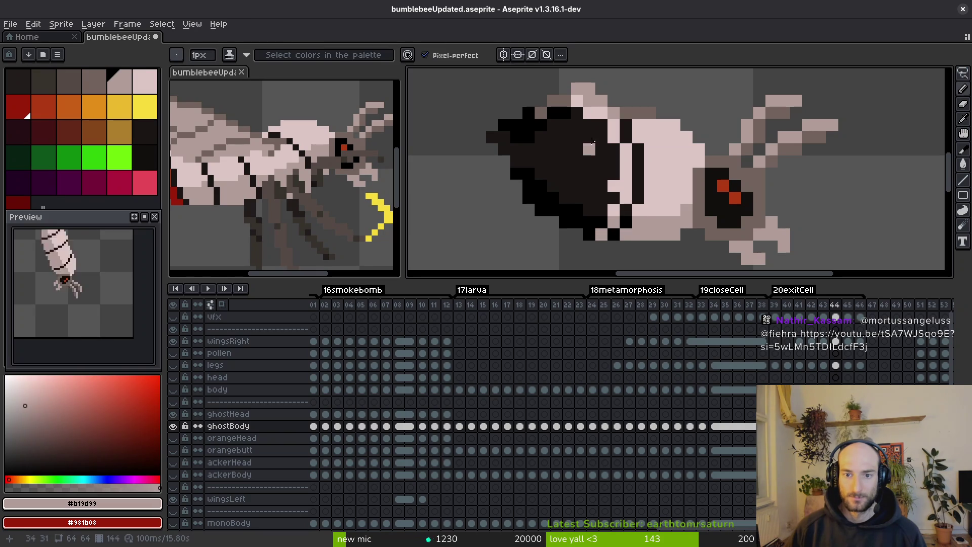
# Fill the dark body light pink, then the lower rim and top-left black patches pale #b19d99.
pyautogui.keyDown('alt'); pyautogui.click(622, 133); pyautogui.keyUp('alt')
pyautogui.press('g')
pyautogui.click(604, 127)
pyautogui.hotkey('ctrl', 'z')
pyautogui.press('f')
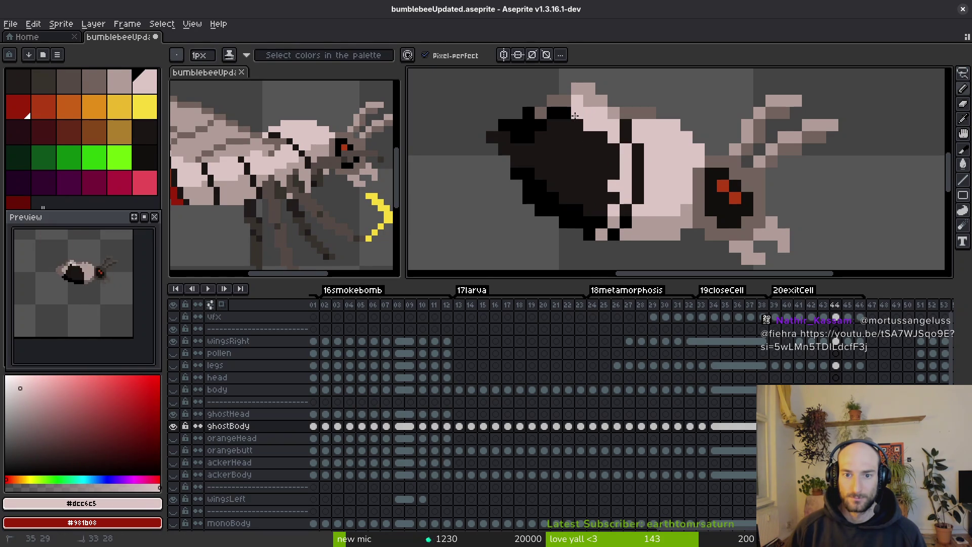
pyautogui.press('g')
pyautogui.click(582, 151)
pyautogui.keyDown('alt'); pyautogui.click(643, 215); pyautogui.keyUp('alt')
pyautogui.click(566, 201)
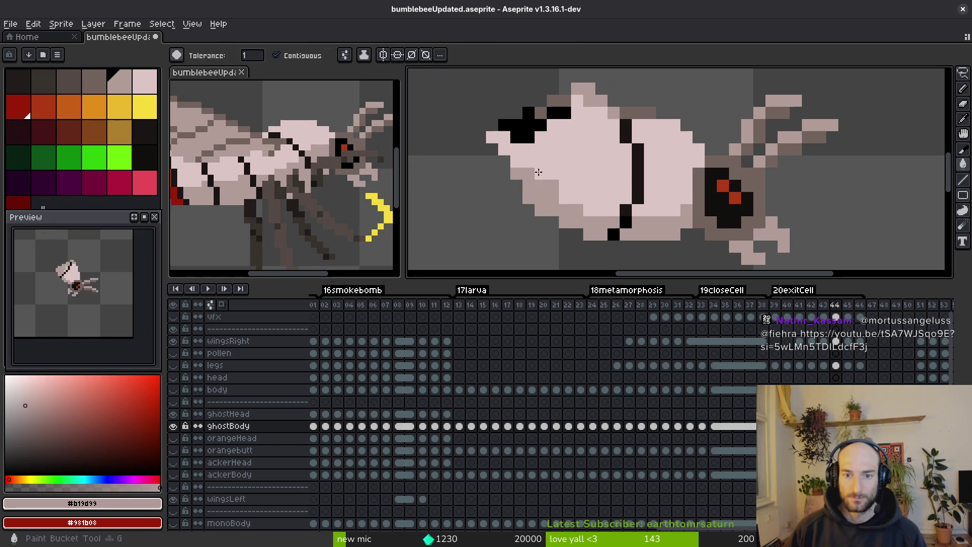
pyautogui.click(527, 113)
pyautogui.click(560, 114)
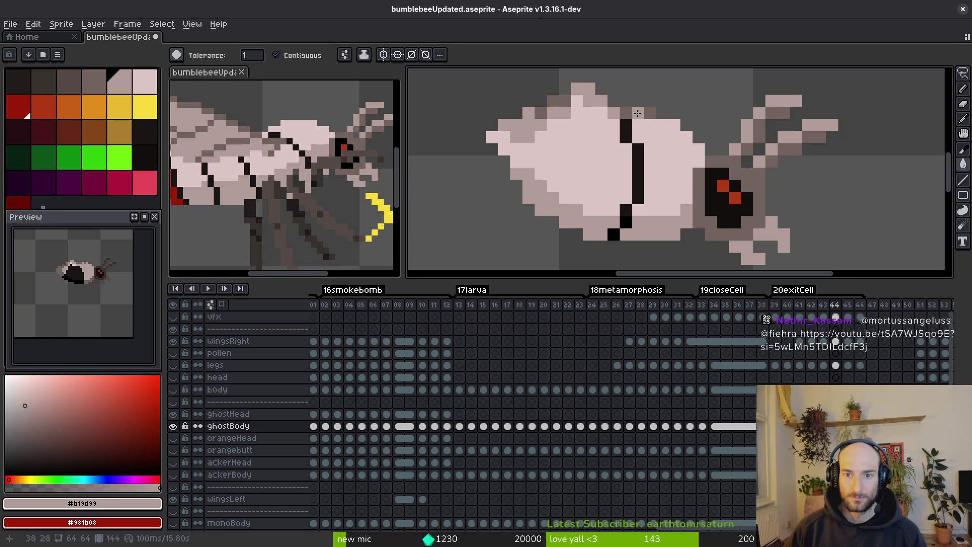
pyautogui.click(562, 102)
# Advance to frame 45.
pyautogui.scroll(-3, 613, 171)
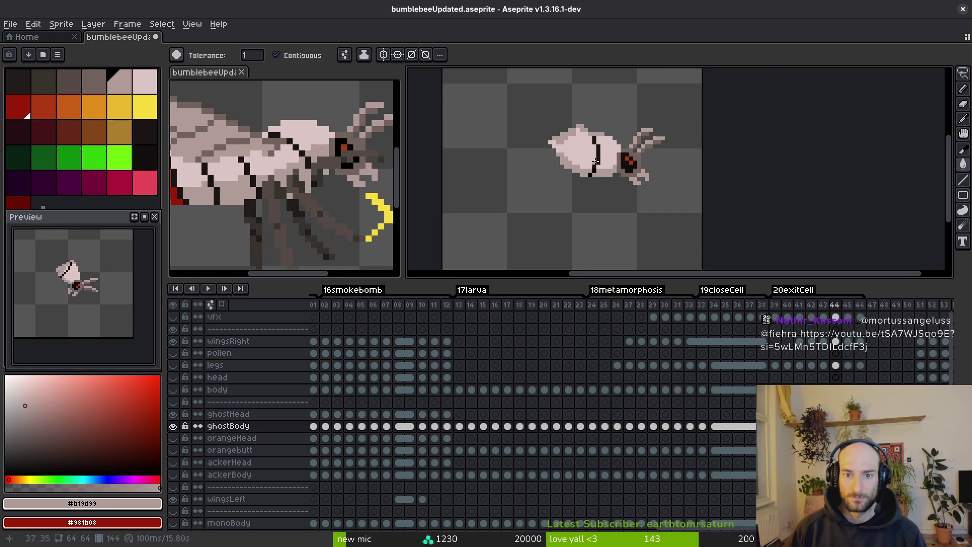
pyautogui.scroll(-3, 597, 163)
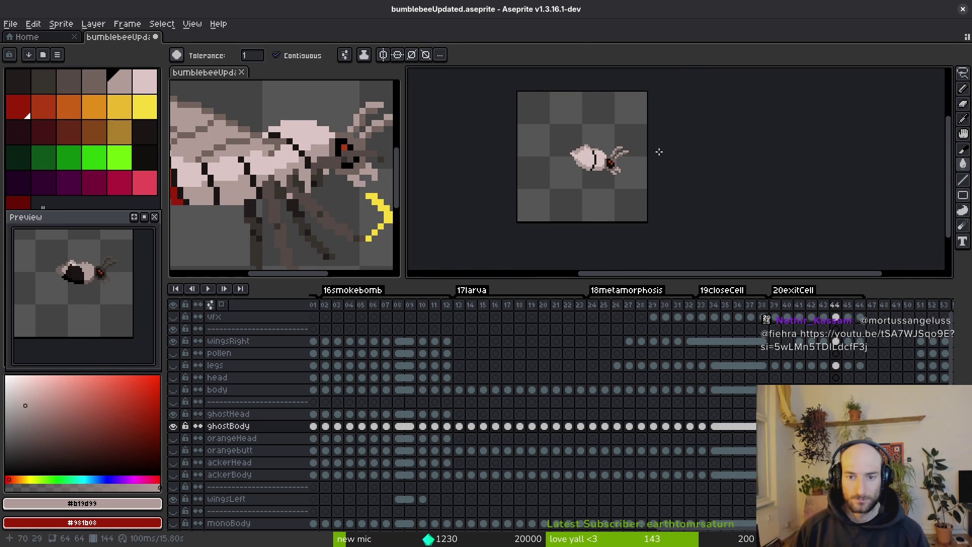
pyautogui.press('Right')
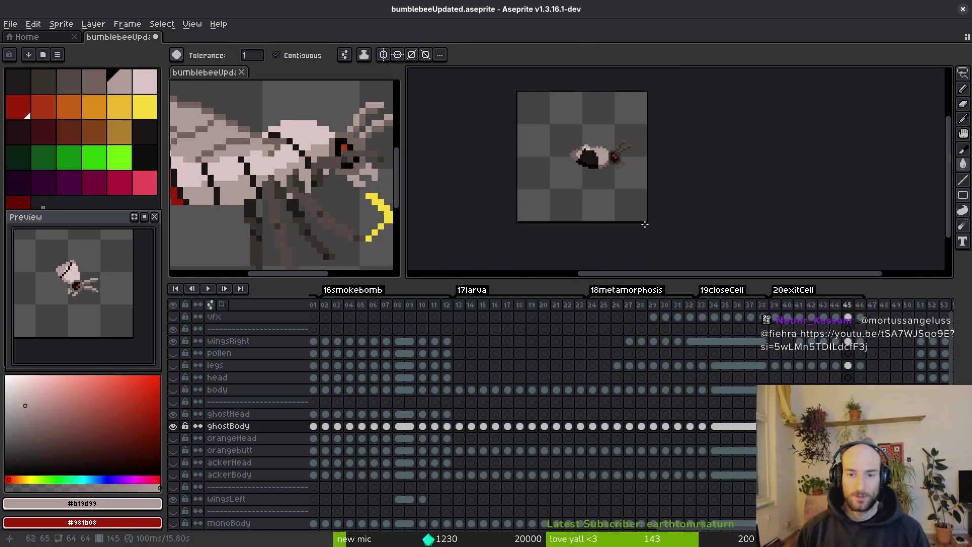
# Draw light pink #dcc6c5 lines through the dark body and fill the dark-brown body light pink.
pyautogui.scroll(3, 641, 226)
pyautogui.keyDown('alt'); pyautogui.click(558, 154); pyautogui.keyUp('alt')
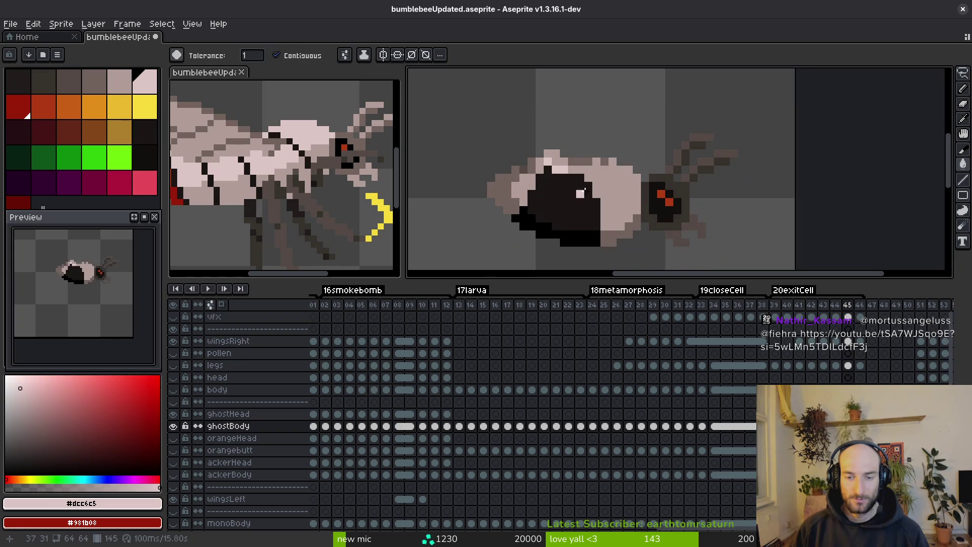
pyautogui.scroll(1, 577, 177)
pyautogui.press('b')
pyautogui.scroll(1, 570, 165)
pyautogui.moveTo(565, 170)
pyautogui.mouseDown()
pyautogui.moveTo(568, 159)
pyautogui.moveTo(579, 177)
pyautogui.moveTo(600, 255)
pyautogui.moveTo(618, 202)
pyautogui.mouseUp()
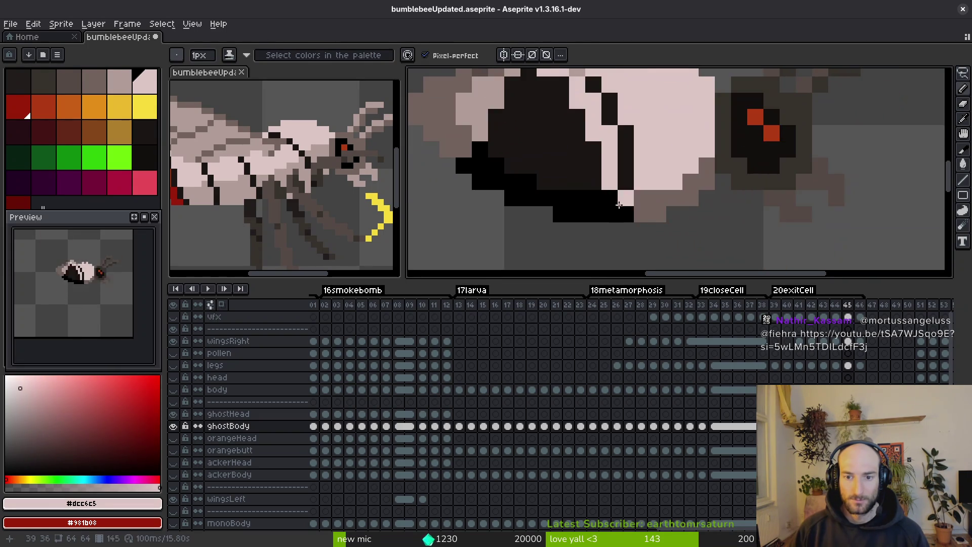
pyautogui.moveTo(566, 102)
pyautogui.mouseDown()
pyautogui.moveTo(531, 88)
pyautogui.moveTo(519, 100)
pyautogui.mouseUp()
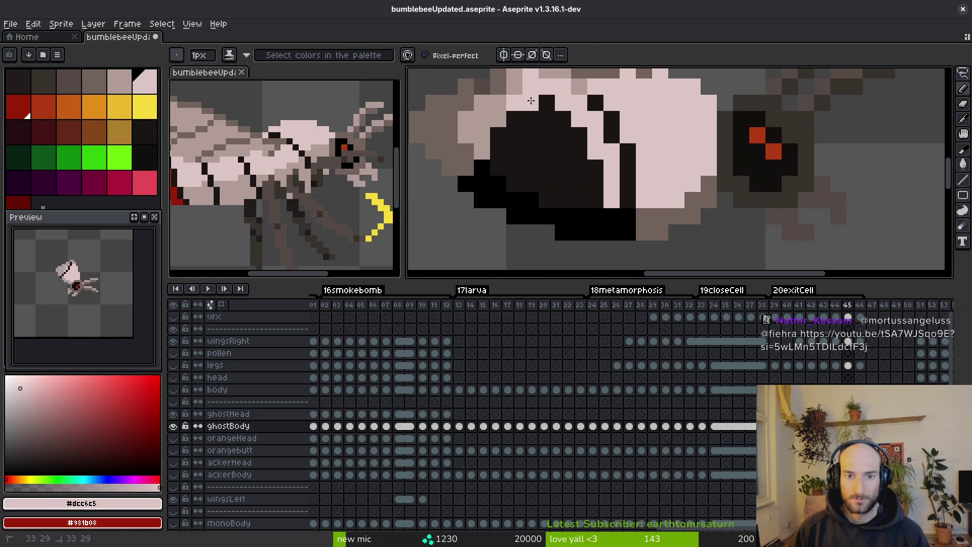
pyautogui.press('g')
pyautogui.click(547, 151)
# Paint the black lower body and left body area with the pale #b19d99 colour.
pyautogui.press('i')
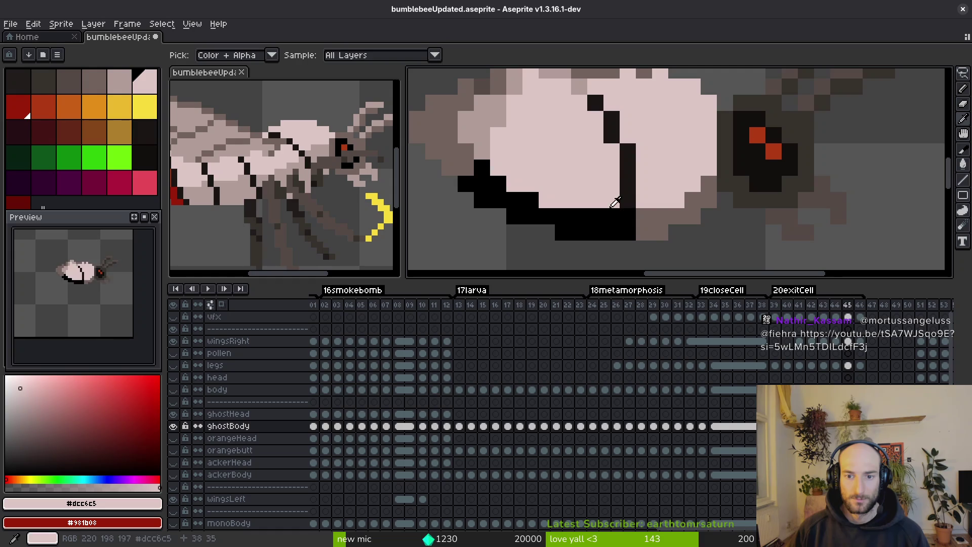
pyautogui.click(462, 135)
pyautogui.press('b')
pyautogui.click(579, 232)
pyautogui.press('g')
pyautogui.click(608, 223)
pyautogui.scroll(-2, 656, 129)
pyautogui.scroll(2, 656, 129)
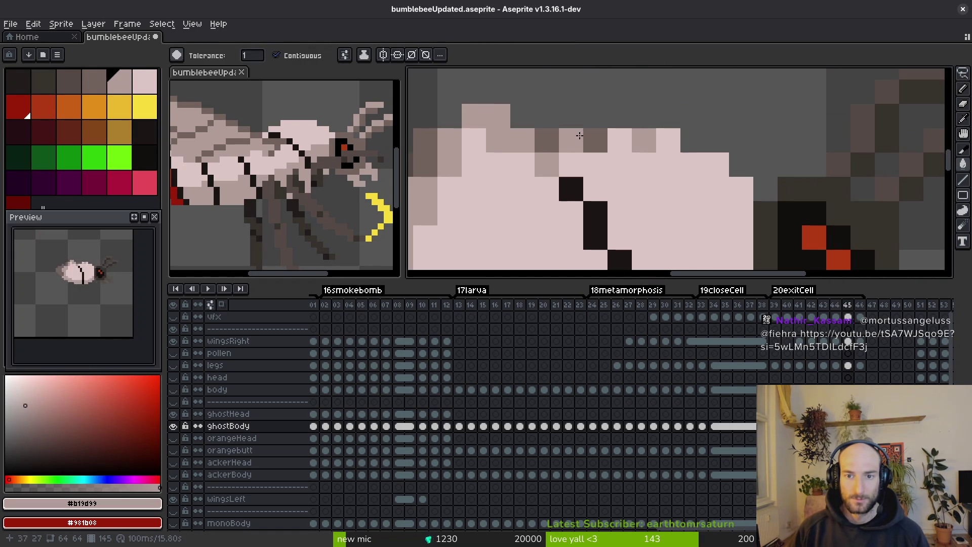
pyautogui.scroll(-2, 656, 129)
pyautogui.scroll(1, 576, 120)
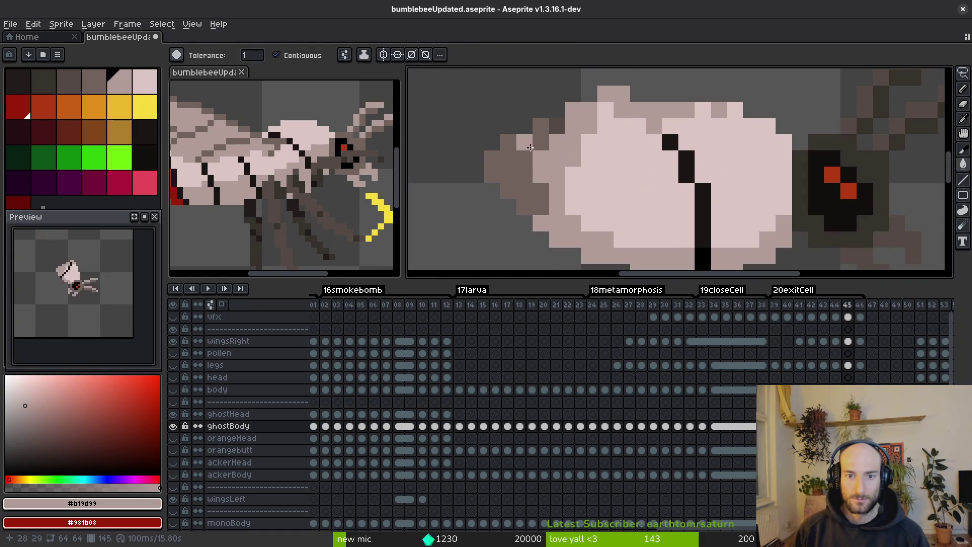
pyautogui.click(530, 147)
pyautogui.scroll(-2, 569, 178)
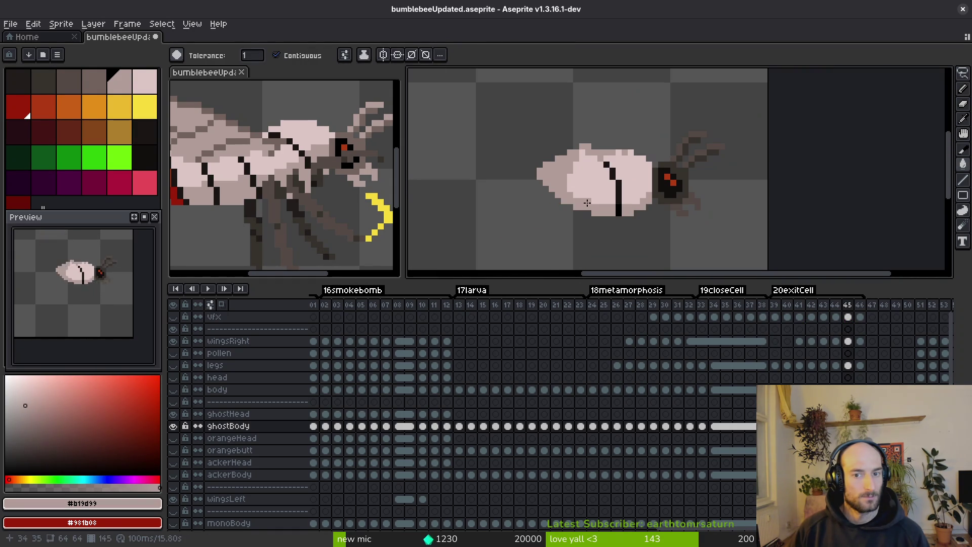
pyautogui.scroll(1, 658, 223)
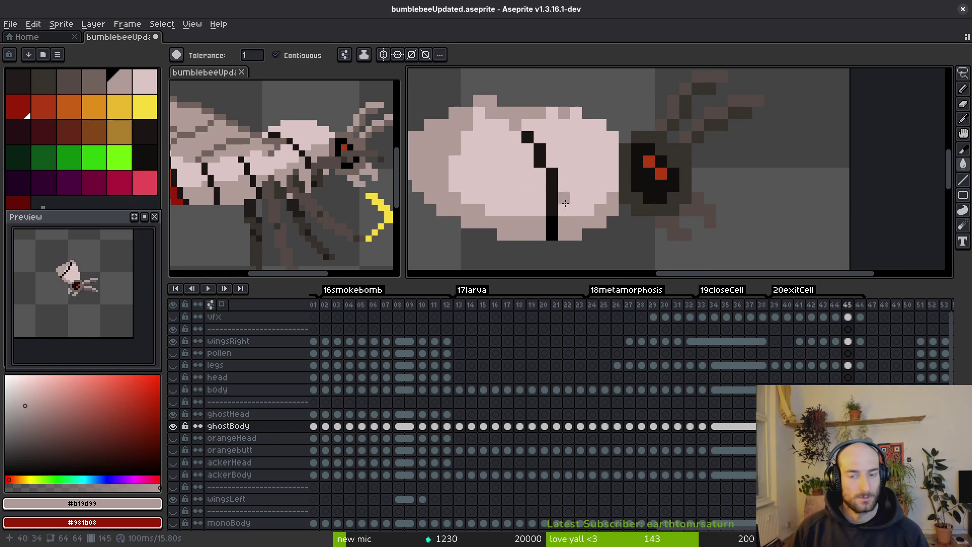
# Move to frame 46 and eyedrop the light pink body colour.
pyautogui.press('i')
pyautogui.press('Right')
pyautogui.click(499, 112)
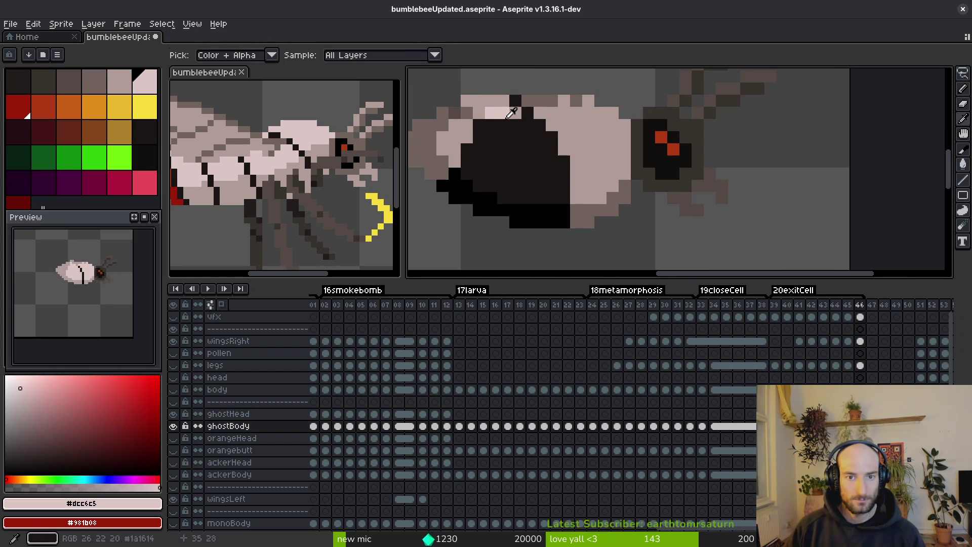
# Pencil a diagonal light pink line and pixel on the body, plus one darker pink #b19d99 pixel.
pyautogui.scroll(1, 528, 127)
pyautogui.press('b')
pyautogui.moveTo(543, 142)
pyautogui.mouseDown()
pyautogui.moveTo(582, 231)
pyautogui.moveTo(579, 149)
pyautogui.mouseUp()
pyautogui.click(583, 167)
pyautogui.scroll(-1, 570, 182)
pyautogui.scroll(1, 647, 199)
pyautogui.press('i')
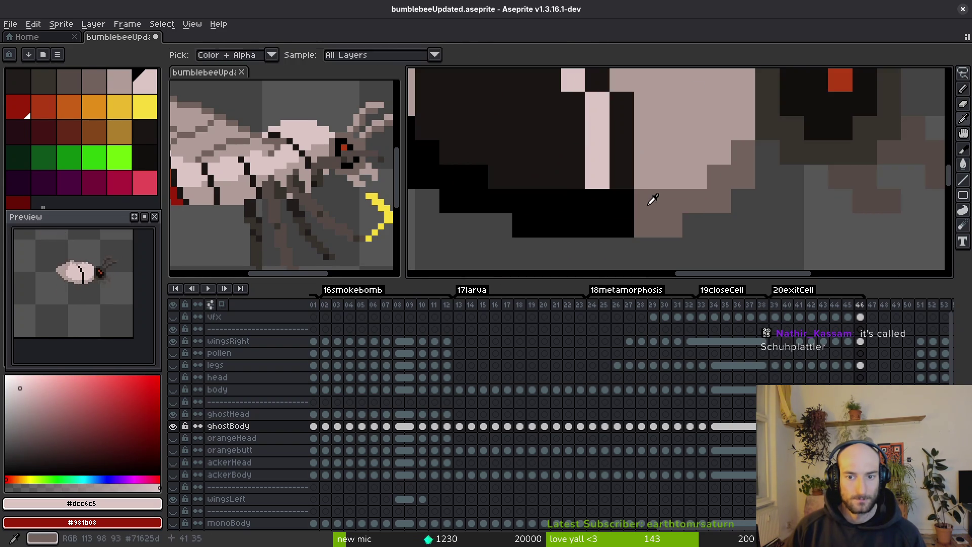
pyautogui.click(640, 169)
pyautogui.press('b')
pyautogui.click(598, 216)
# Fill the dark blocks, large black body area and greyish left area light pink #dcc6c5.
pyautogui.press('g')
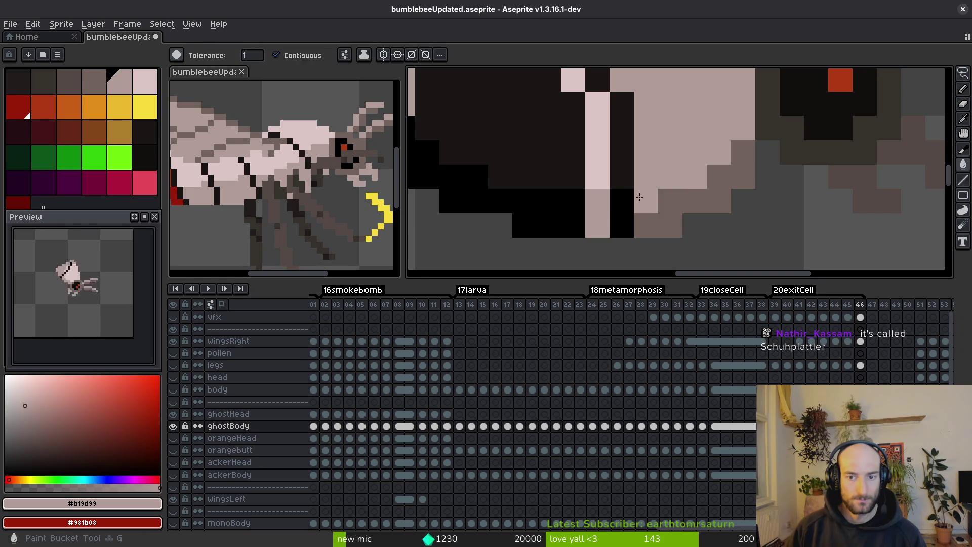
pyautogui.keyDown('alt'); pyautogui.click(603, 167); pyautogui.keyUp('alt')
pyautogui.click(637, 182)
pyautogui.keyDown('alt'); pyautogui.click(600, 213); pyautogui.keyUp('alt')
pyautogui.click(656, 214)
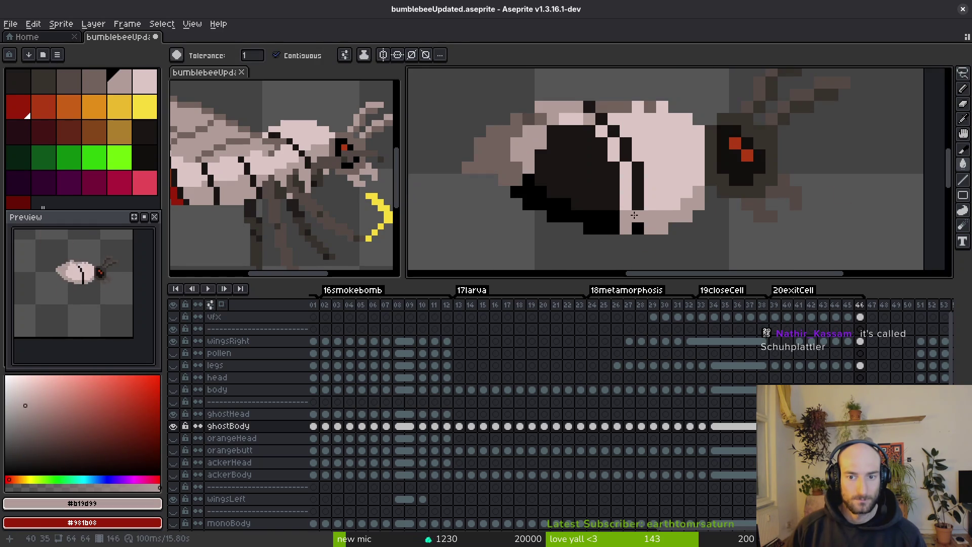
pyautogui.scroll(-2, 656, 214)
pyautogui.keyDown('alt'); pyautogui.click(625, 155); pyautogui.keyUp('alt')
pyautogui.press('b')
pyautogui.press('g')
pyautogui.click(593, 185)
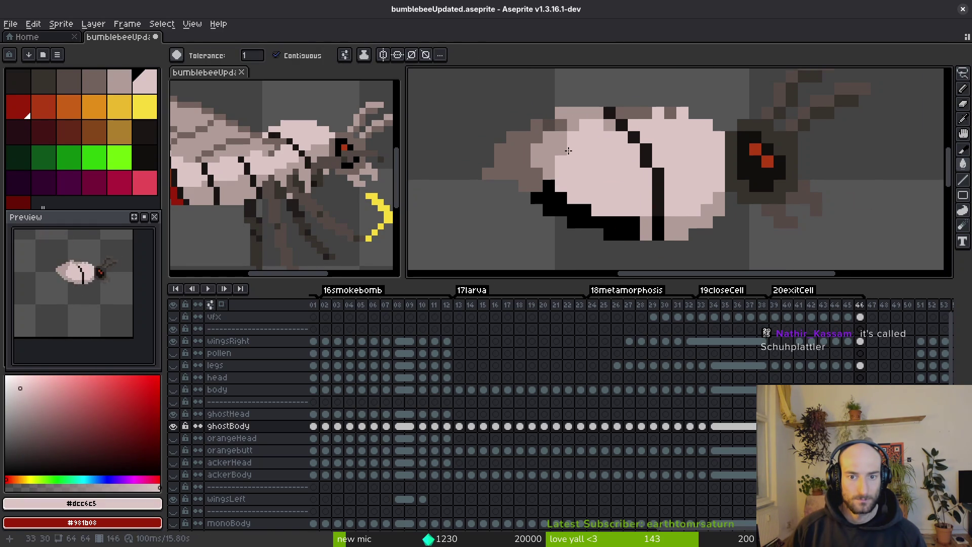
pyautogui.click(550, 144)
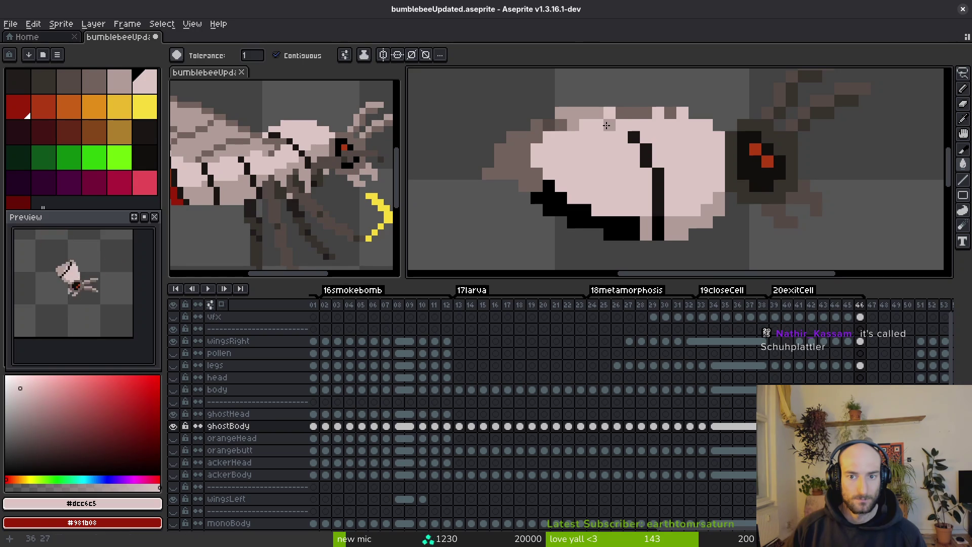
# Fill the black belly outline and dark grey left area darker pink #b19d99, then compare with the body layer.
pyautogui.press('i')
pyautogui.click(696, 213)
pyautogui.press('g')
pyautogui.click(587, 218)
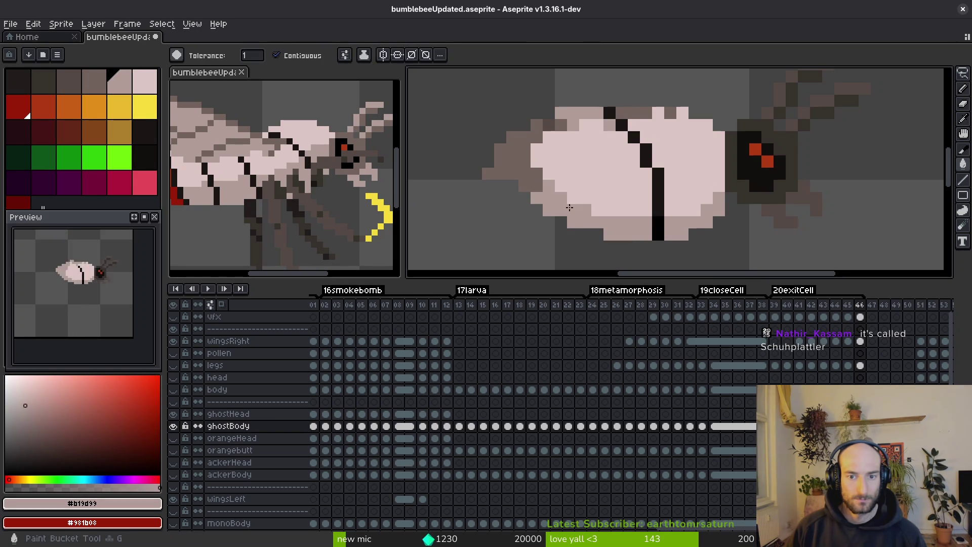
pyautogui.click(525, 173)
pyautogui.scroll(-5, 564, 137)
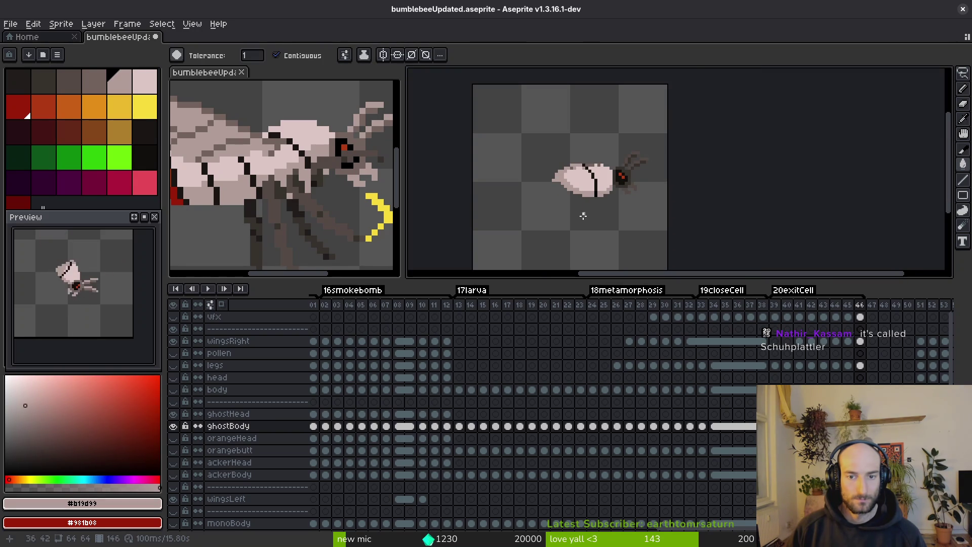
pyautogui.click(174, 391)
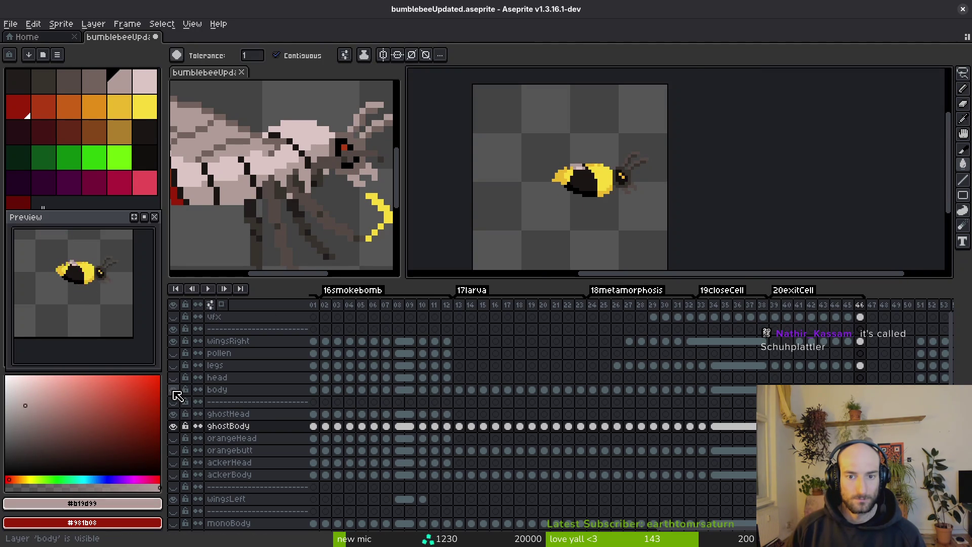
pyautogui.click(174, 391)
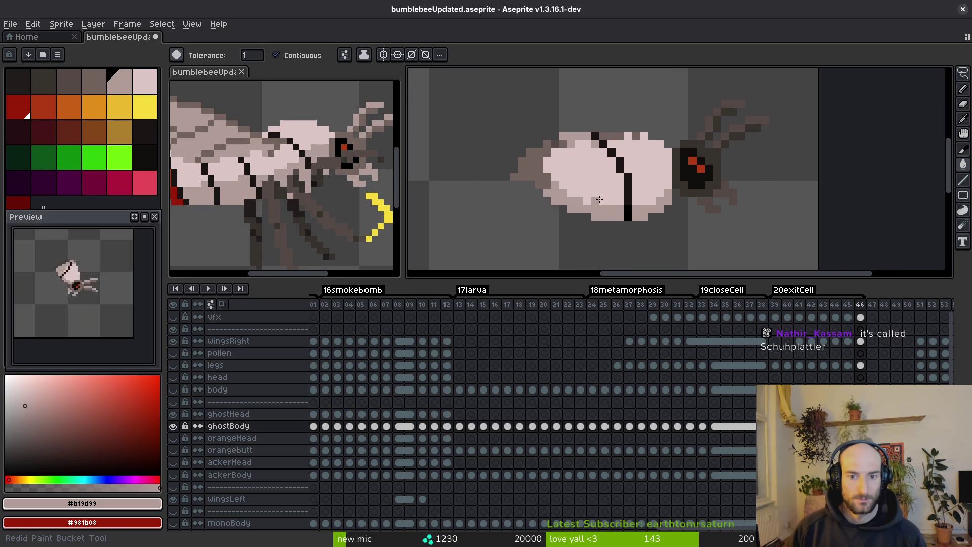
# Eyedrop black and step back to frame 44, comparing the ghost against the body layer.
pyautogui.press('alt')
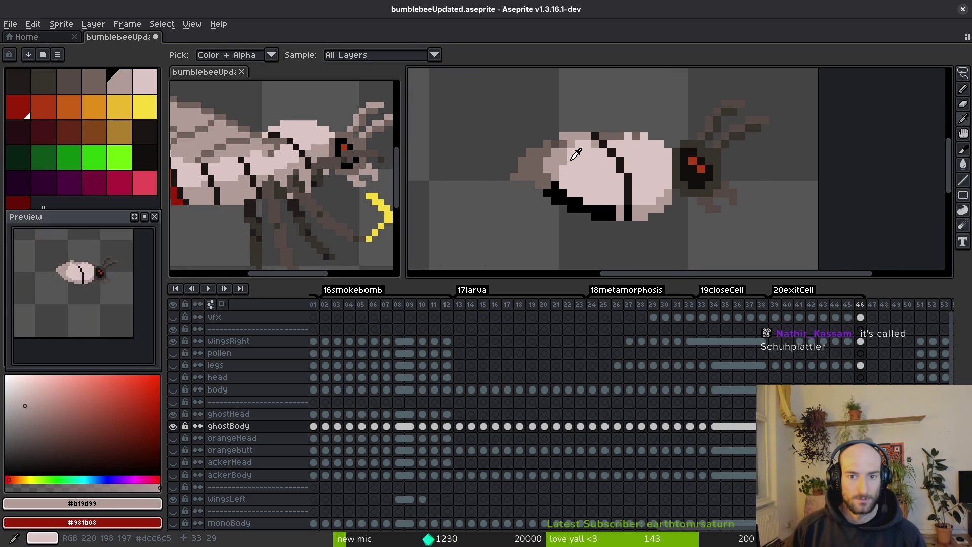
pyautogui.keyDown('alt'); pyautogui.click(557, 186); pyautogui.keyUp('alt')
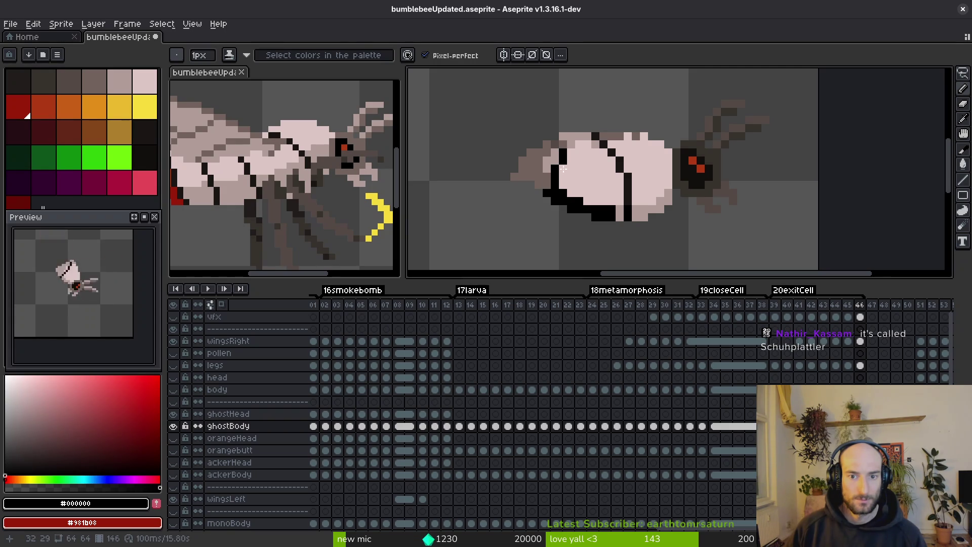
pyautogui.press('Left')
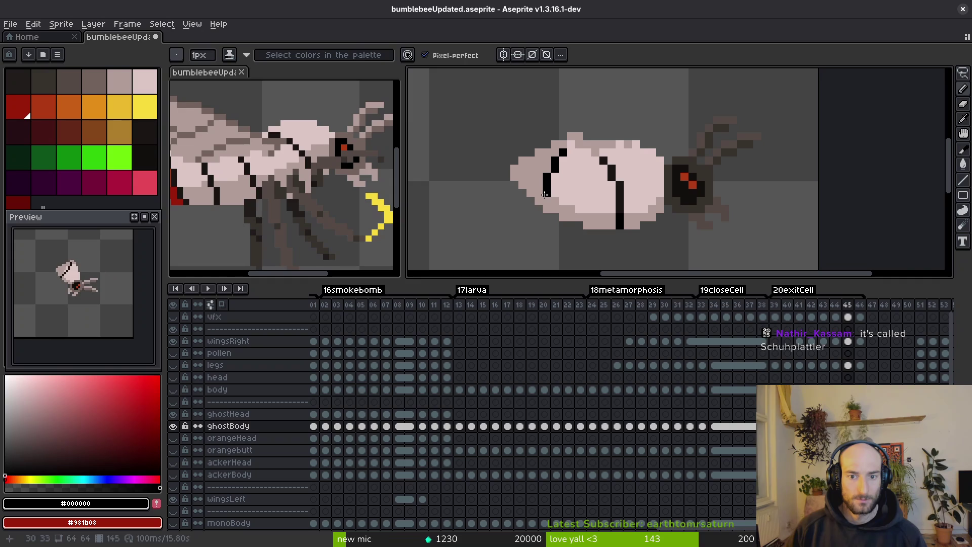
pyautogui.scroll(-2, 543, 196)
pyautogui.press('Left')
pyautogui.scroll(3, 602, 195)
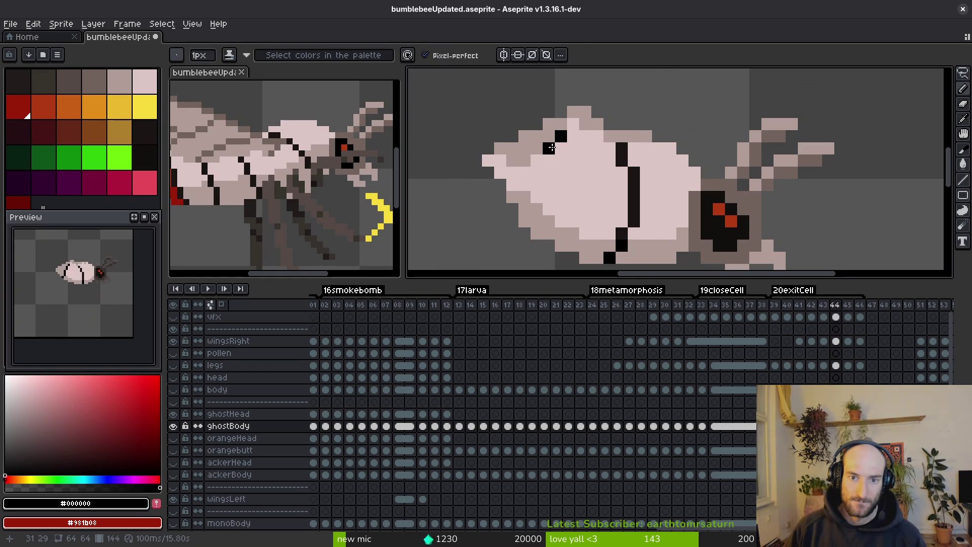
pyautogui.click(174, 391)
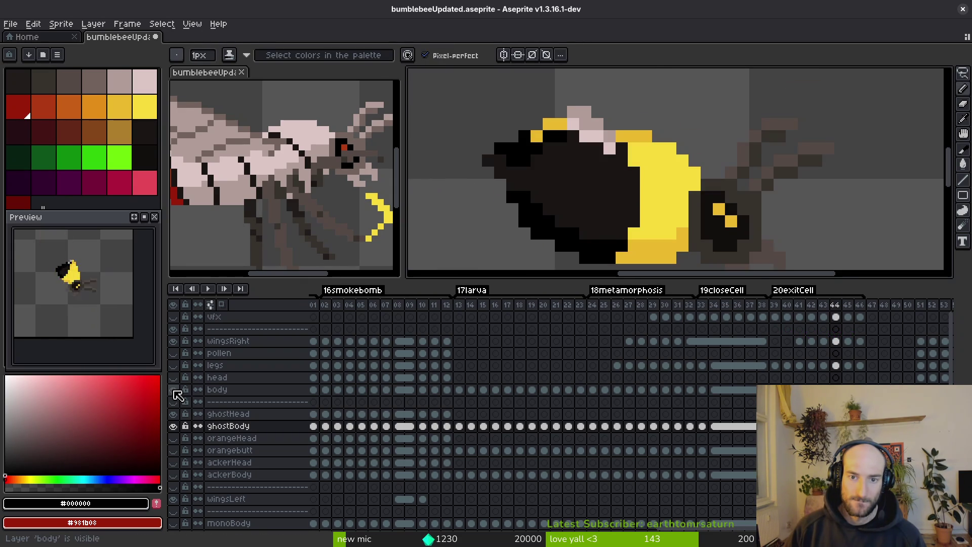
pyautogui.click(174, 390)
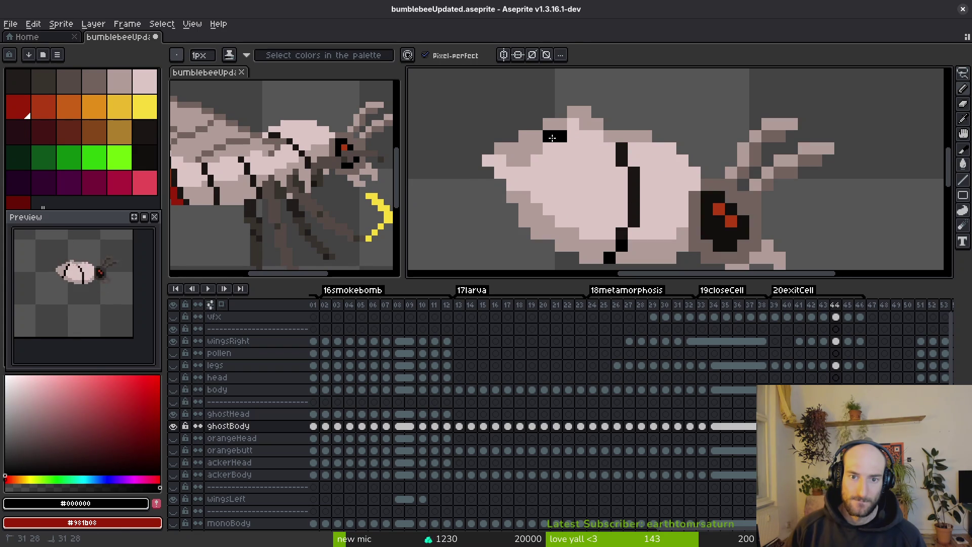
# Draw black stripe marks and outline pixels at the body's left end on frame 44.
pyautogui.moveTo(536, 147); pyautogui.dragTo(504, 172)
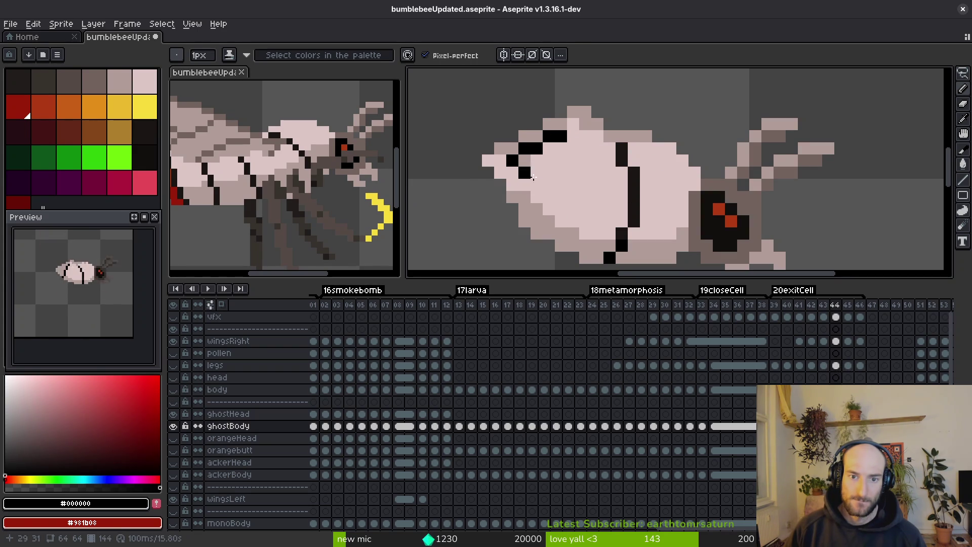
pyautogui.scroll(-4, 582, 213)
pyautogui.press('i')
pyautogui.press('b')
pyautogui.scroll(3, 567, 197)
pyautogui.moveTo(557, 155); pyautogui.dragTo(537, 166)
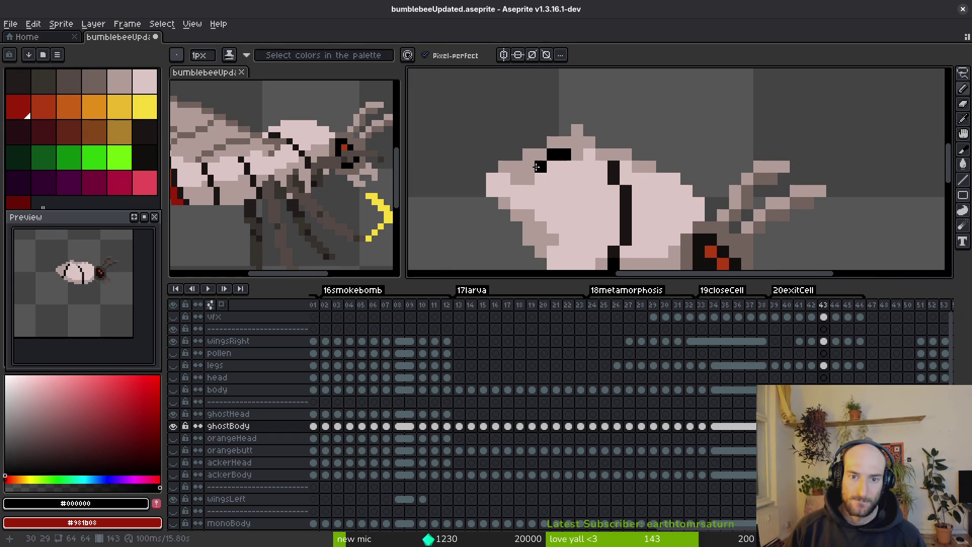
pyautogui.click(528, 168)
pyautogui.click(505, 191)
# Step back to frame 42, pick the light pink body colour, and save the file.
pyautogui.press('i')
pyautogui.press('Left')
pyautogui.press('Right')
pyautogui.press('Left')
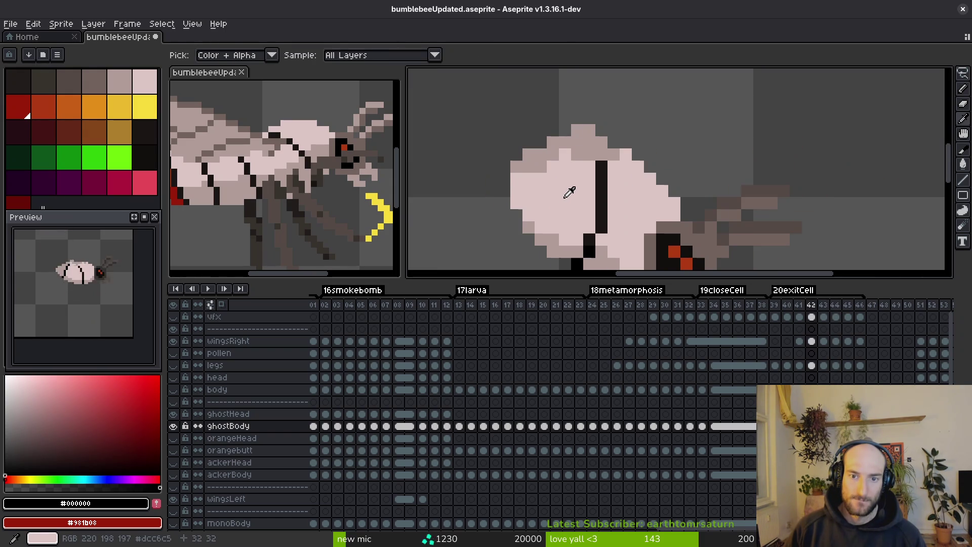
pyautogui.press('b')
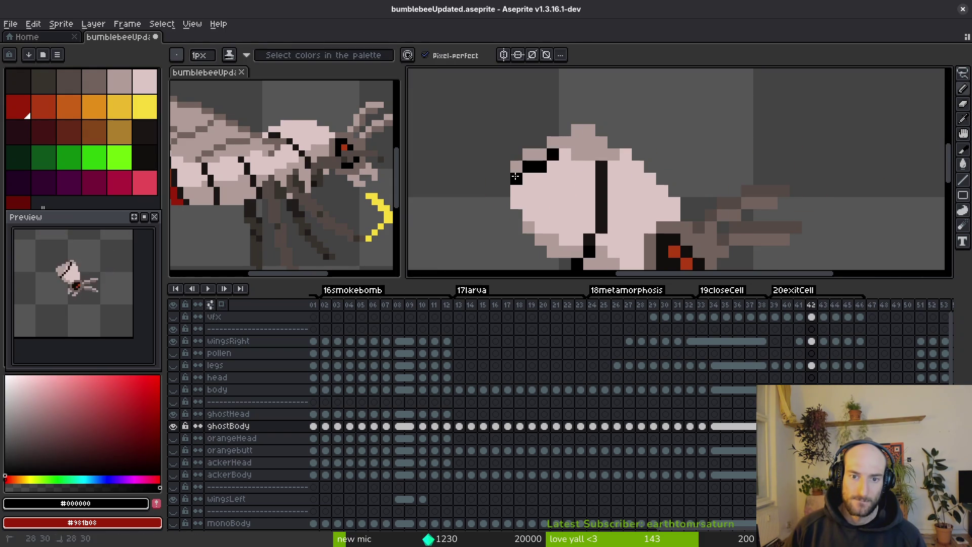
pyautogui.scroll(-4, 536, 170)
pyautogui.scroll(3, 544, 174)
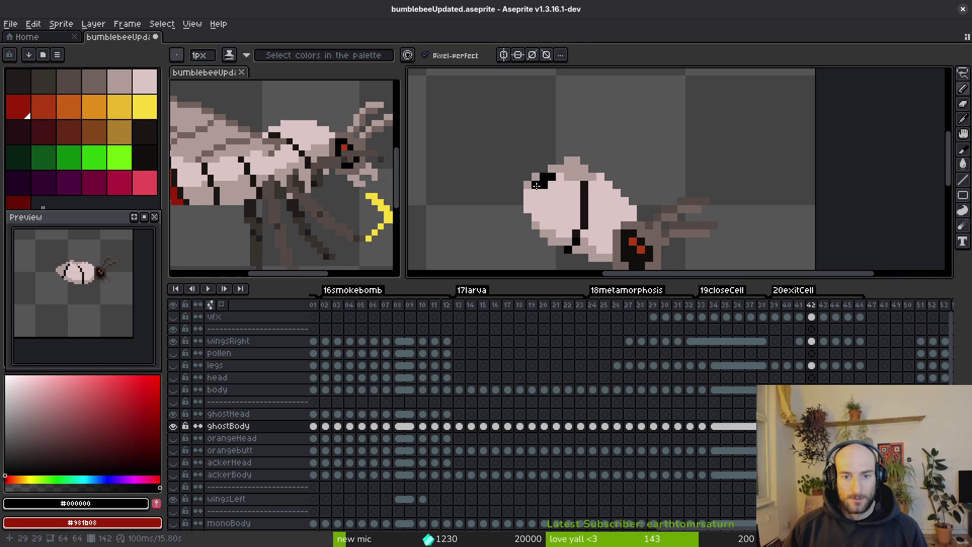
pyautogui.keyDown('alt'); pyautogui.click(540, 184); pyautogui.keyUp('alt')
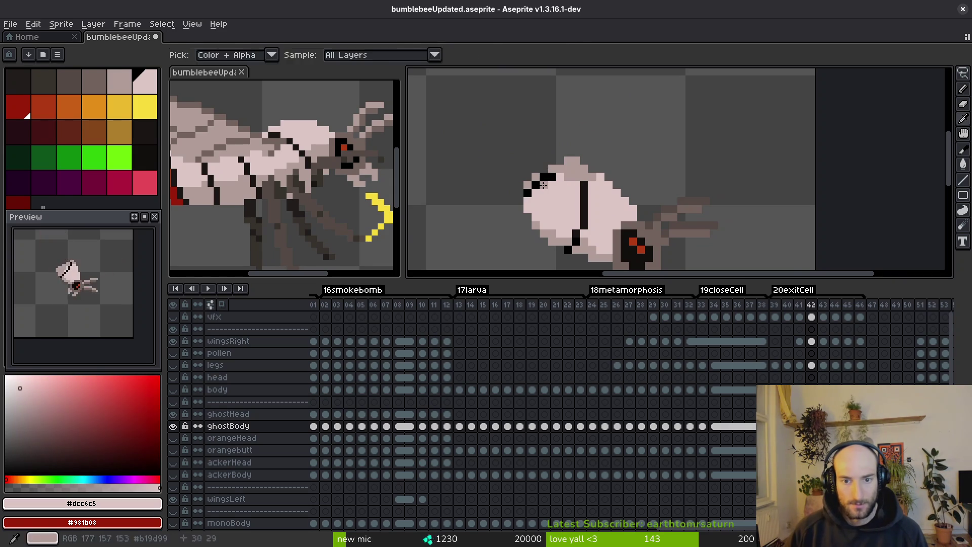
pyautogui.hotkey('ctrl', 's')
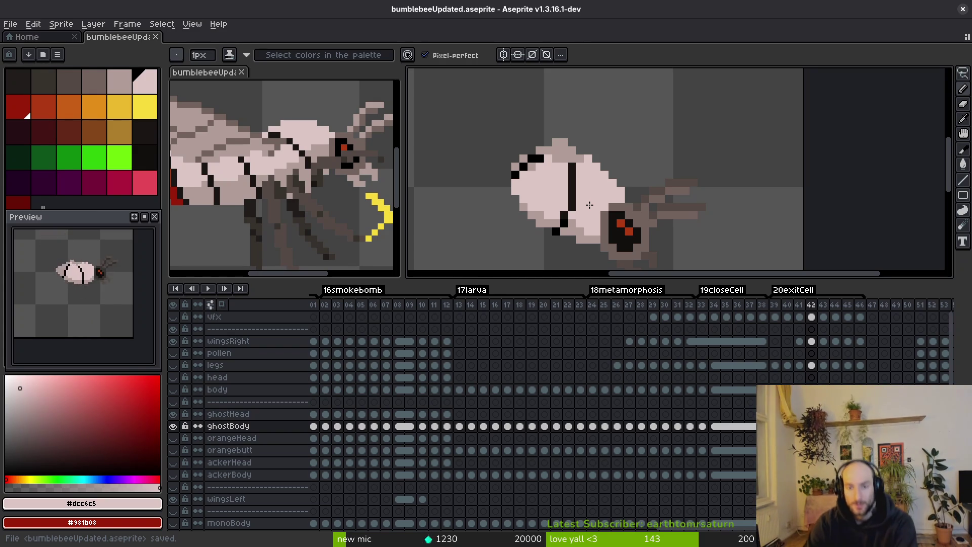
# Fill the lower part of the bee's head with the darker pink #b19d99.
pyautogui.scroll(-3, 672, 211)
pyautogui.scroll(4, 607, 177)
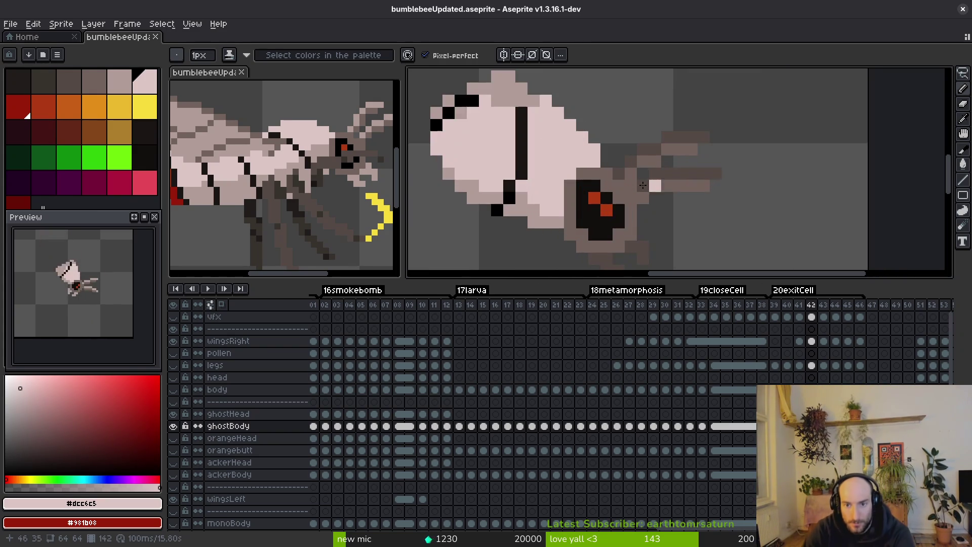
pyautogui.press('i')
pyautogui.click(511, 195)
pyautogui.press('g')
pyautogui.click(582, 238)
# Fill the remaining head pixels and the antennae with the lighter colour.
pyautogui.click(603, 226)
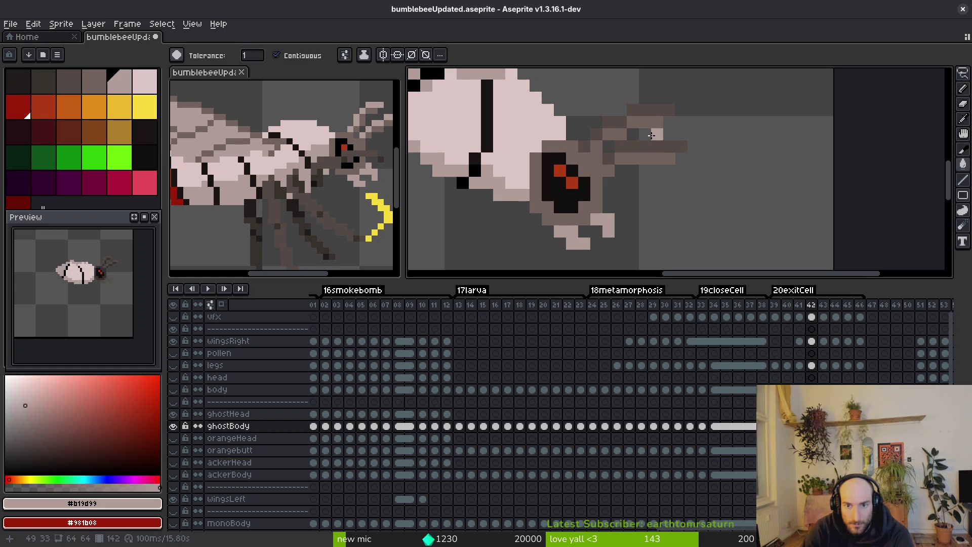
pyautogui.click(633, 147)
pyautogui.click(611, 159)
pyautogui.click(595, 147)
pyautogui.click(592, 135)
pyautogui.click(614, 122)
pyautogui.click(650, 109)
# On frame 45, paint light pink pixels along the left of the body outline.
pyautogui.scroll(-3, 652, 175)
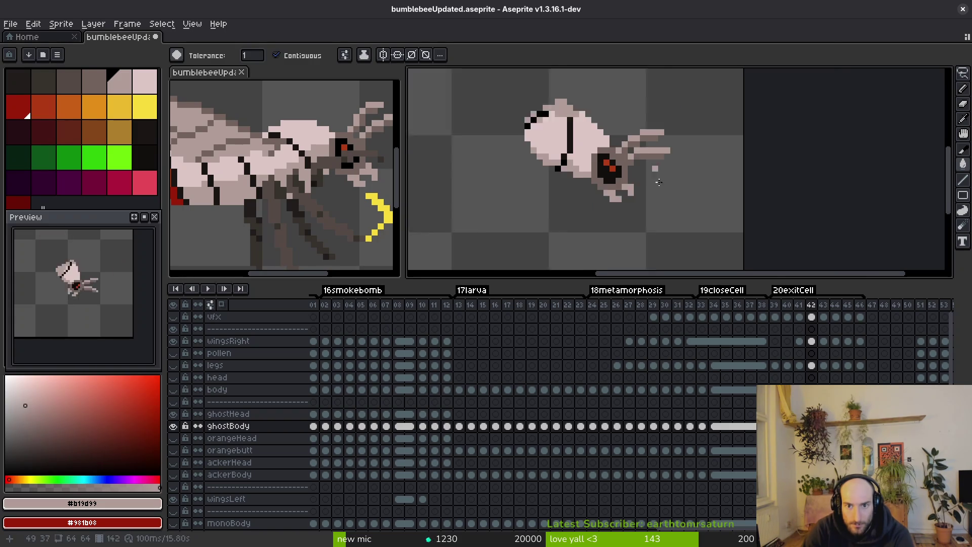
pyautogui.press('Right')
pyautogui.scroll(2, 653, 175)
pyautogui.scroll(-2, 659, 172)
pyautogui.press('Left')
pyautogui.press('Left')
pyautogui.press('i')
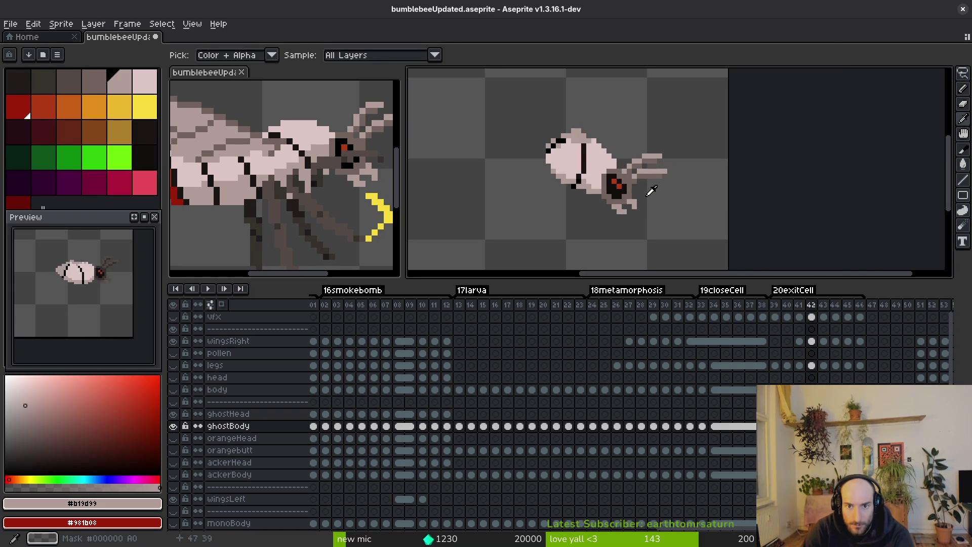
pyautogui.press('Right')
pyautogui.press('Right')
pyautogui.press('Right')
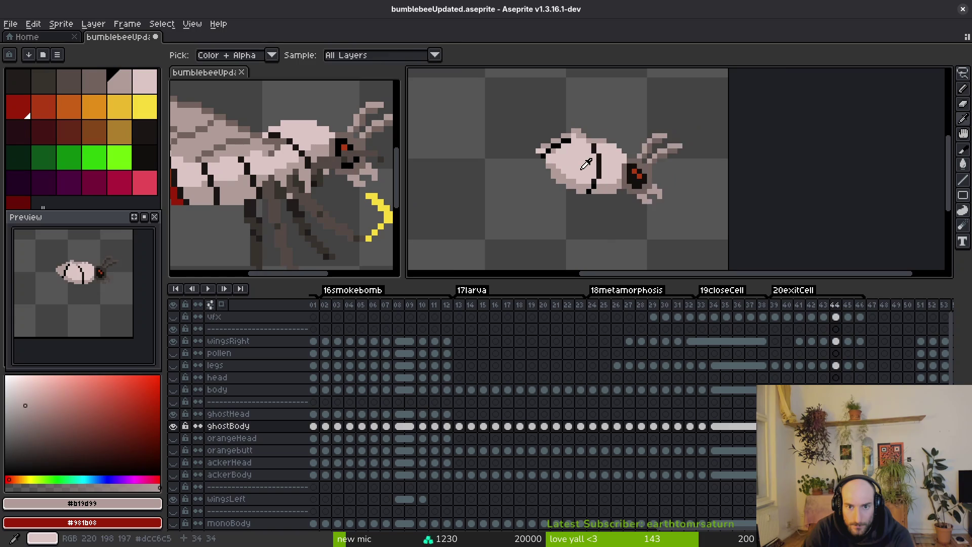
pyautogui.scroll(3, 635, 185)
pyautogui.click(643, 159)
pyautogui.press('b')
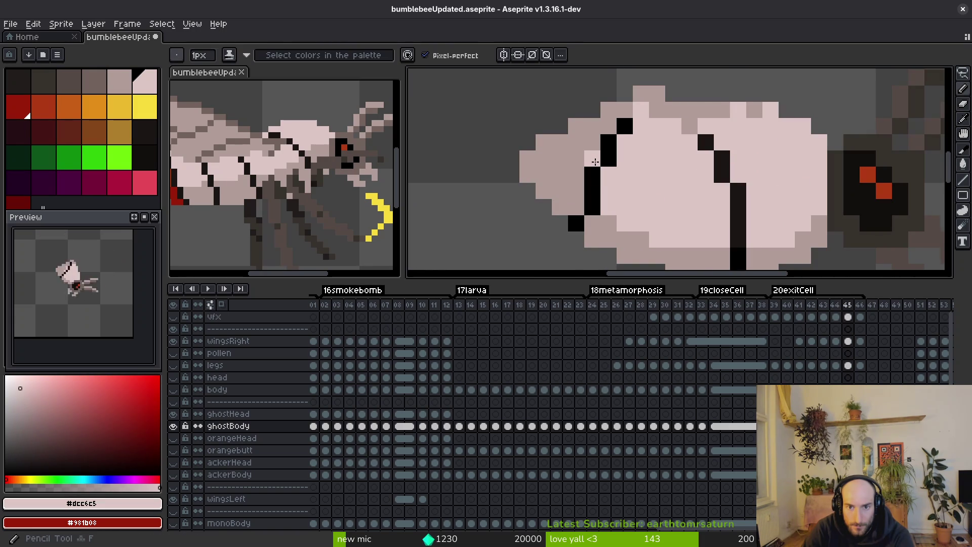
pyautogui.moveTo(576, 191)
pyautogui.mouseDown()
pyautogui.moveTo(575, 162)
pyautogui.moveTo(610, 127)
pyautogui.mouseUp()
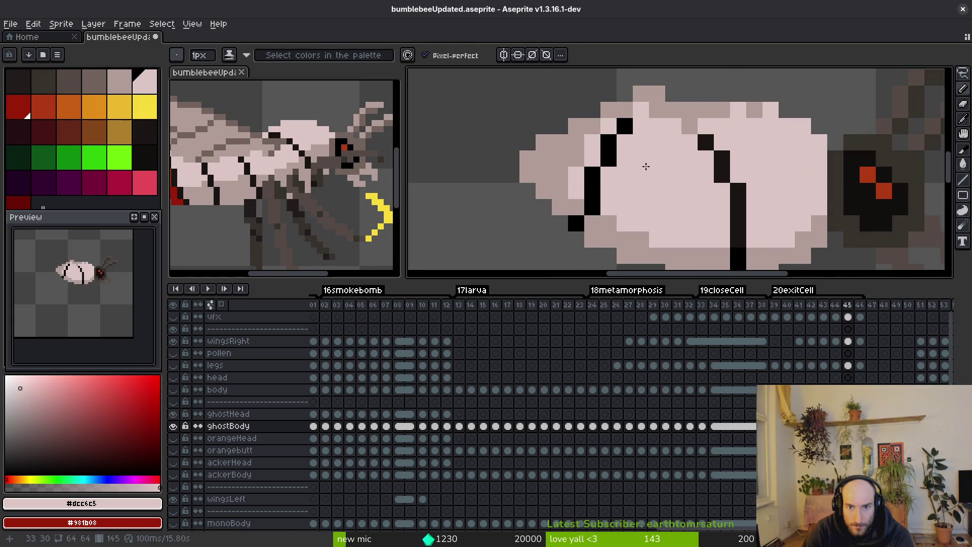
# Fill the dark antenna pixels and bands on frame 45 with pale pink #b19d99.
pyautogui.scroll(-5, 638, 154)
pyautogui.scroll(3, 666, 210)
pyautogui.scroll(-2, 611, 210)
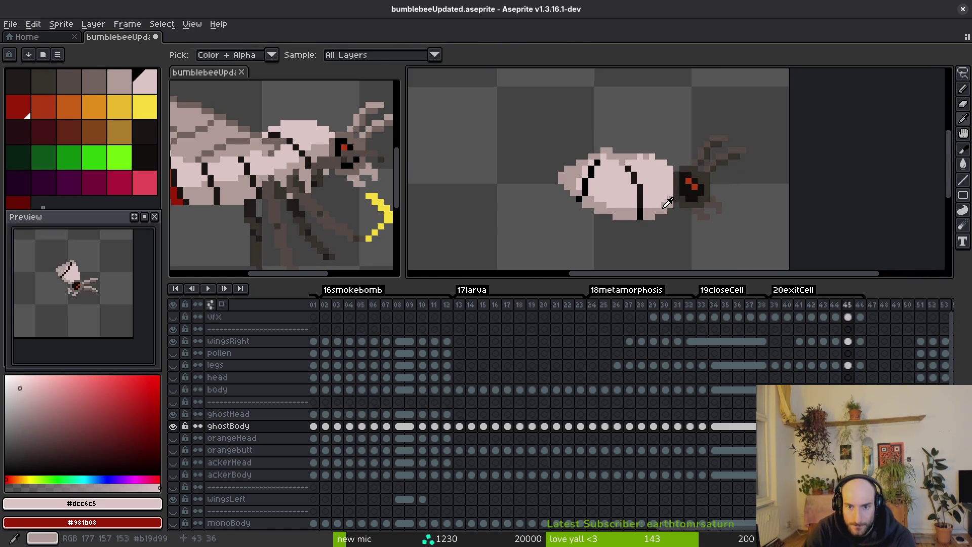
pyautogui.keyDown('alt'); pyautogui.click(611, 210); pyautogui.keyUp('alt')
pyautogui.press('g')
pyautogui.scroll(2, 611, 210)
pyautogui.hscroll(3, 645, 155)
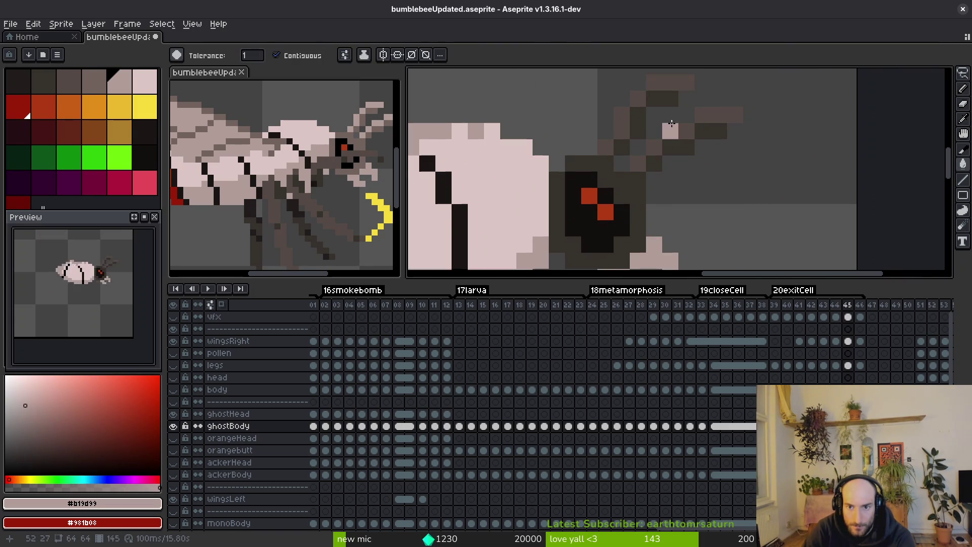
pyautogui.click(637, 162)
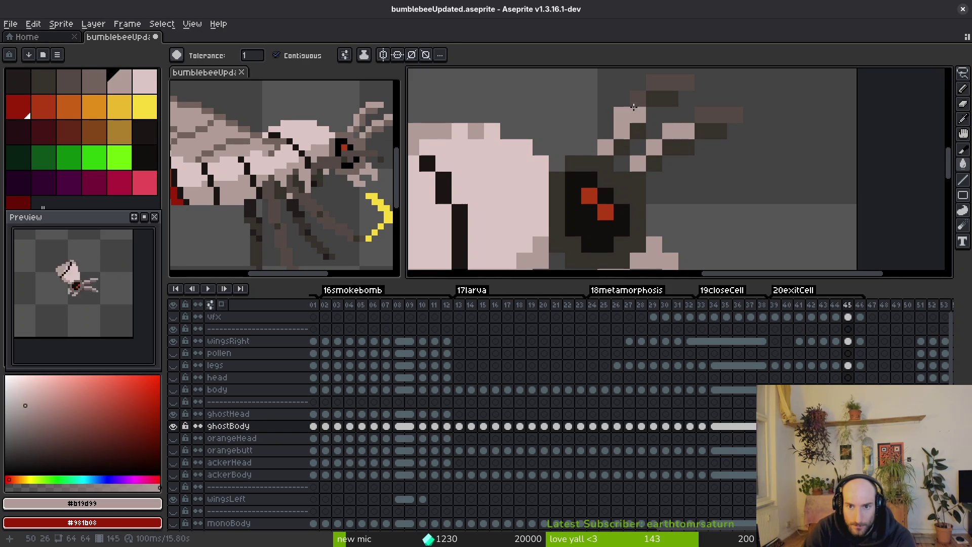
pyautogui.click(669, 82)
pyautogui.click(718, 116)
pyautogui.scroll(-2, 643, 229)
# Take grey-brown #71625d from frame 44, refill a frame 45 antenna pixel, and save.
pyautogui.press('Left')
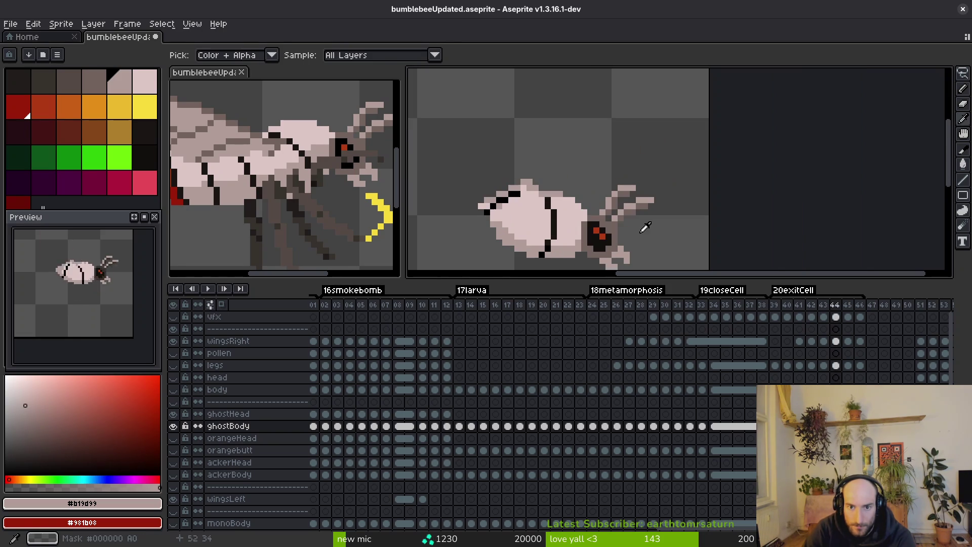
pyautogui.keyDown('alt'); pyautogui.click(619, 223); pyautogui.keyUp('alt')
pyautogui.press('Right')
pyautogui.scroll(2, 653, 167)
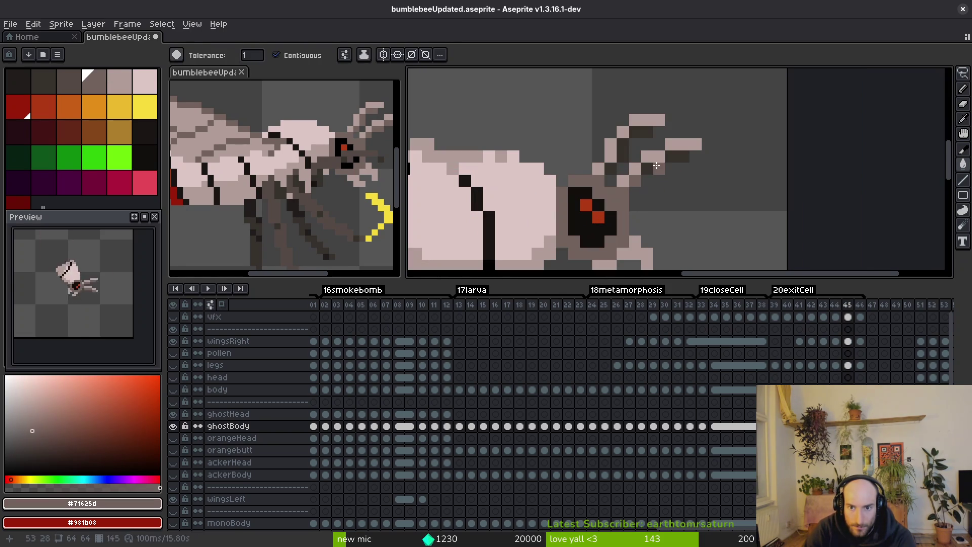
pyautogui.click(622, 146)
pyautogui.scroll(-2, 631, 166)
pyautogui.hotkey('ctrl', 's')
# On frame 46, fill the black lower body and grey tail with #b19d99.
pyautogui.press('Left')
pyautogui.press('Right')
pyautogui.press('Right')
pyautogui.scroll(3, 631, 192)
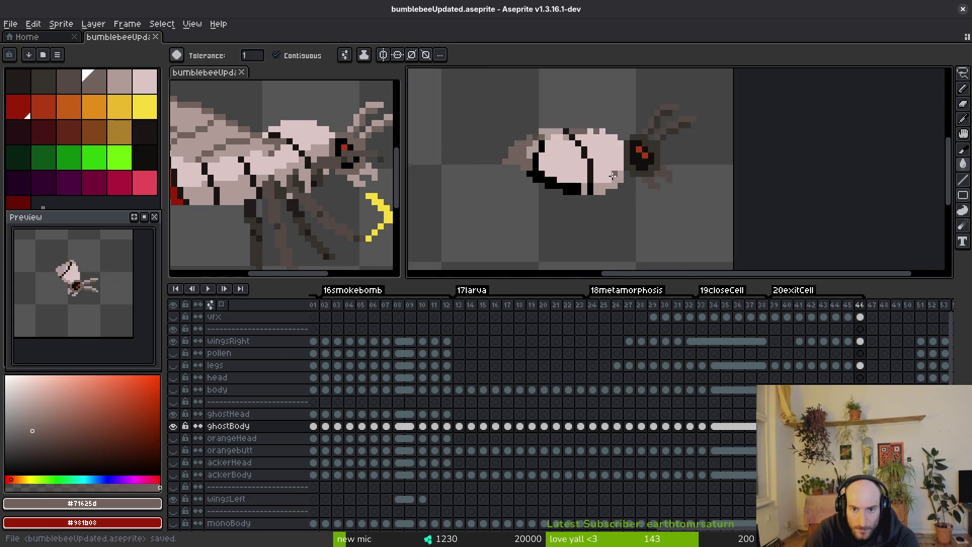
pyautogui.scroll(-2, 633, 183)
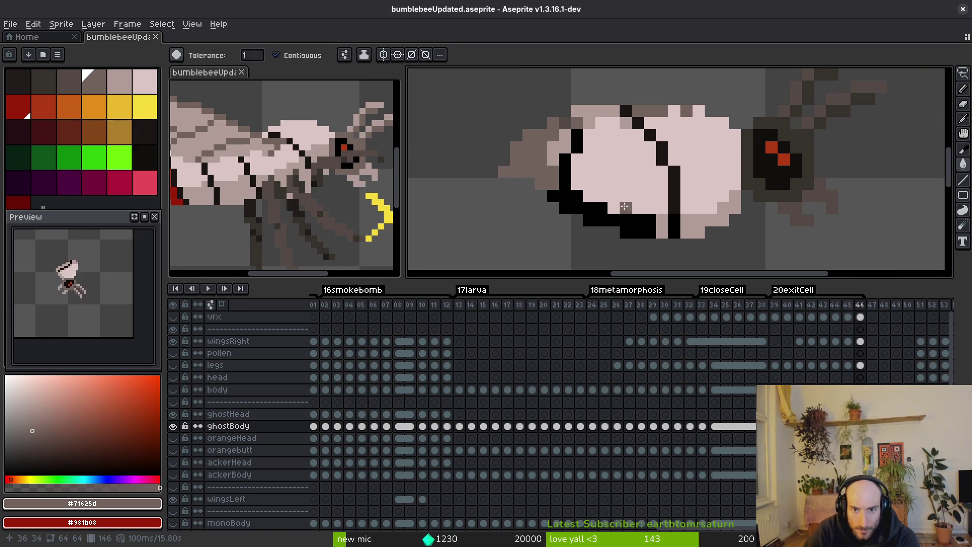
pyautogui.keyDown('alt'); pyautogui.click(600, 186); pyautogui.keyUp('alt')
pyautogui.keyDown('alt'); pyautogui.click(673, 219); pyautogui.keyUp('alt')
pyautogui.scroll(3, 658, 217)
pyautogui.press('b')
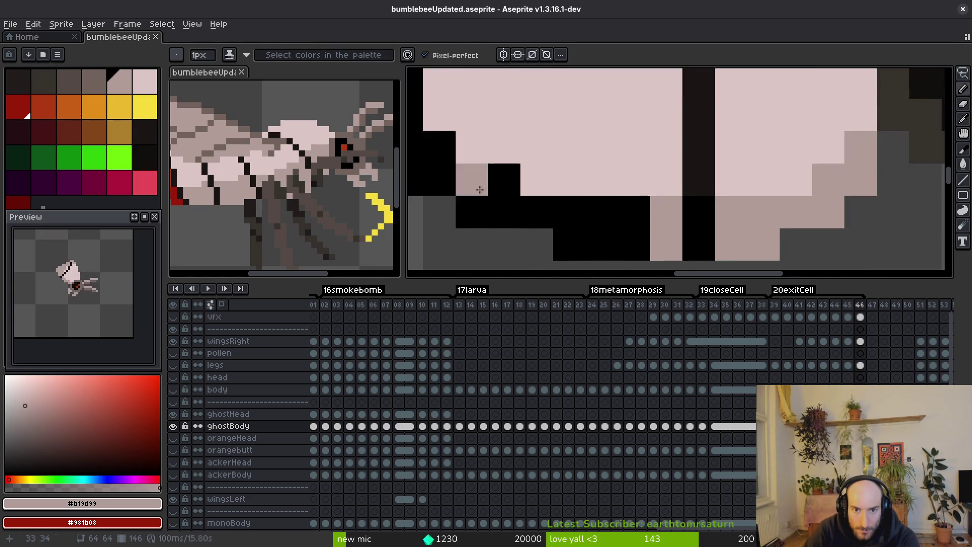
pyautogui.scroll(-3, 470, 180)
pyautogui.press('g')
pyautogui.click(536, 215)
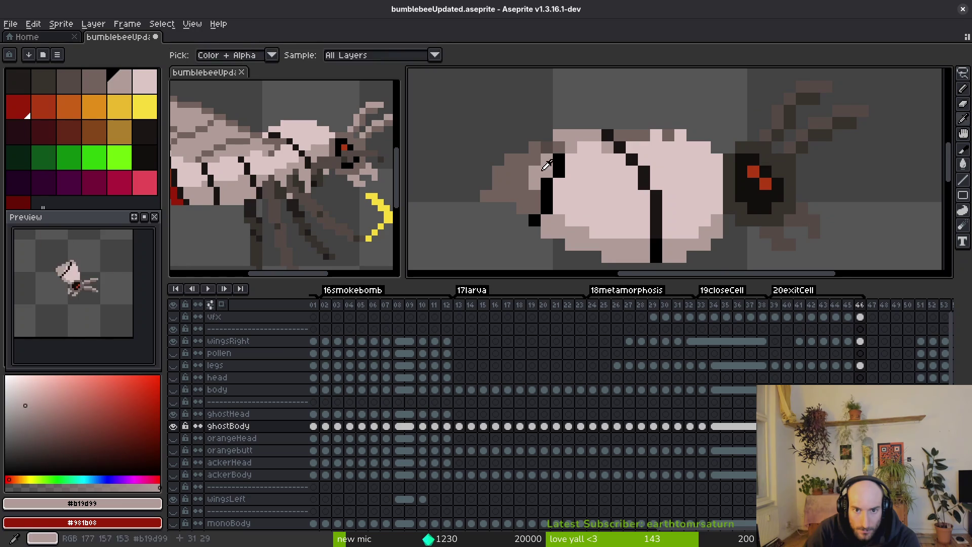
pyautogui.click(527, 159)
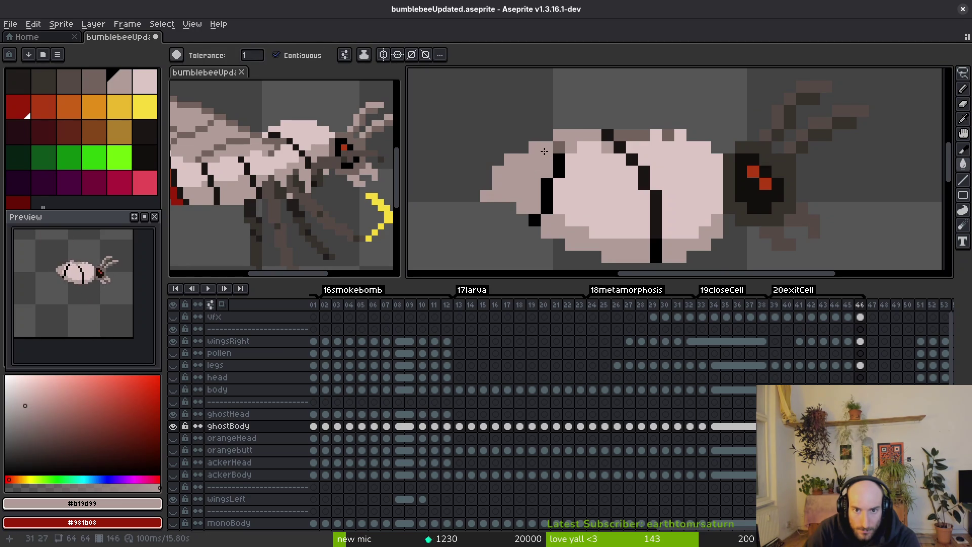
# Fill the frame 46 head outline with grey-brown #71625d.
pyautogui.scroll(-2, 605, 230)
pyautogui.press('b')
pyautogui.keyDown('alt'); pyautogui.click(557, 192); pyautogui.keyUp('alt')
pyautogui.scroll(-2, 615, 223)
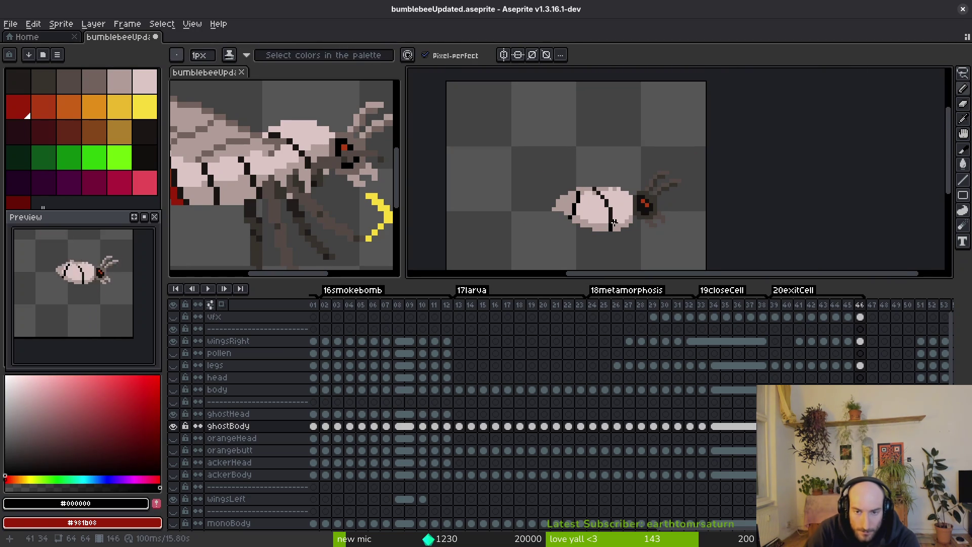
pyautogui.scroll(4, 653, 220)
pyautogui.keyDown('alt'); pyautogui.click(696, 219); pyautogui.keyUp('alt')
pyautogui.press('g')
pyautogui.click(696, 219)
# Fill the seven dark antenna pixels on frame 46 with #71625d.
pyautogui.click(703, 180)
pyautogui.click(714, 167)
pyautogui.click(732, 162)
pyautogui.click(751, 155)
pyautogui.click(708, 131)
pyautogui.click(690, 144)
pyautogui.click(678, 168)
# Lighten the upper antenna segments with #b19d99, save, and step back to frame 44.
pyautogui.moveTo(678, 168); pyautogui.dragTo(599, 91)
pyautogui.keyDown('alt'); pyautogui.click(599, 188); pyautogui.keyUp('alt')
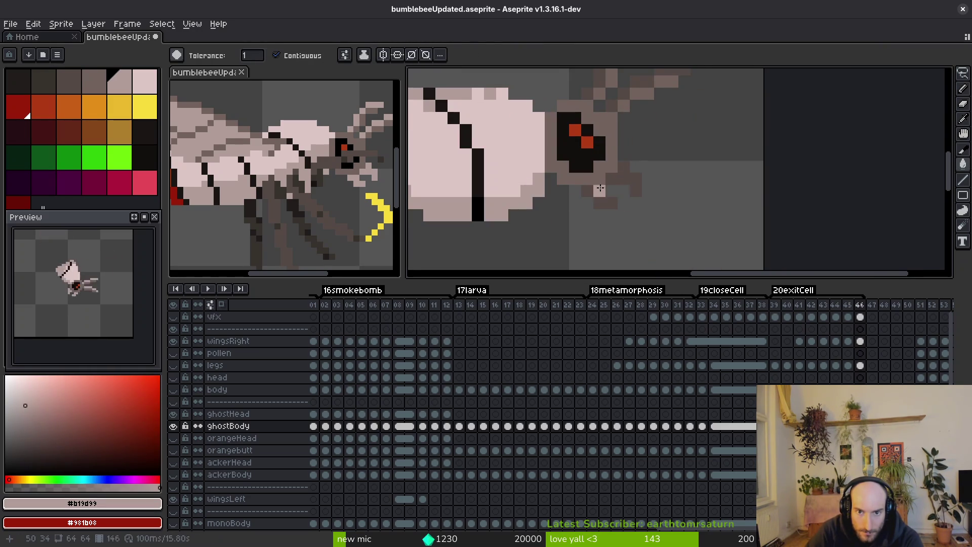
pyautogui.scroll(3, 586, 187)
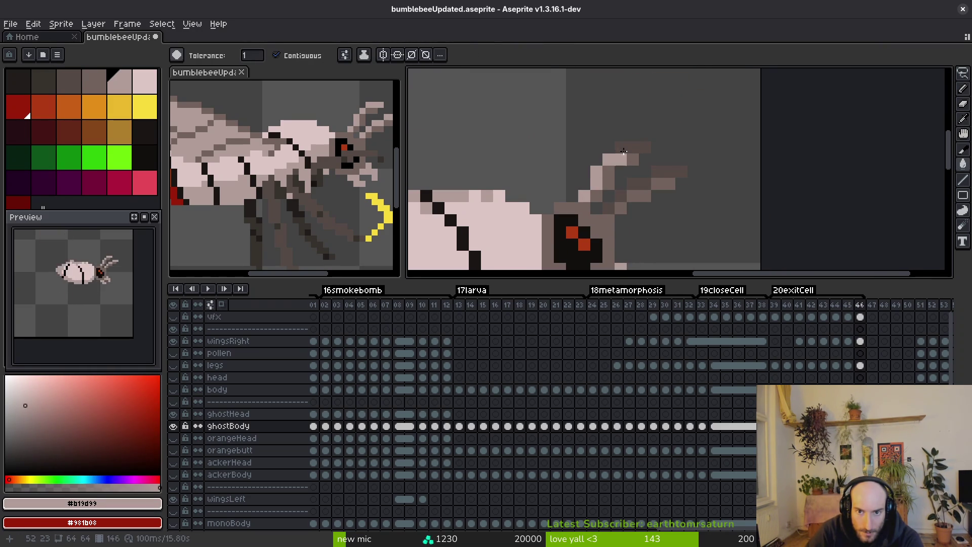
pyautogui.click(633, 146)
pyautogui.click(669, 172)
pyautogui.click(621, 196)
pyautogui.click(608, 208)
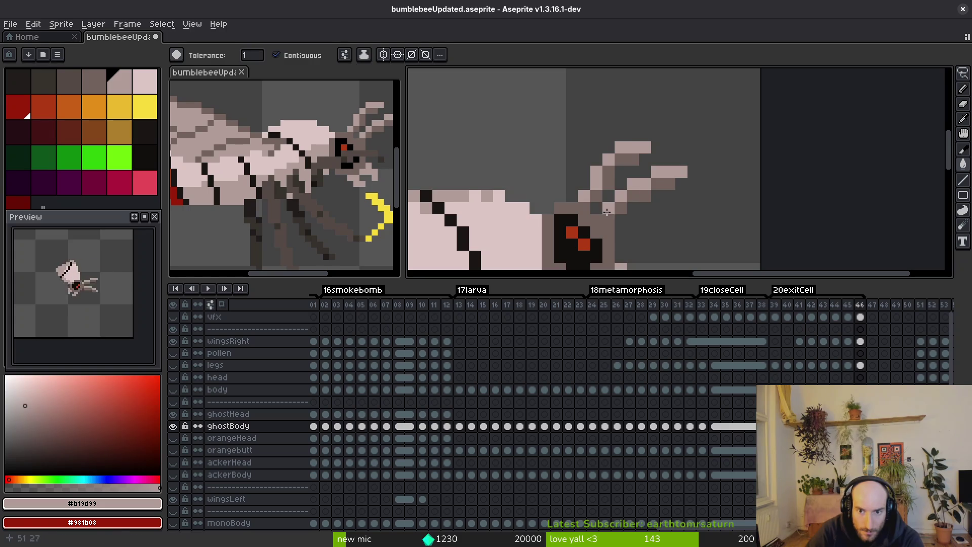
pyautogui.scroll(-2, 608, 209)
pyautogui.hotkey('ctrl', 's')
pyautogui.scroll(-2, 639, 213)
pyautogui.press('i')
pyautogui.press('Left')
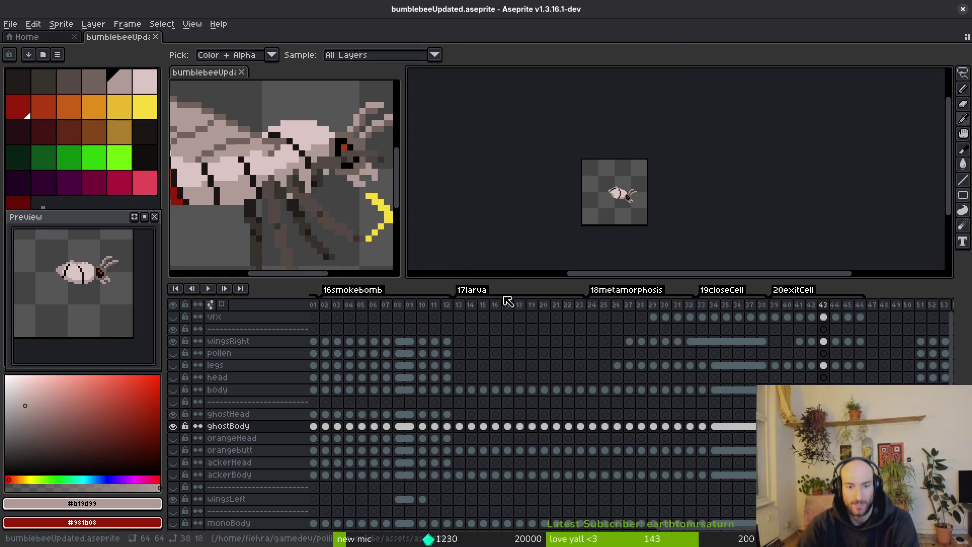
# Make the eggcellBackbround and legs layers visible.
pyautogui.scroll(-5, 190, 510)
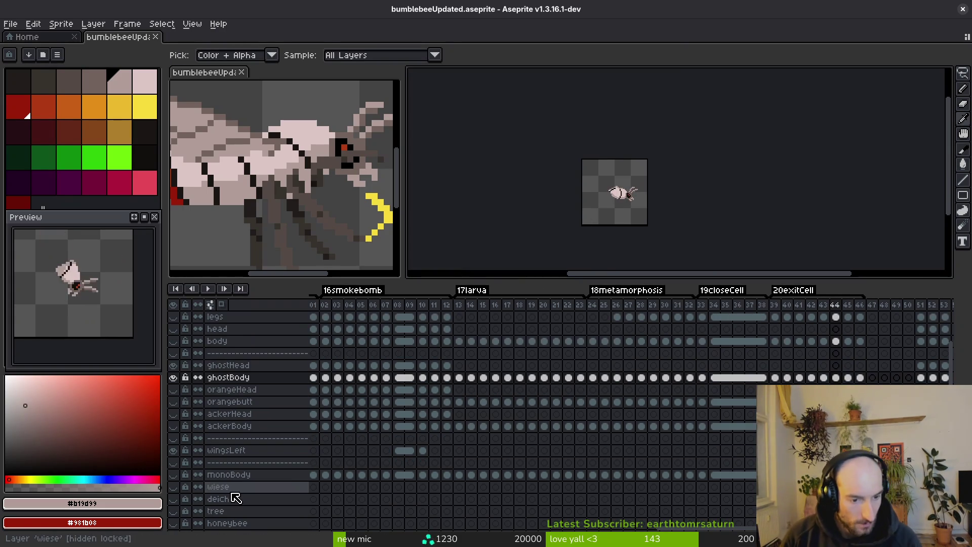
pyautogui.click(173, 464)
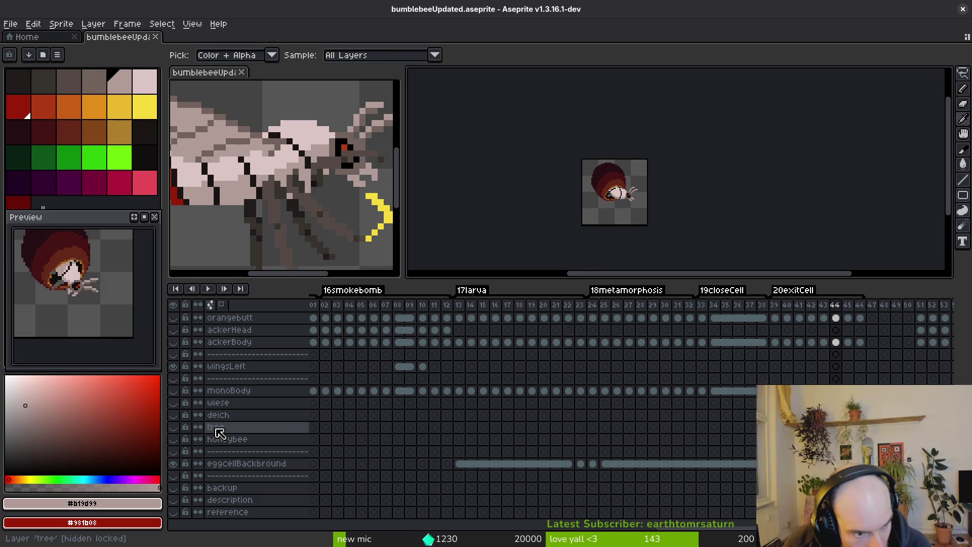
pyautogui.press('g')
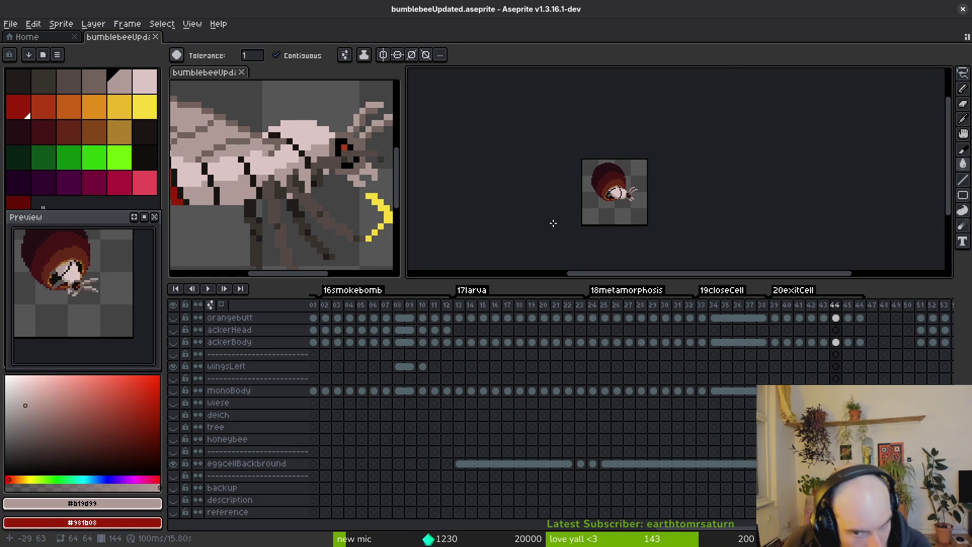
pyautogui.scroll(5, 618, 204)
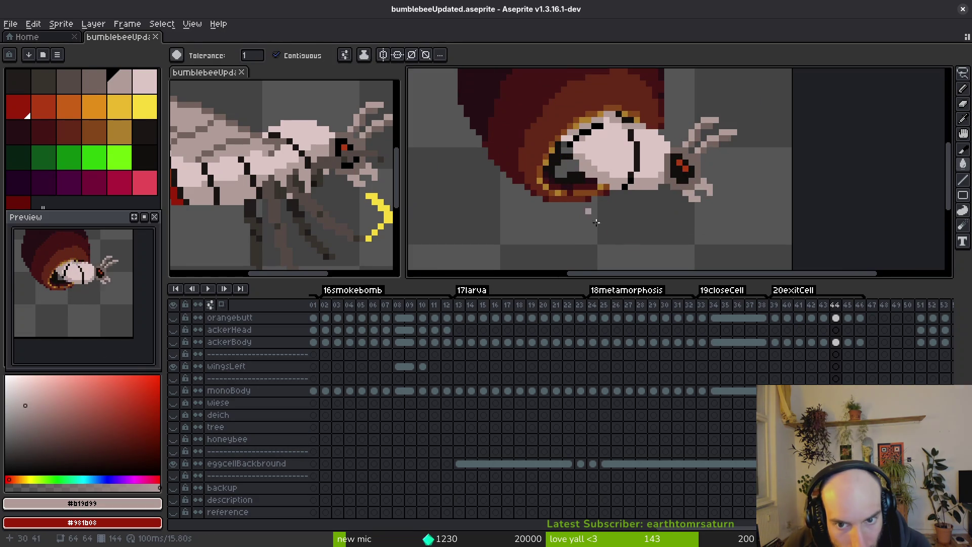
pyautogui.scroll(5, 273, 380)
pyautogui.click(173, 365)
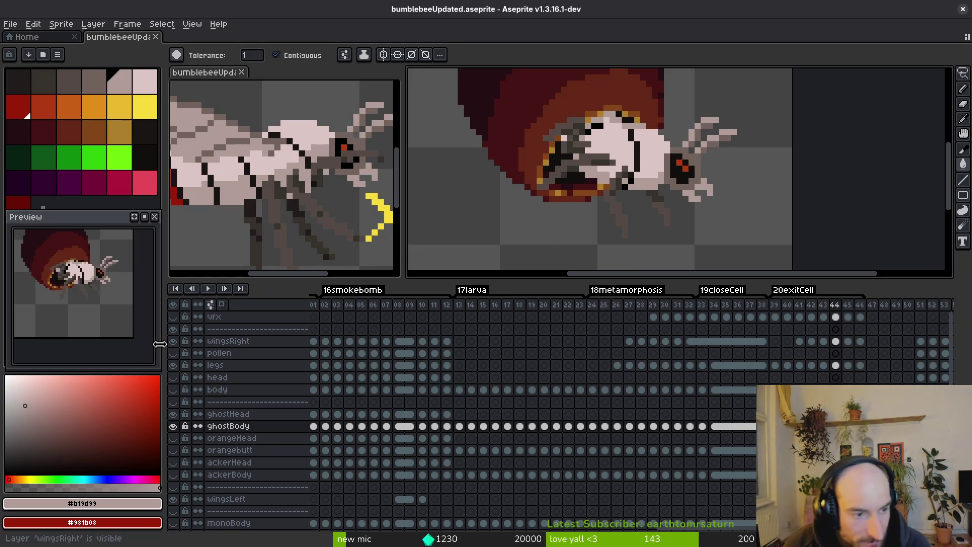
# Show the cocoon layers, extend the 17larva tag to frame 46, and go to frame 17.
pyautogui.scroll(1, 80, 306)
pyautogui.hscroll(3, 557, 354)
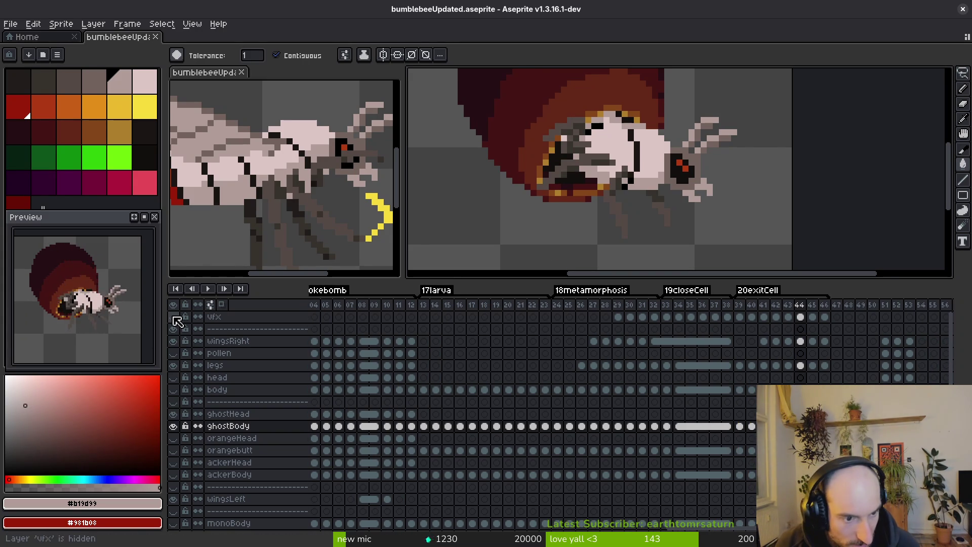
pyautogui.click(217, 302)
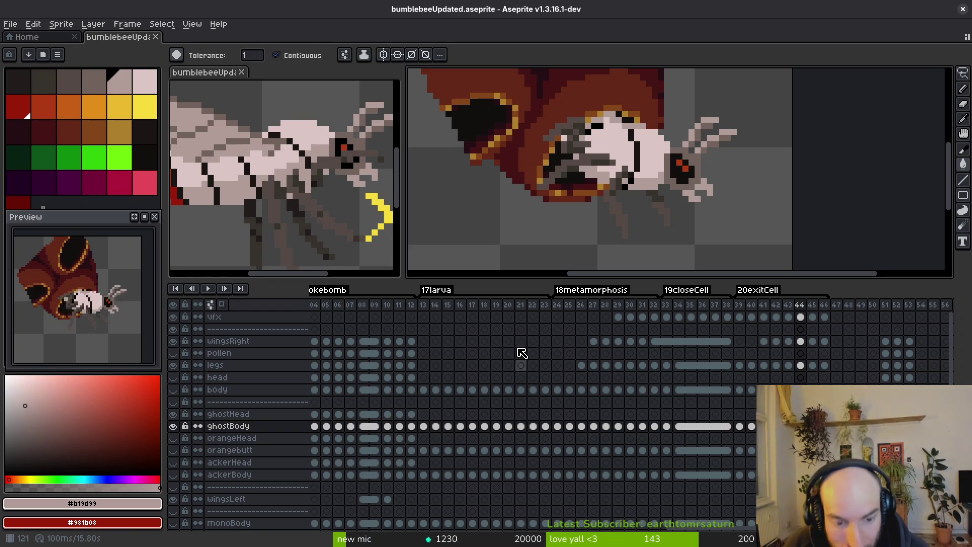
pyautogui.moveTo(551, 295)
pyautogui.mouseDown()
pyautogui.moveTo(683, 325)
pyautogui.moveTo(843, 310)
pyautogui.moveTo(831, 298)
pyautogui.mouseUp()
pyautogui.click(471, 330)
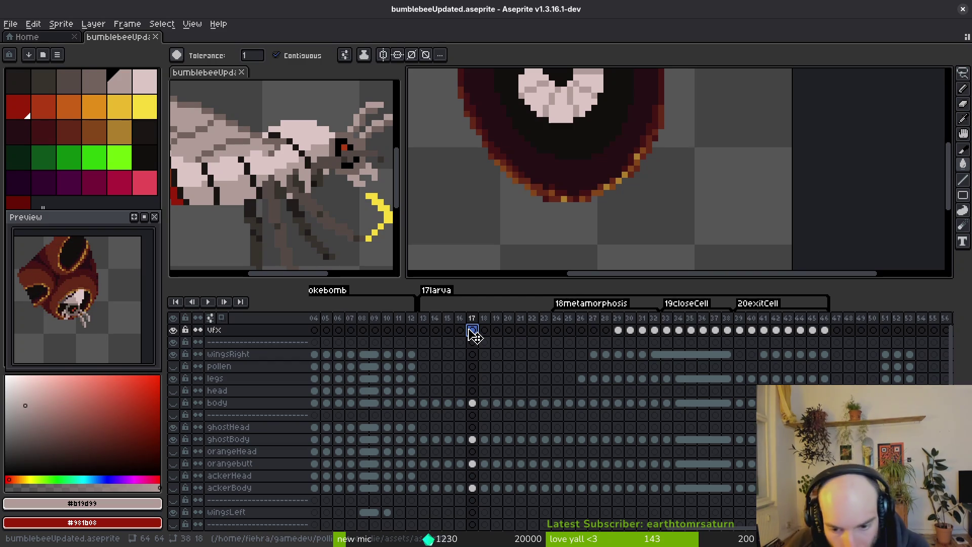
# Review the monoBody cels from frames 13 to 39 and the body cel at frame 13.
pyautogui.scroll(-3, 541, 440)
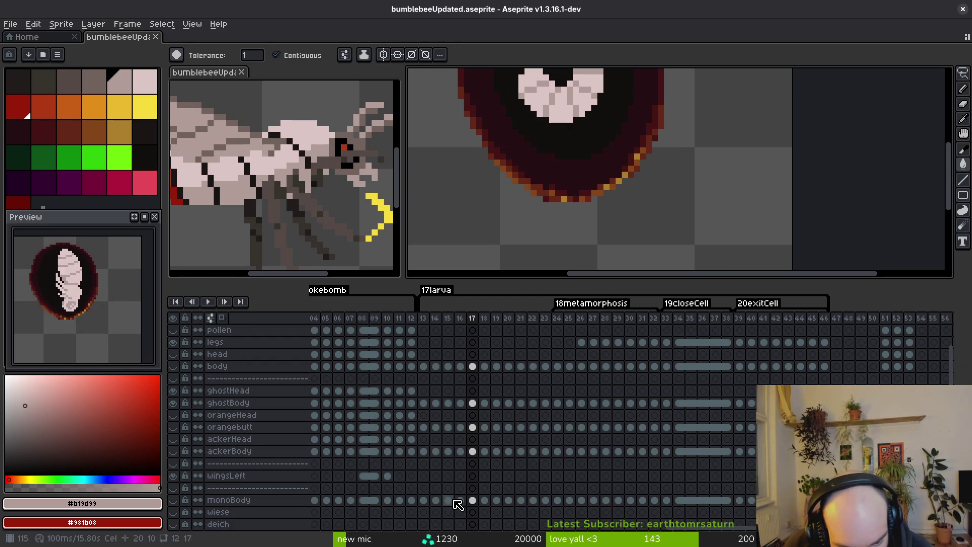
pyautogui.click(425, 501)
pyautogui.moveTo(430, 506); pyautogui.dragTo(699, 503)
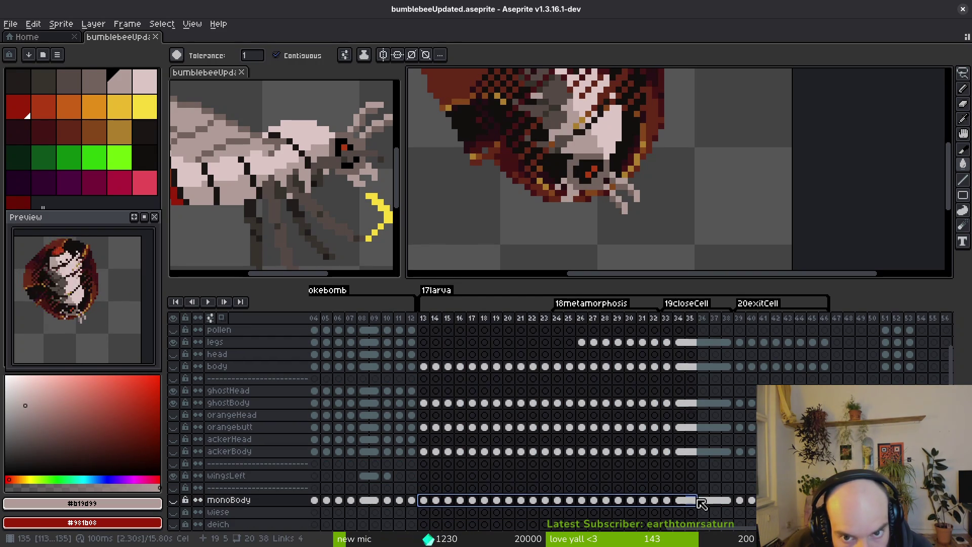
pyautogui.click(740, 500)
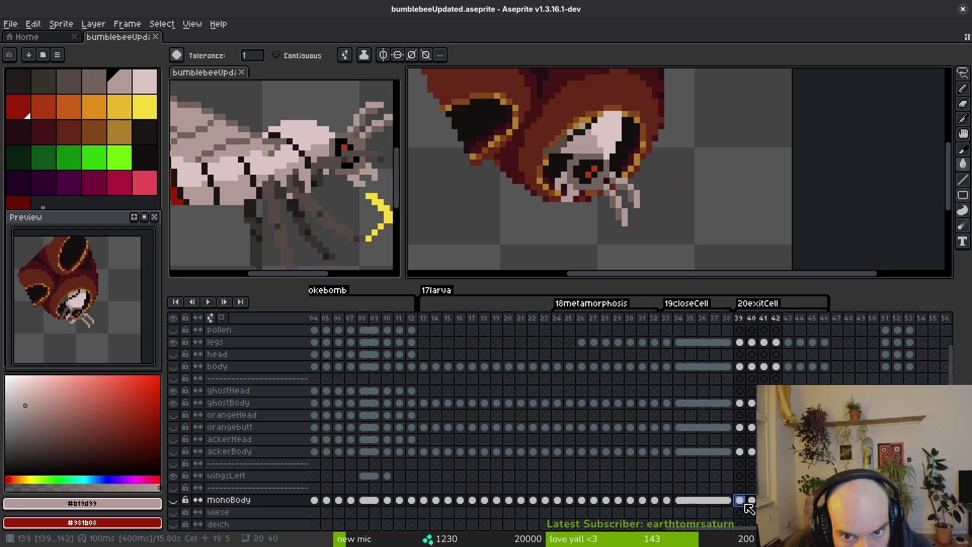
pyautogui.scroll(3, 636, 471)
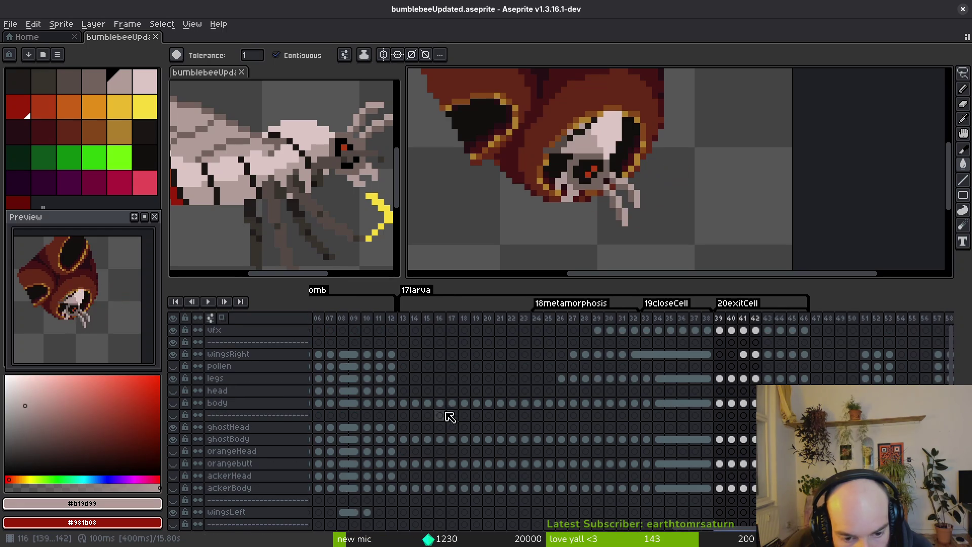
pyautogui.click(404, 403)
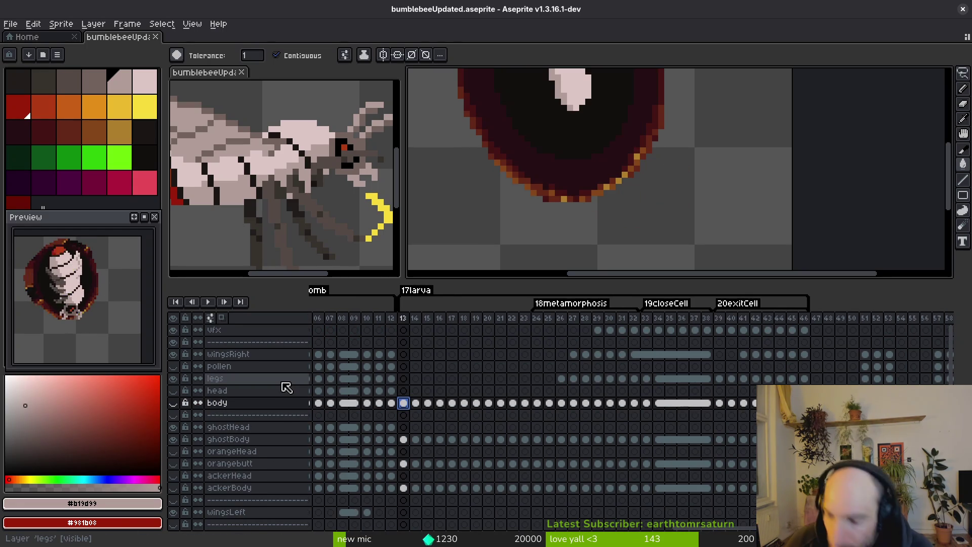
# Save bumblebeeUpdated.aseprite, close the document, and quit Aseprite.
pyautogui.hotkey('ctrl', 's')
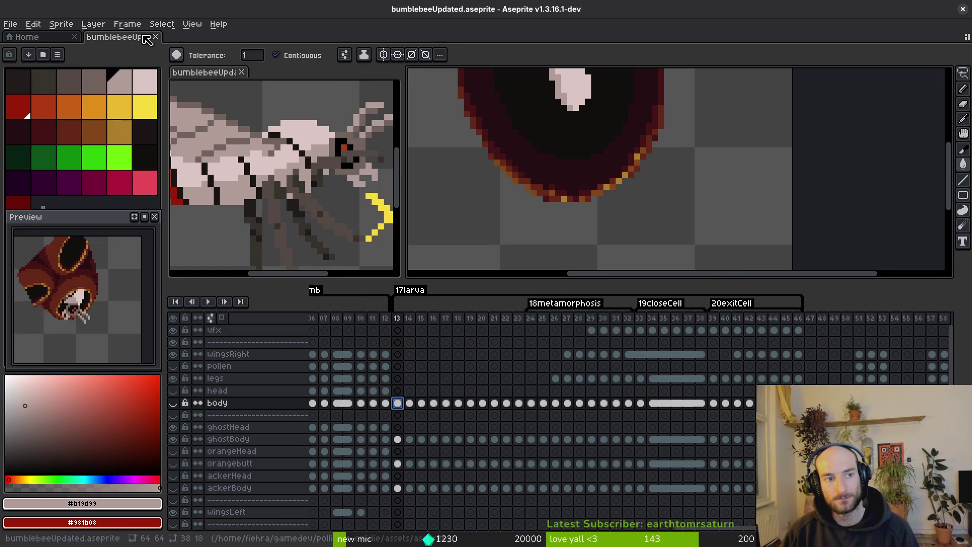
pyautogui.click(155, 36)
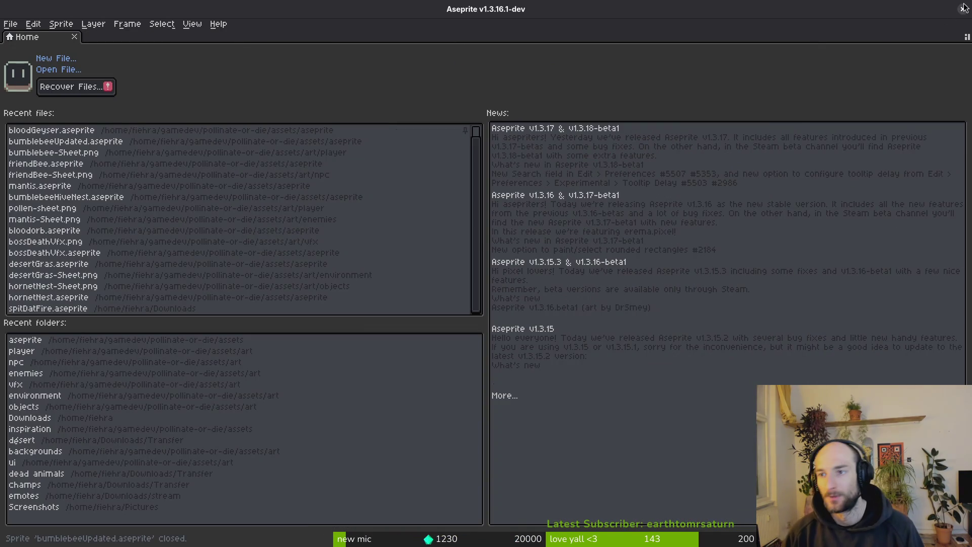
pyautogui.click(962, 8)
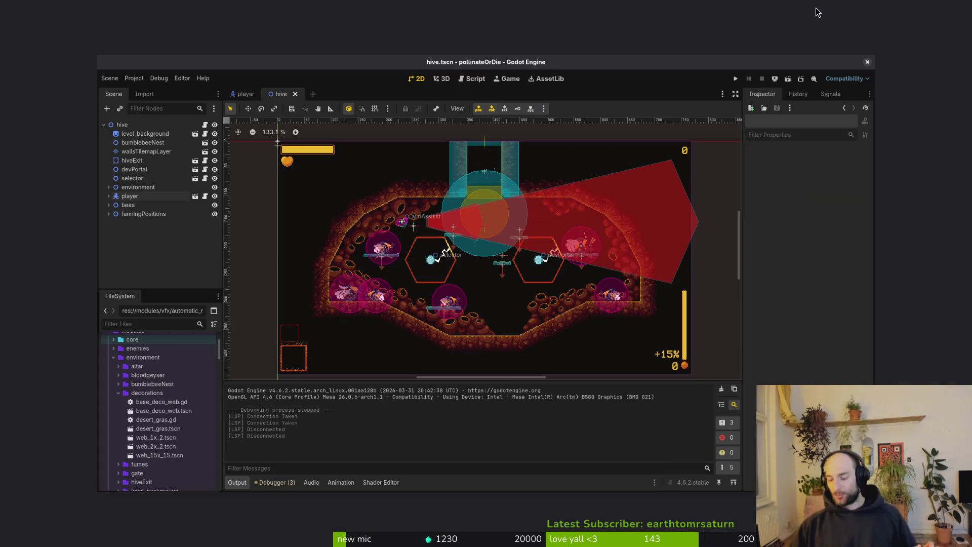